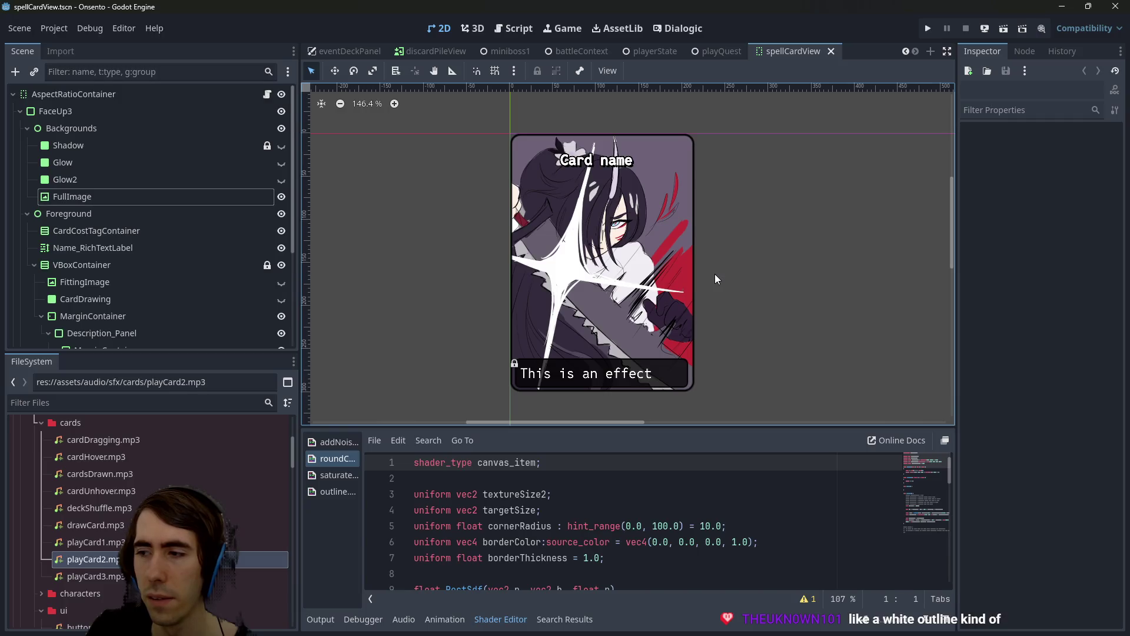
Select the card's Foreground node and zoom in, then bring up the miniboss1 scene
click(552, 279)
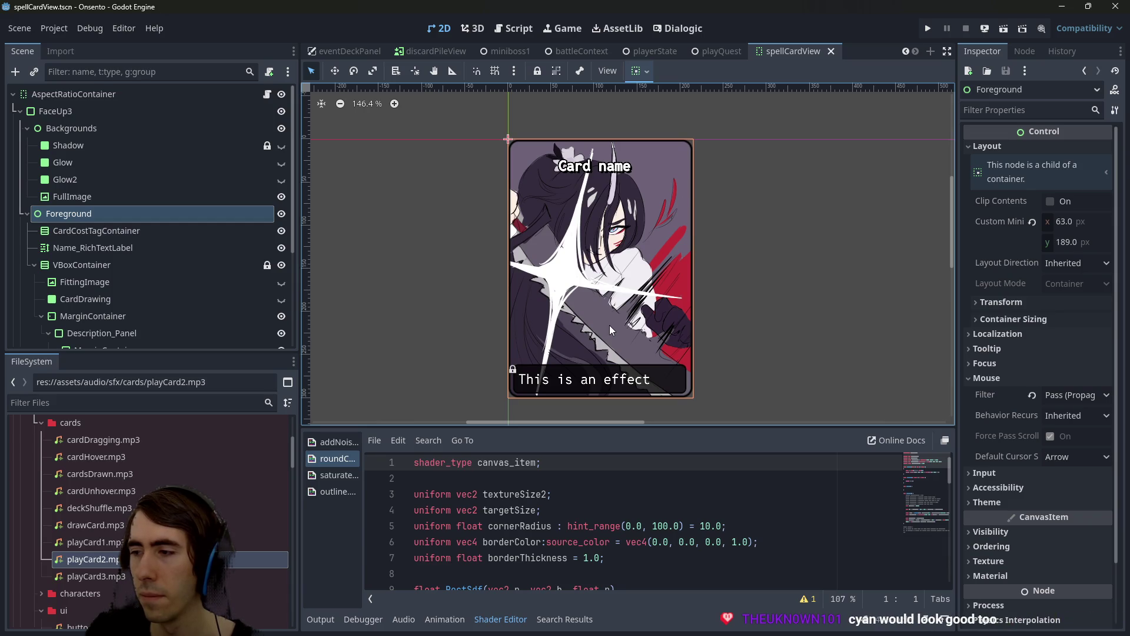
scroll(623, 292, up, 3)
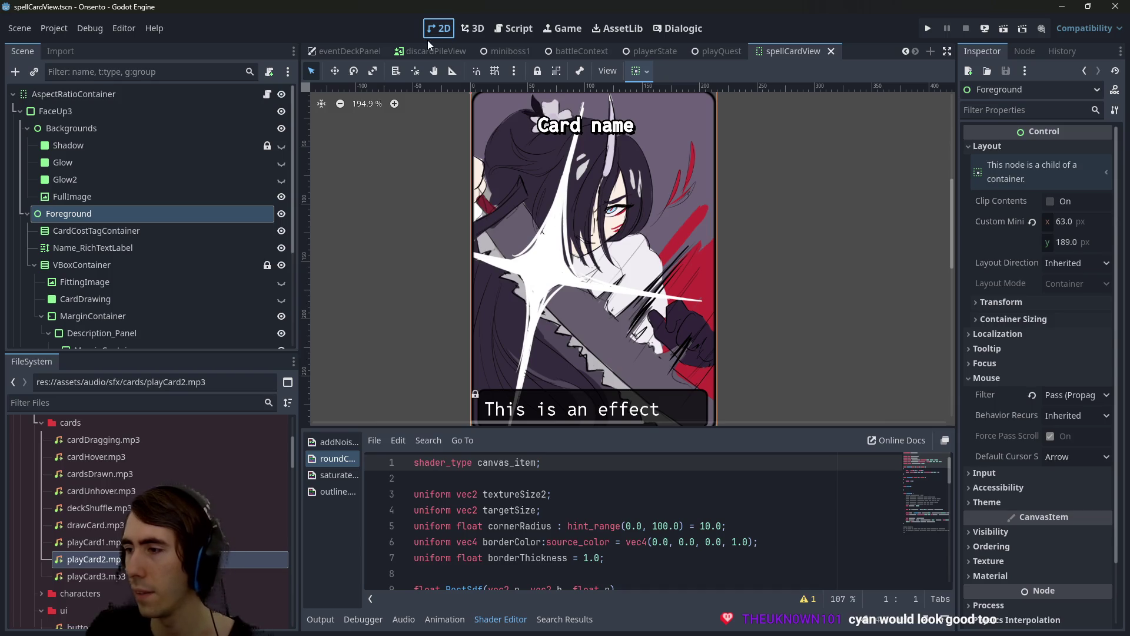
click(497, 54)
scroll(600, 324, down, 2)
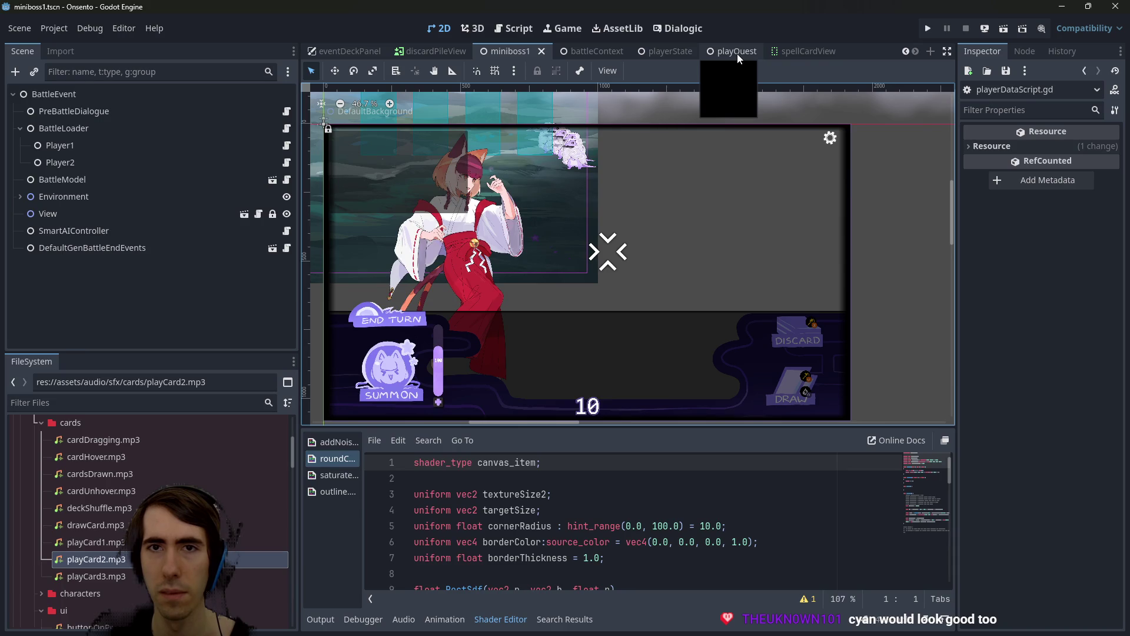
Run the miniboss1 scene, stop it, and select the DefaultBackground node
click(1003, 29)
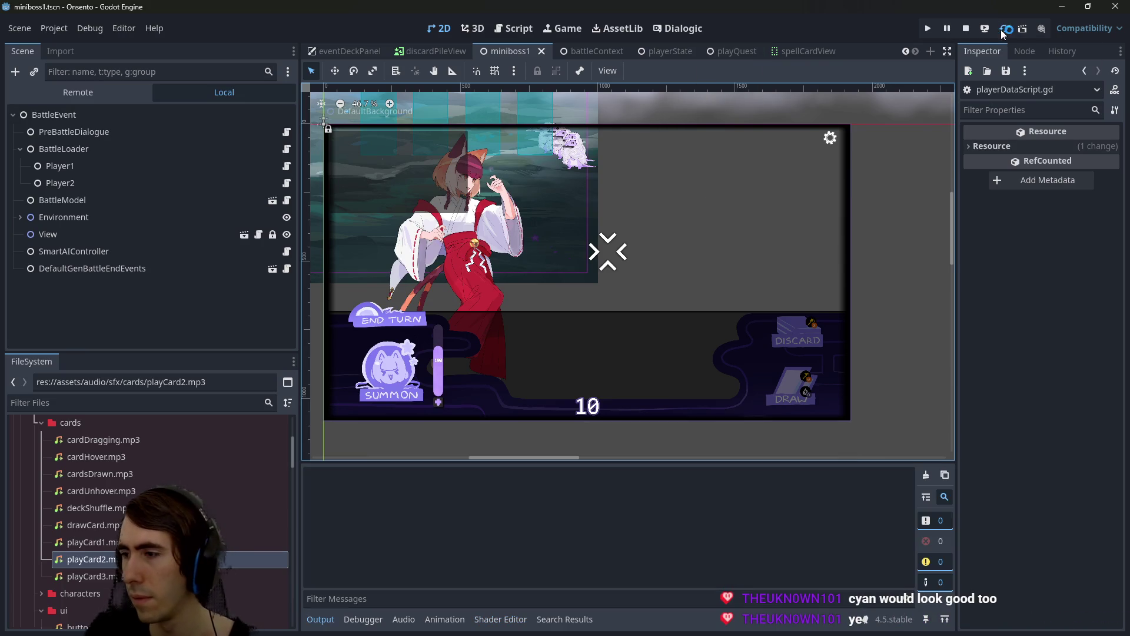
click(960, 27)
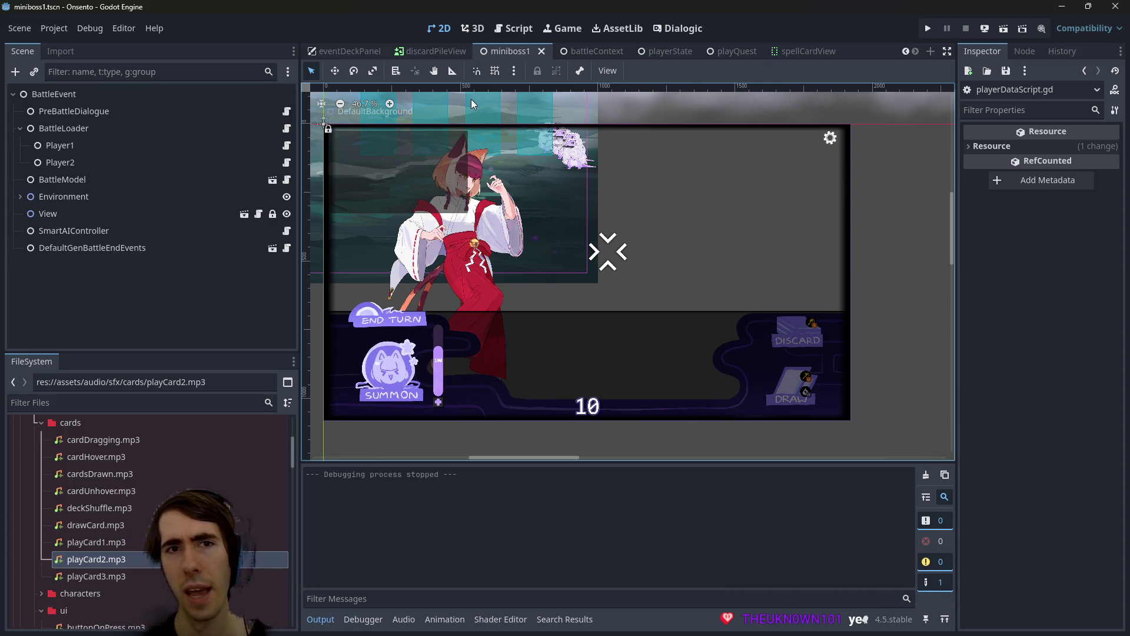
scroll(494, 183, up, 2)
click(515, 262)
scroll(532, 239, right, 2)
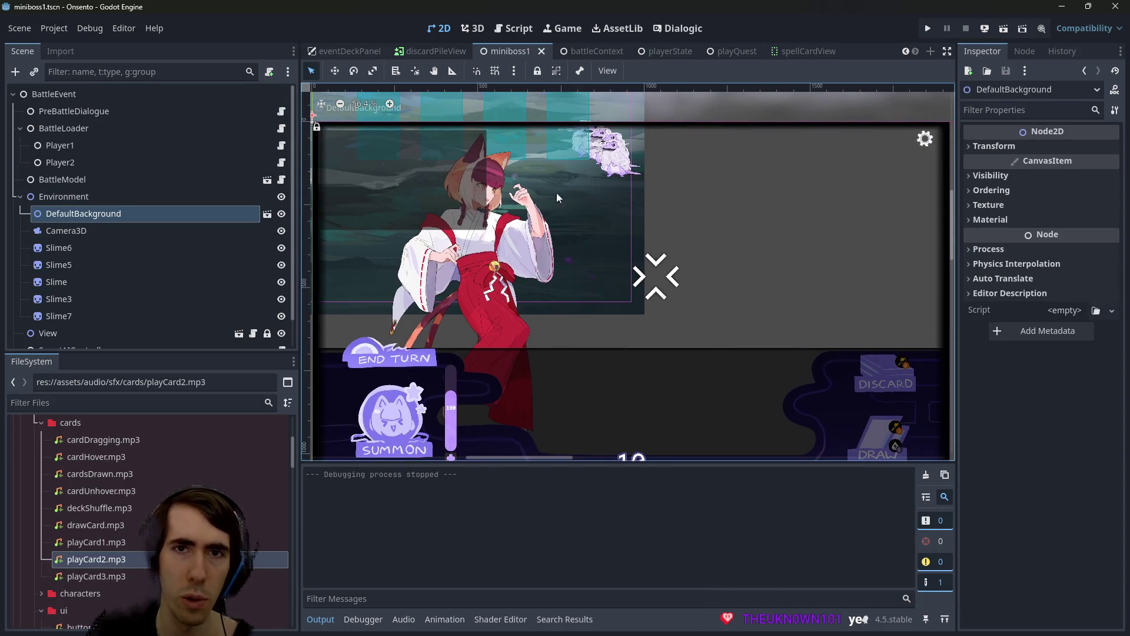
Quick-open characterView2D.tscn by searching 'characterview'
key(shift+alt+o)
text(b)
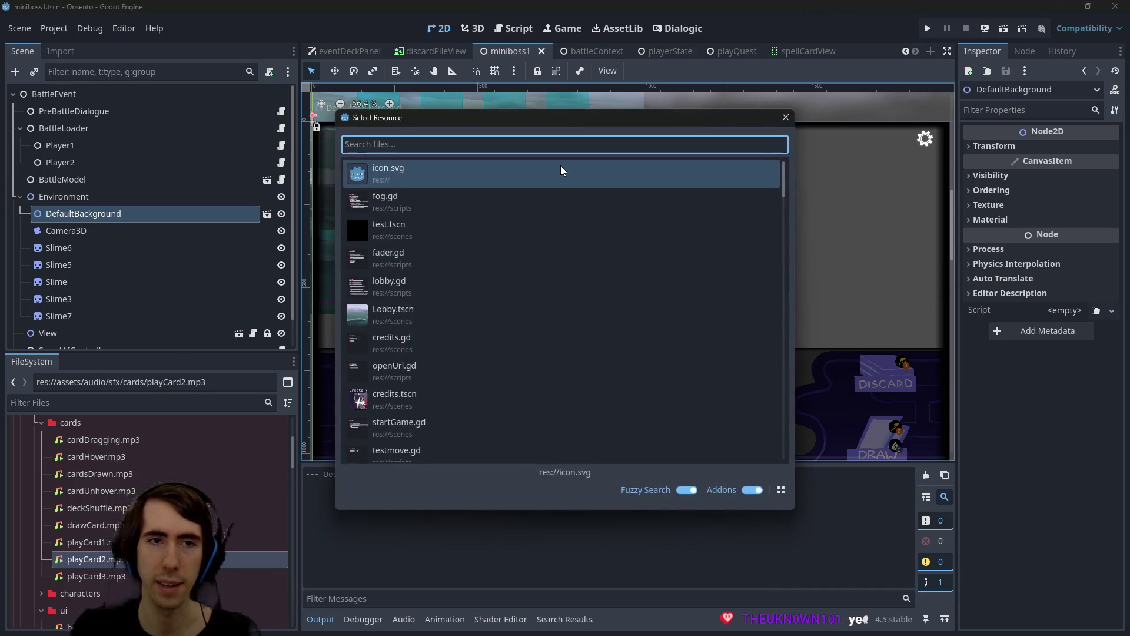
text(attle character)
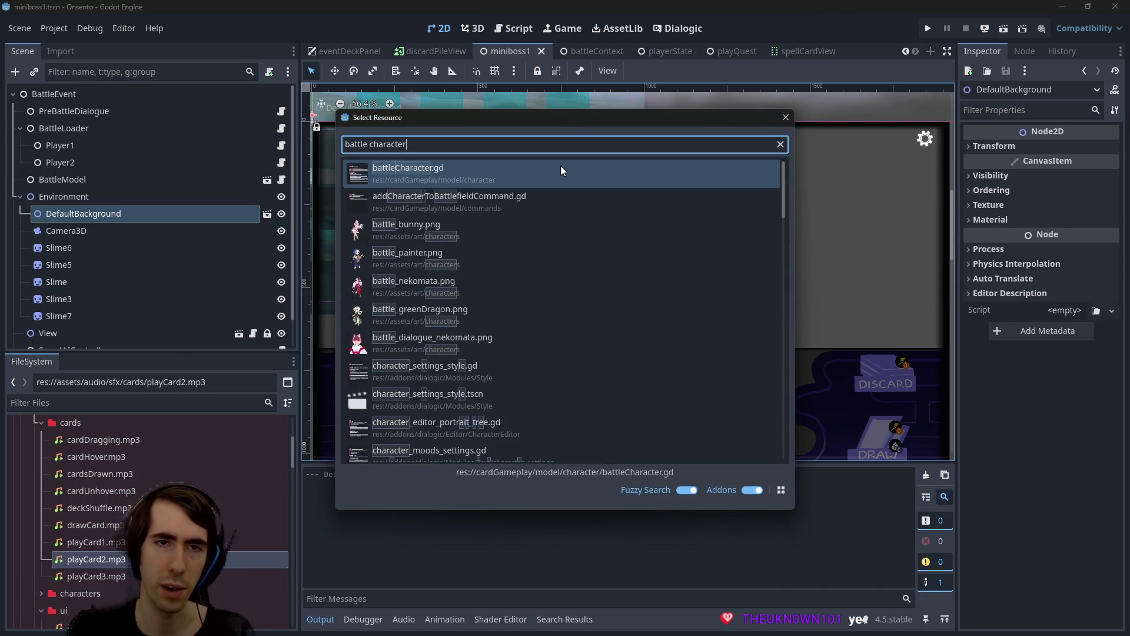
key(ctrl+a)
text(char)
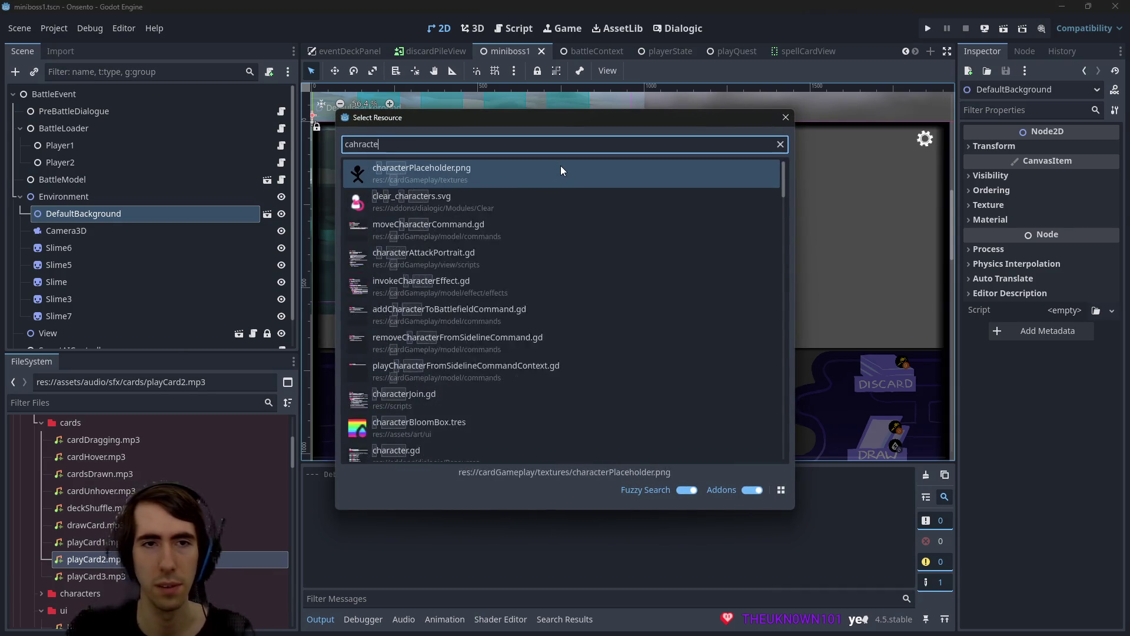
text(acterview)
key(Down)
key(Down)
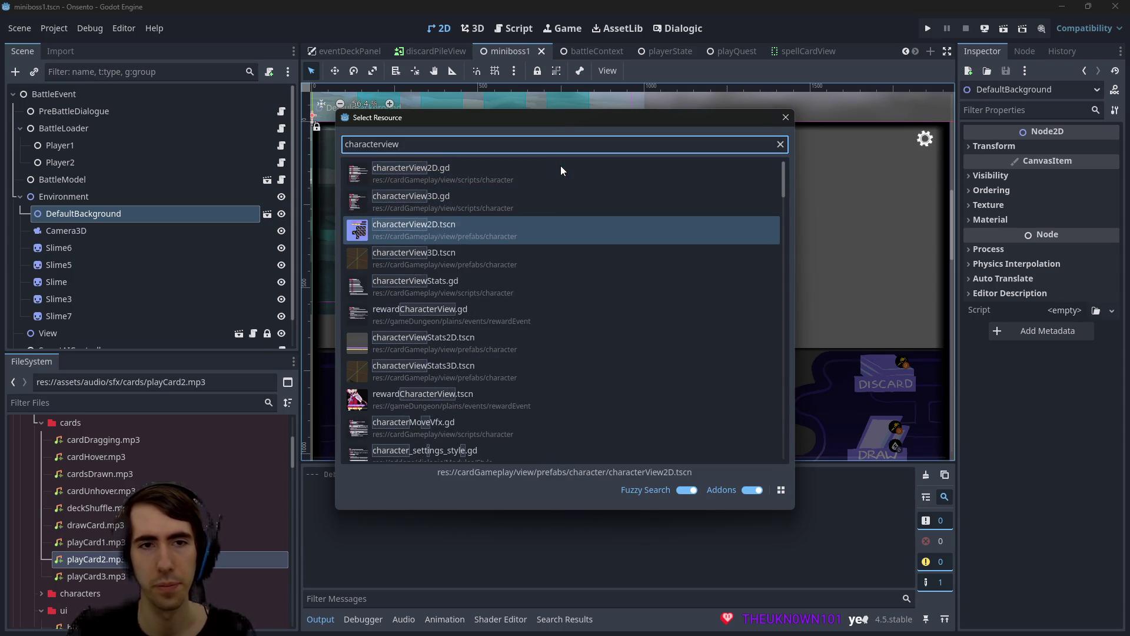
key(Return)
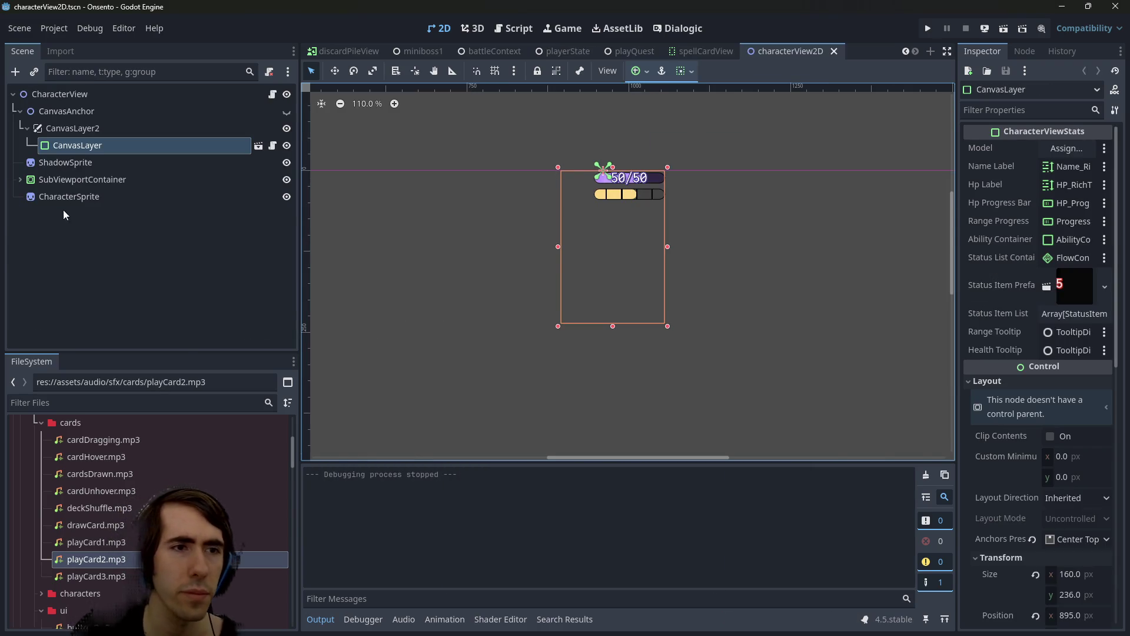
Inspect the CharacterSprite, ShadowSprite, CanvasAnchor, CanvasLayer and CharacterView root nodes
click(63, 180)
click(64, 197)
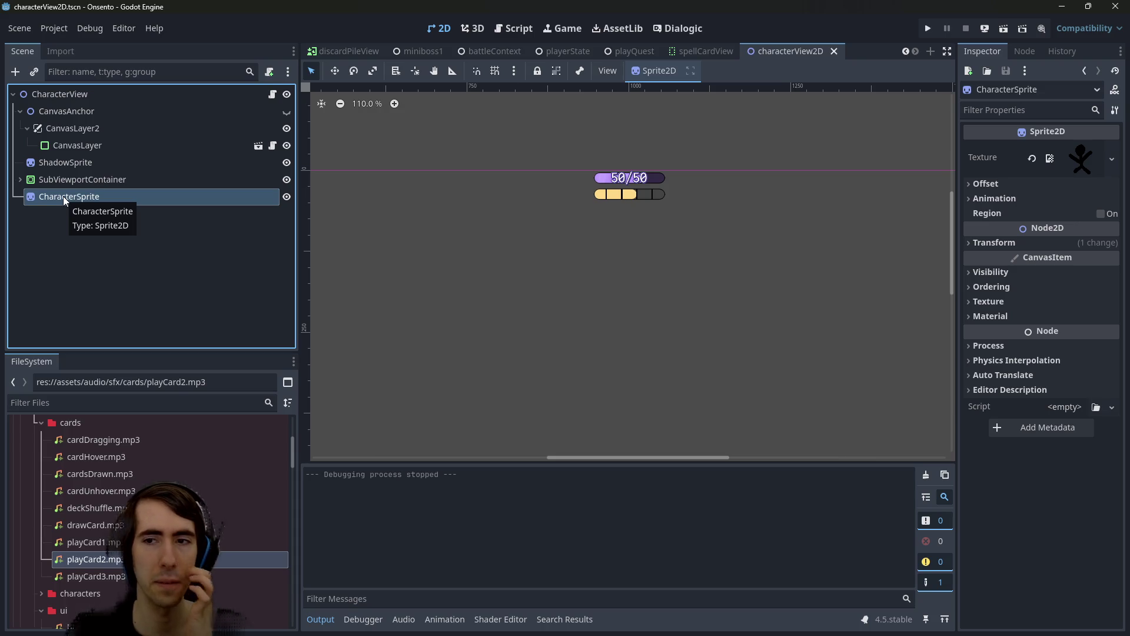
click(55, 164)
scroll(1065, 492, down, 10)
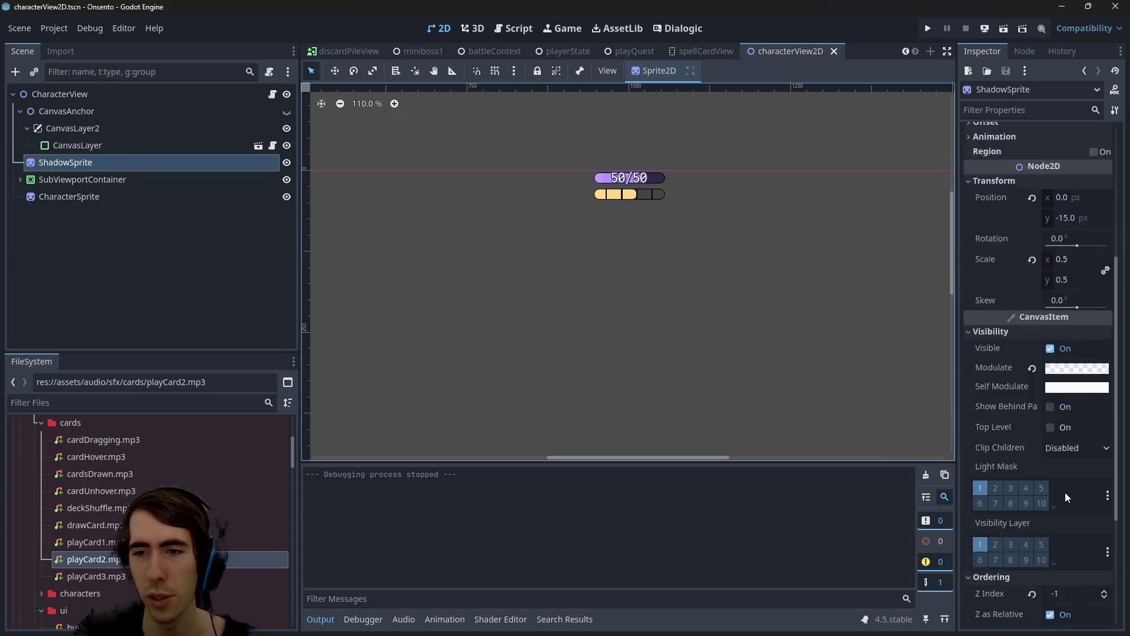
scroll(1065, 492, up, 5)
click(75, 114)
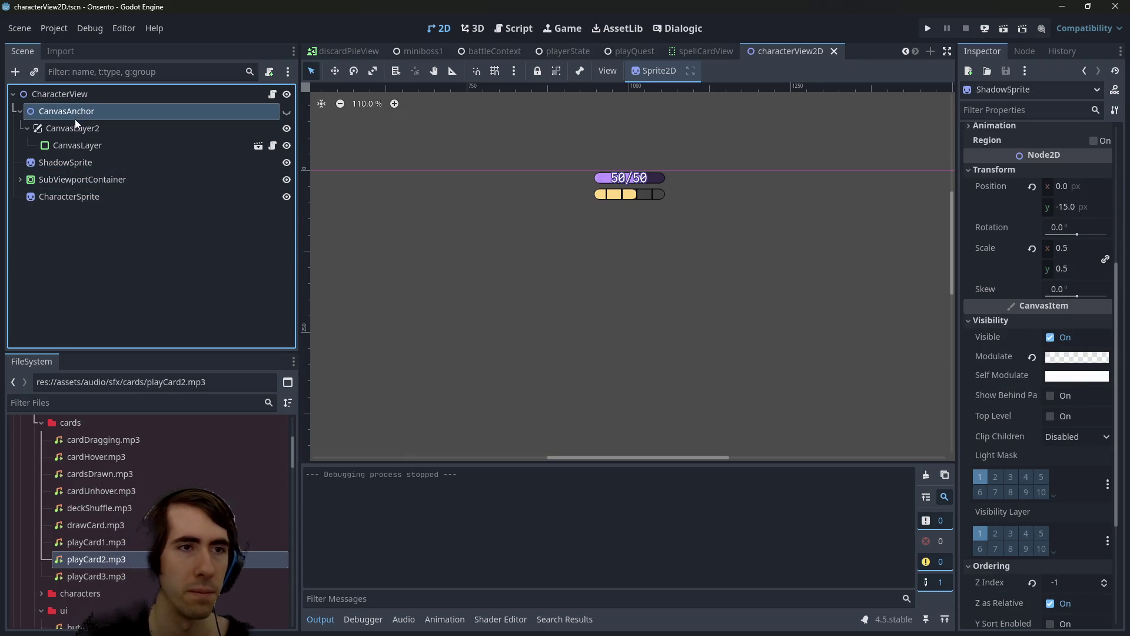
click(70, 143)
click(66, 97)
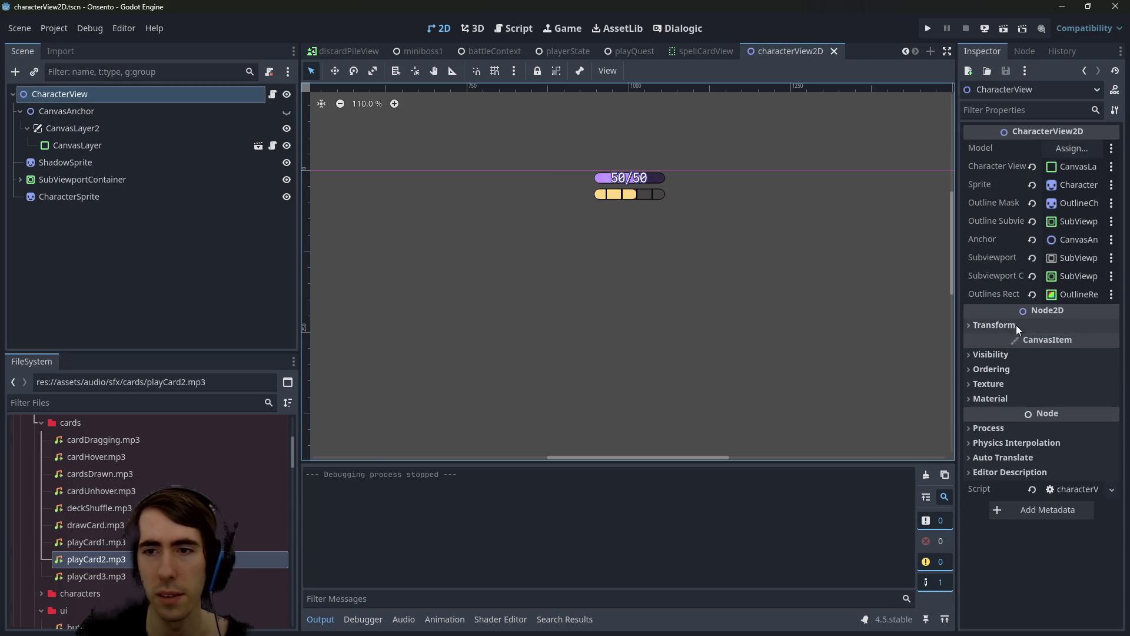
Check the material settings of the root and CharacterSprite nodes
click(1032, 401)
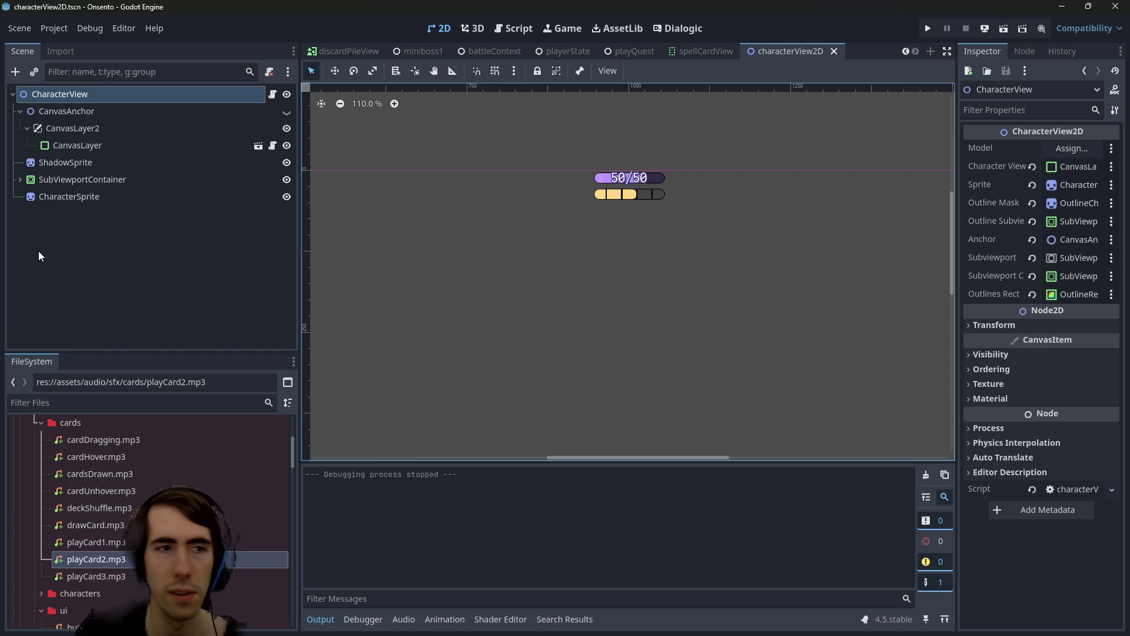
click(69, 196)
click(1019, 319)
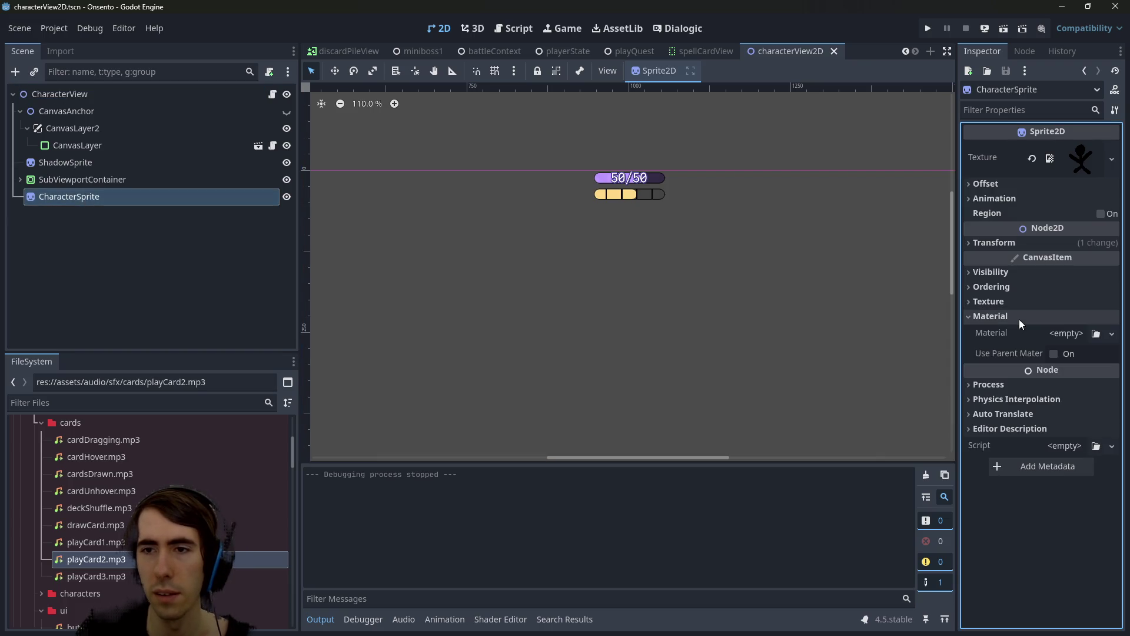
click(1019, 319)
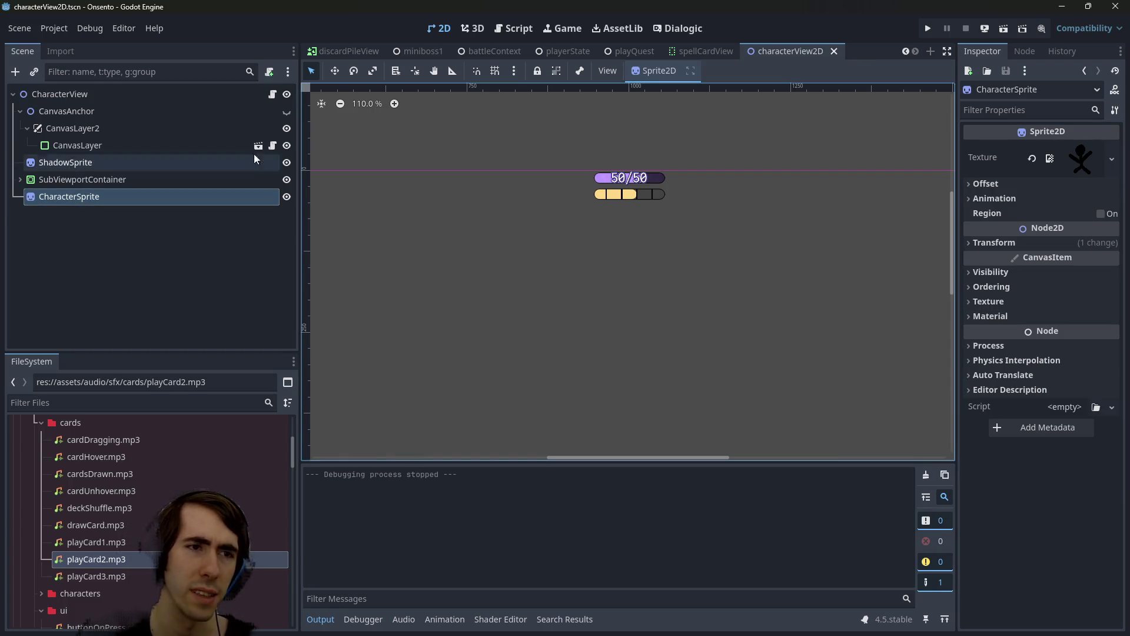
Expand SubViewportContainer, inspect OutlineCharacterSpriteMask, and select OutlineRect to show its outline shader
click(146, 180)
click(15, 183)
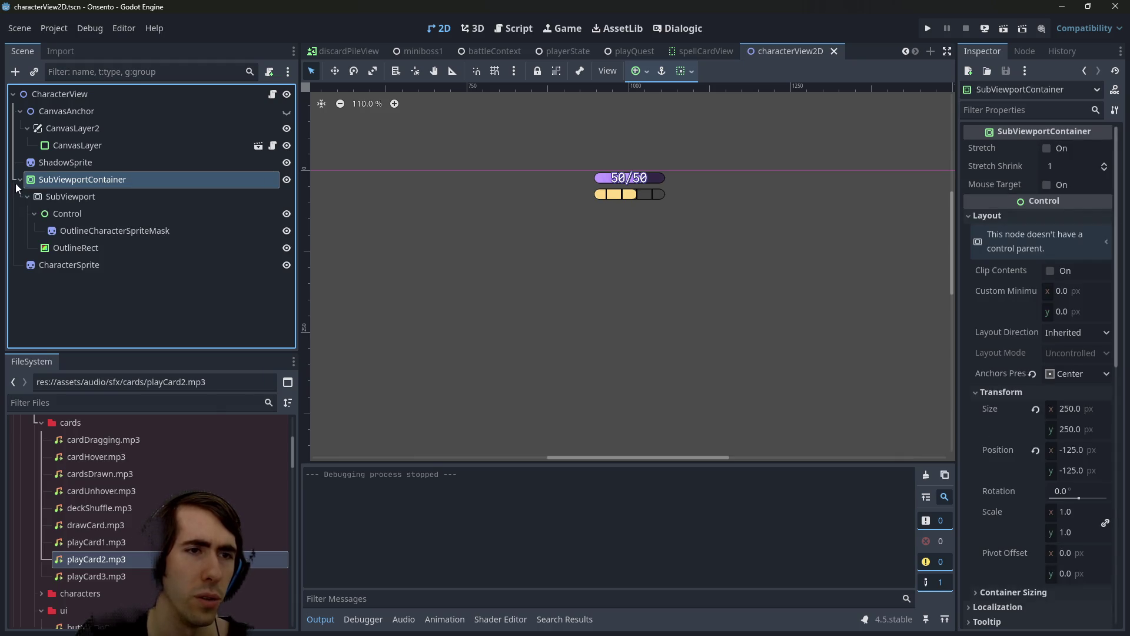
click(65, 232)
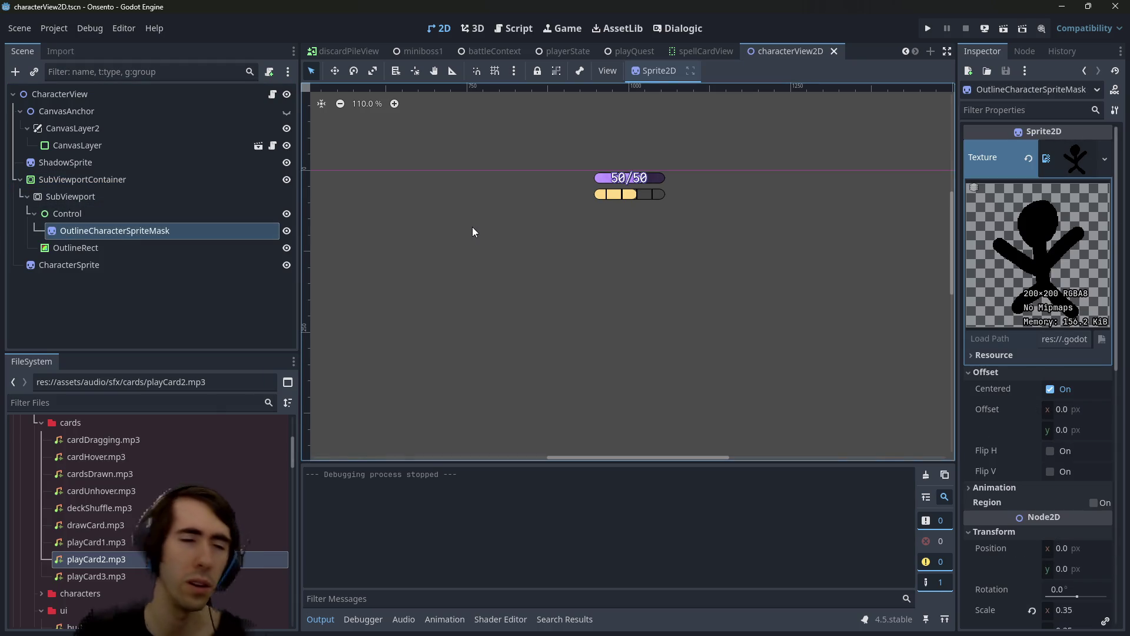
scroll(1029, 419, down, 10)
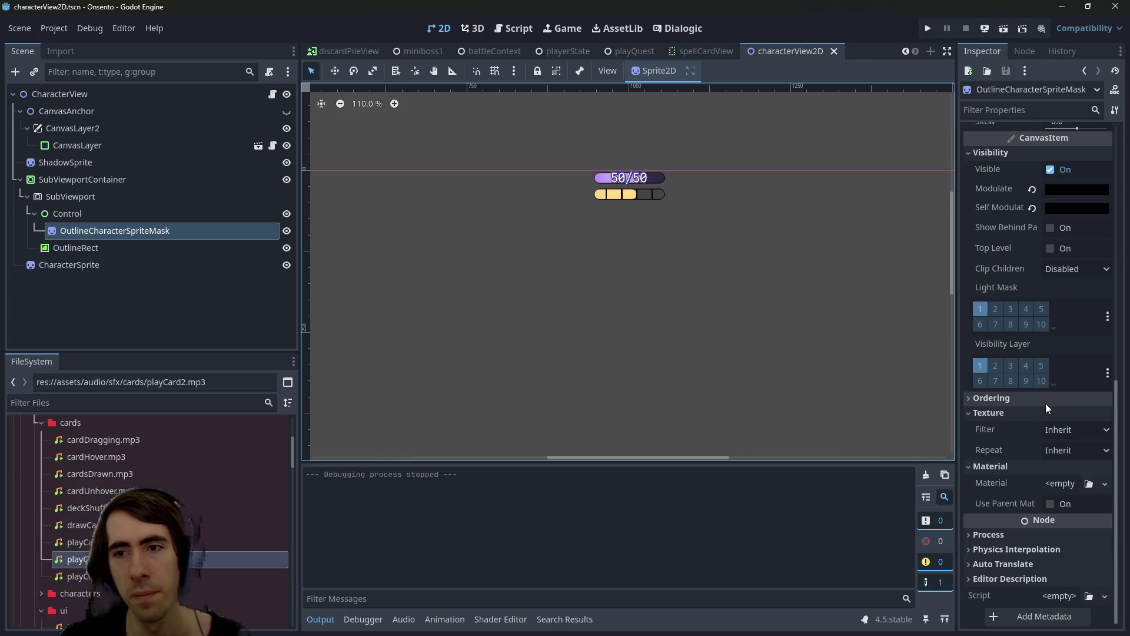
scroll(1045, 403, up, 4)
scroll(1039, 400, up, 7)
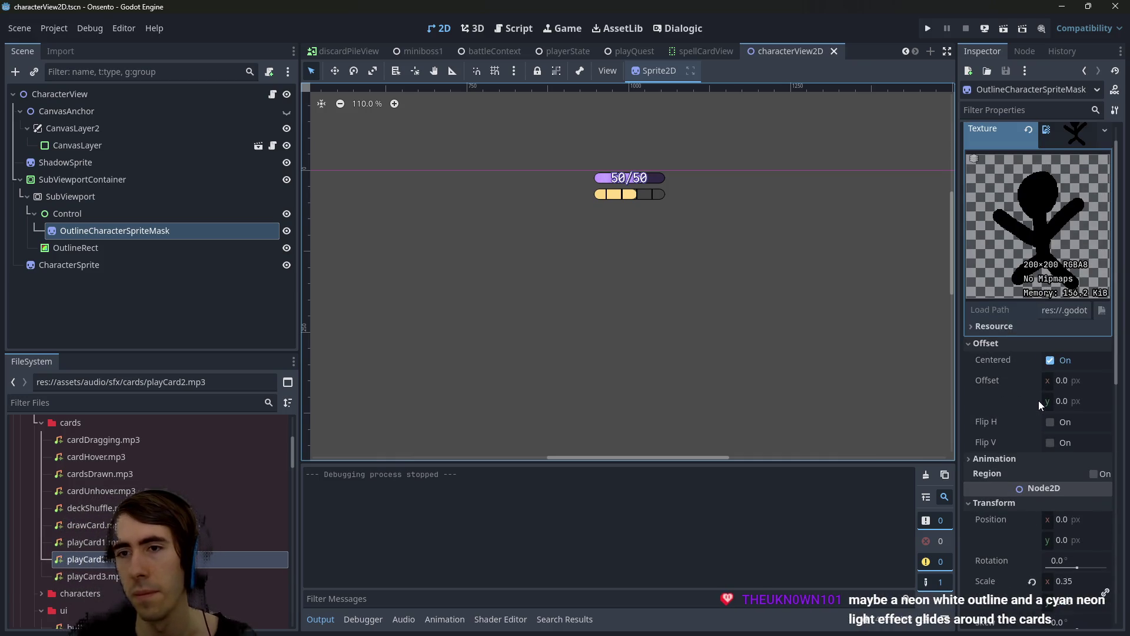
scroll(1037, 401, down, 11)
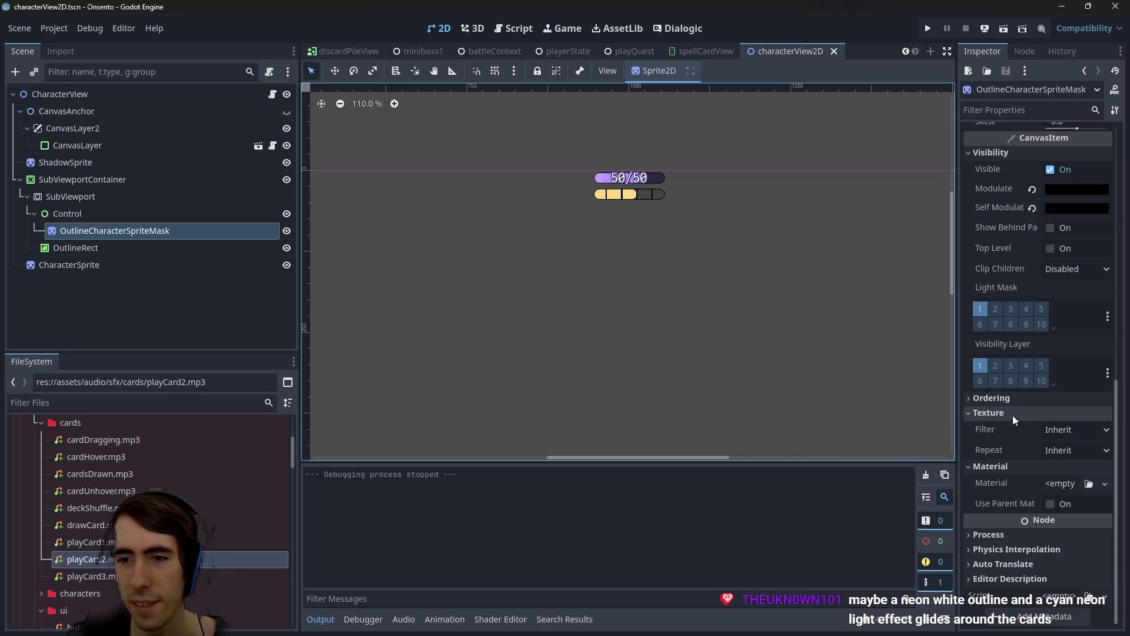
click(75, 247)
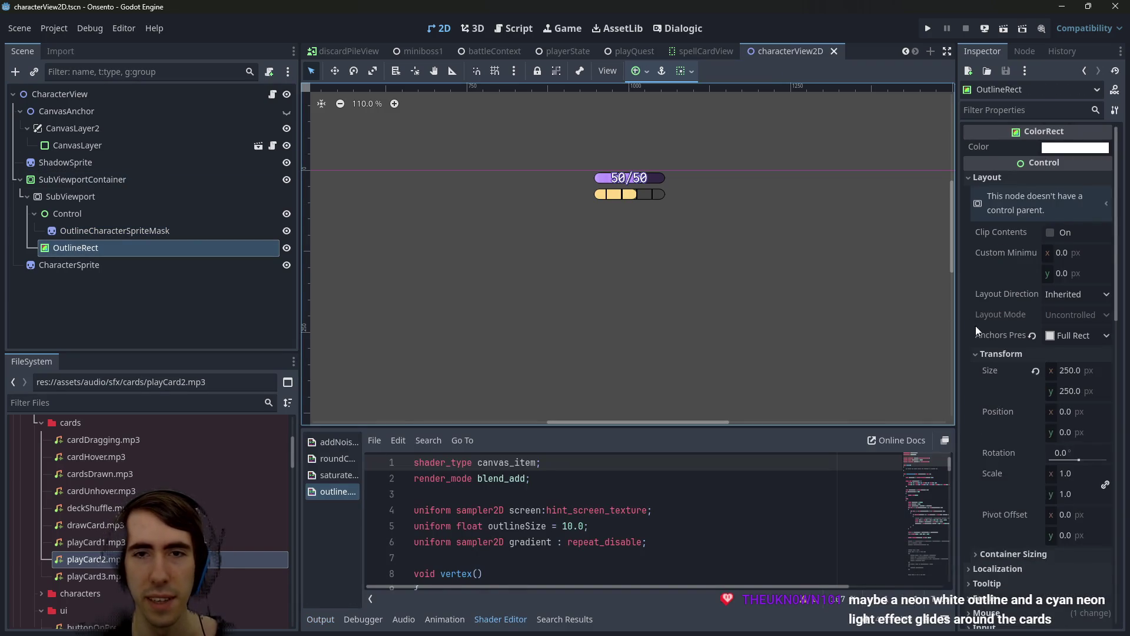
Expand OutlineRect's ShaderMaterial to show its shader parameters
scroll(977, 330, down, 8)
scroll(982, 348, down, 4)
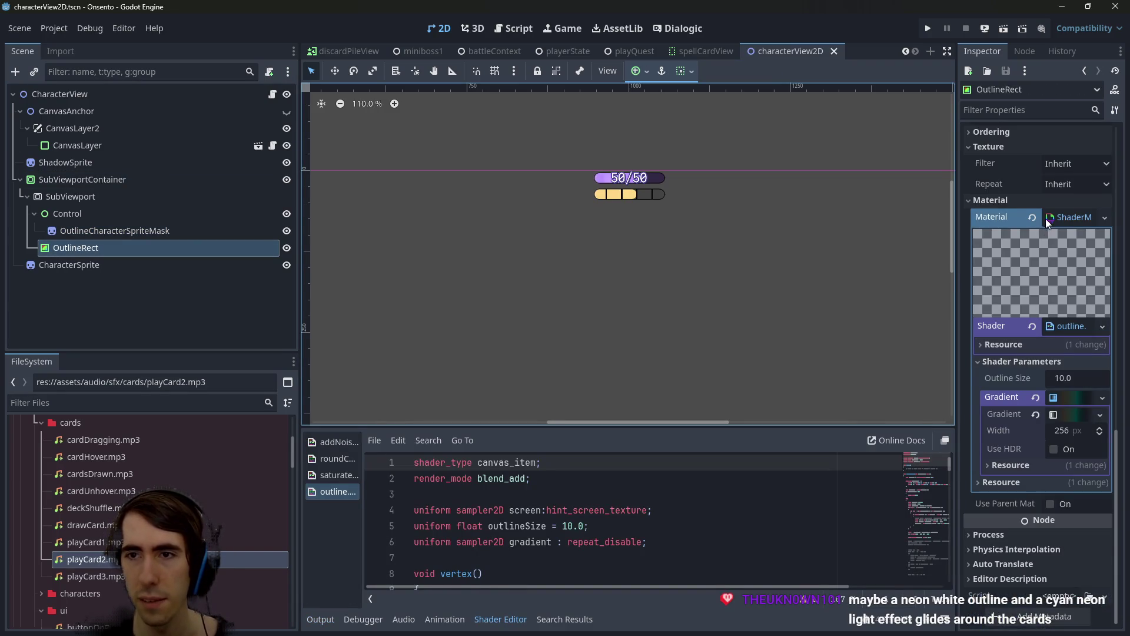
click(1063, 222)
click(1071, 483)
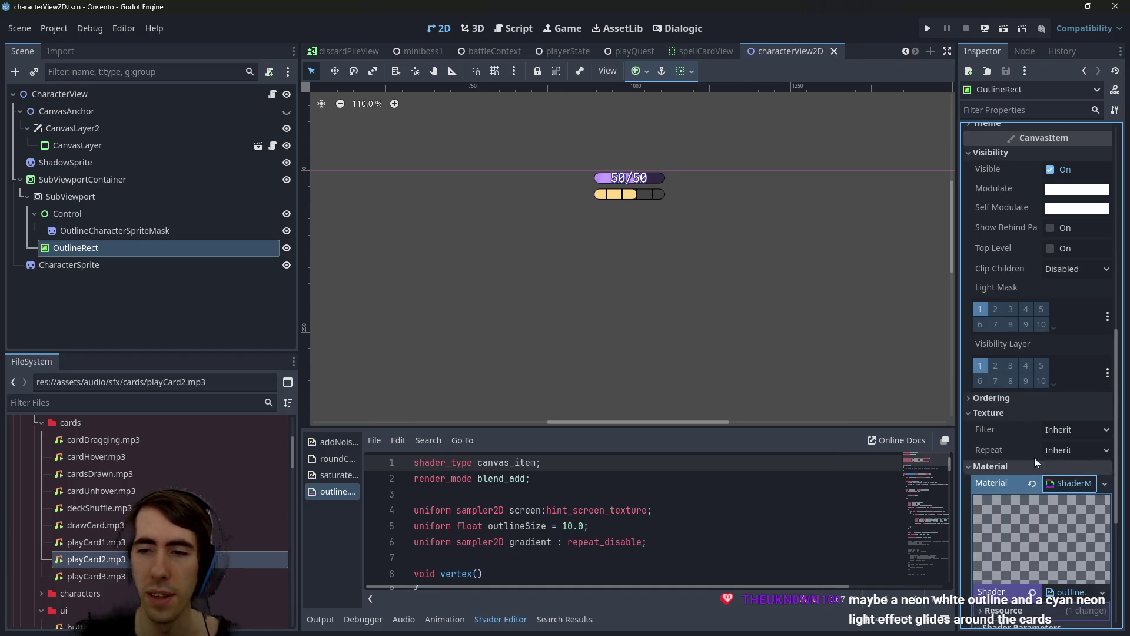
scroll(1036, 448, down, 3)
Widen the Inspector panel, review the material's resource options, then start a resource quick search
drag(959, 361, 832, 358)
right_click(1037, 277)
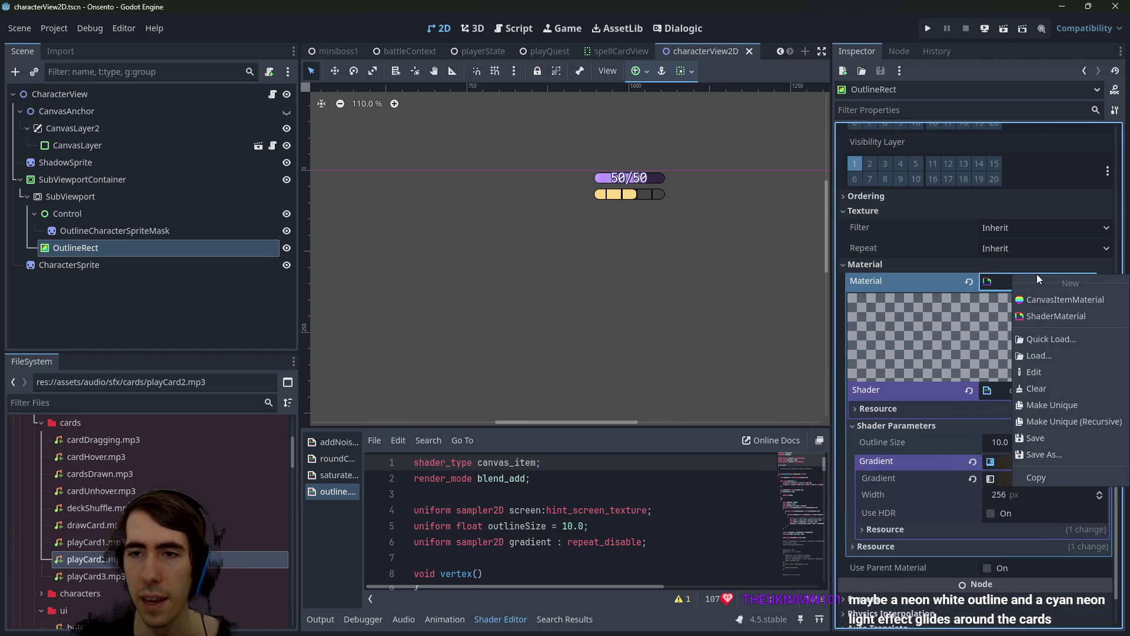
key(Escape)
scroll(568, 259, up, 3)
scroll(568, 260, right, 3)
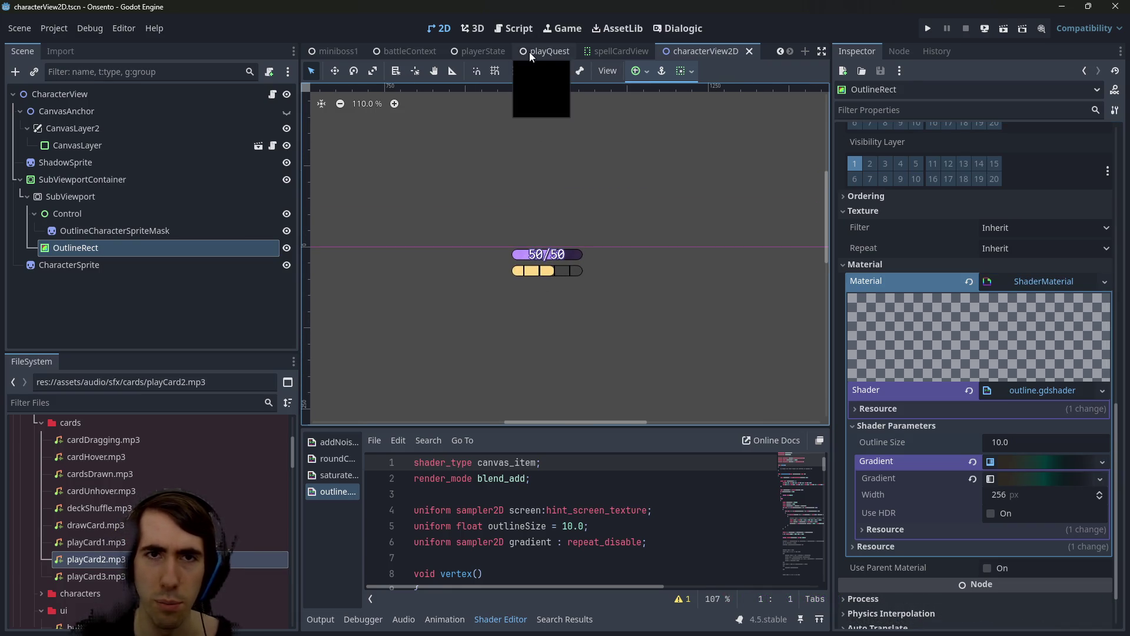
scroll(537, 50, down, 5)
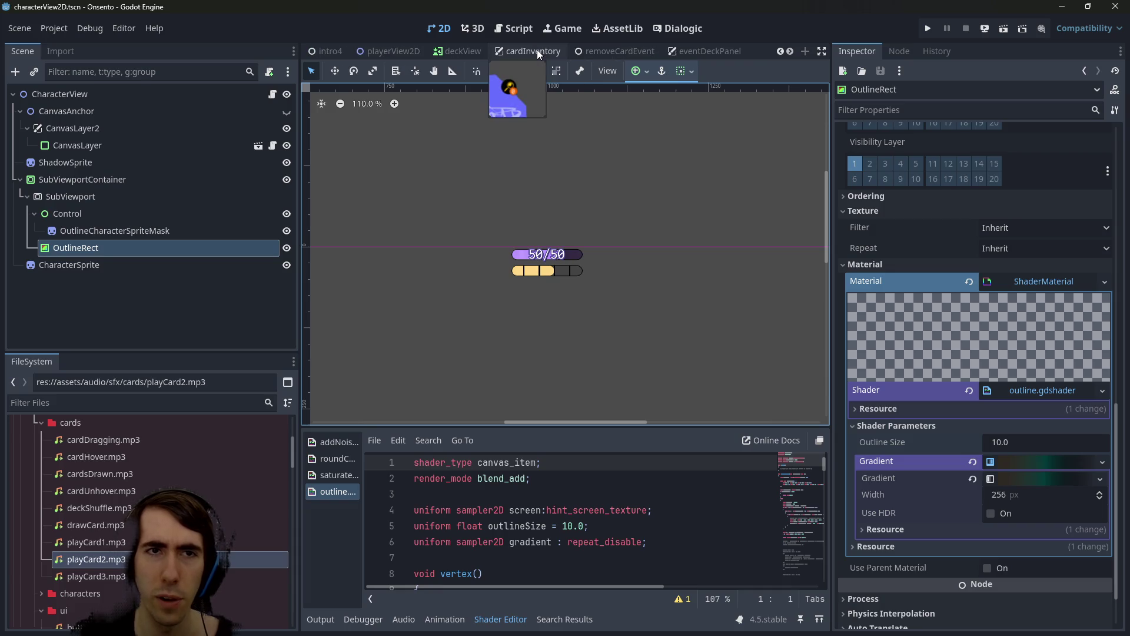
scroll(537, 49, up, 2)
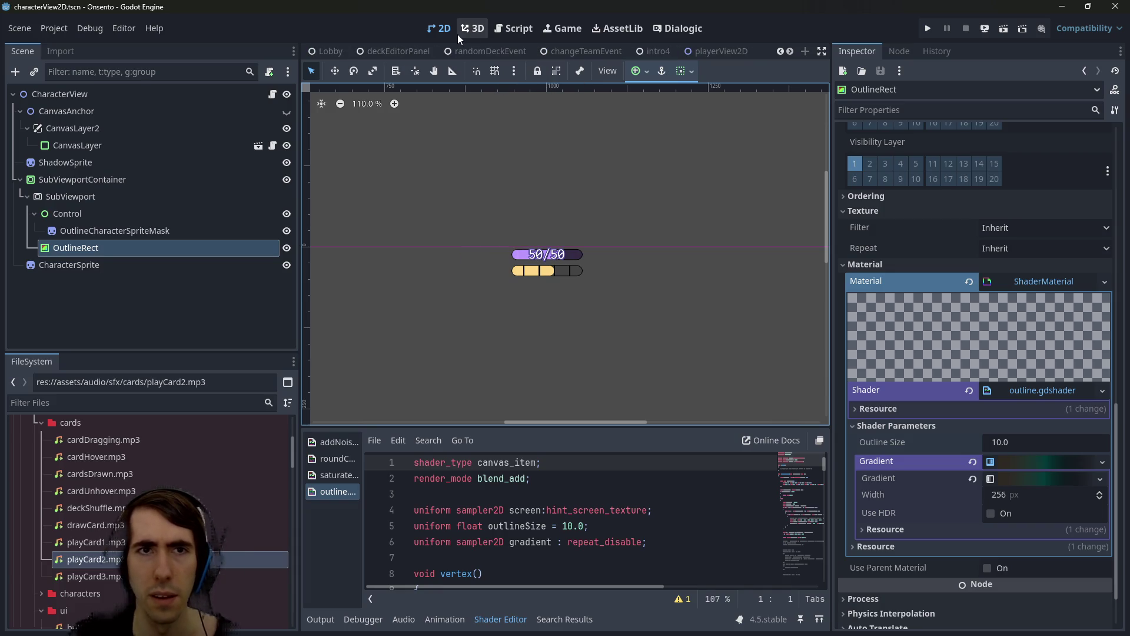
scroll(518, 159, right, 2)
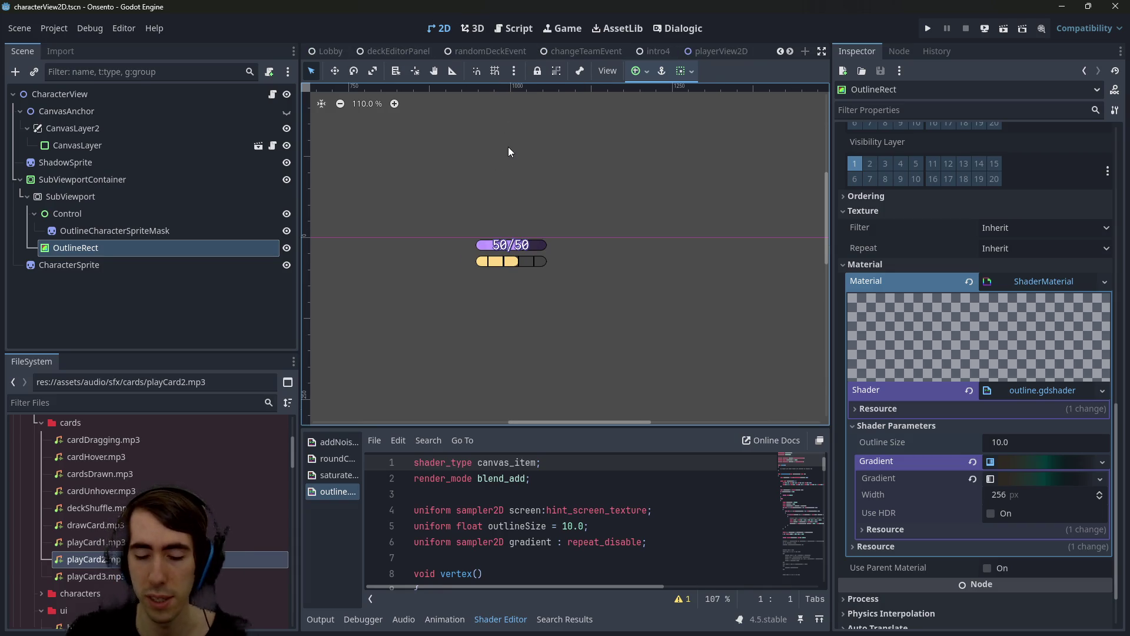
key(shift+alt+o)
Open playerView2D.tscn from the 'playerview' search results
text(playerview)
key(Down)
key(Down)
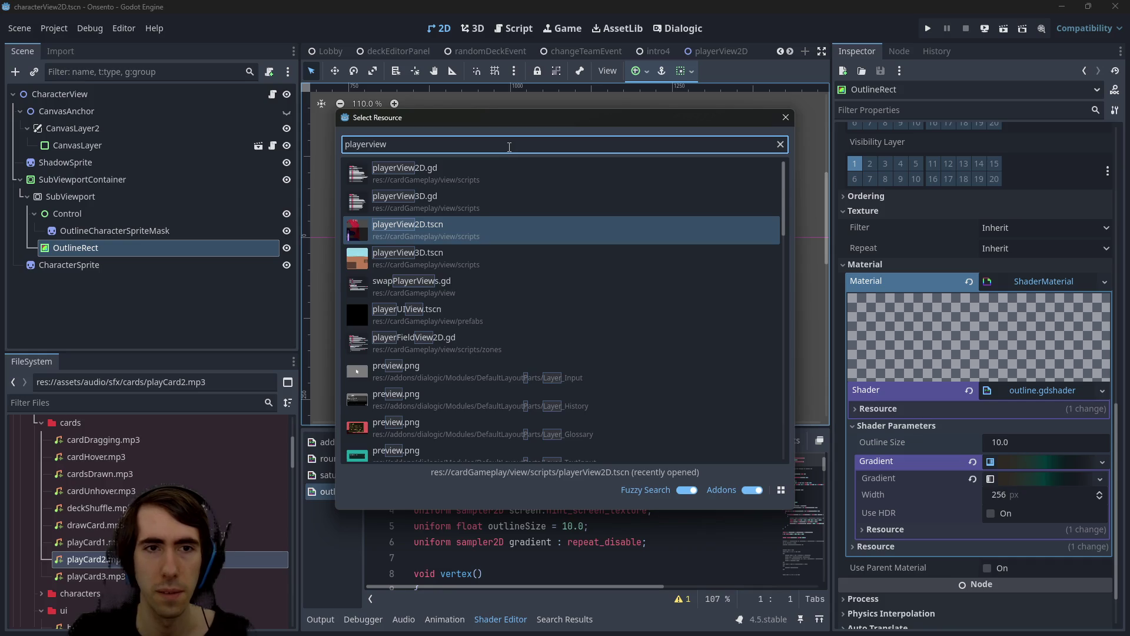
key(Return)
scroll(581, 249, right, 5)
Collapse and hide the SummonsPanel to reveal the DISCARD and DRAW buttons
click(649, 329)
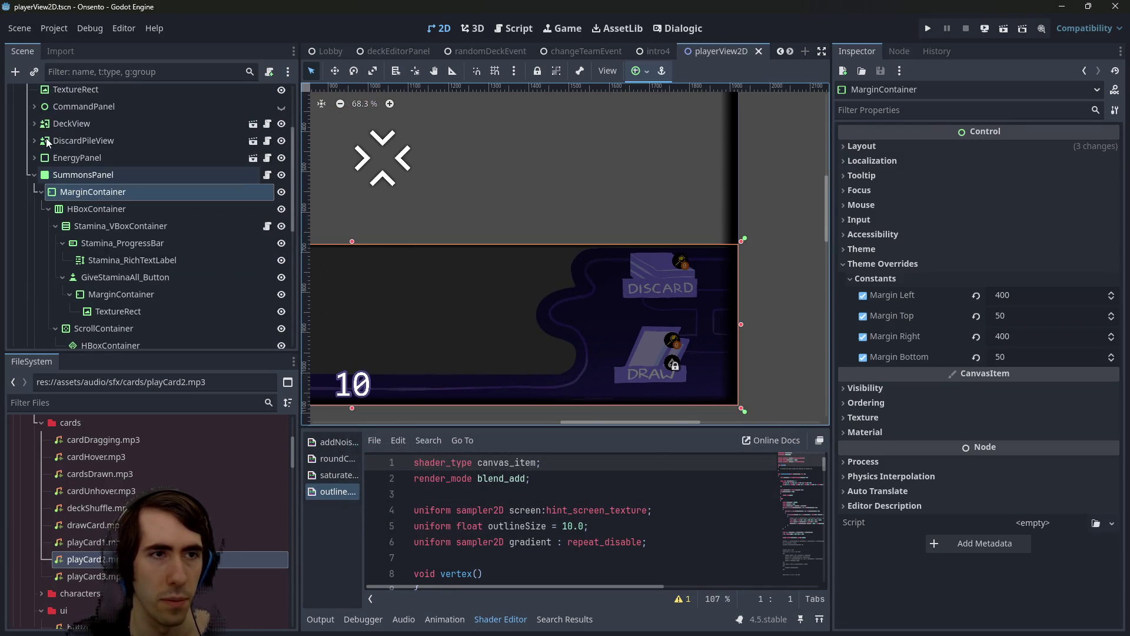
click(59, 175)
click(34, 175)
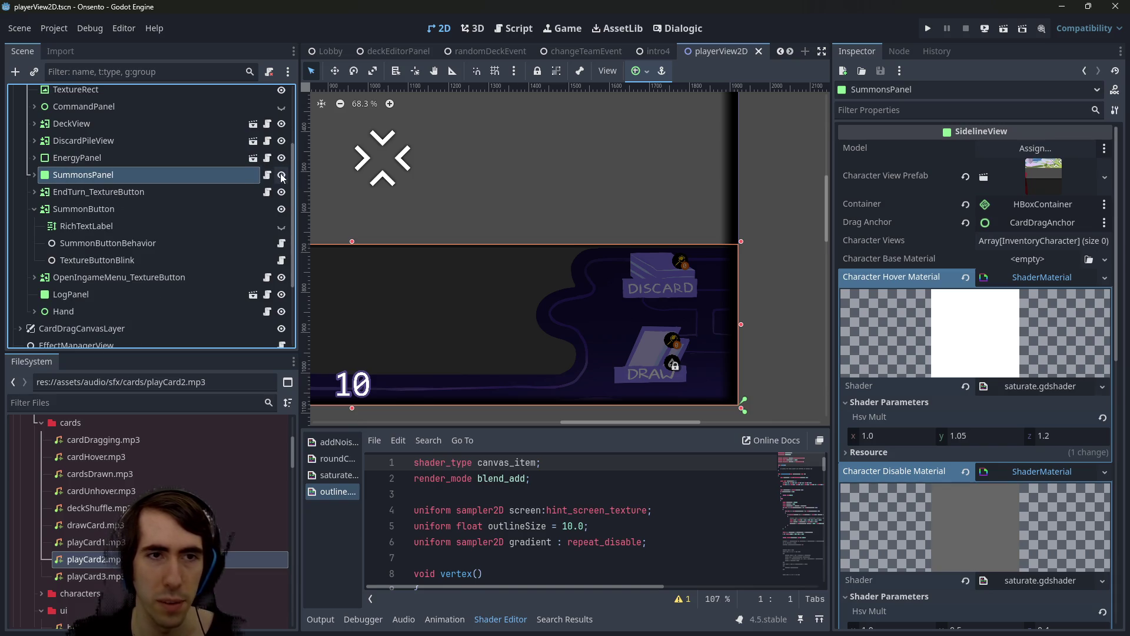
click(282, 175)
Select the DeckView node and zoom onto the DRAW button
scroll(624, 341, up, 5)
click(624, 340)
scroll(617, 283, up, 2)
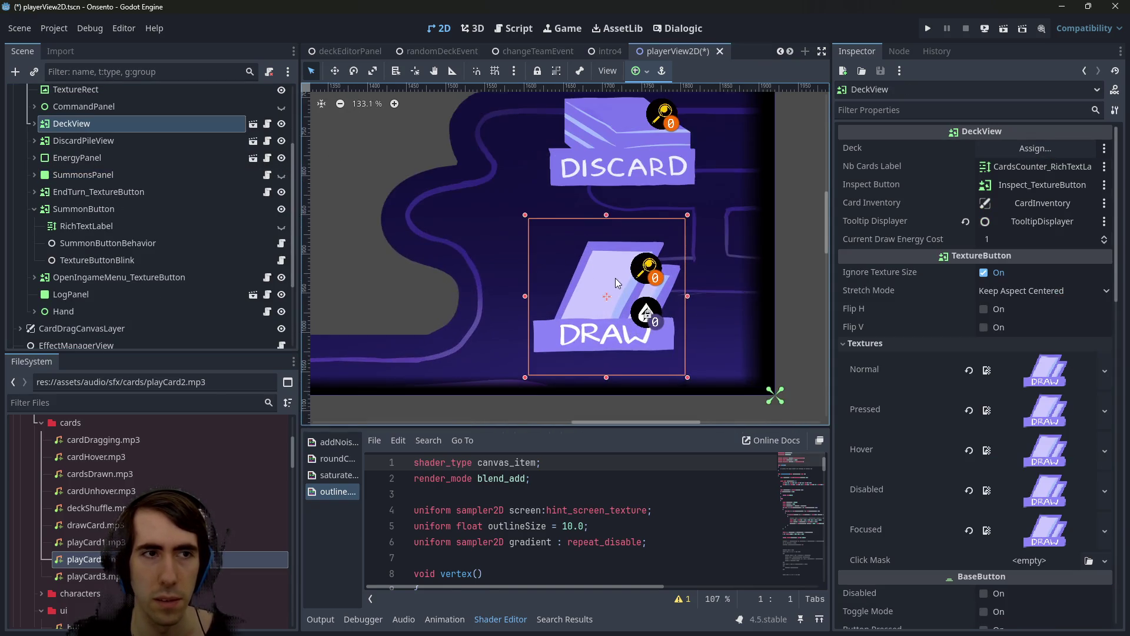
right_click(59, 124)
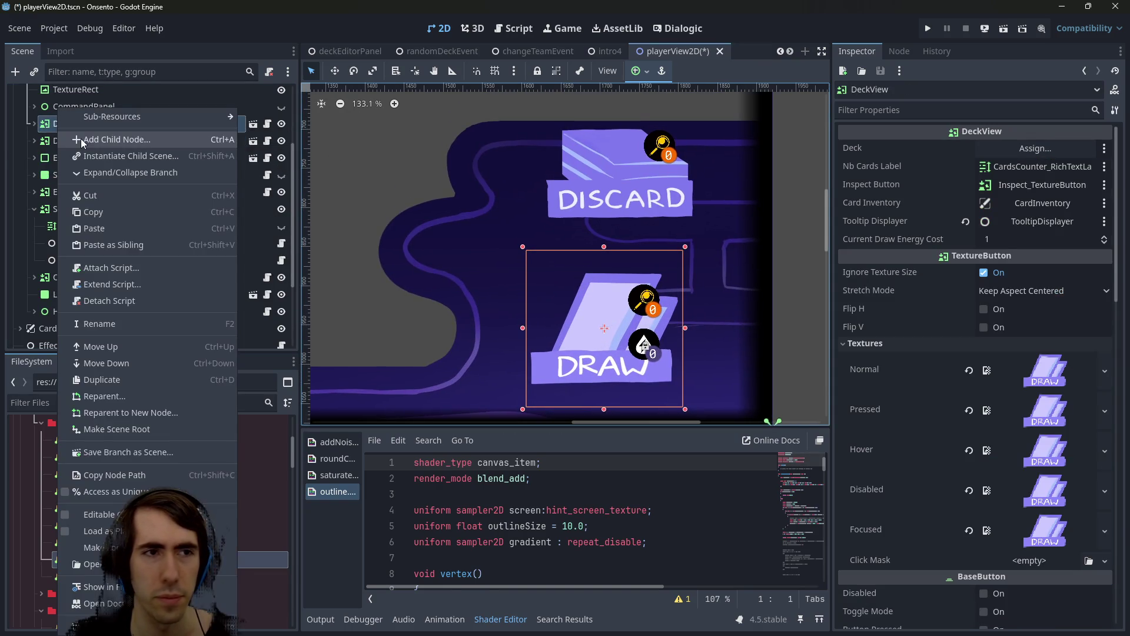
Add a ColorRect child under DeckView and stretch it over the DRAW button
right_click(51, 131)
right_click(53, 129)
click(89, 145)
text(color)
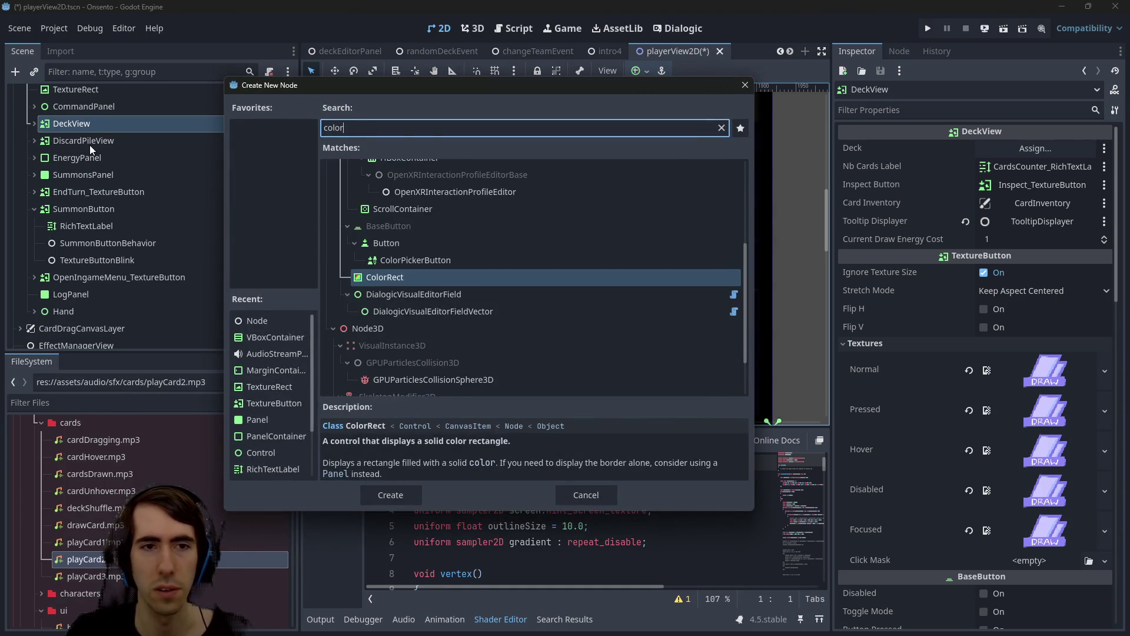
key(Return)
mouse_move(54, 258)
mouse_down()
mouse_move(67, 277)
mouse_move(41, 139)
mouse_up()
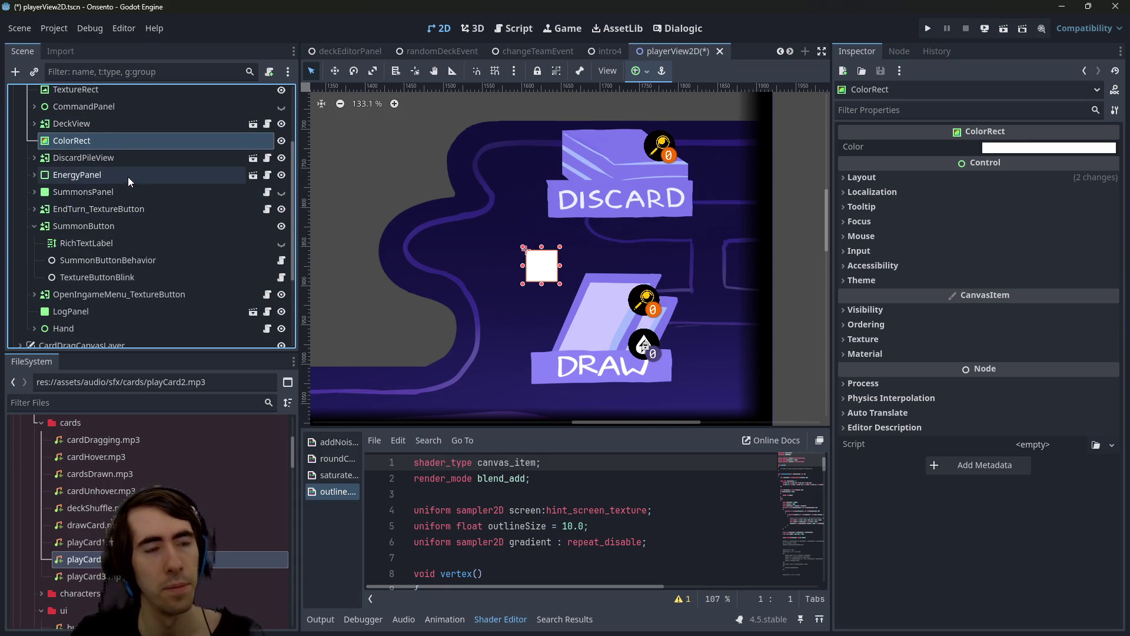
drag(560, 284, 688, 400)
Give the ColorRect a new ShaderMaterial and start loading its shader from file
click(865, 353)
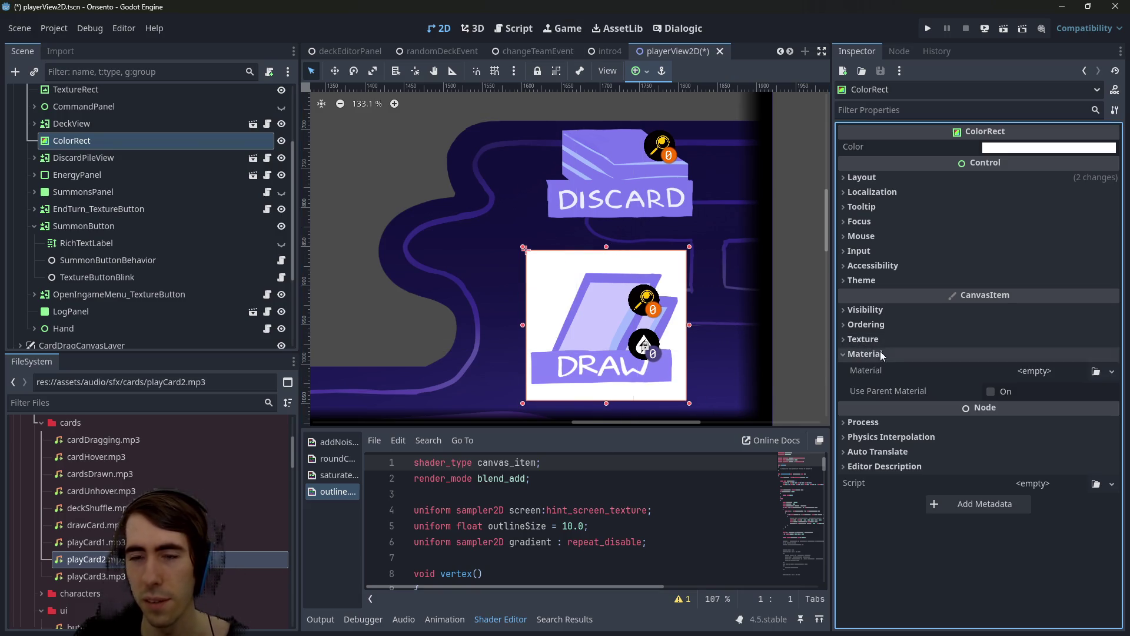
click(1064, 373)
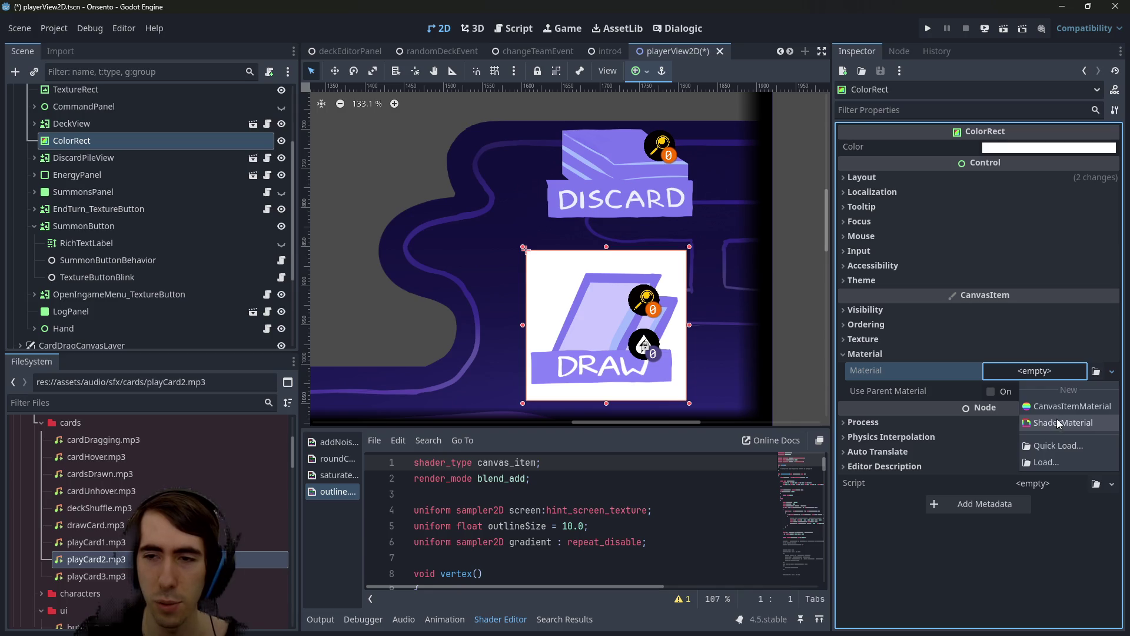
click(1057, 418)
click(1046, 391)
click(1063, 467)
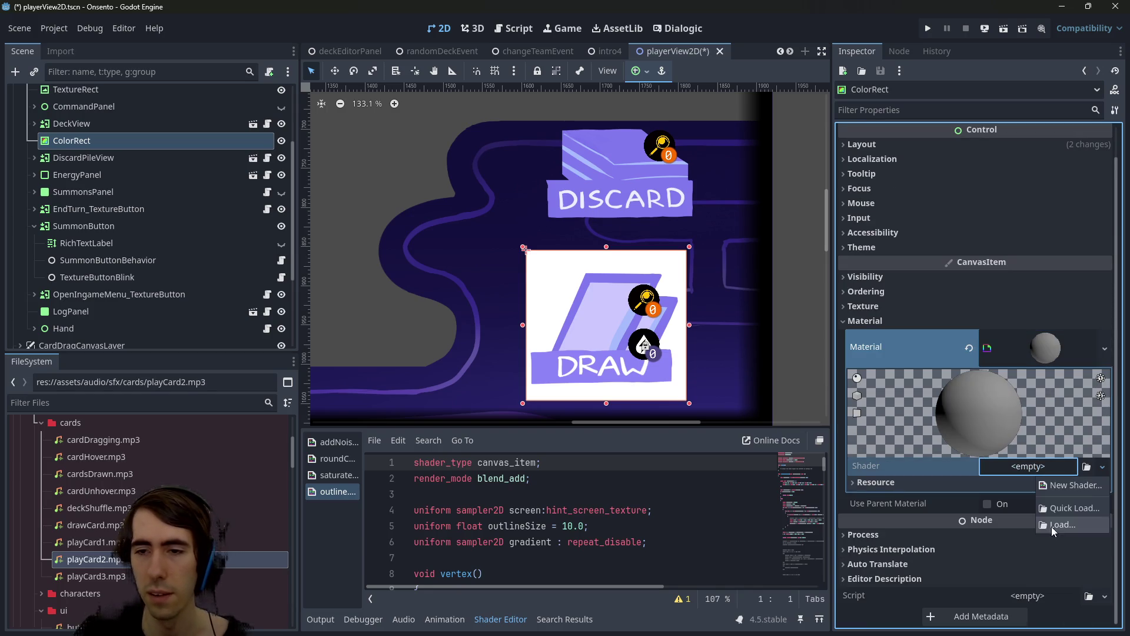
click(1058, 514)
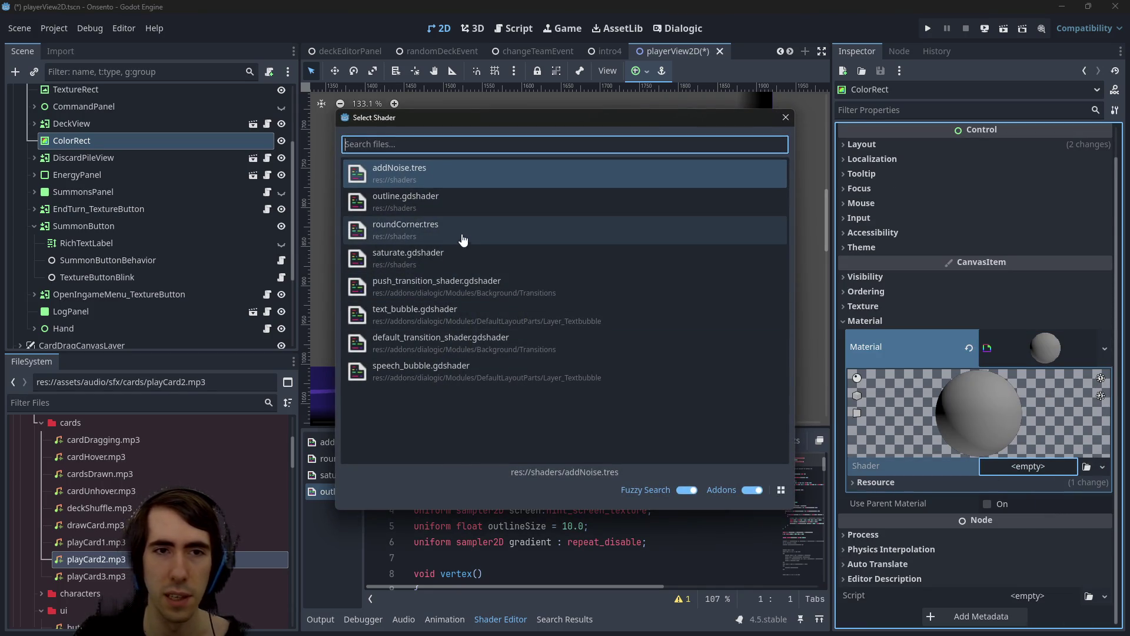
Assign outline.gdshader to the material and expand its shader parameters
click(430, 201)
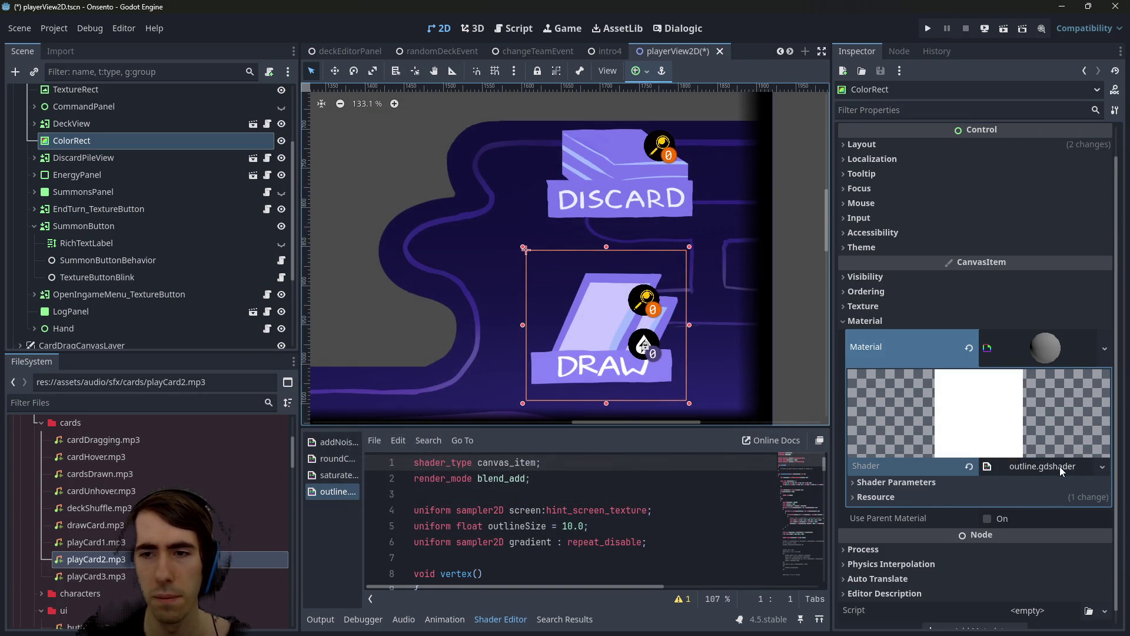
click(1059, 466)
click(983, 467)
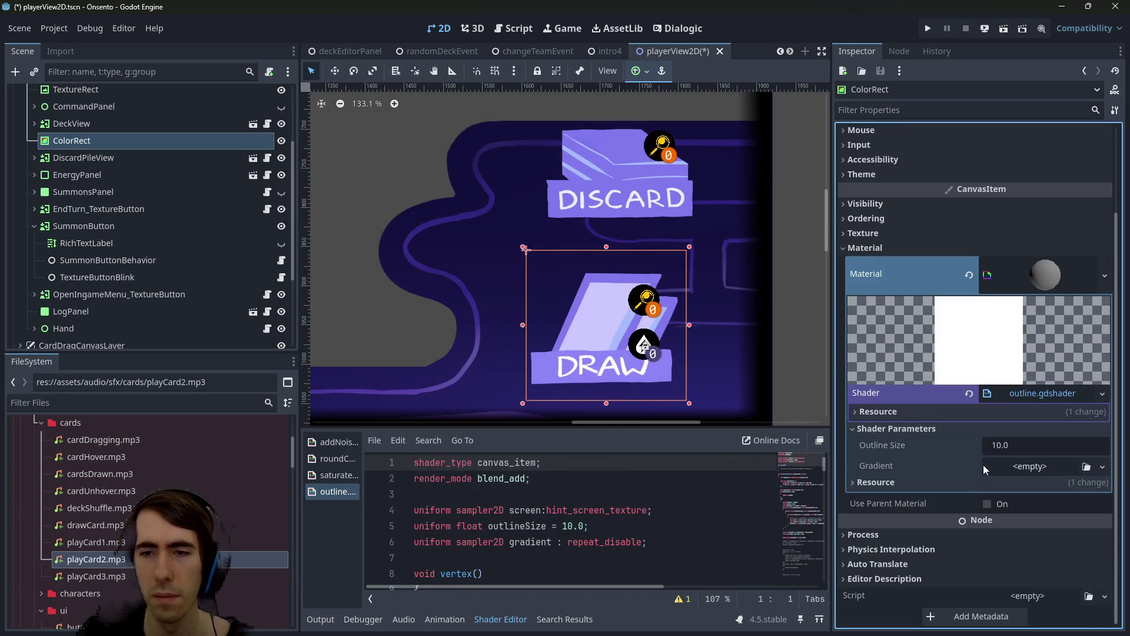
Set Gradient to a new GradientTexture1D and add two colour stops
click(1015, 465)
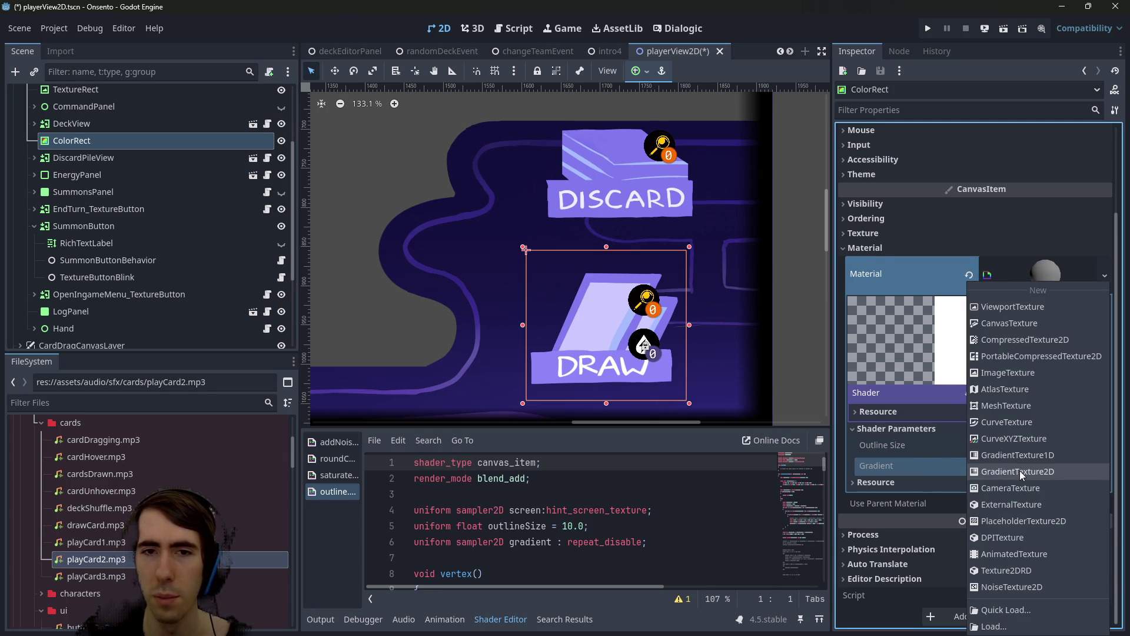
click(1019, 455)
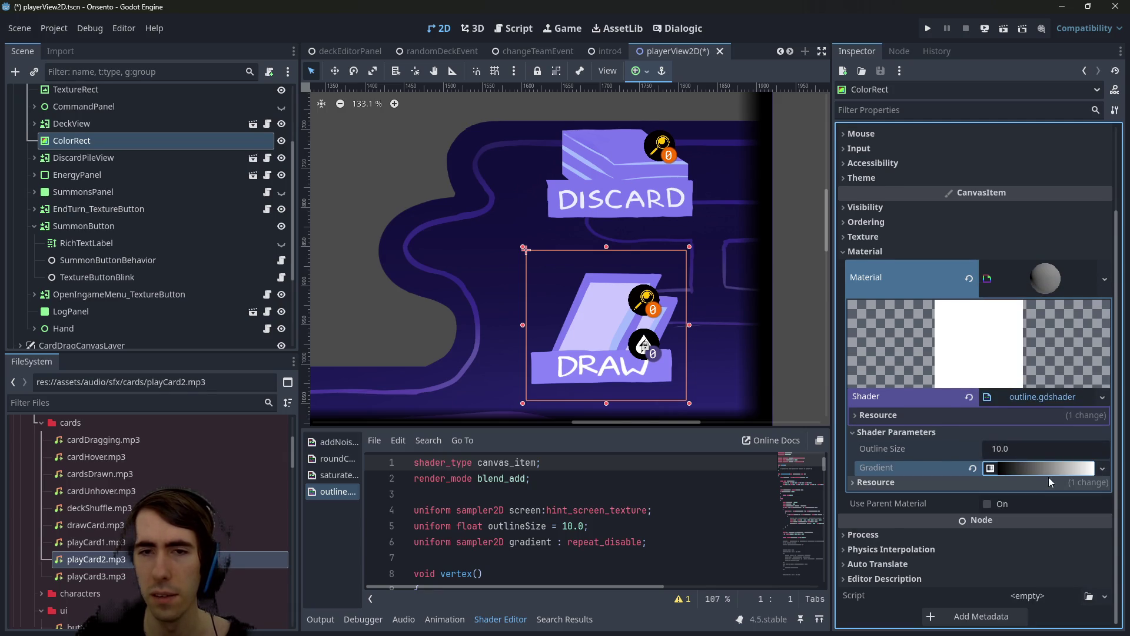
click(1041, 465)
click(1027, 484)
click(952, 527)
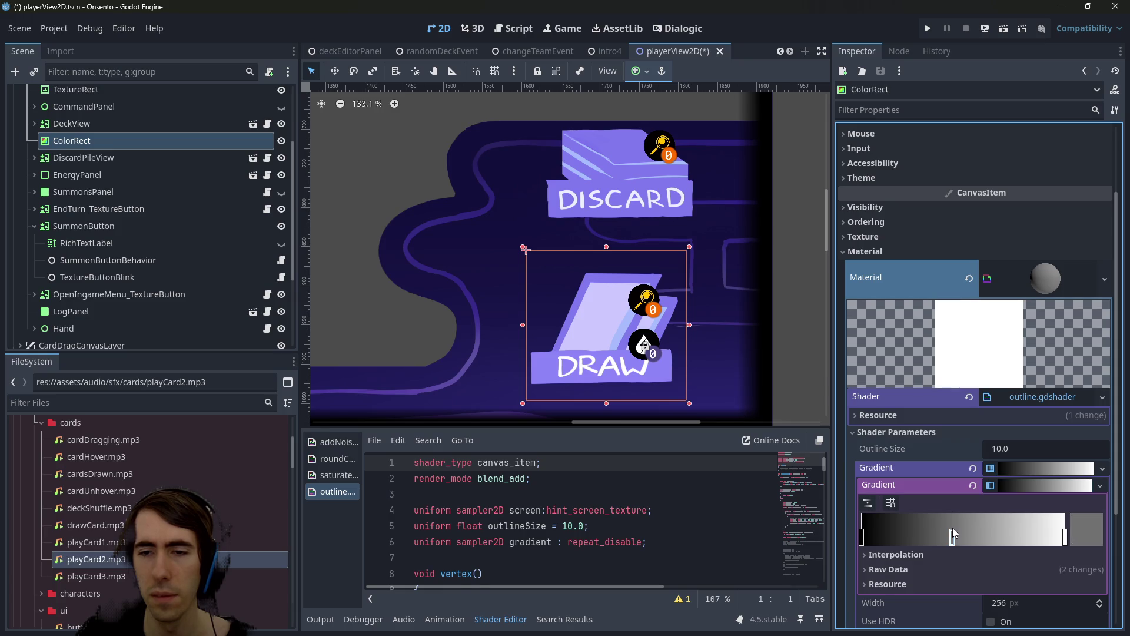
click(889, 538)
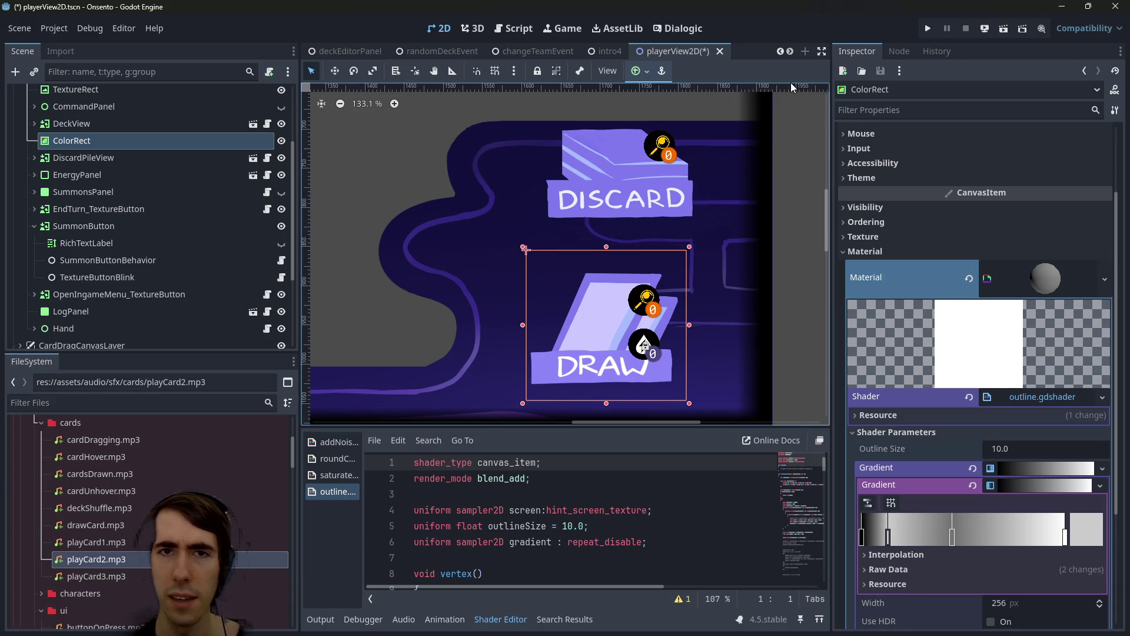
Run the miniboss1 scene, place the green-haired party member, and end the turn
click(601, 57)
scroll(380, 52, up, 5)
scroll(558, 52, down, 5)
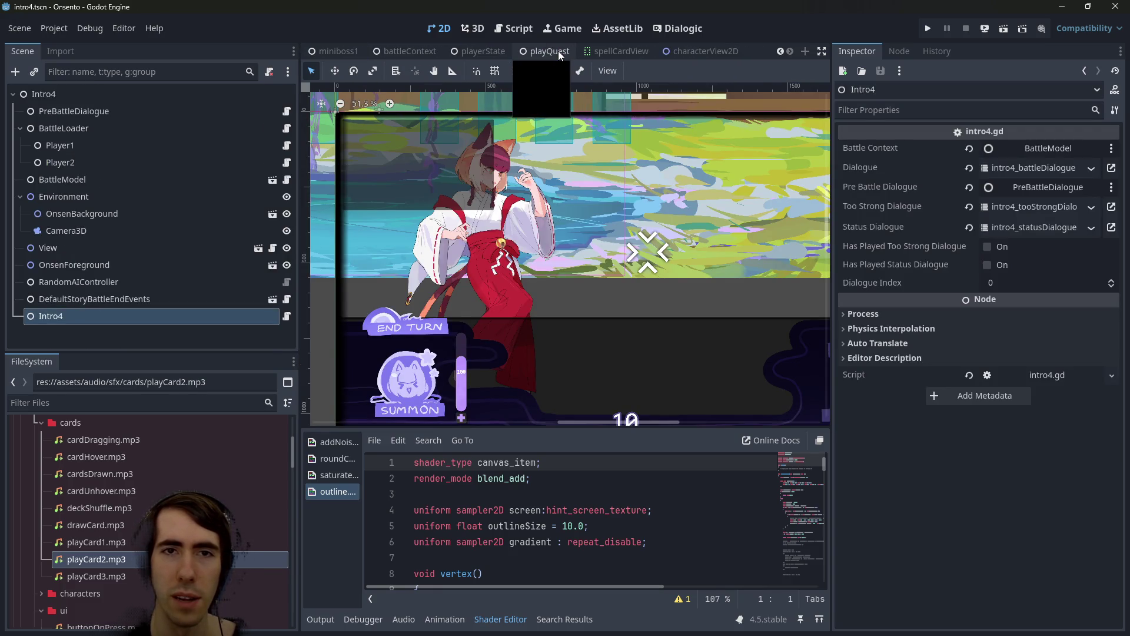
click(334, 52)
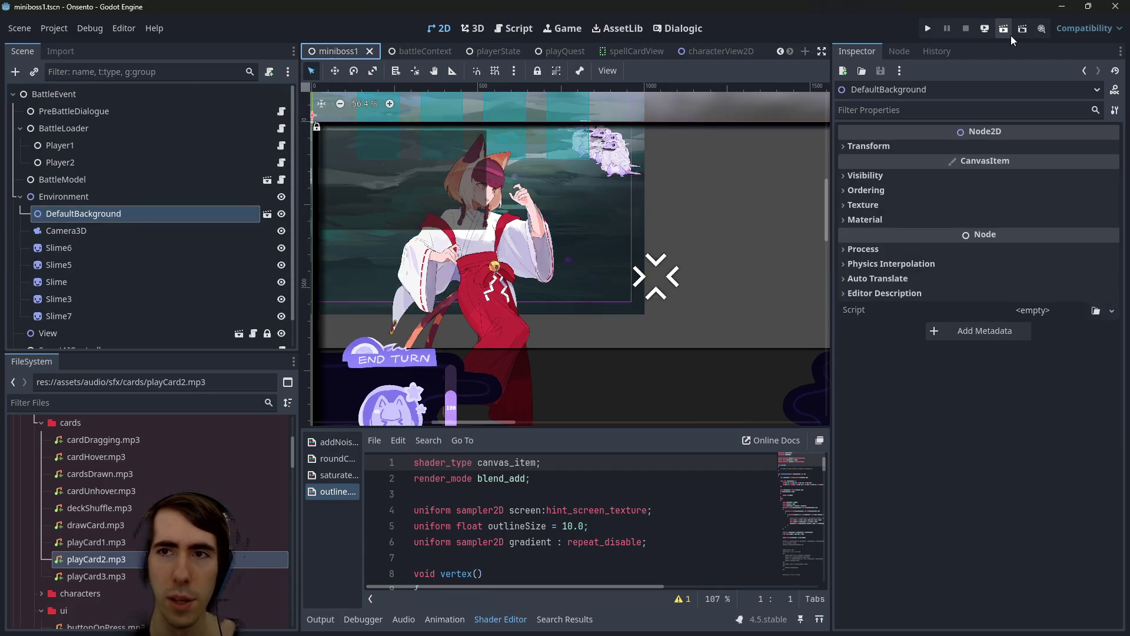
click(1010, 34)
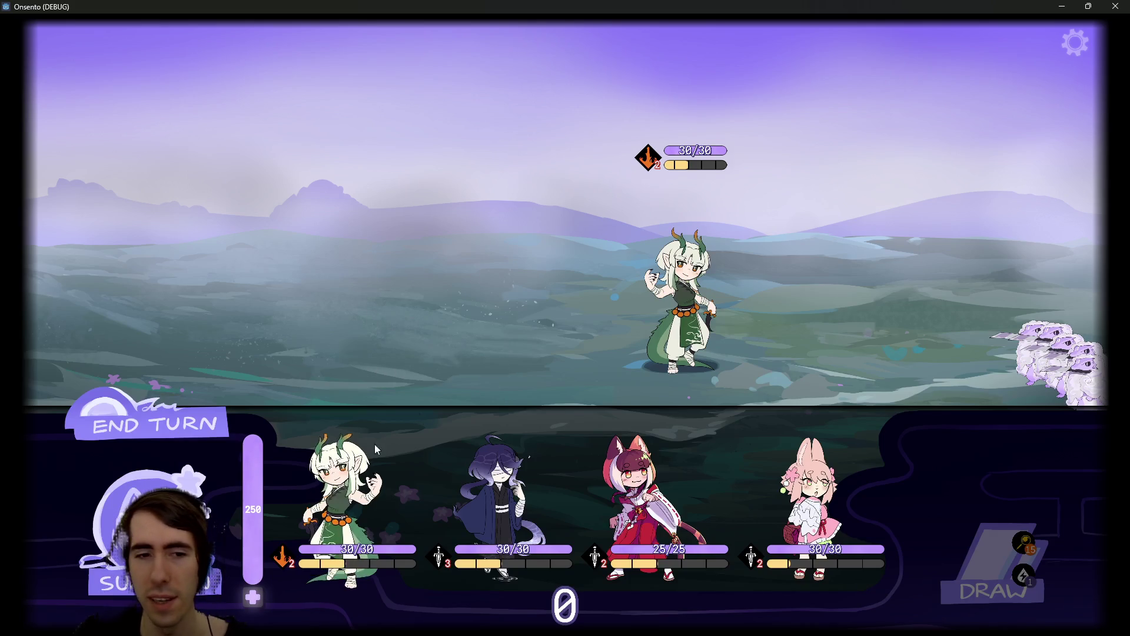
click(380, 443)
click(202, 439)
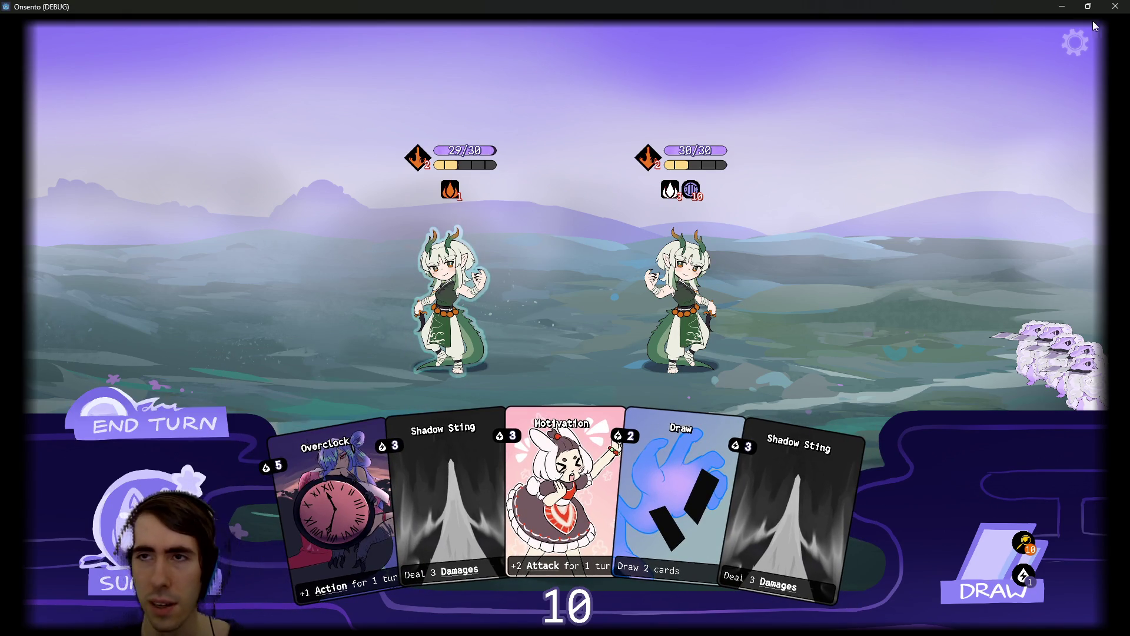
Close the game and browse the Script editor and the open scene tabs
click(1114, 7)
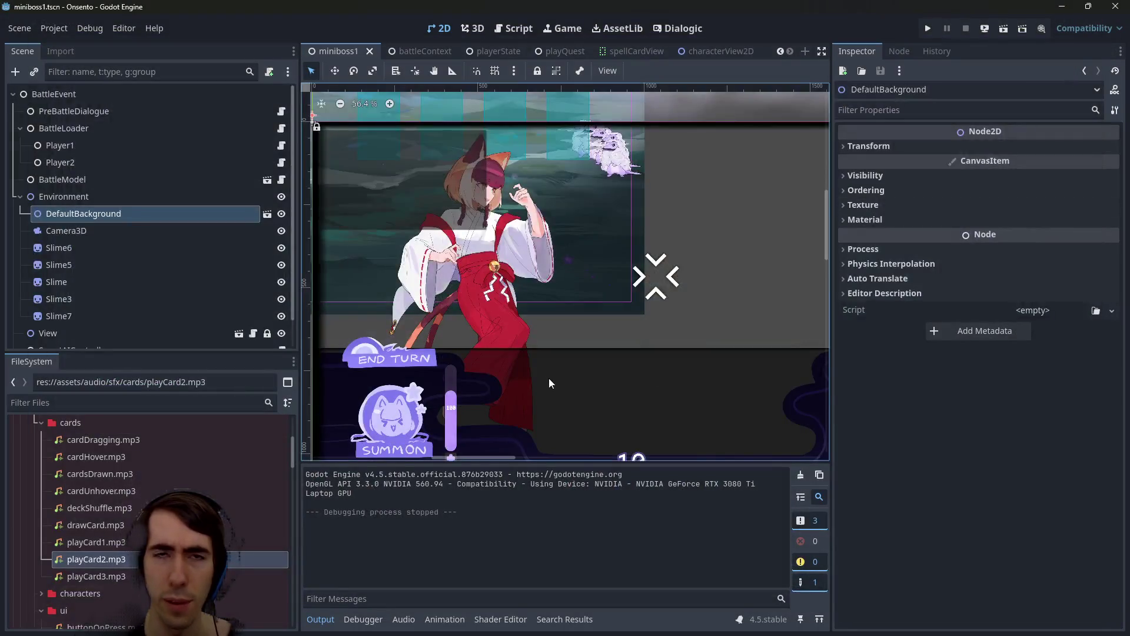
click(506, 29)
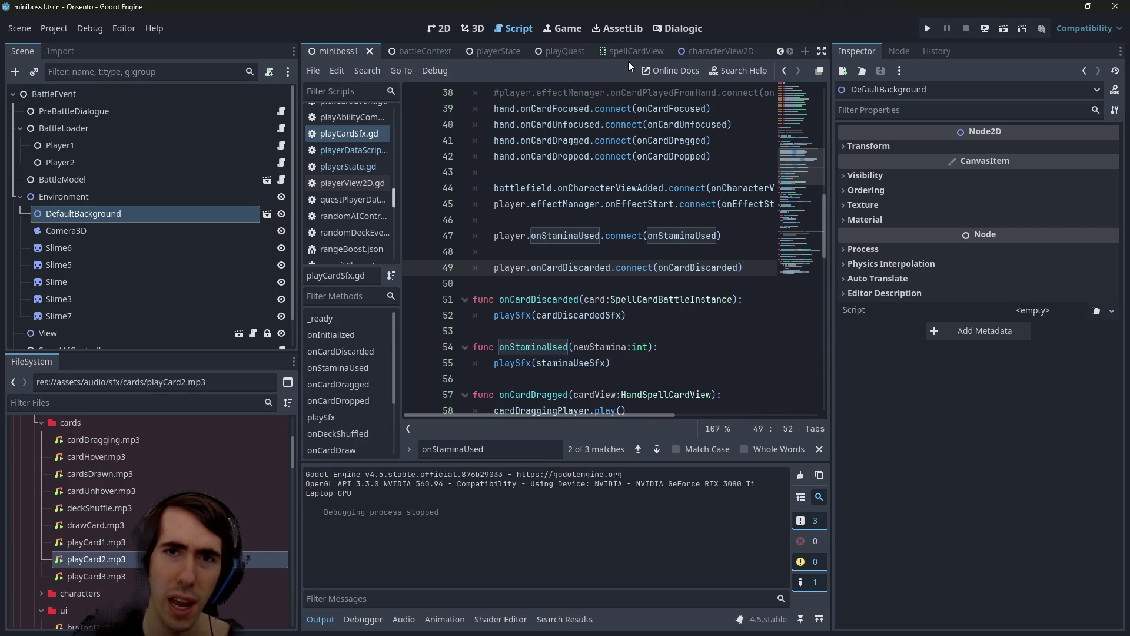
click(683, 51)
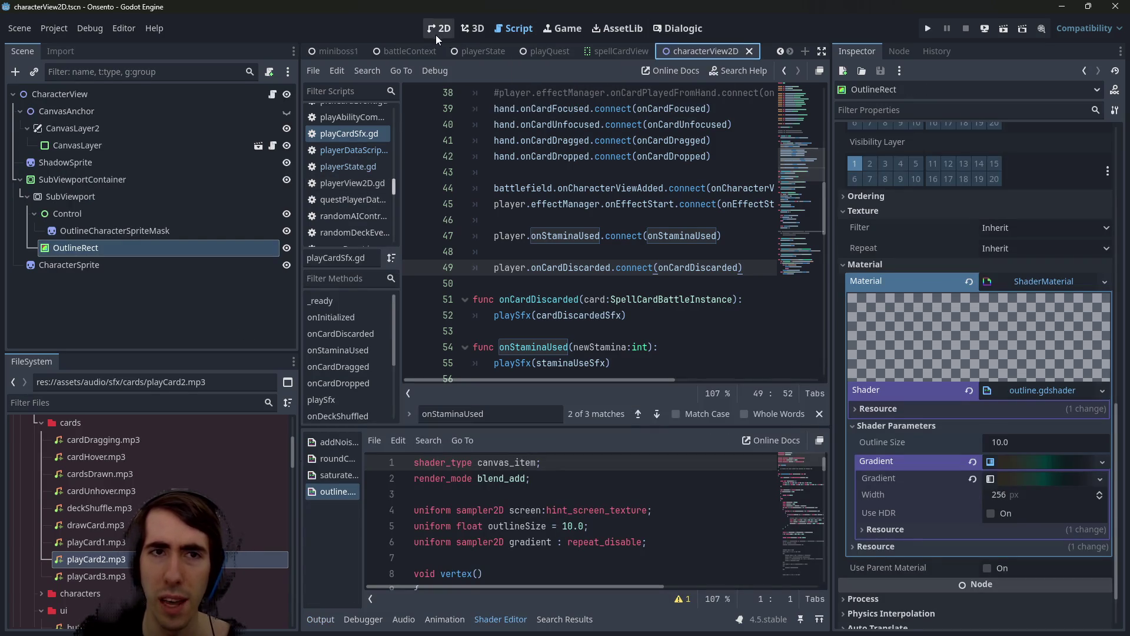
click(443, 31)
click(339, 51)
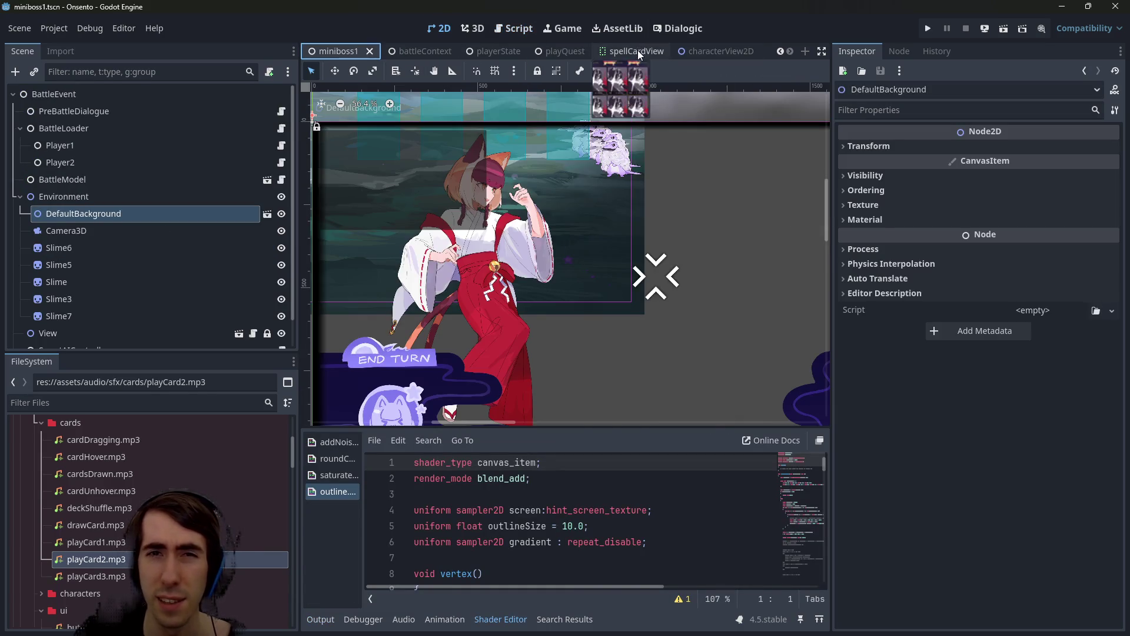
click(637, 51)
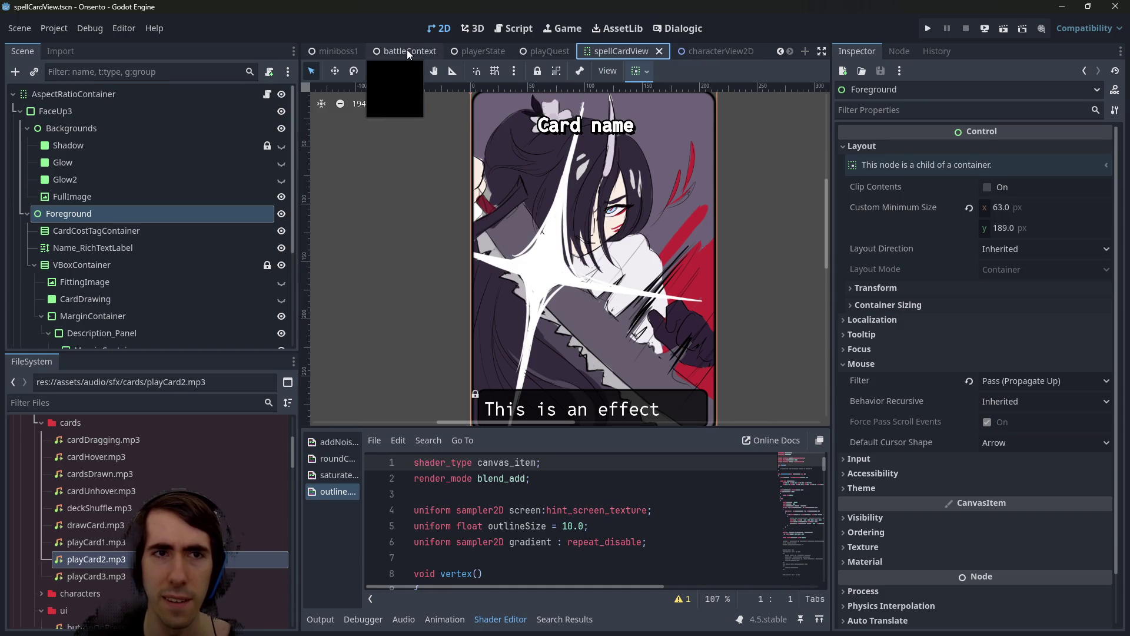
scroll(407, 50, up, 5)
scroll(403, 48, up, 1)
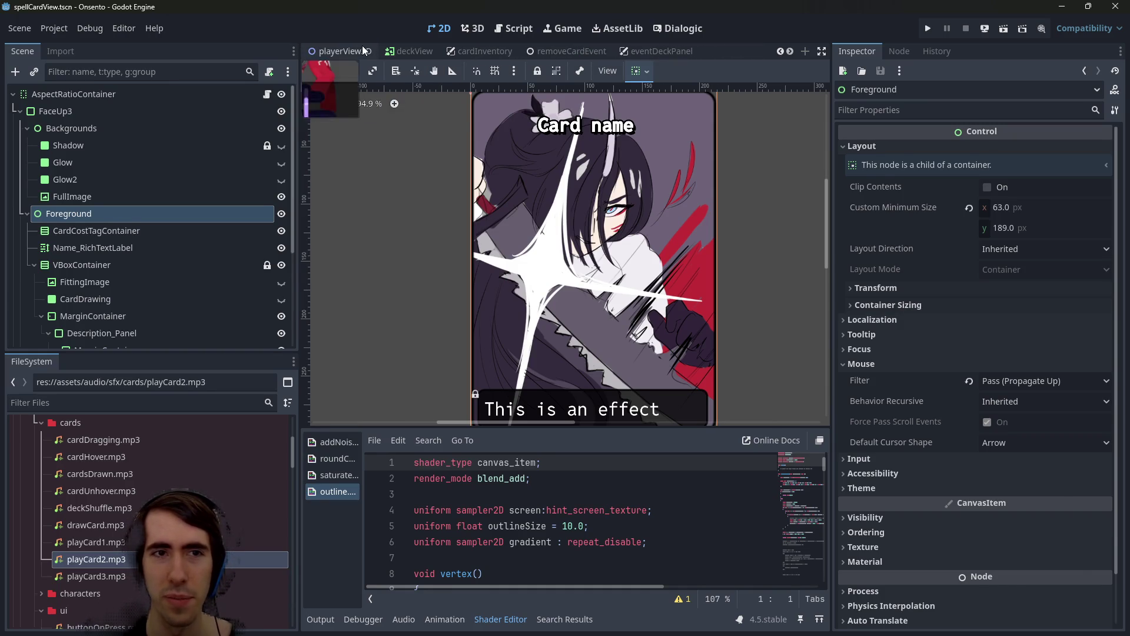
In playerView2D, select the ColorRect over DRAW and collapse its ShaderMaterial
click(353, 51)
scroll(607, 353, up, 3)
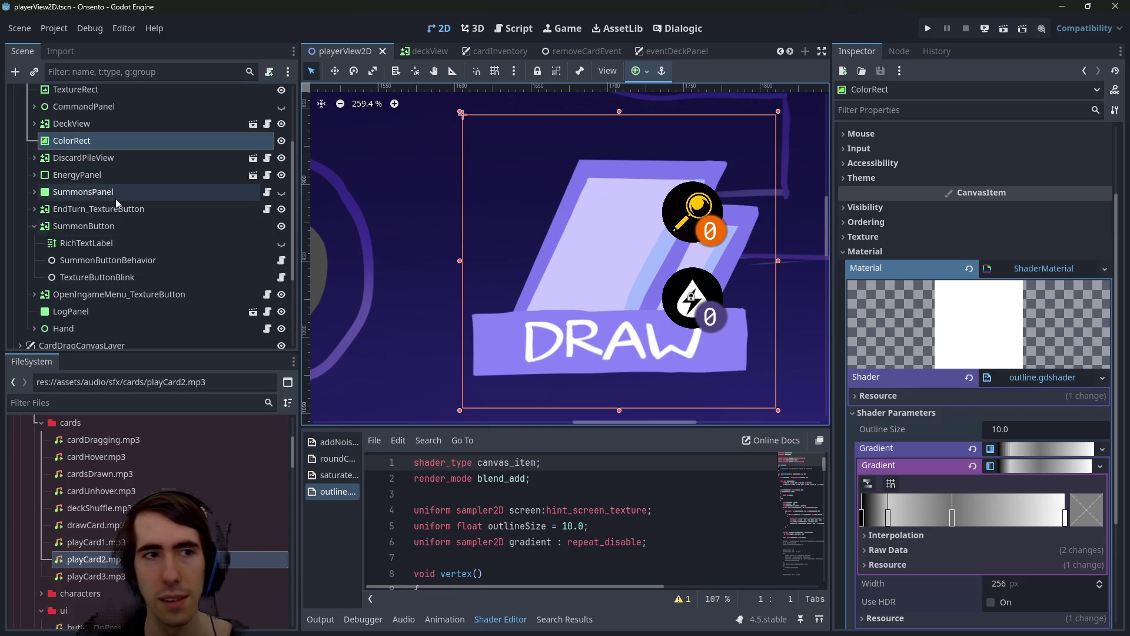
click(86, 123)
click(168, 141)
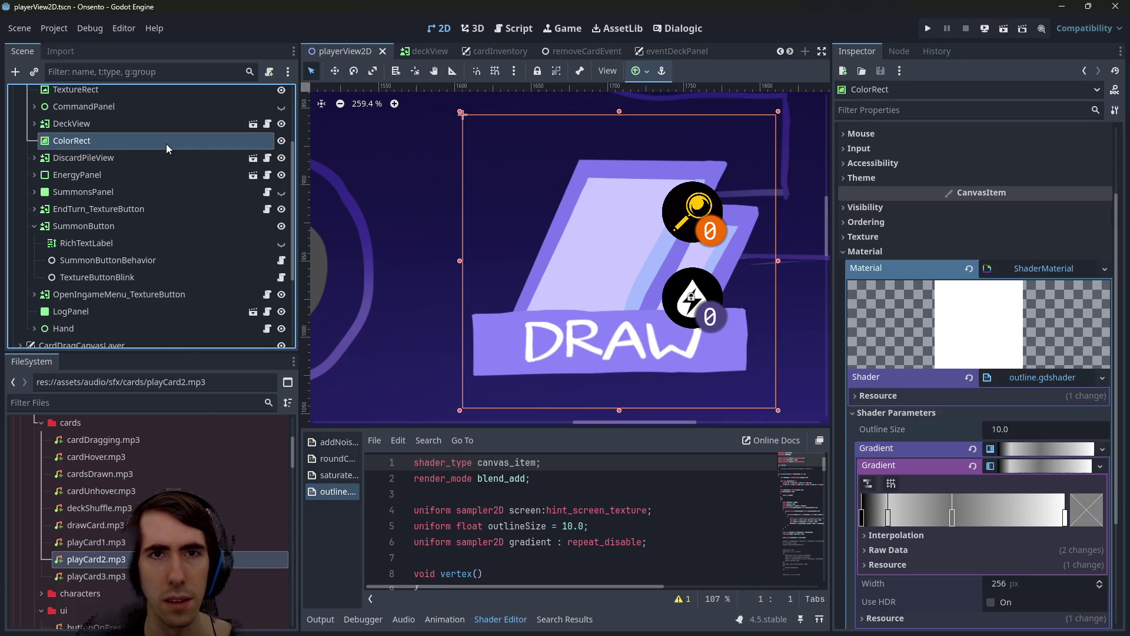
scroll(1041, 379, down, 1)
scroll(1041, 379, up, 1)
click(1037, 268)
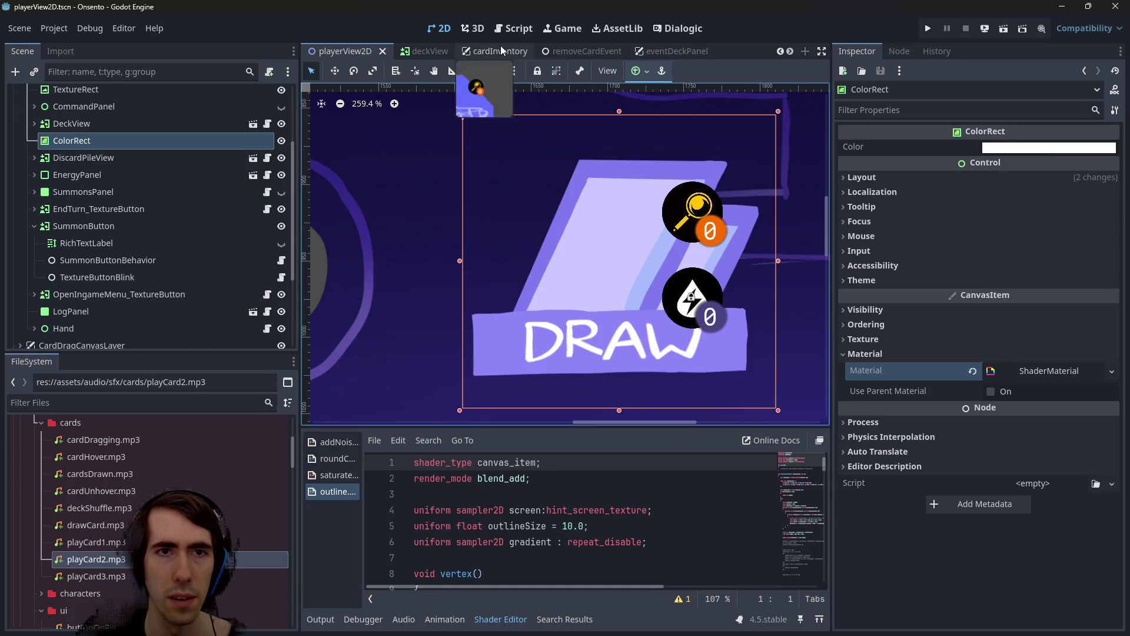
Zoom out and switch back to the characterView2D scene
scroll(501, 49, up, 2)
scroll(501, 44, up, 5)
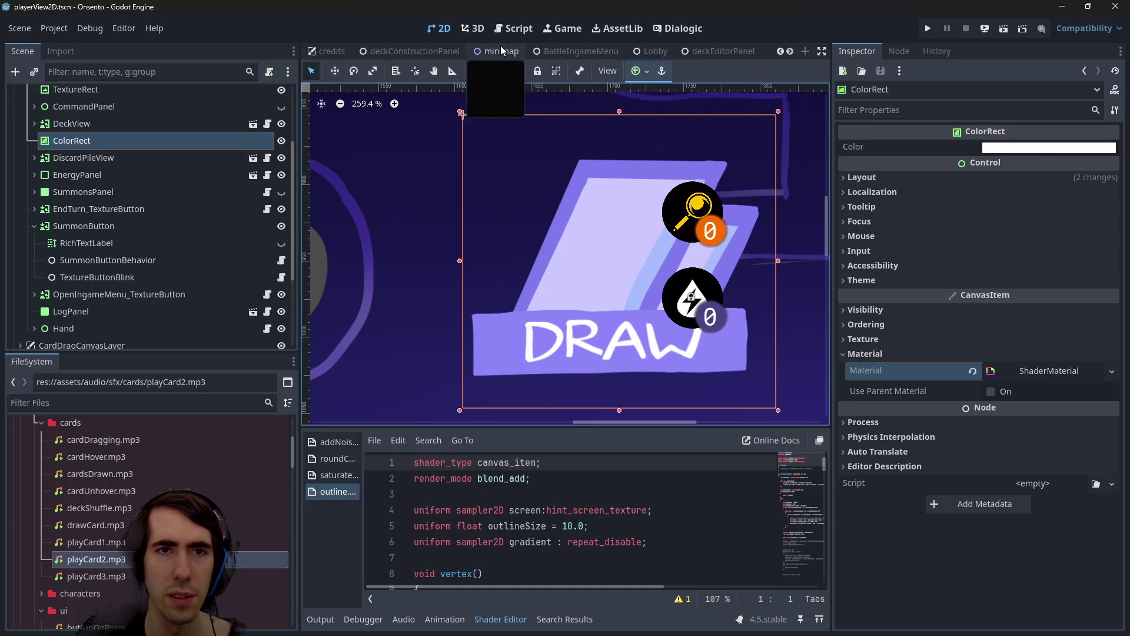
scroll(500, 45, up, 5)
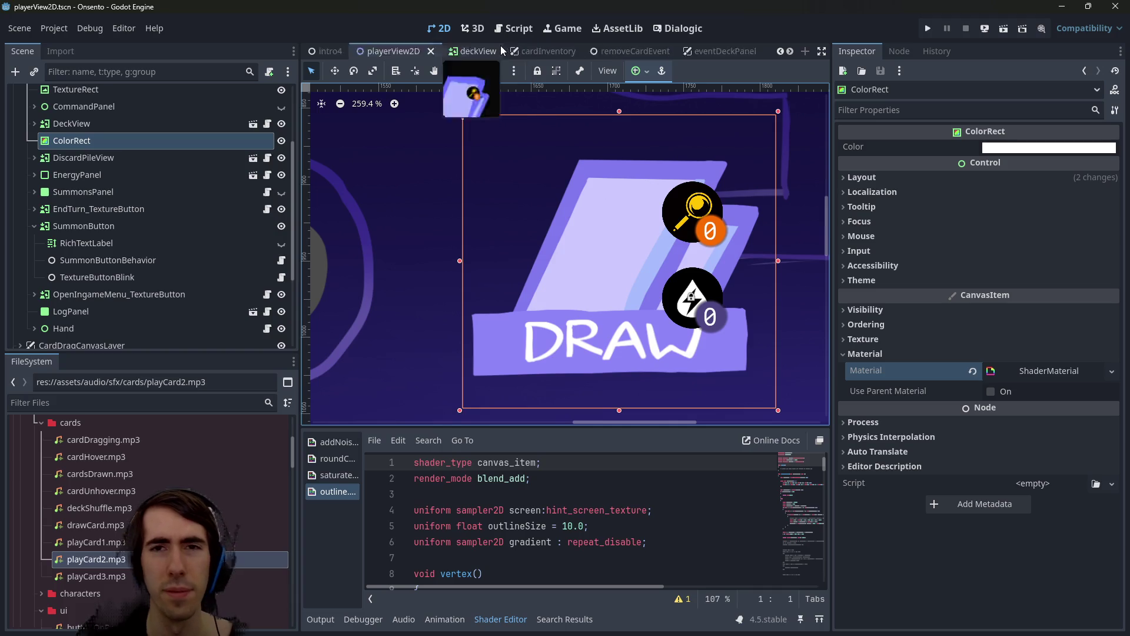
click(710, 57)
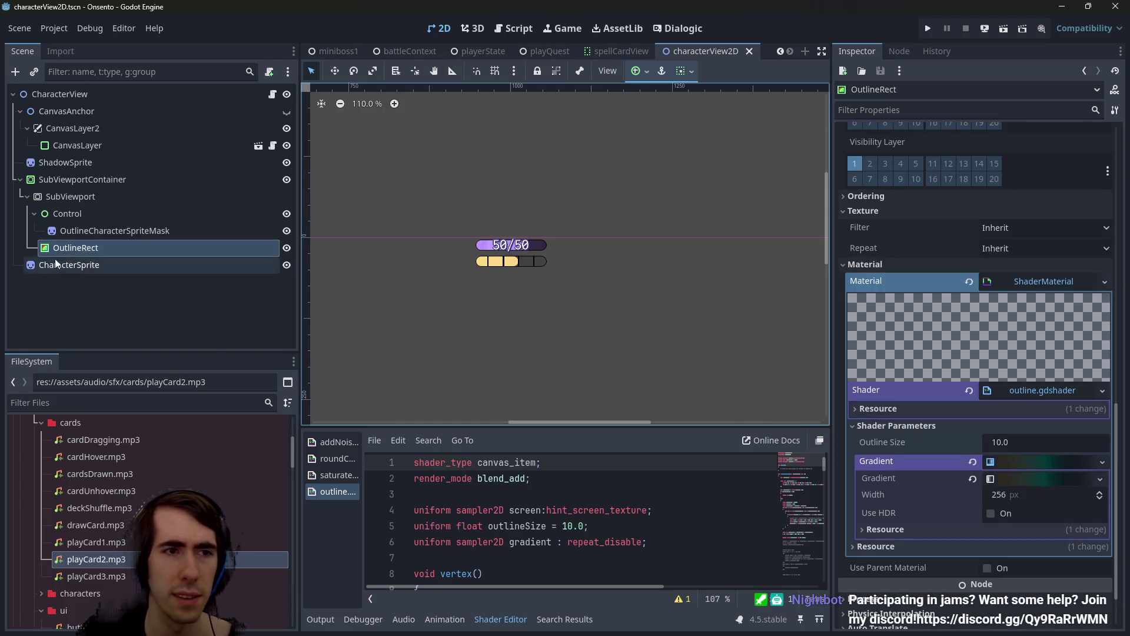
Switch between OutlineRect and its Control parent to compare their layout settings
click(35, 214)
click(66, 219)
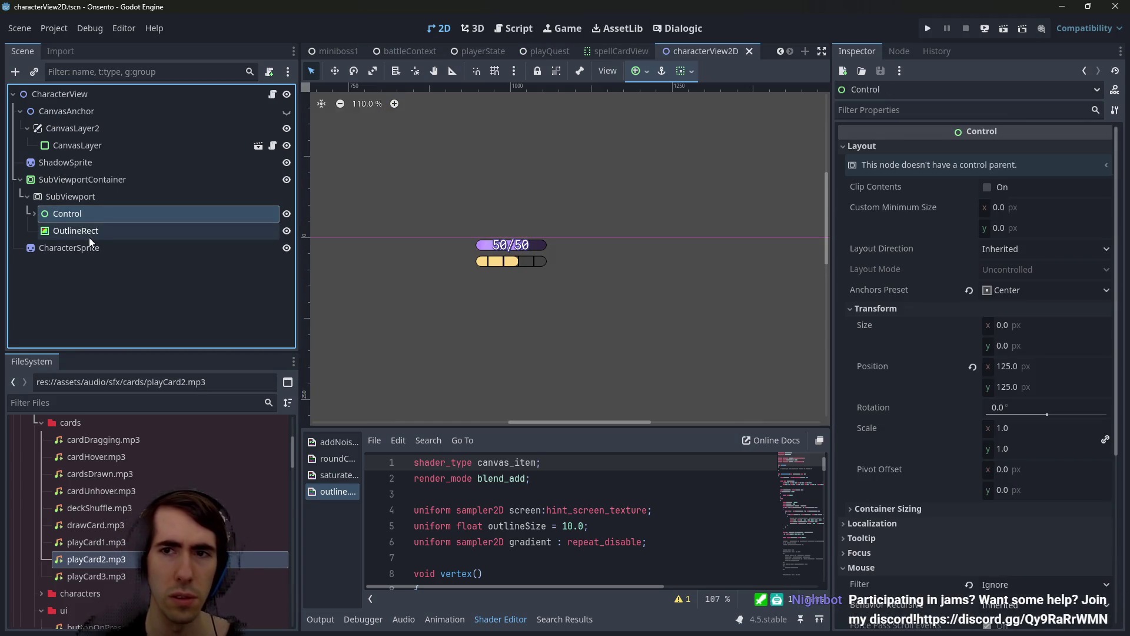
click(89, 237)
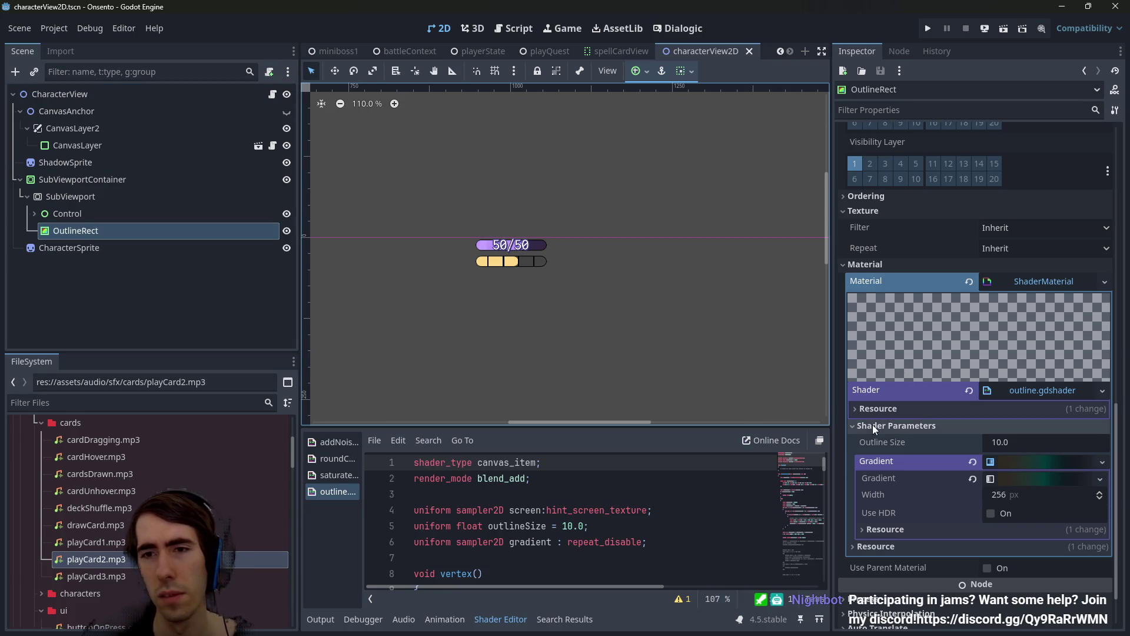
scroll(872, 425, up, 4)
scroll(874, 414, down, 5)
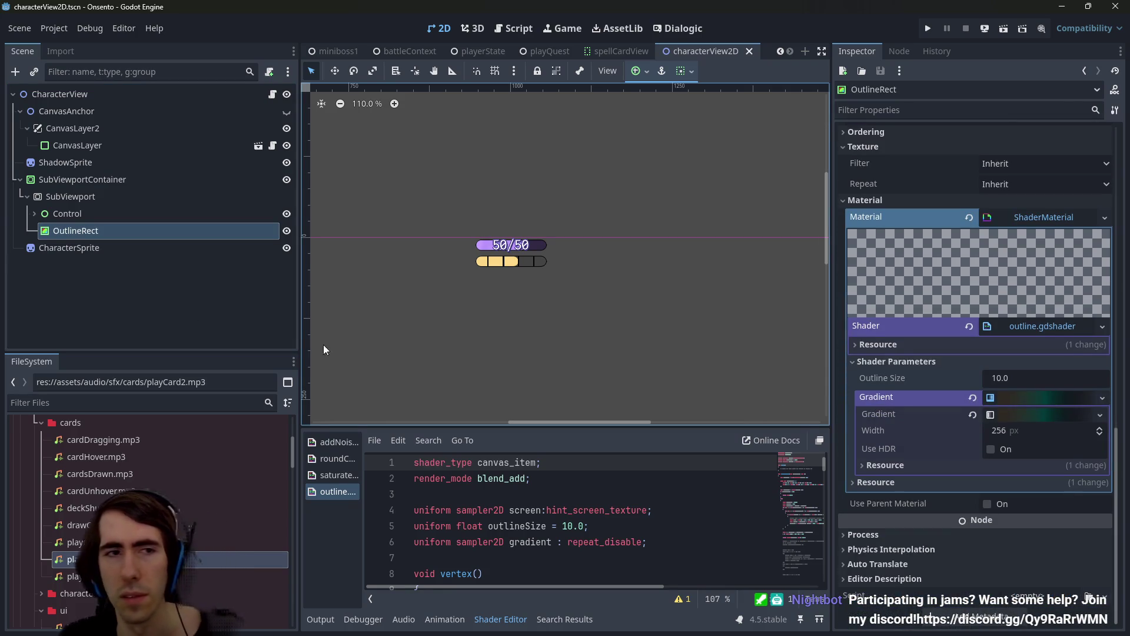
click(132, 214)
click(133, 226)
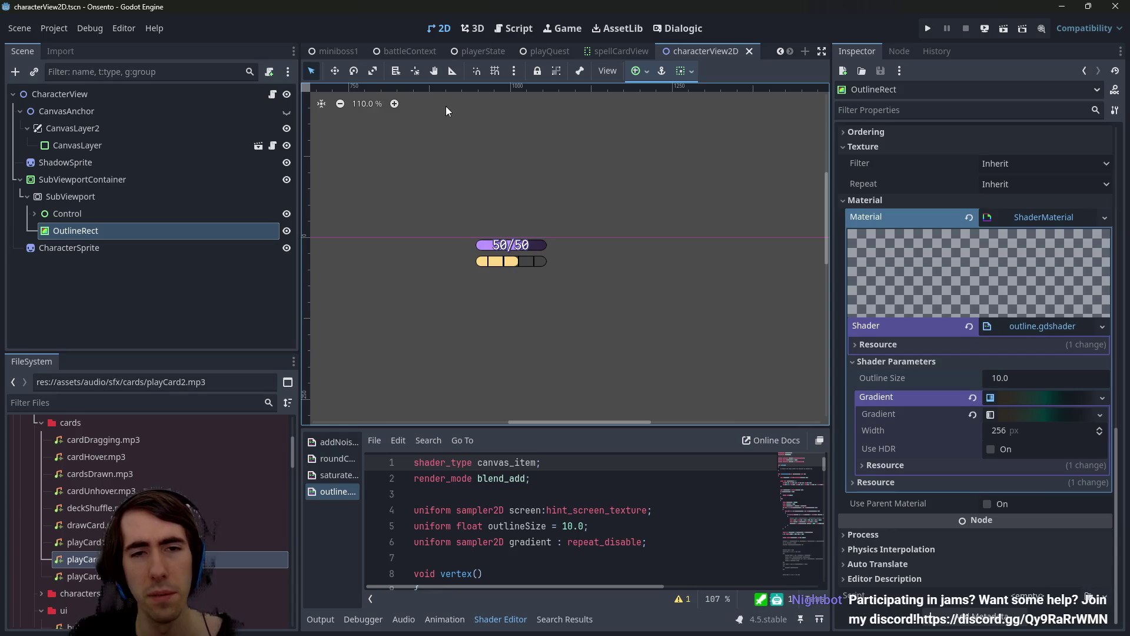
Compare the Control parent's bounds with OutlineRect's box, then return to playerView2D
scroll(461, 286, down, 3)
scroll(555, 227, down, 4)
scroll(537, 264, down, 5)
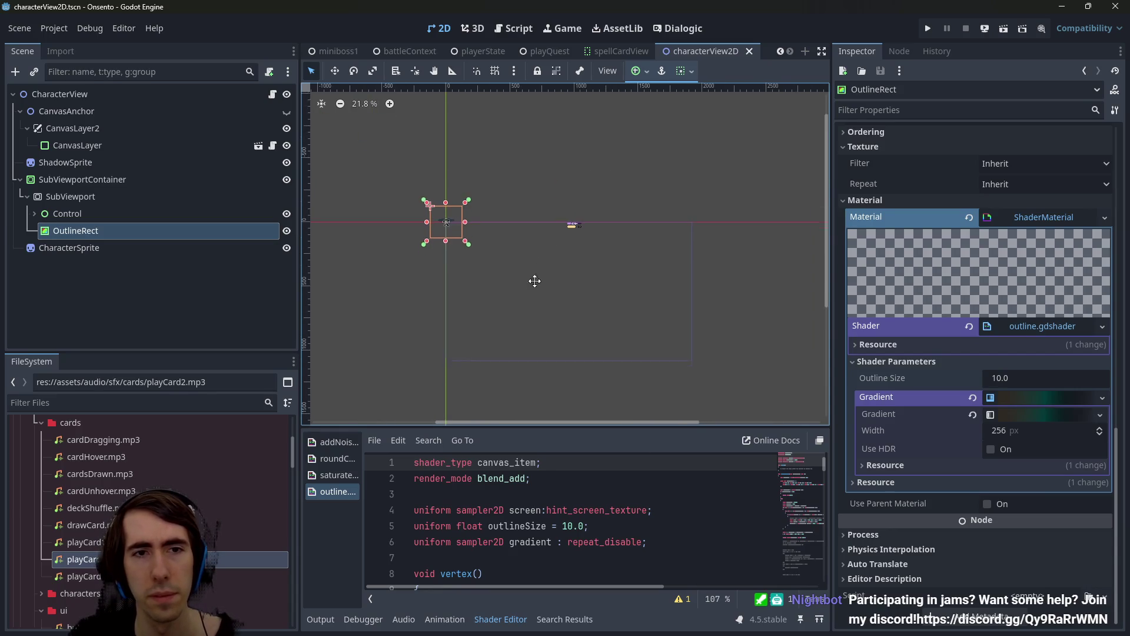
scroll(421, 260, up, 15)
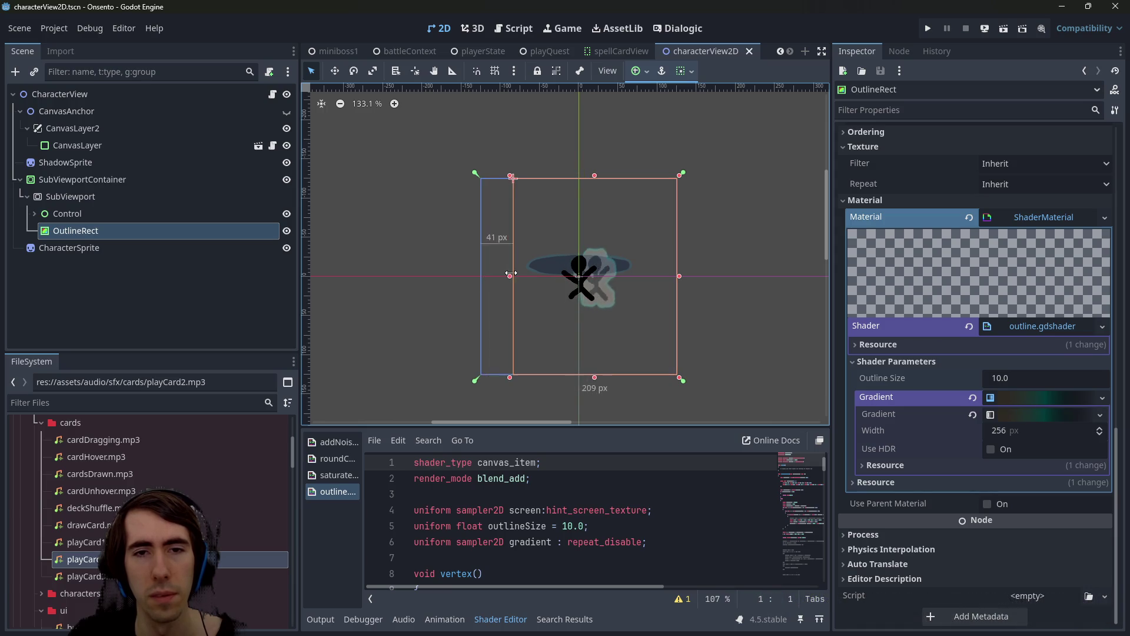
click(82, 215)
click(126, 230)
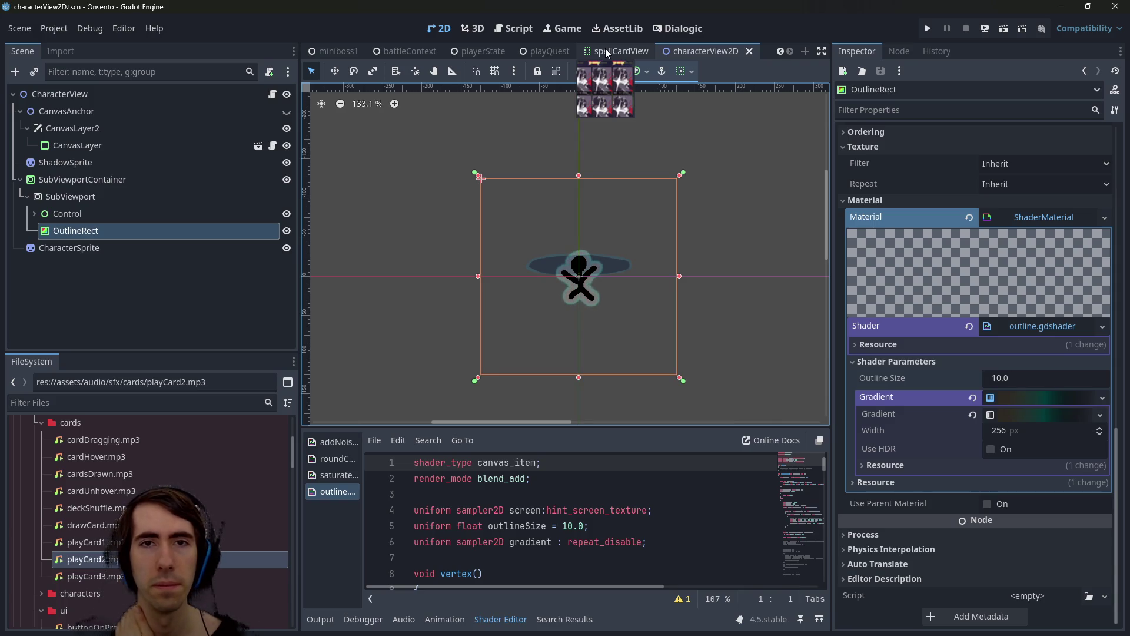
scroll(377, 55, down, 6)
click(350, 53)
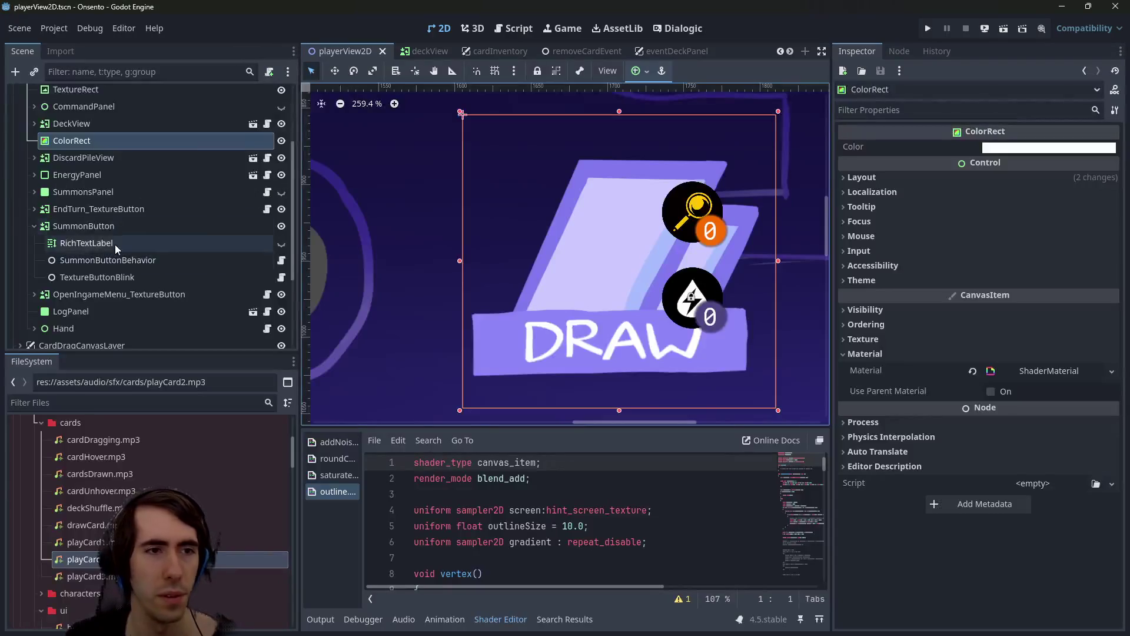
Paste a copy of OutlineRect, move it beside DeckView, and delete the old ColorRect
click(72, 124)
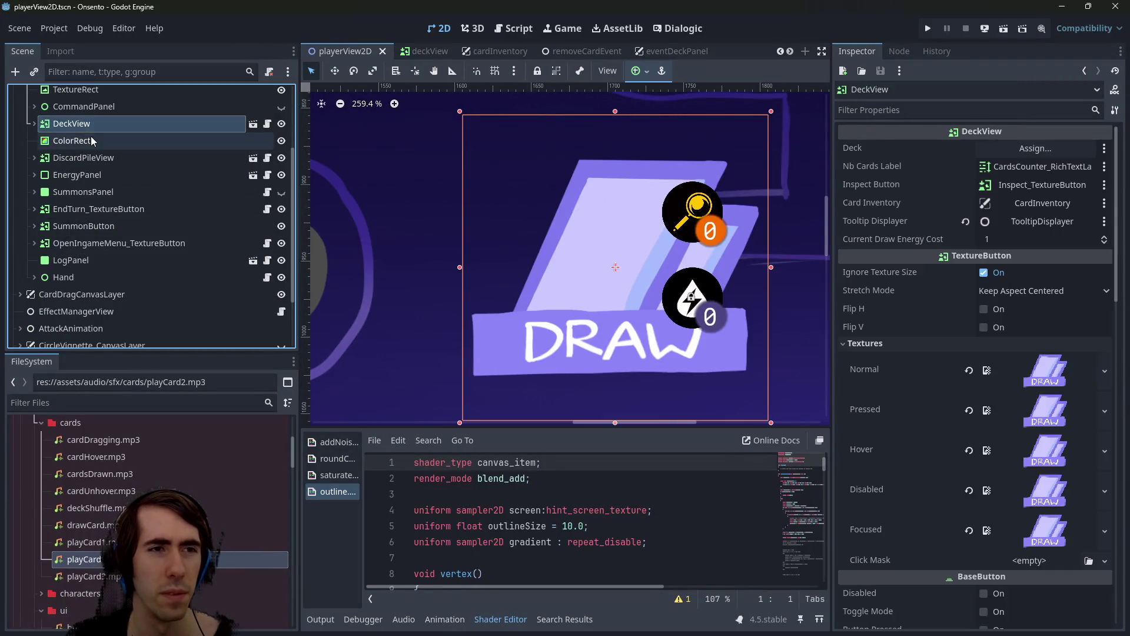
click(82, 260)
mouse_move(82, 274)
mouse_down()
mouse_move(75, 185)
mouse_move(36, 126)
mouse_up()
click(90, 158)
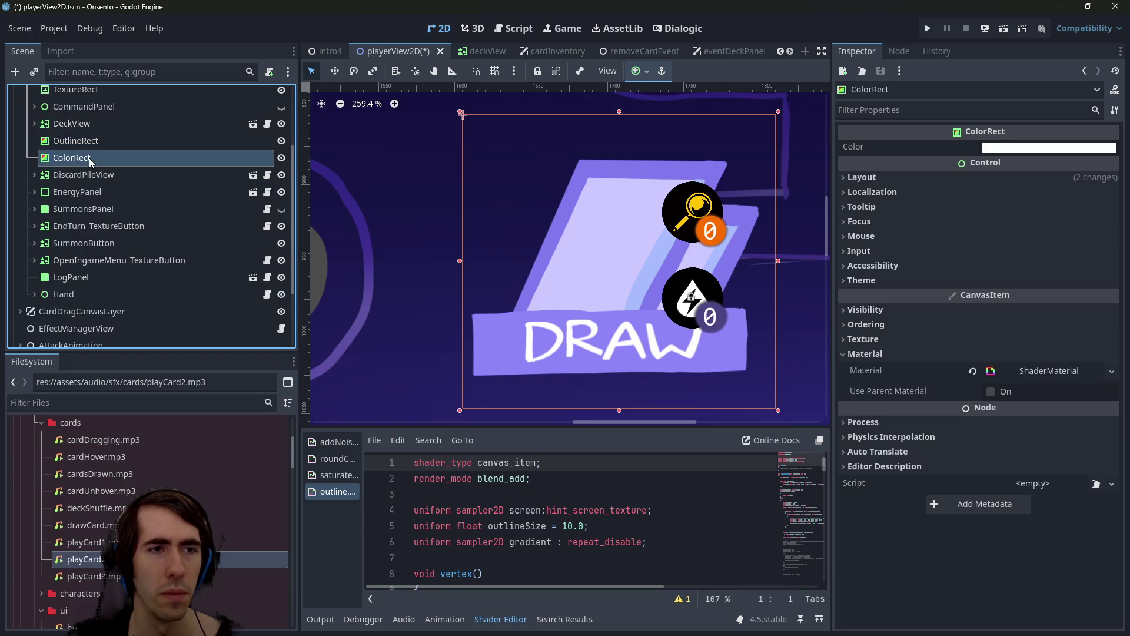
click(100, 143)
click(101, 157)
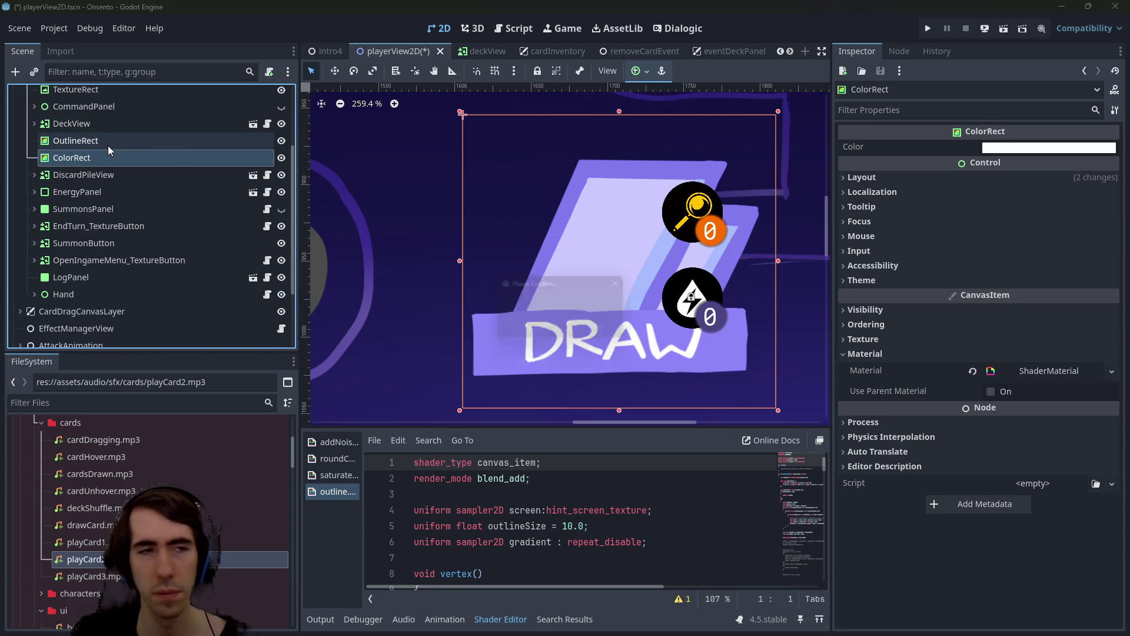
key(Delete)
Give OutlineRect Full Rect anchors so it fills its parent
click(107, 146)
scroll(453, 235, down, 10)
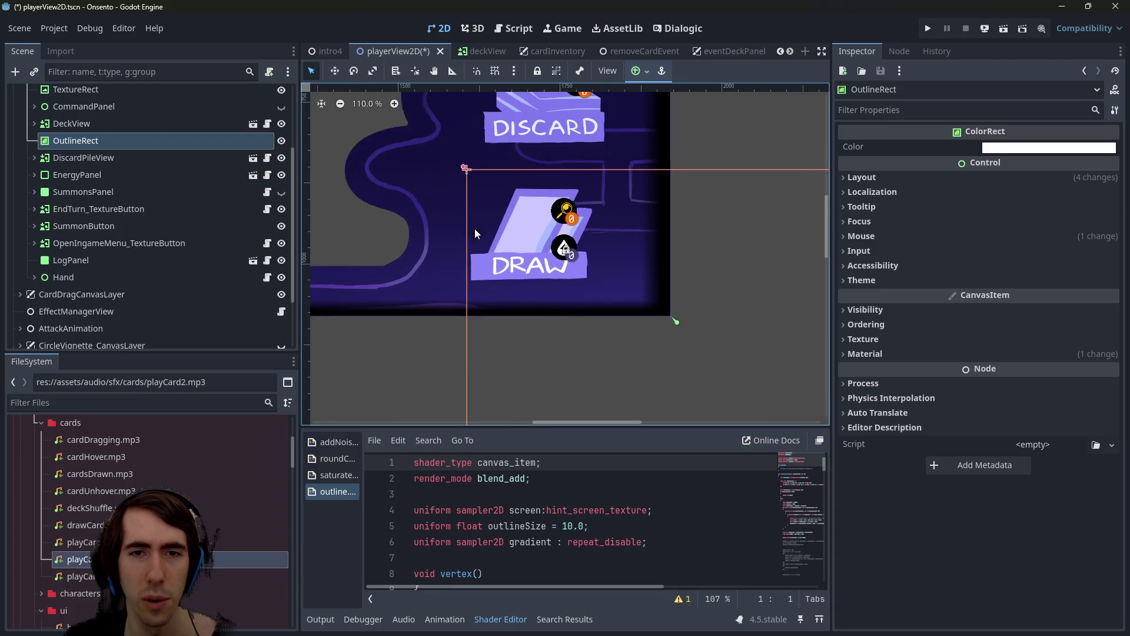
click(638, 71)
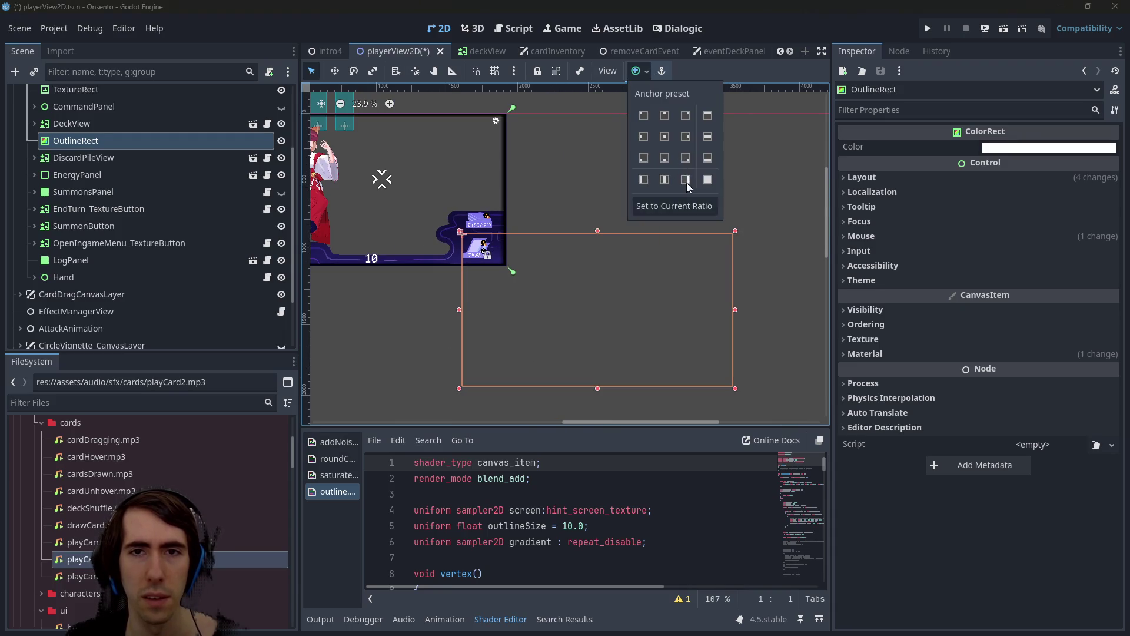
click(707, 180)
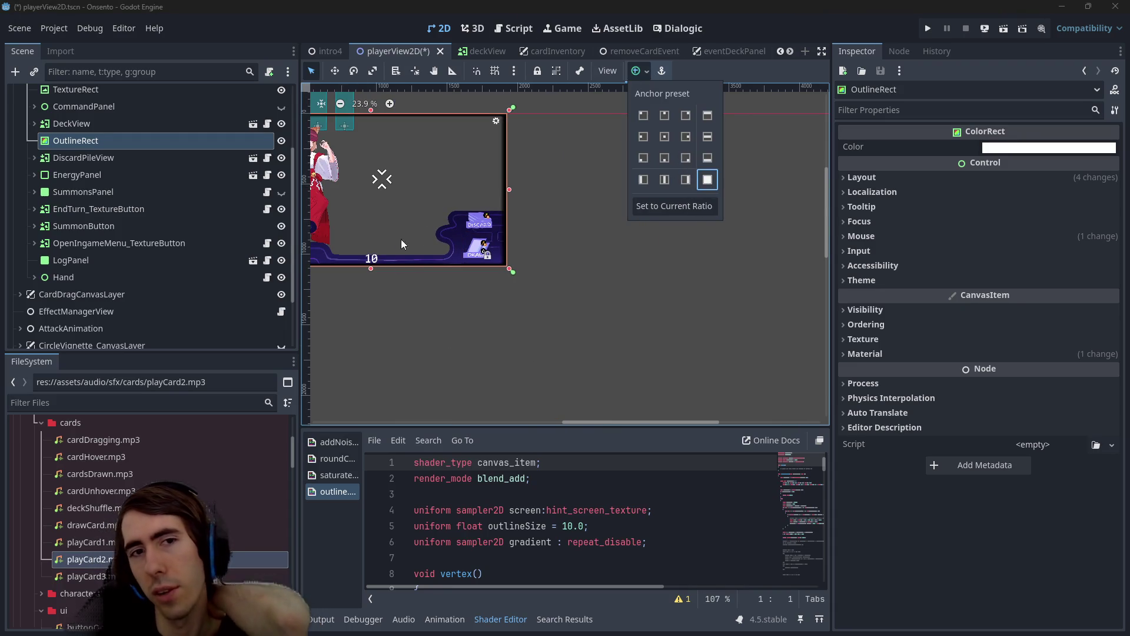
scroll(400, 237, up, 3)
drag(503, 309, 555, 323)
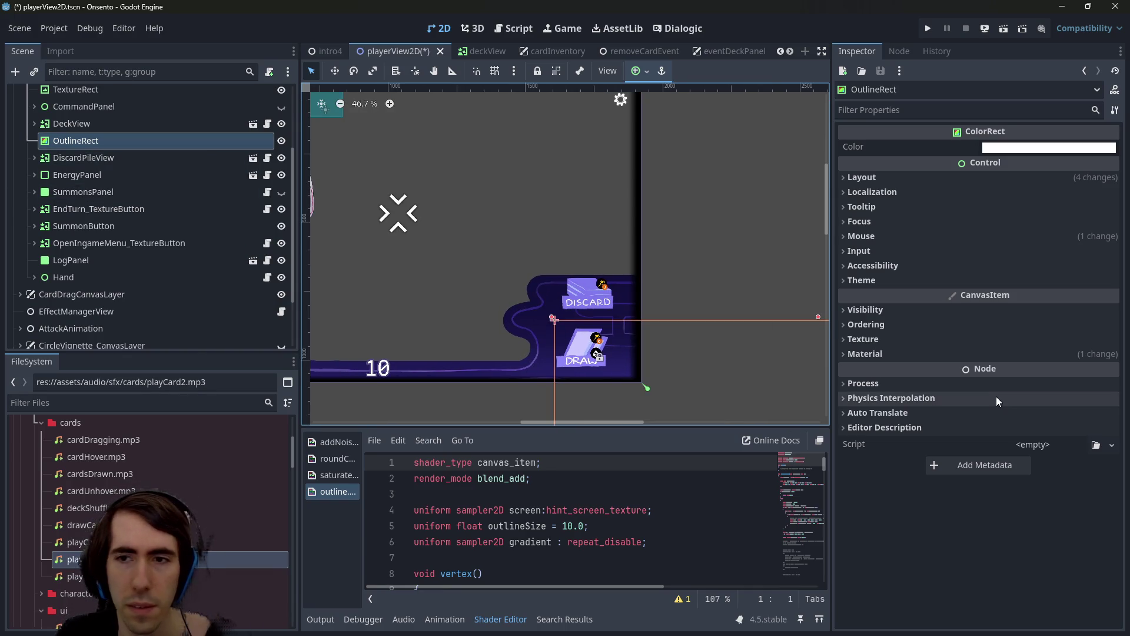
Make OutlineRect's shader material and gradient unique, then open outline.gdshader from its parameters
click(908, 353)
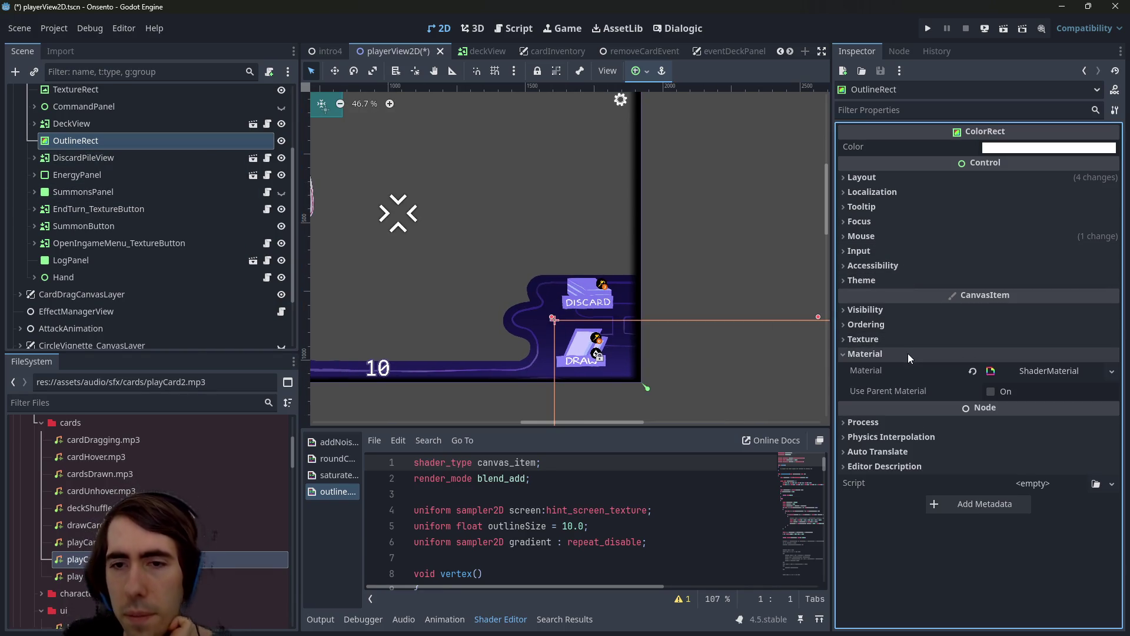
right_click(1019, 373)
click(1079, 521)
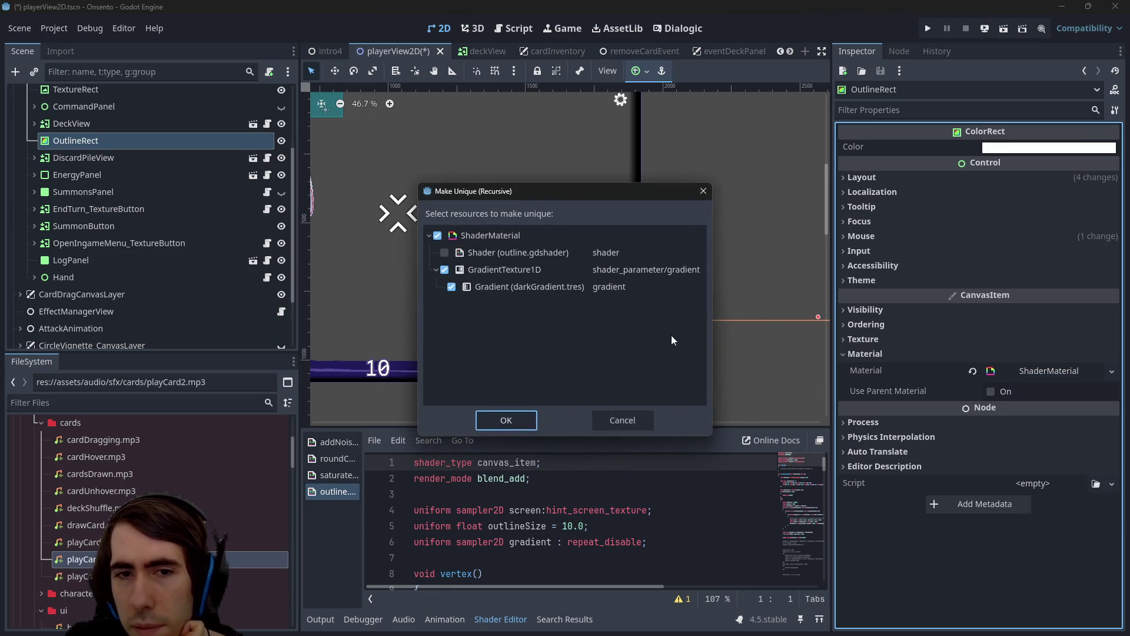
click(505, 419)
click(1040, 375)
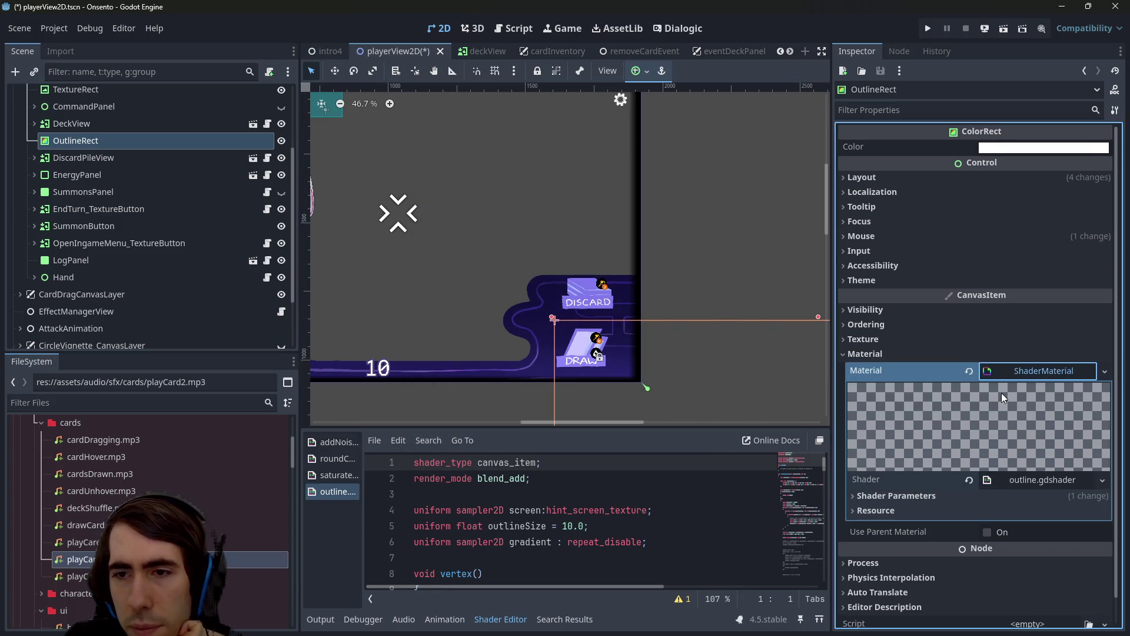
scroll(1002, 472, down, 1)
click(1000, 467)
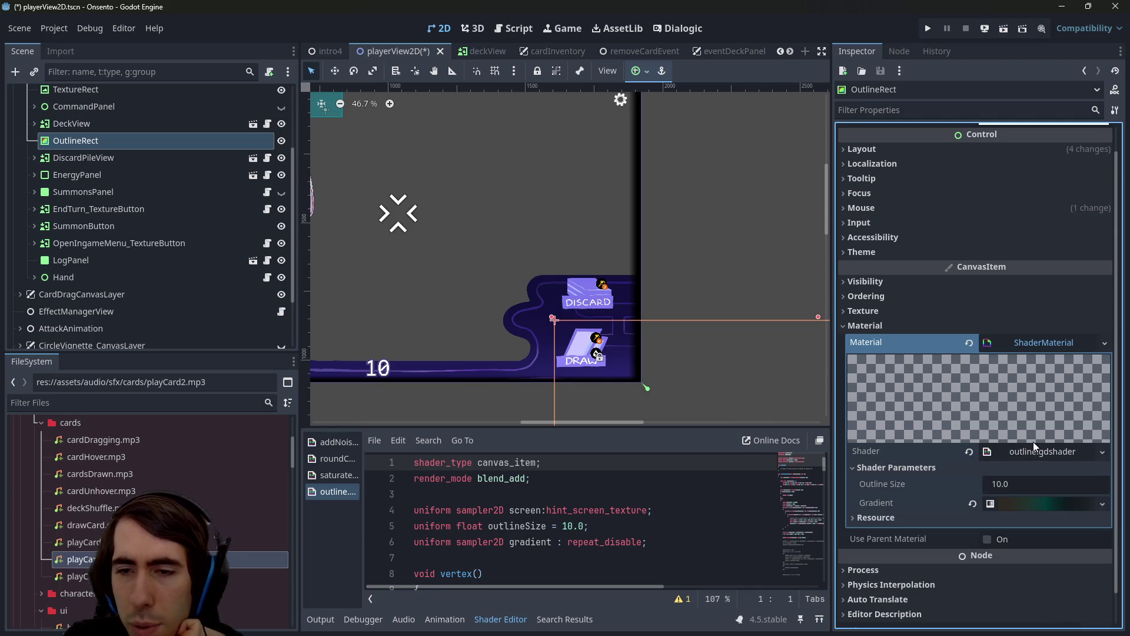
click(1043, 452)
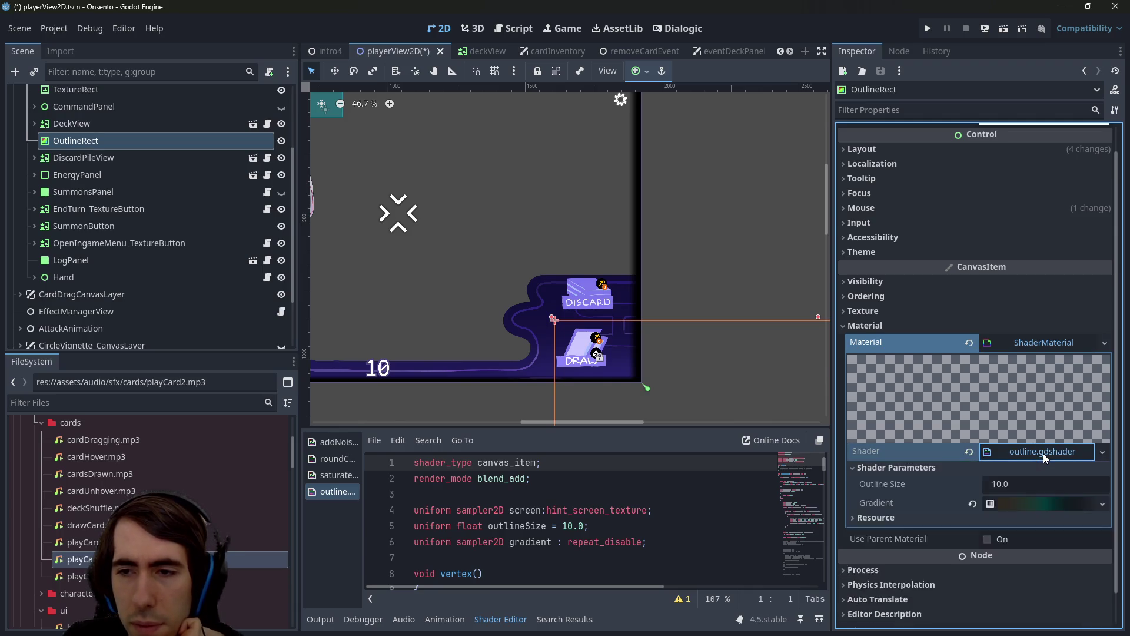
Read through the outline.gdshader code, starting at the screen texture uniform
click(397, 513)
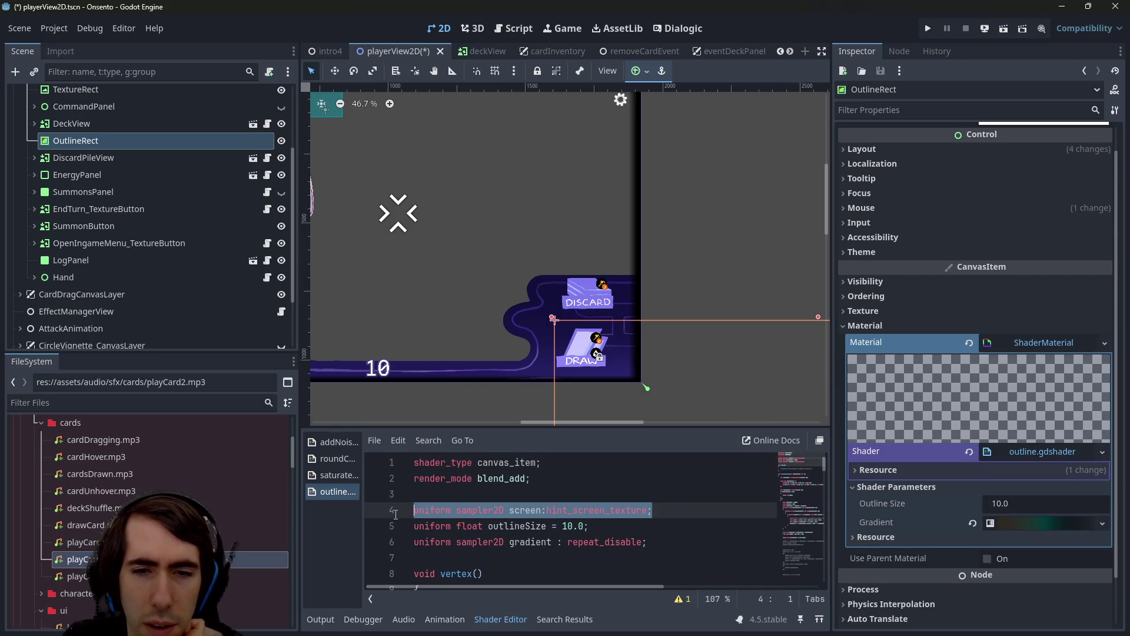
click(638, 523)
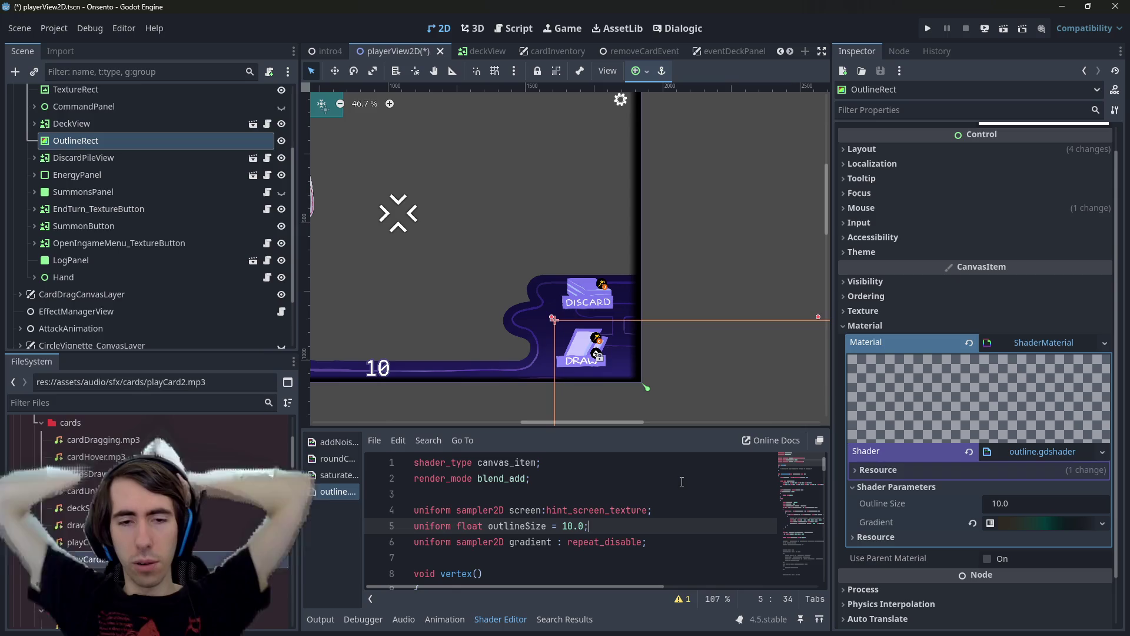
scroll(677, 489, down, 2)
scroll(670, 495, down, 2)
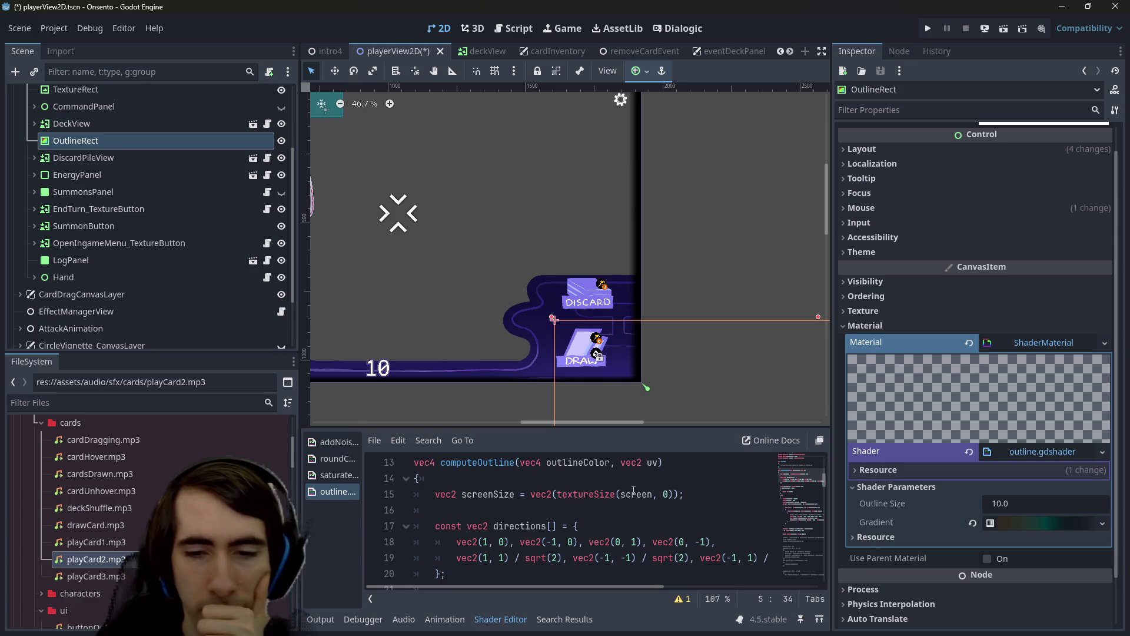
scroll(629, 493, down, 5)
scroll(627, 495, down, 3)
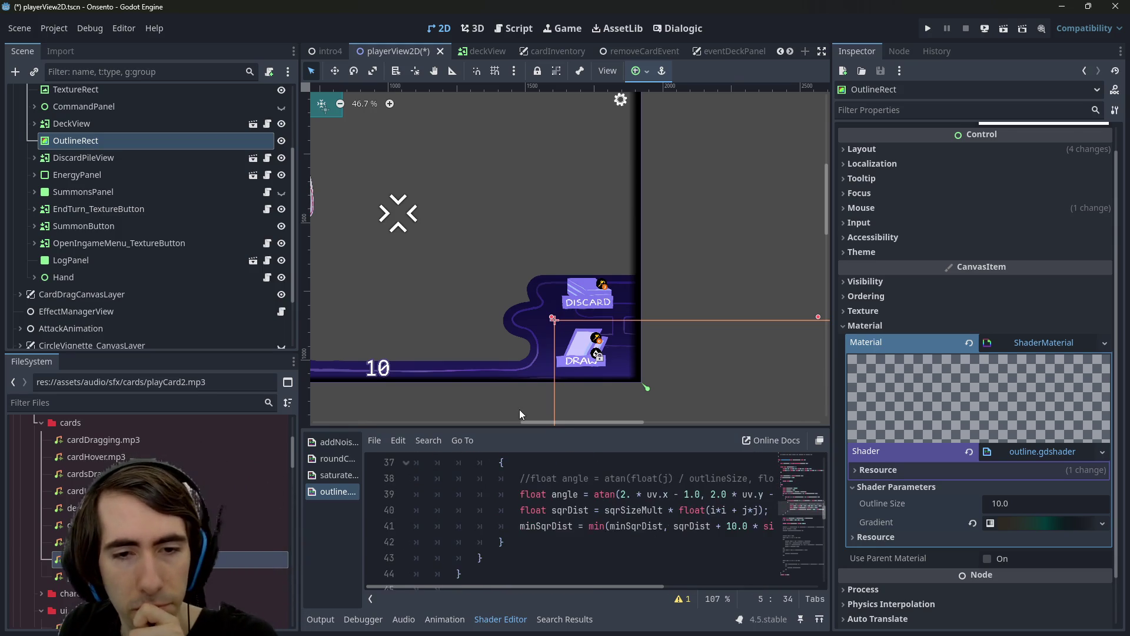
Resize the editor splitters to narrow the Scene and Inspector docks
drag(518, 428, 518, 299)
drag(300, 407, 214, 414)
scroll(471, 465, down, 2)
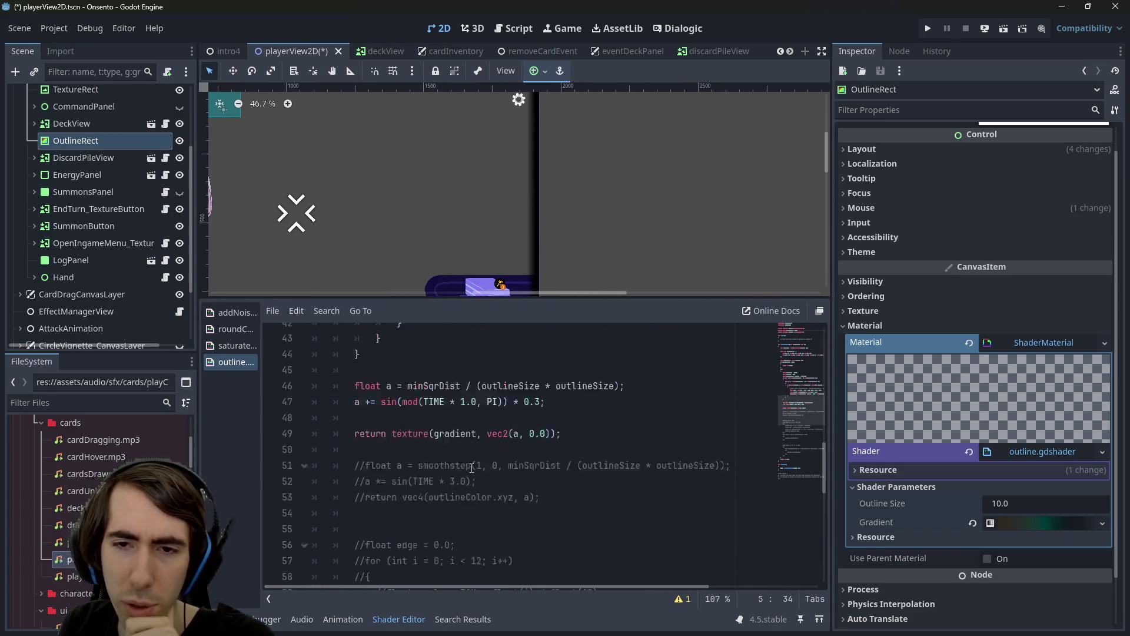
scroll(471, 465, up, 5)
drag(830, 397, 954, 397)
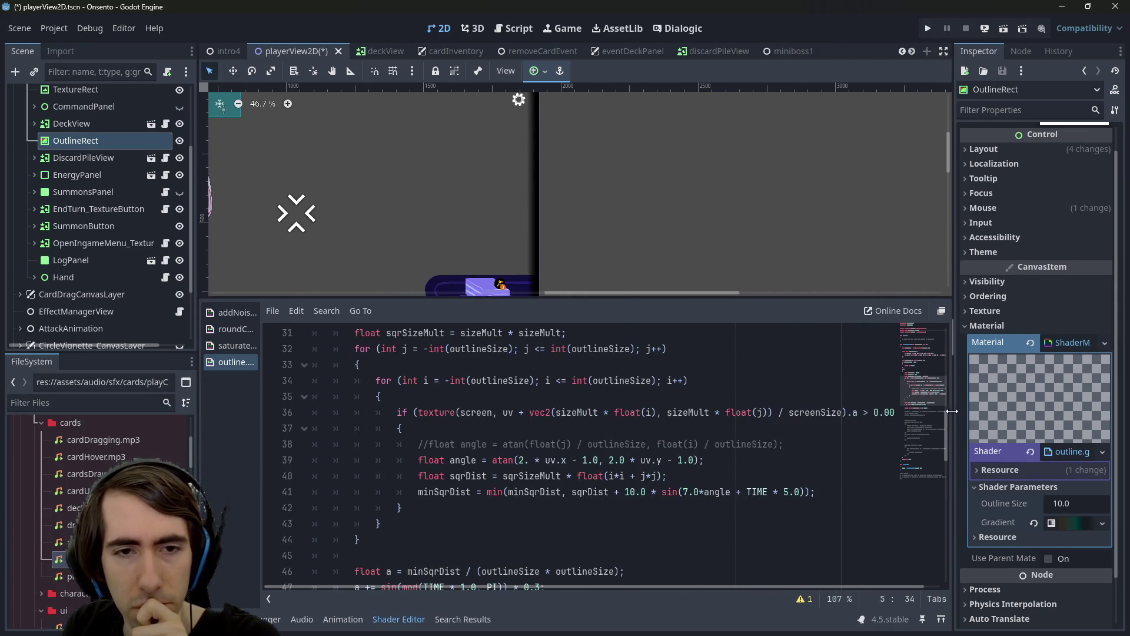
scroll(499, 490, up, 3)
scroll(499, 490, up, 2)
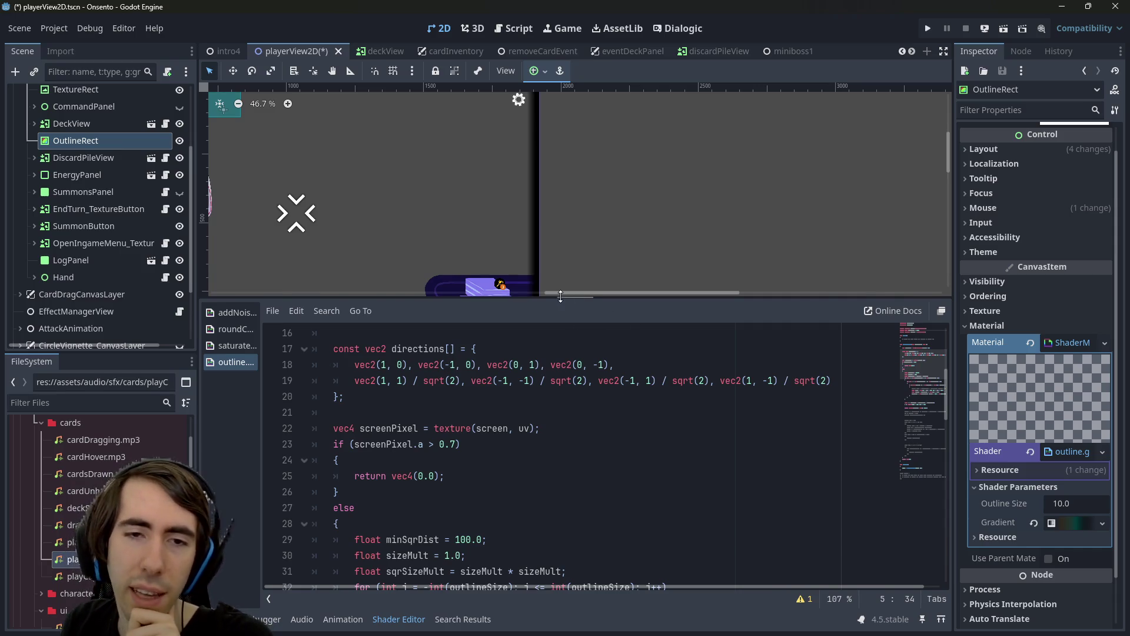
drag(577, 301, 580, 431)
scroll(601, 311, left, 5)
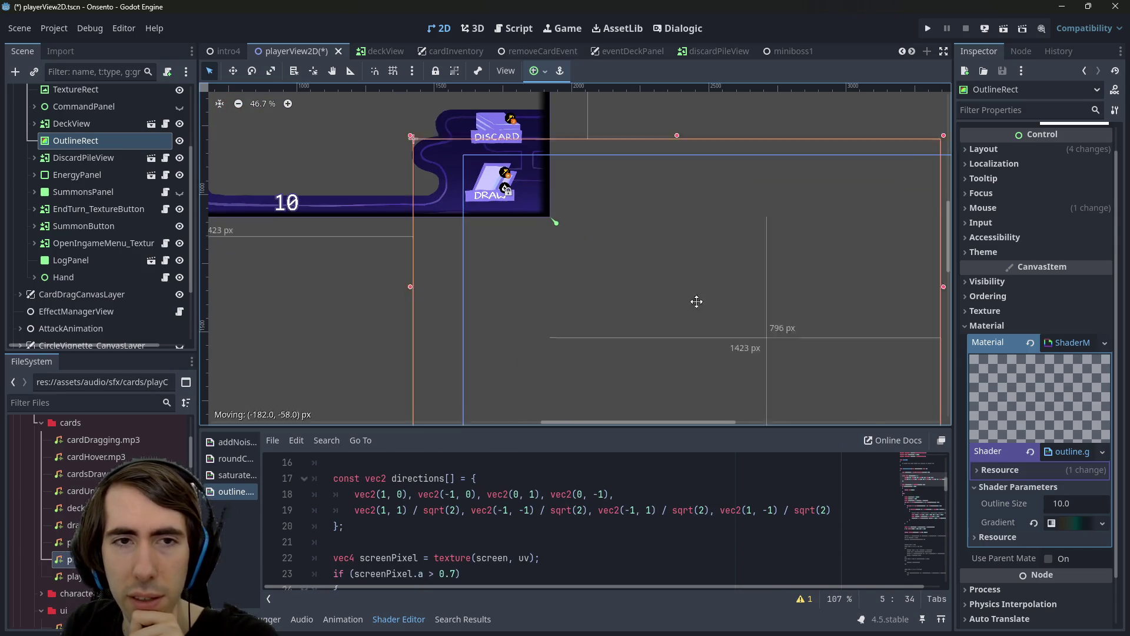
Reapply Full Rect anchors to OutlineRect
scroll(652, 363, down, 5)
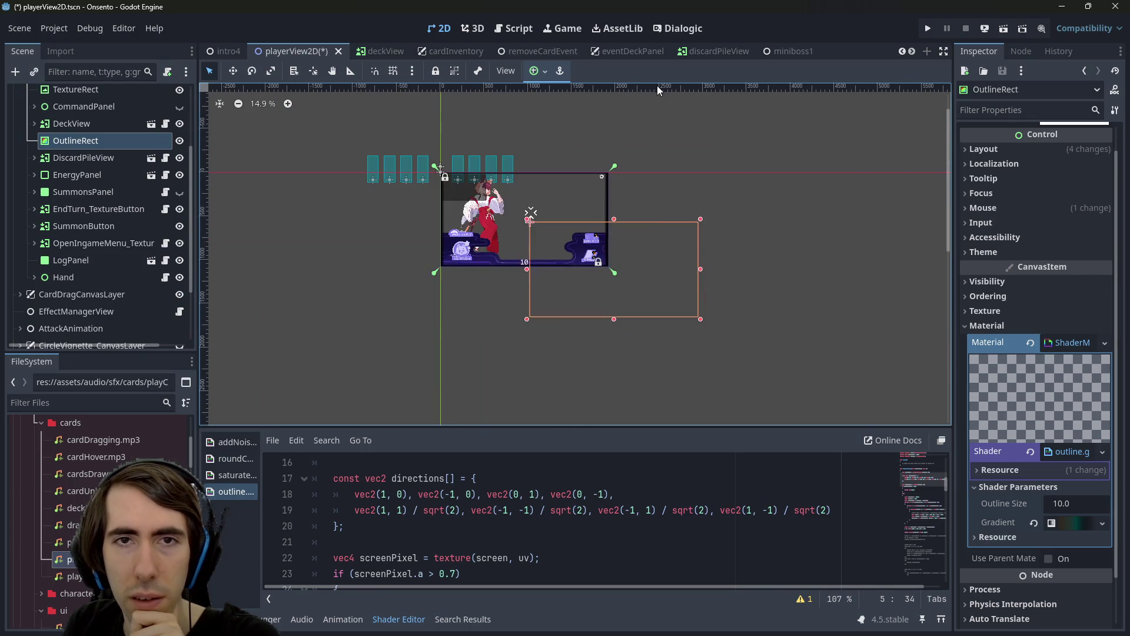
click(533, 71)
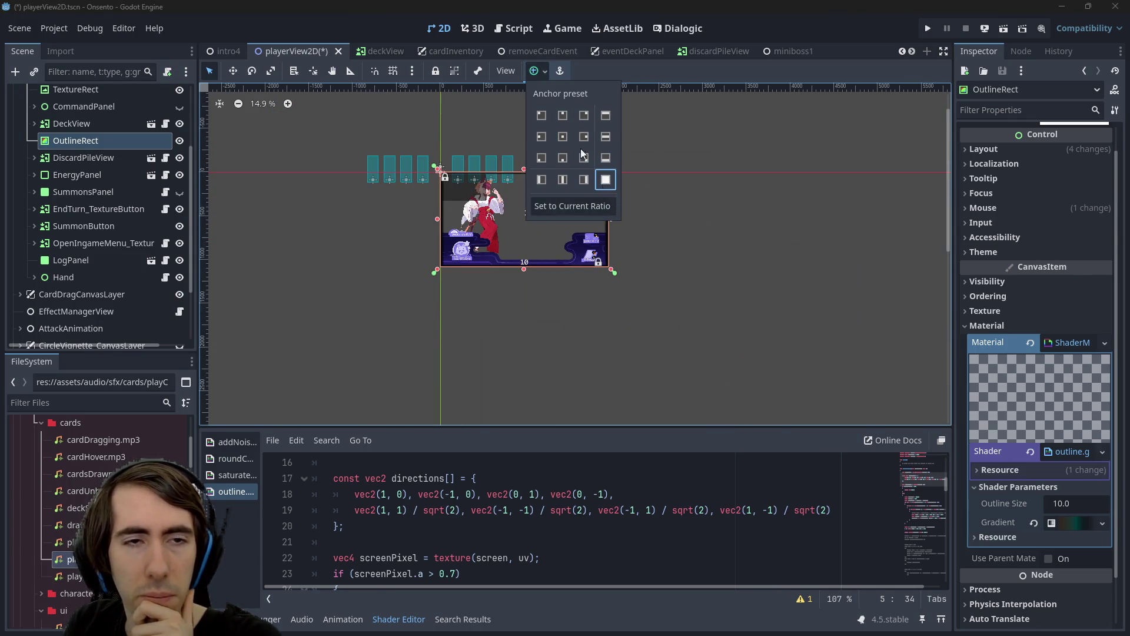
click(604, 179)
scroll(495, 222, up, 7)
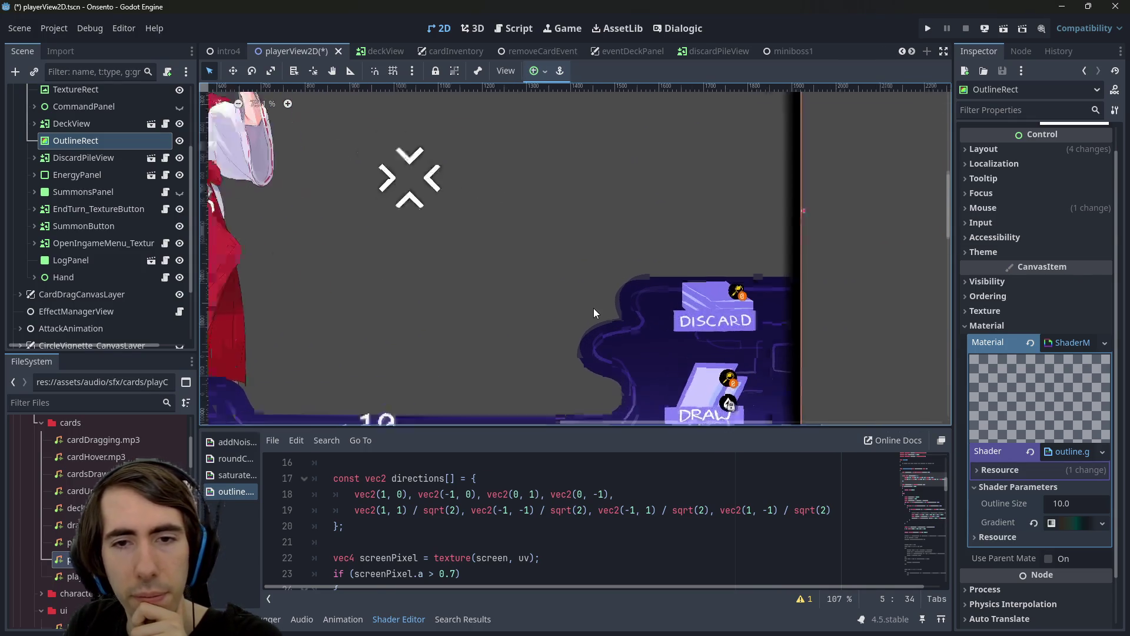
Switch the editor to the characterView2D scene
scroll(595, 312, down, 2)
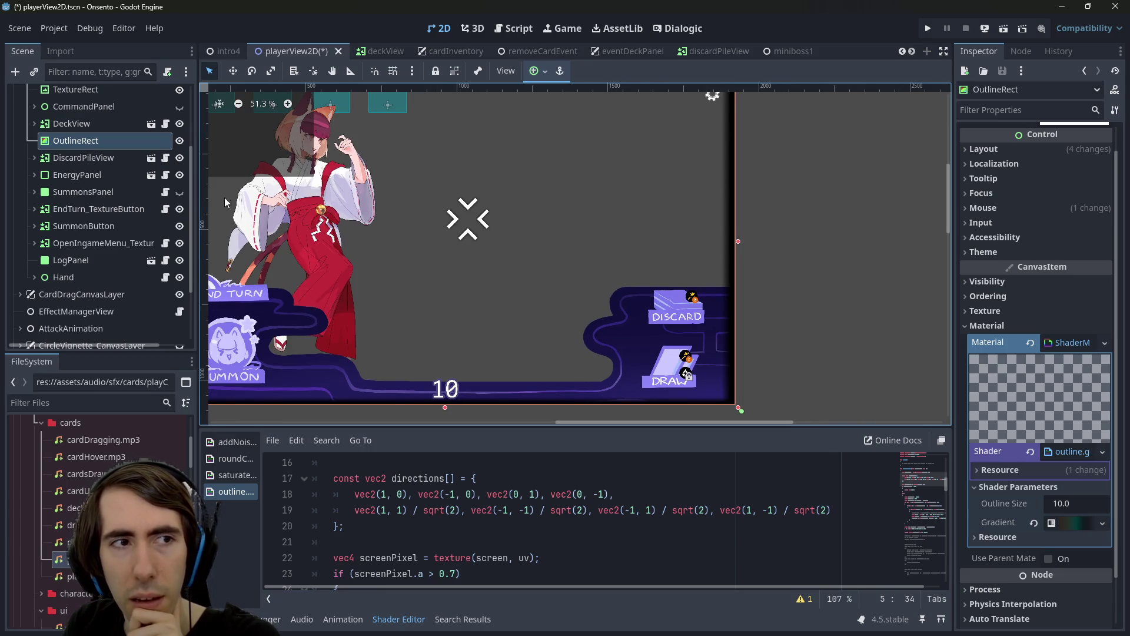
scroll(282, 51, down, 5)
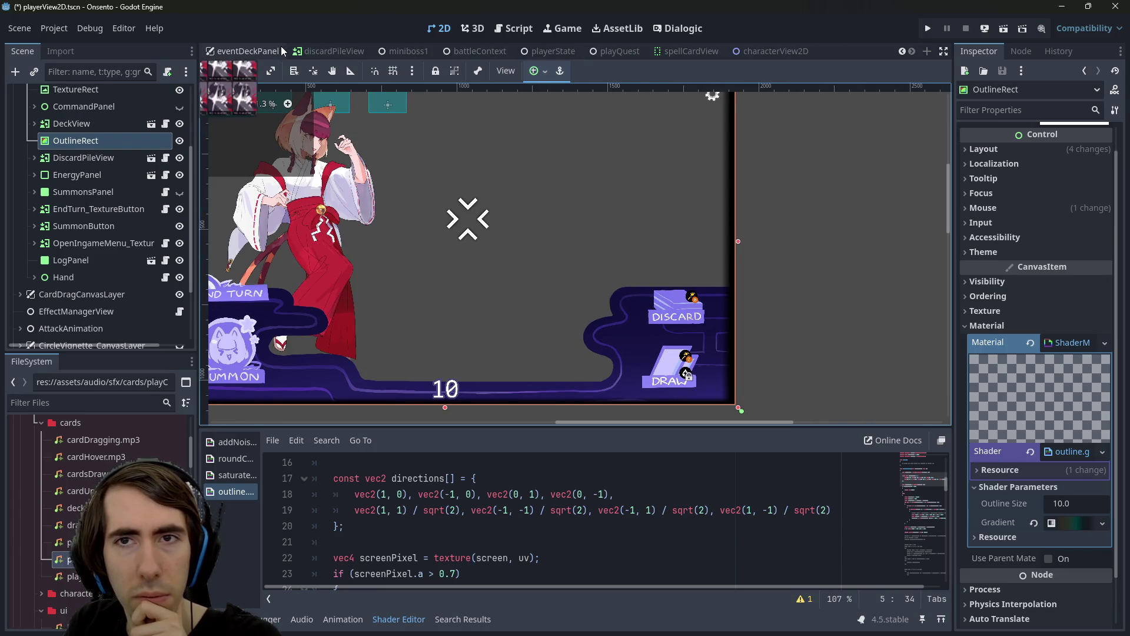
click(771, 52)
click(114, 196)
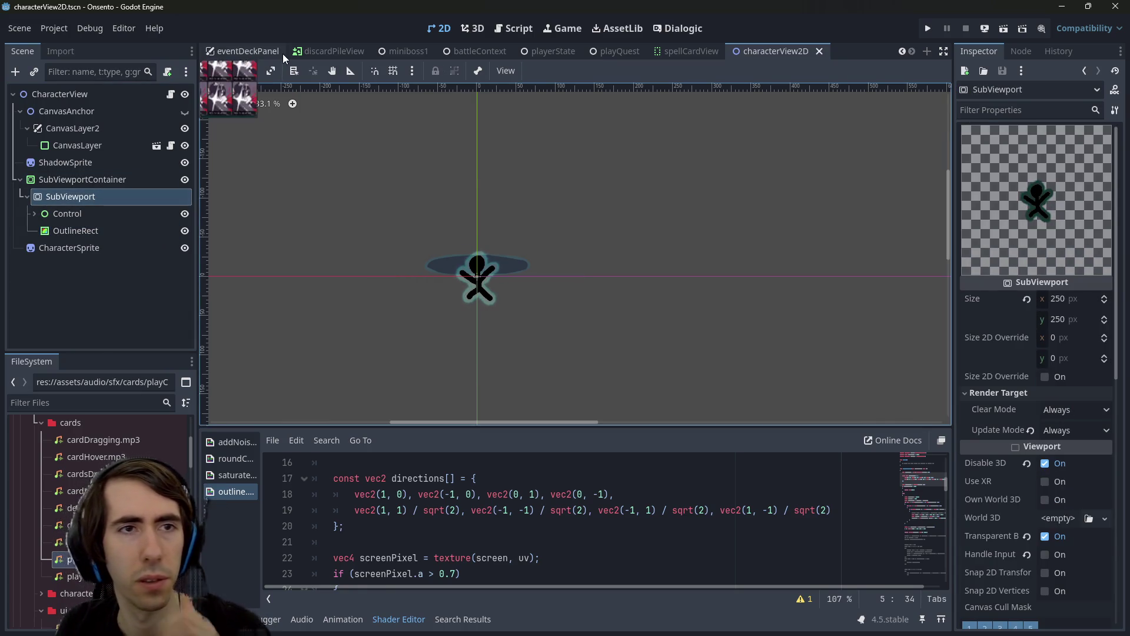
drag(76, 232, 70, 254)
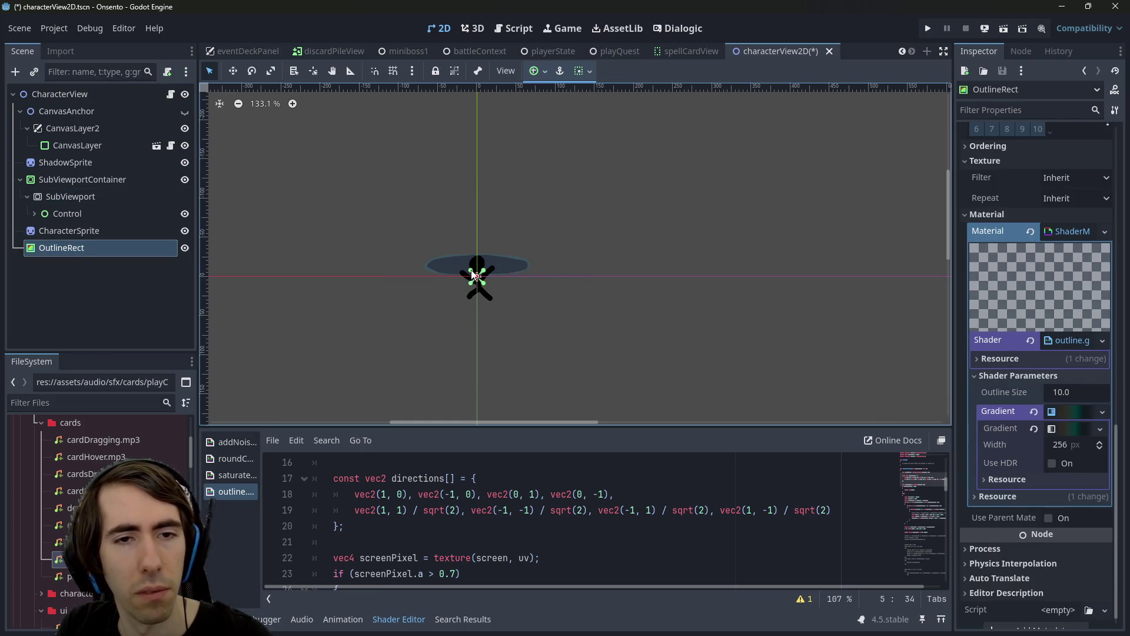
drag(478, 274, 508, 311)
key(ctrl+z)
key(ctrl+z)
key(ctrl+z)
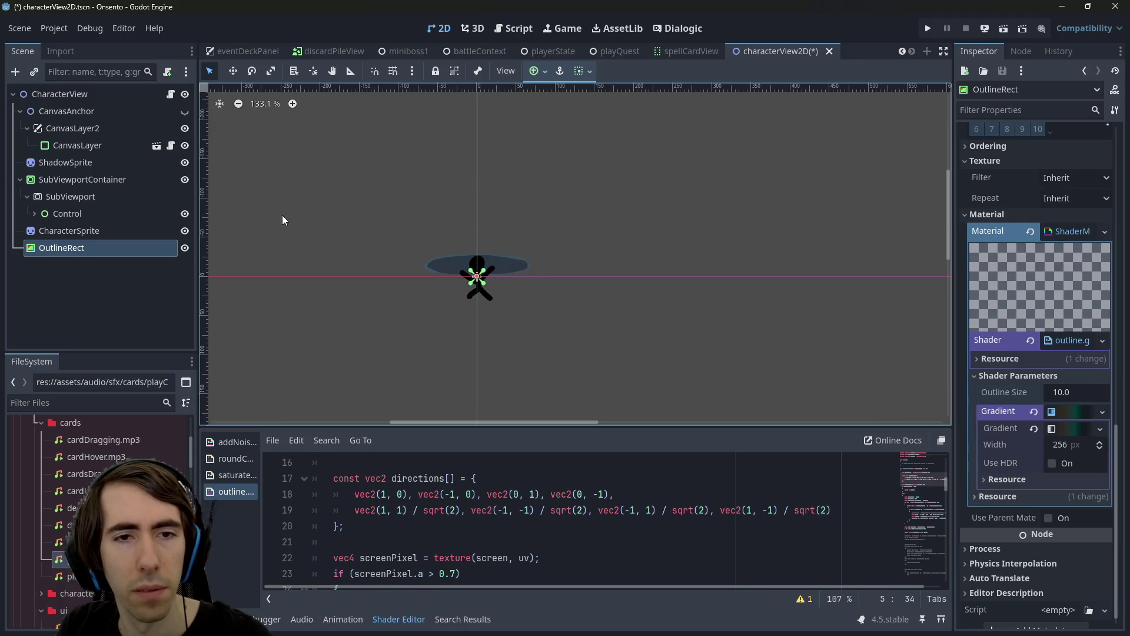
key(ctrl+z)
click(72, 197)
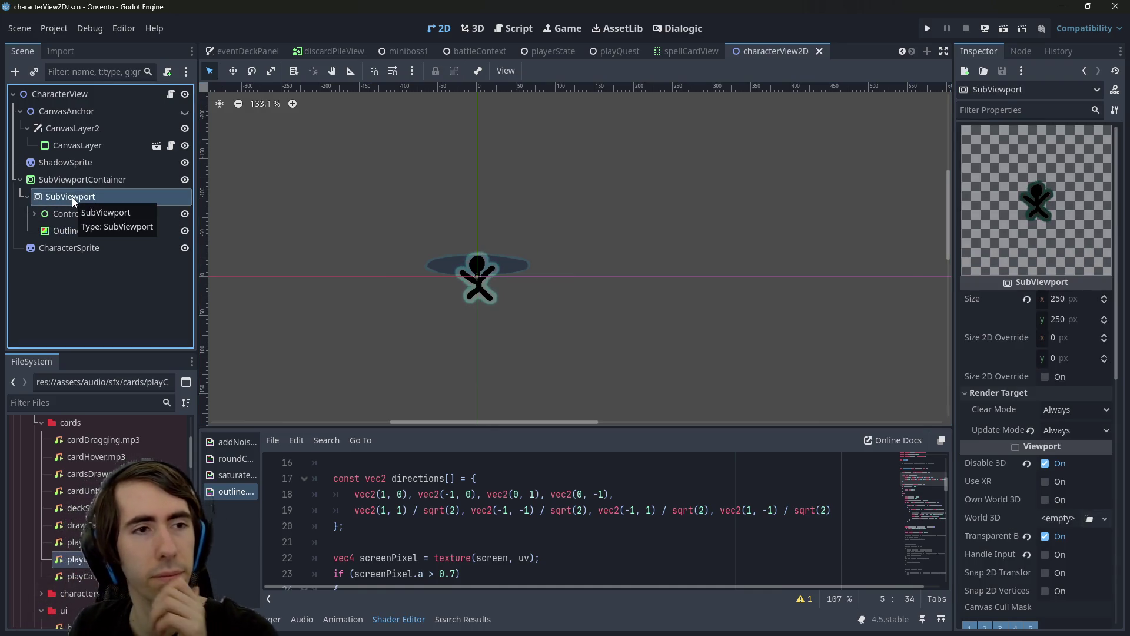
click(486, 556)
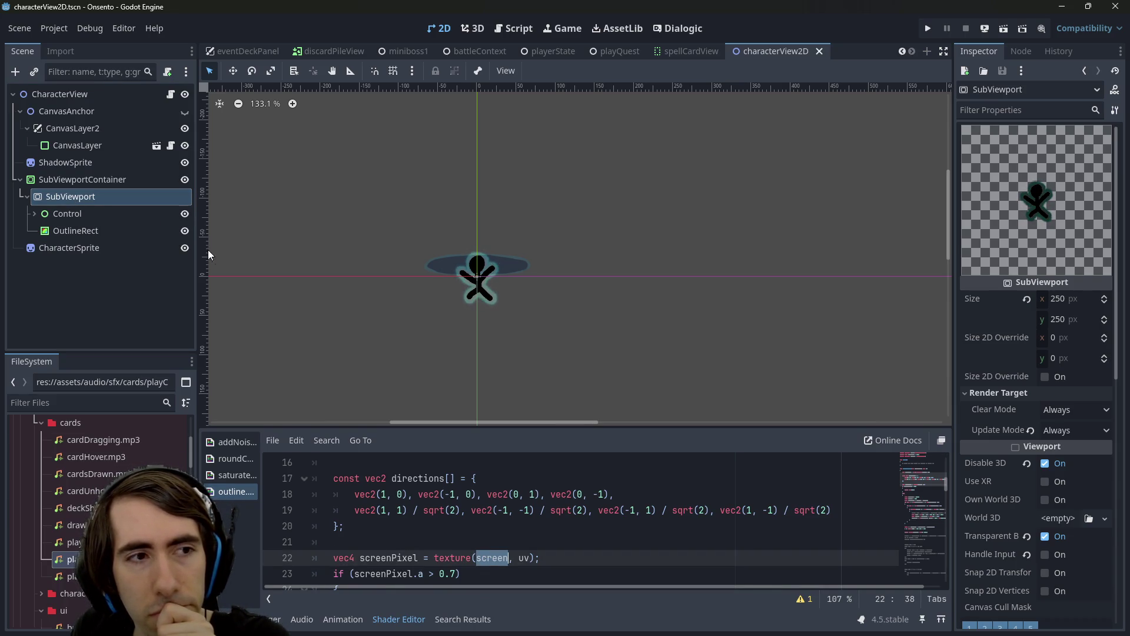
click(88, 179)
click(71, 196)
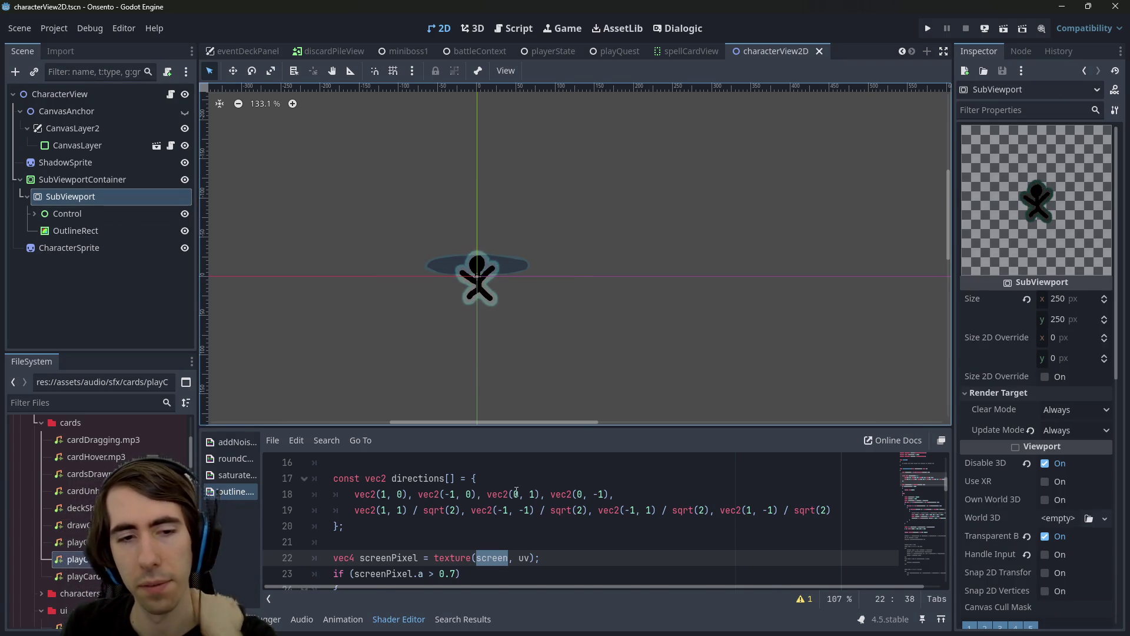
scroll(516, 475, up, 5)
double_click(418, 518)
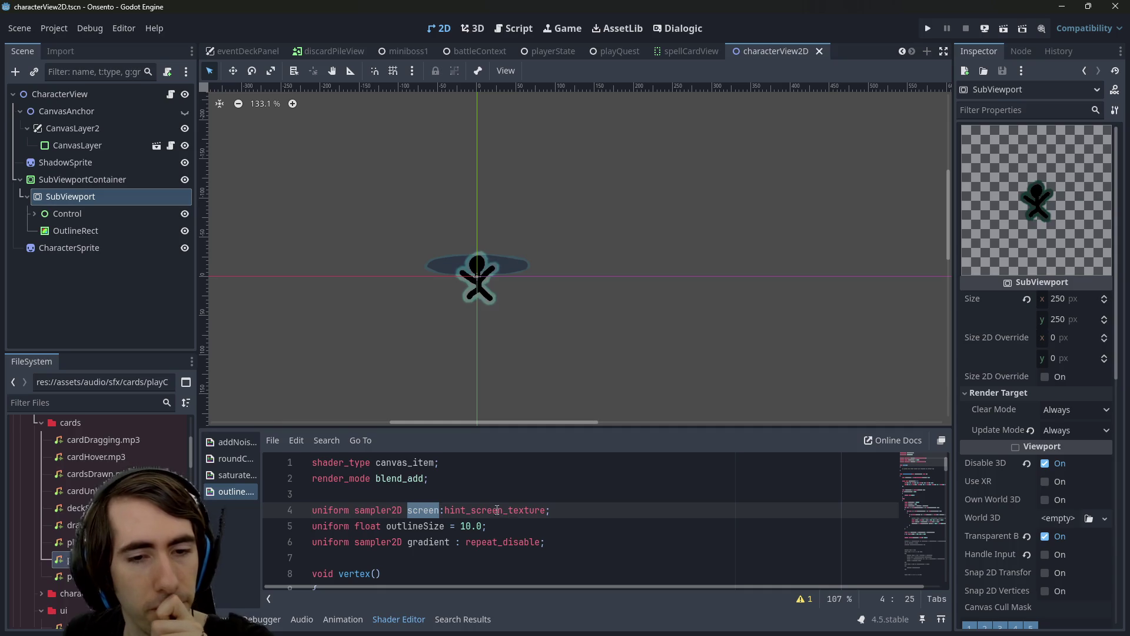
click(76, 230)
click(85, 199)
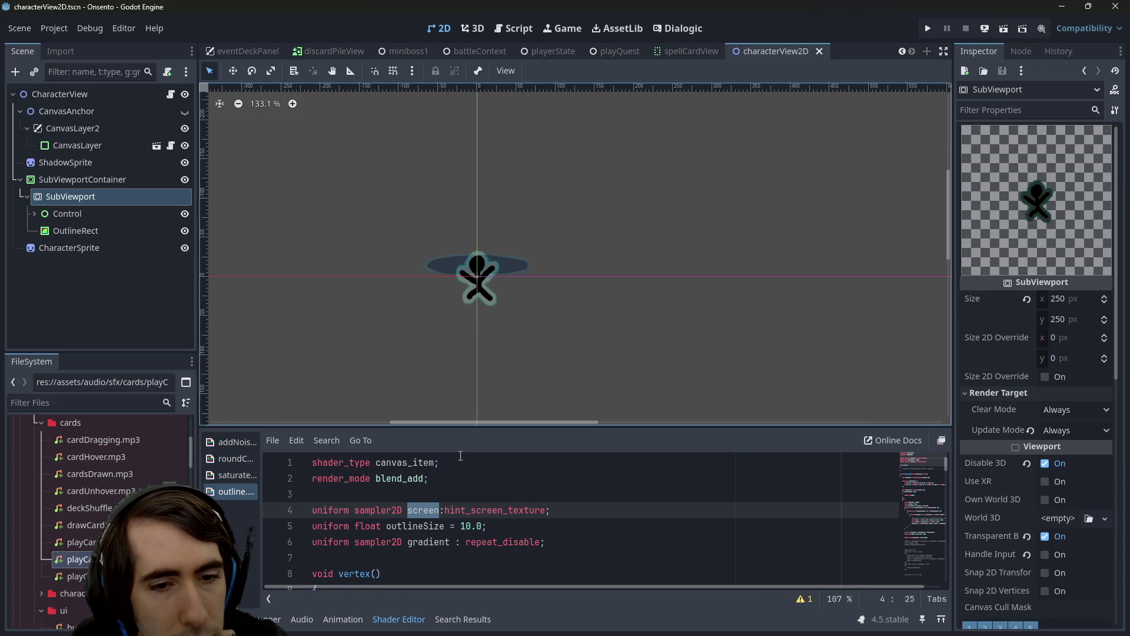
scroll(458, 498, down, 4)
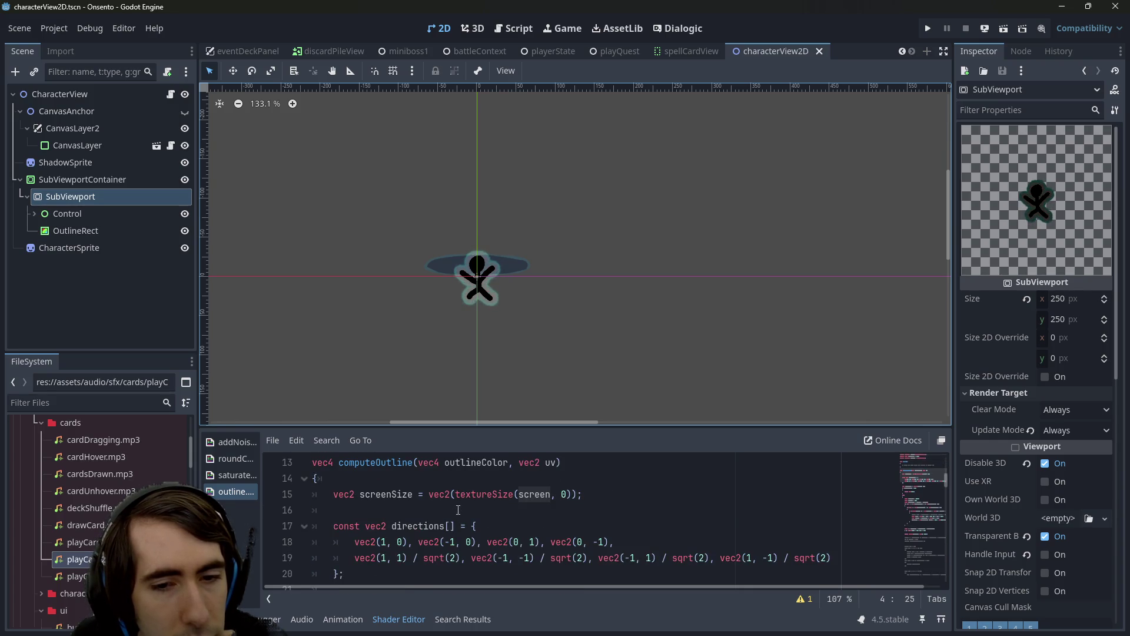
scroll(459, 510, up, 4)
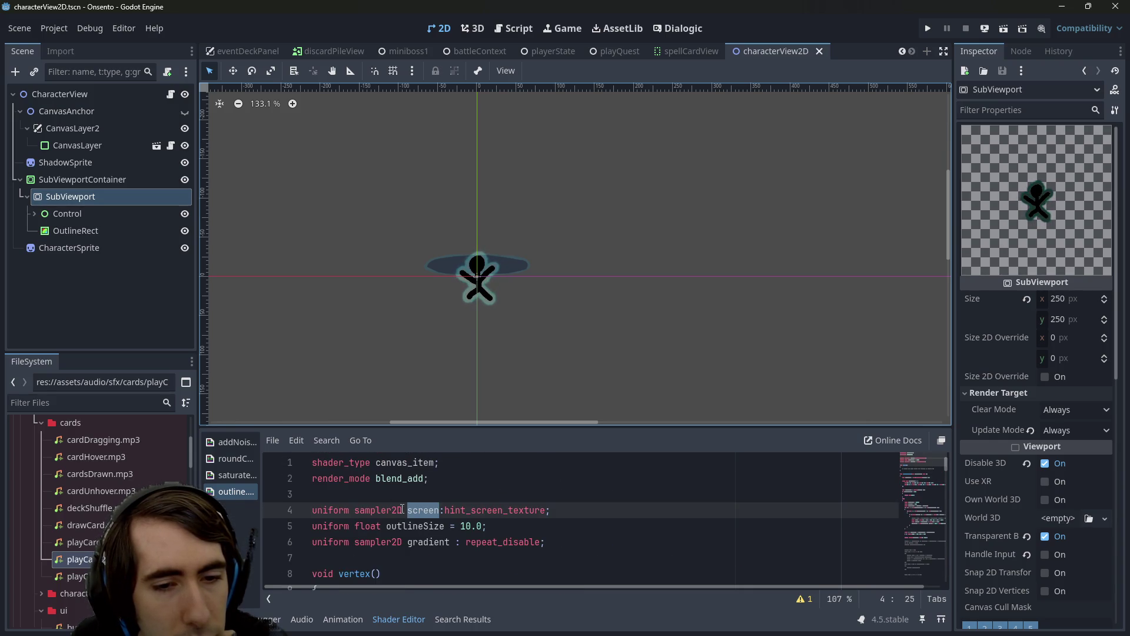
scroll(406, 508, down, 6)
scroll(414, 509, up, 2)
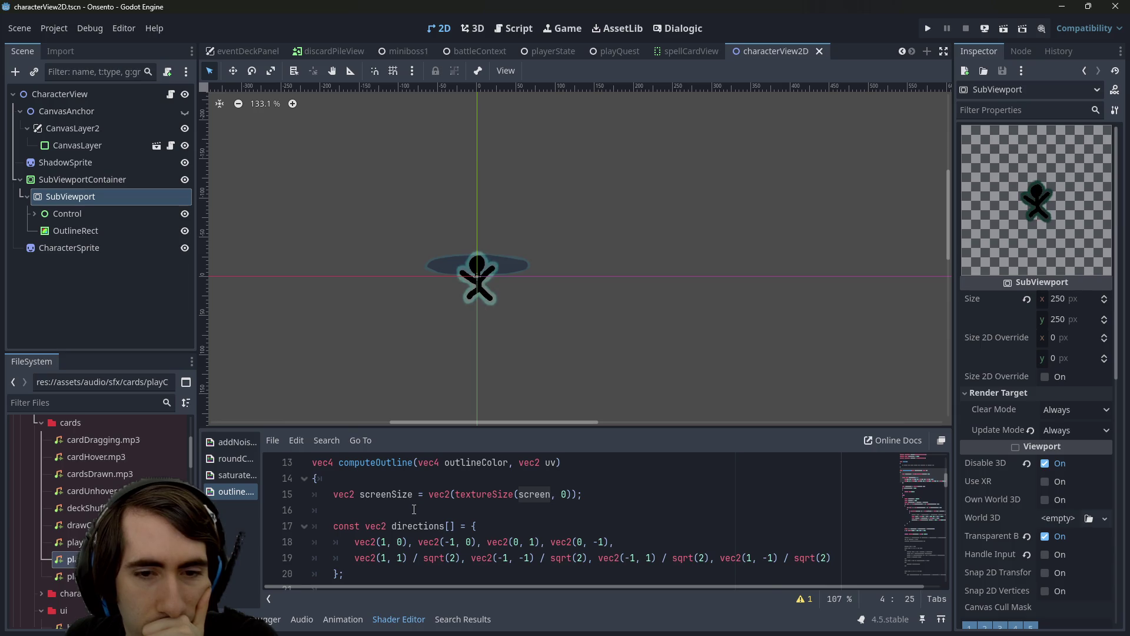
scroll(414, 510, up, 4)
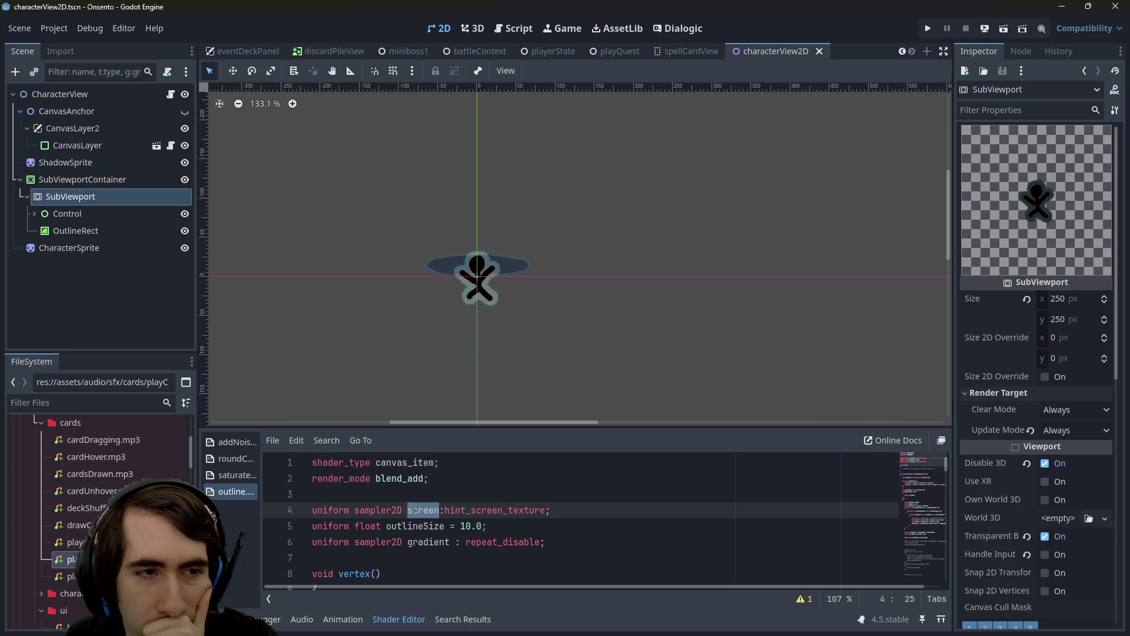
click(77, 406)
Filter FileSystem for 'outlin' and duplicate outline.gdshader as outline2.gdshader
text(ou)
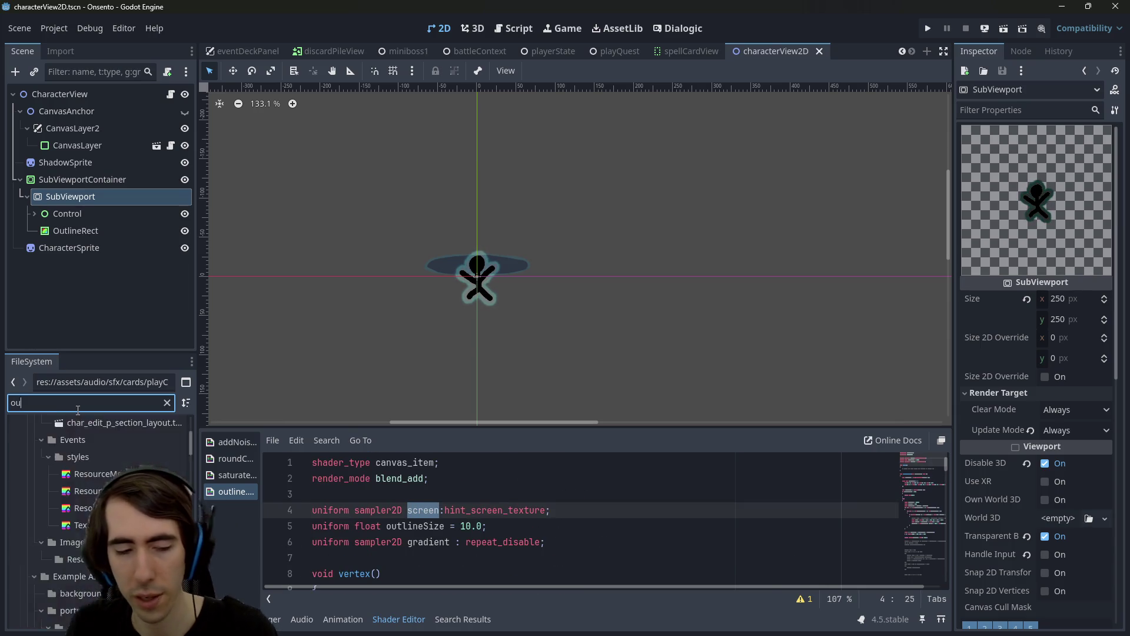
text(tline)
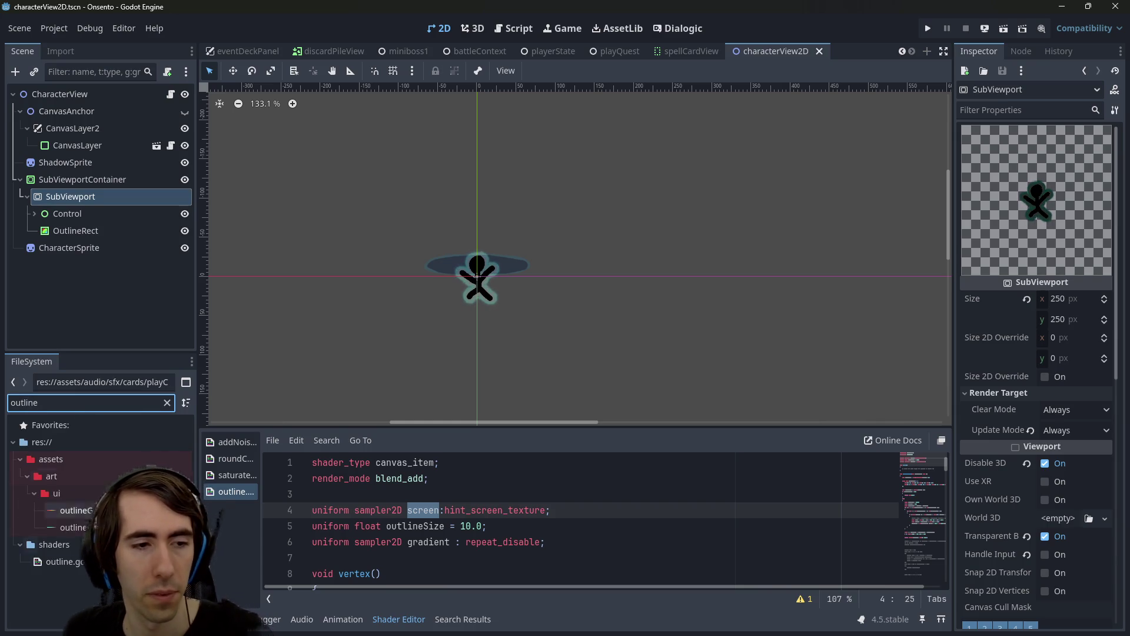
click(65, 561)
key(ctrl+d)
key(Right)
text(2)
key(Return)
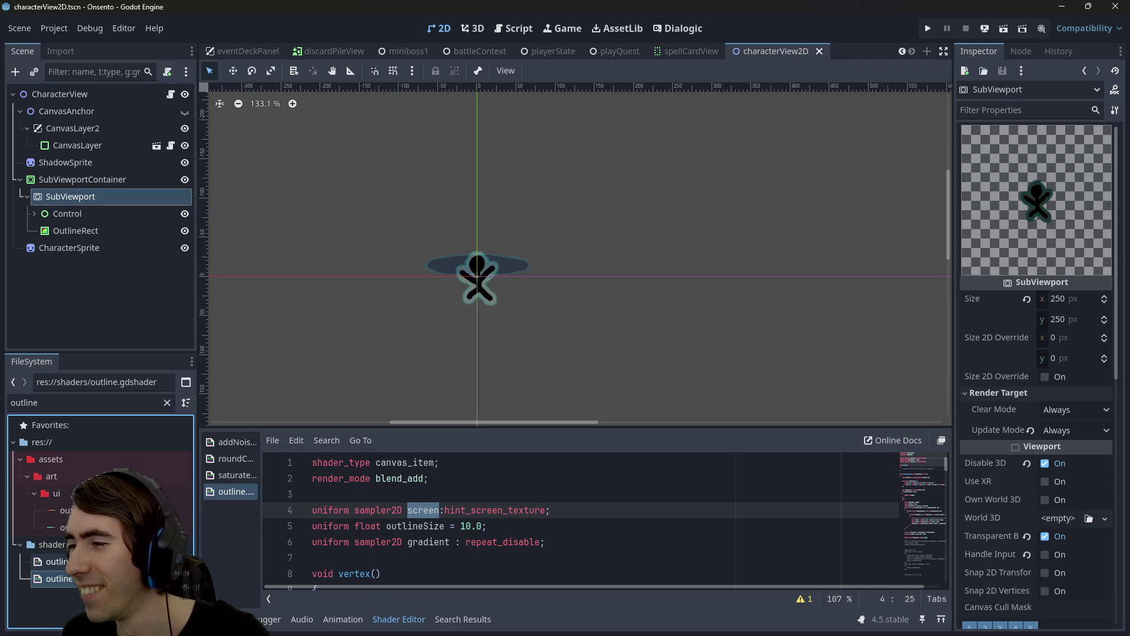
In playerView2D, Quick Load outline2.gdshader as OutlineRect's shader and save the scene
scroll(362, 58, up, 1)
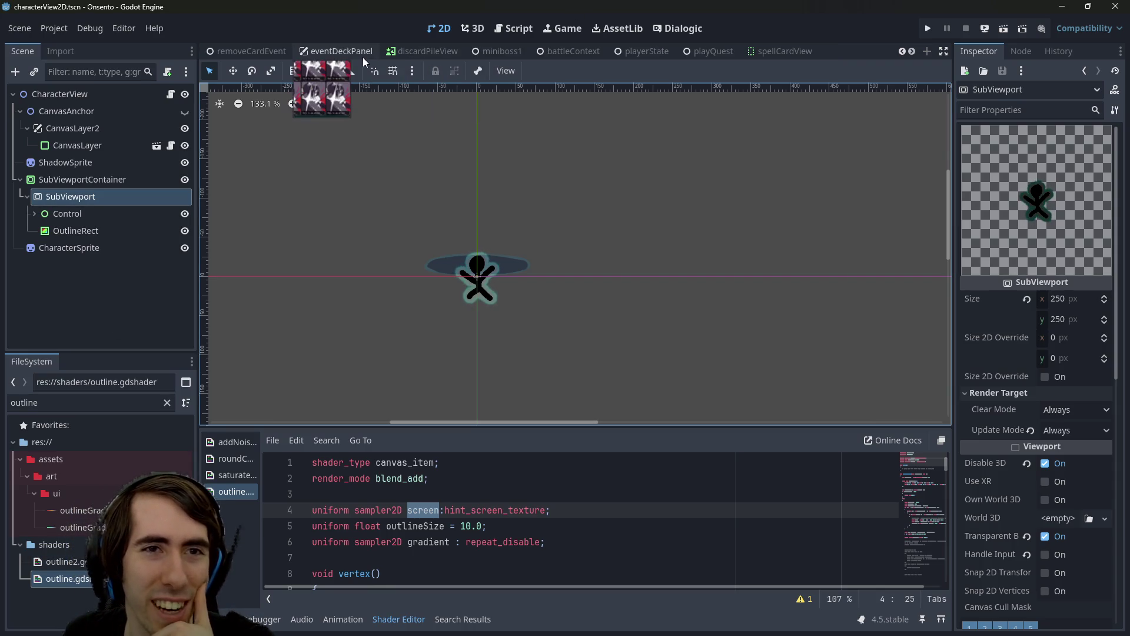
scroll(362, 58, up, 4)
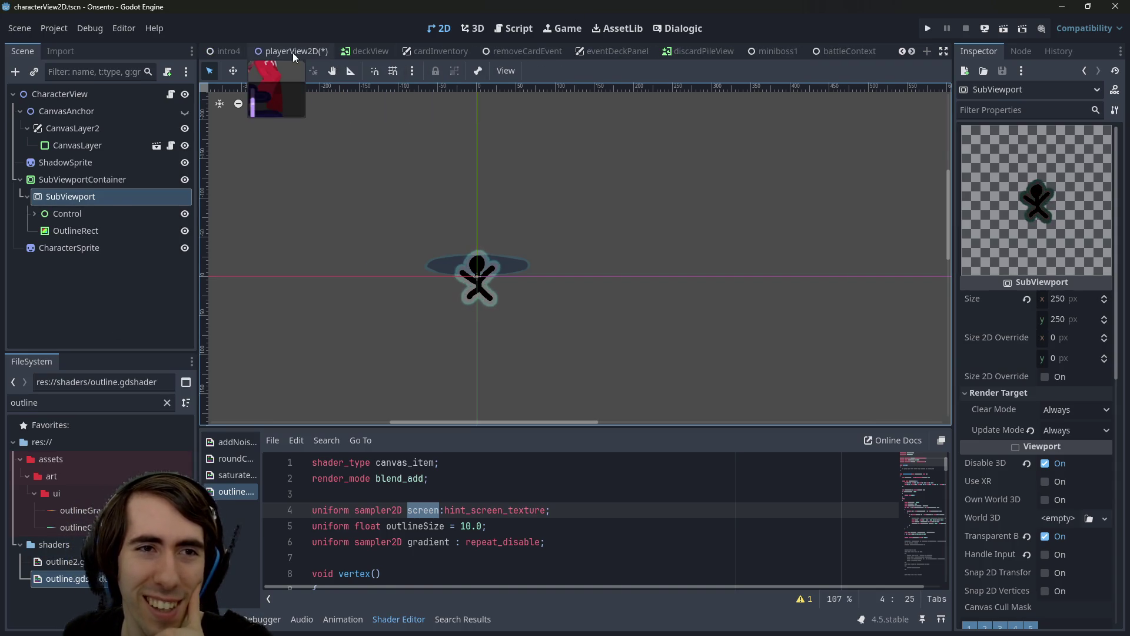
click(292, 52)
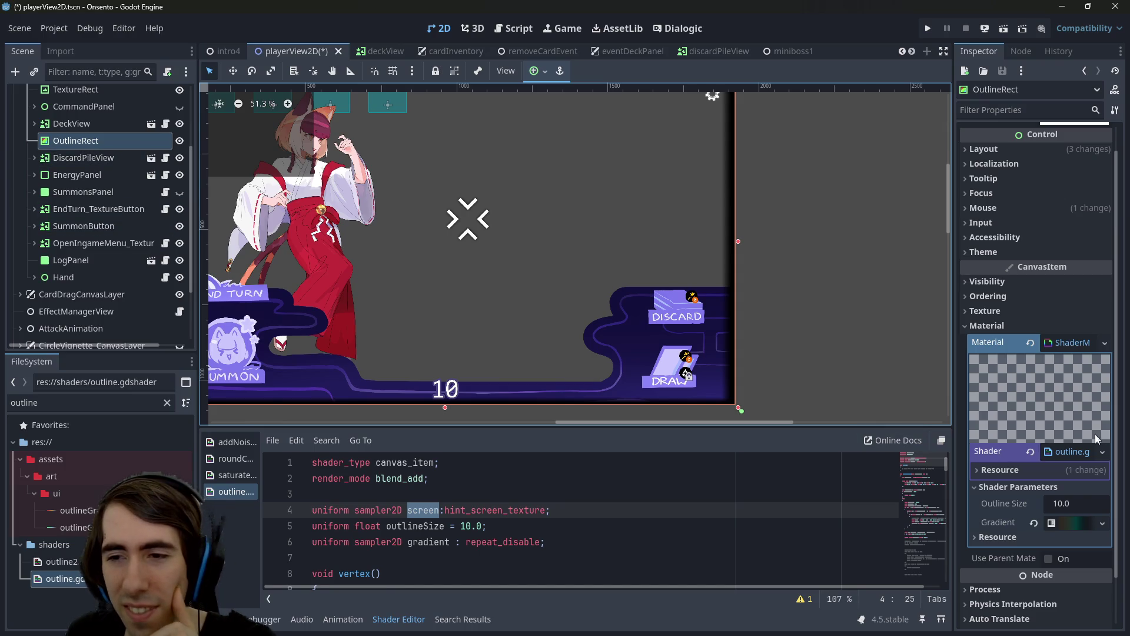
drag(954, 424, 783, 424)
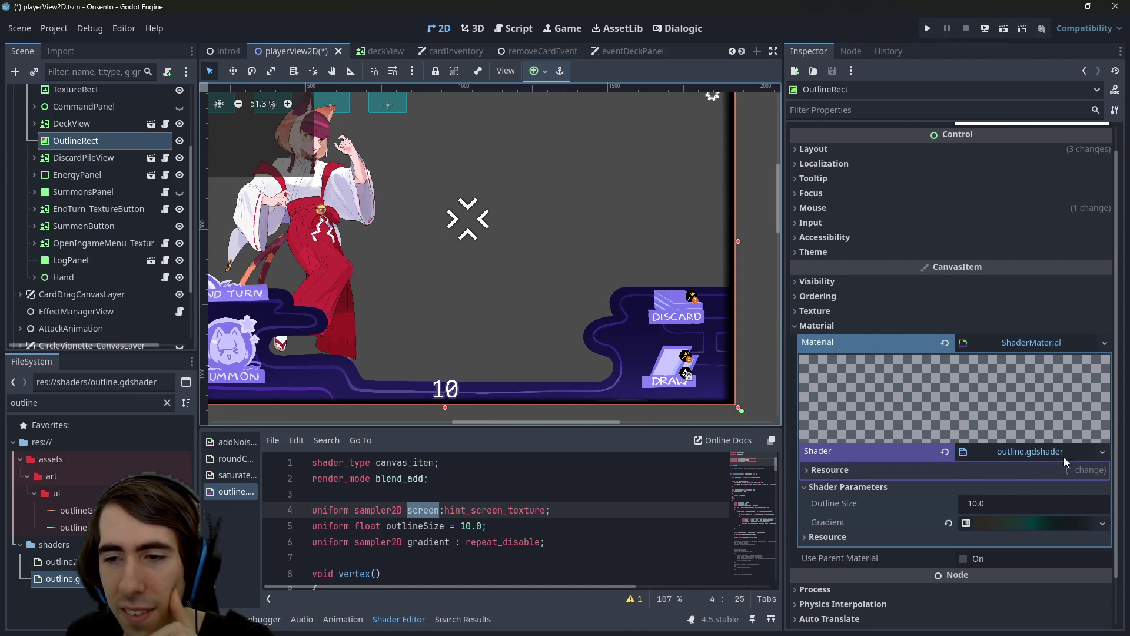
click(1103, 451)
click(1073, 487)
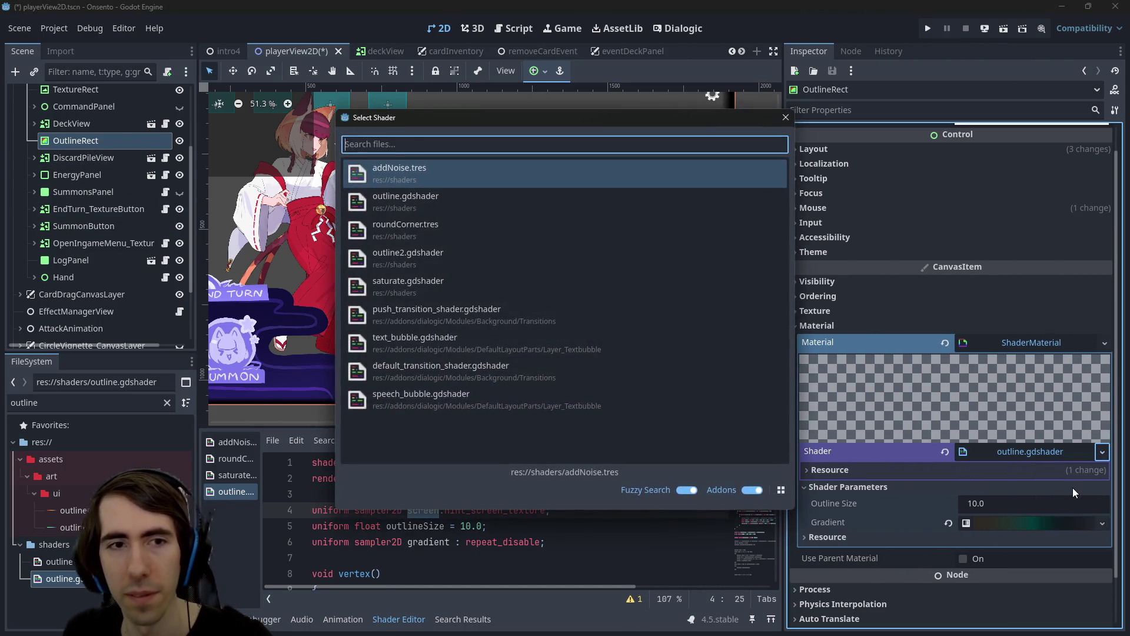
text(outlin)
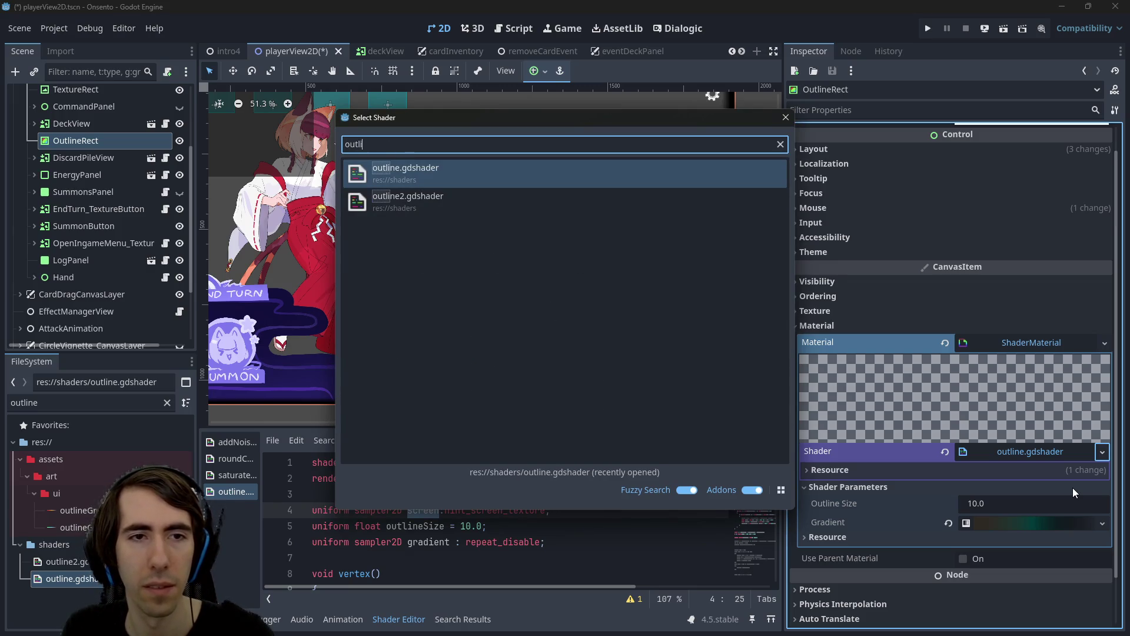
key(Down)
key(Return)
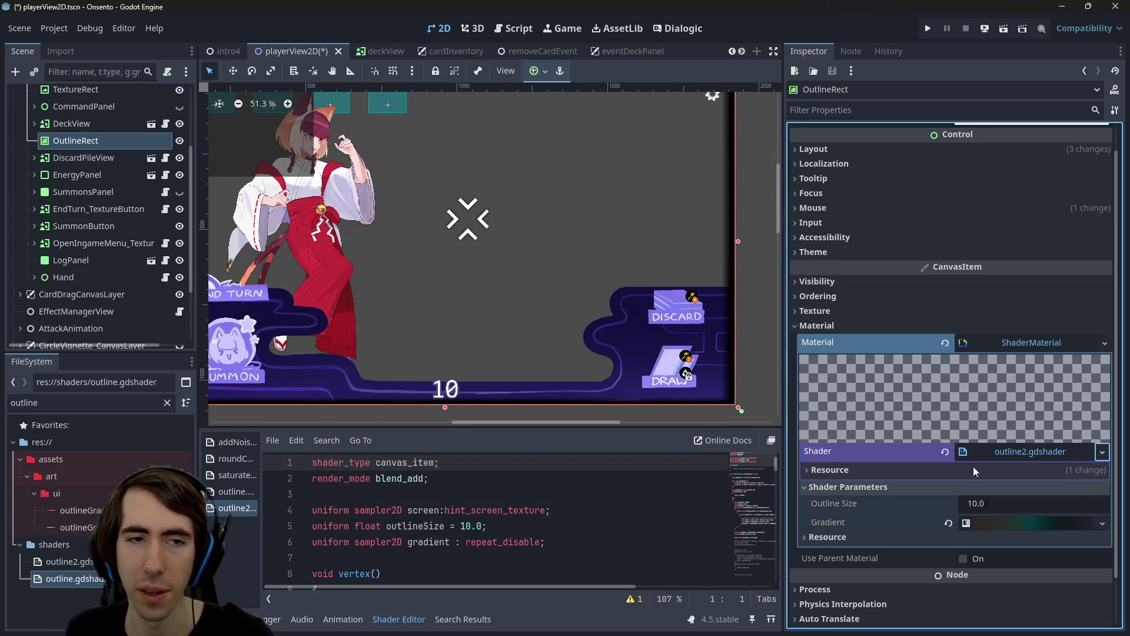
key(ctrl+s)
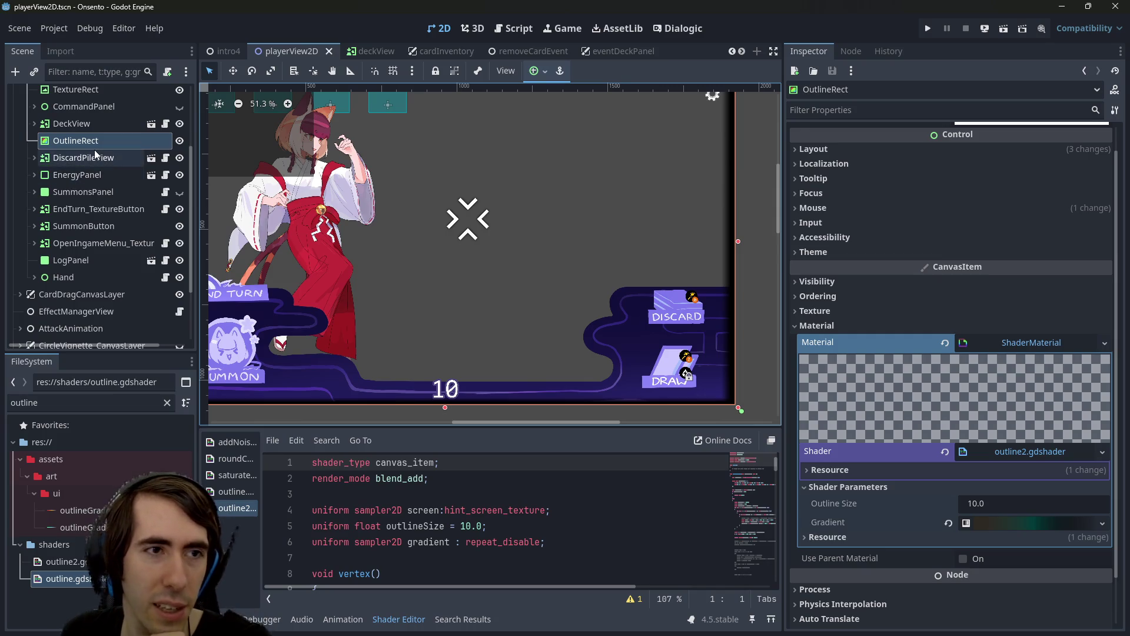
double_click(519, 512)
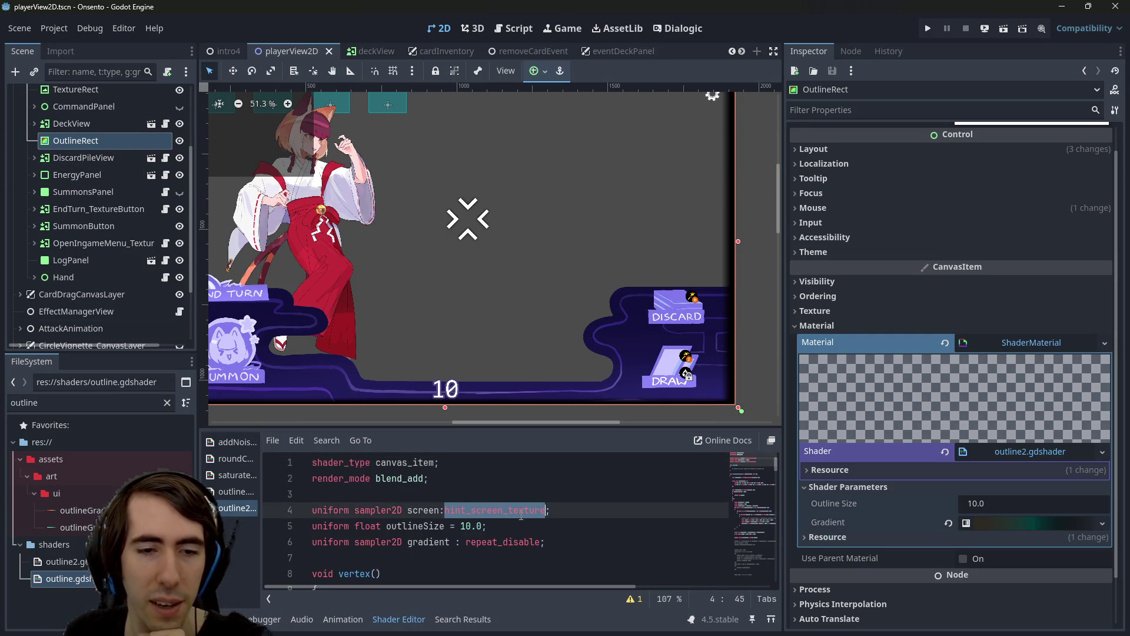
Remove ':hint_screen_texture' from line 4 and assign button_draw.png to the Screen parameter
key(BackSpace)
key(BackSpace)
key(ctrl+s)
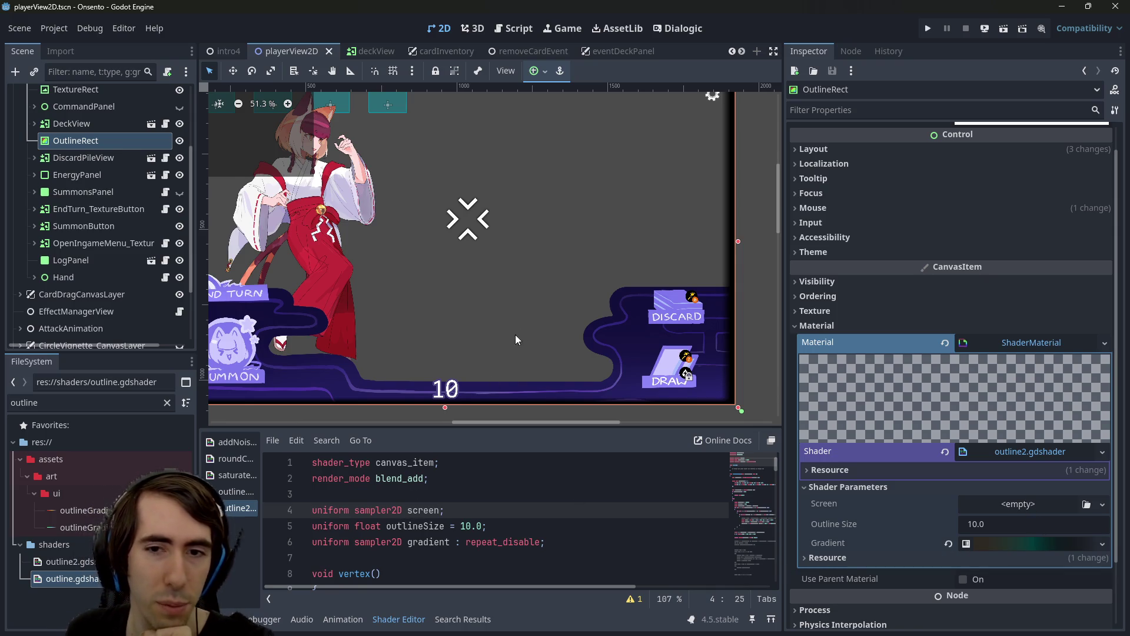
scroll(514, 341, up, 3)
click(1020, 505)
click(1020, 507)
click(981, 609)
text(draw)
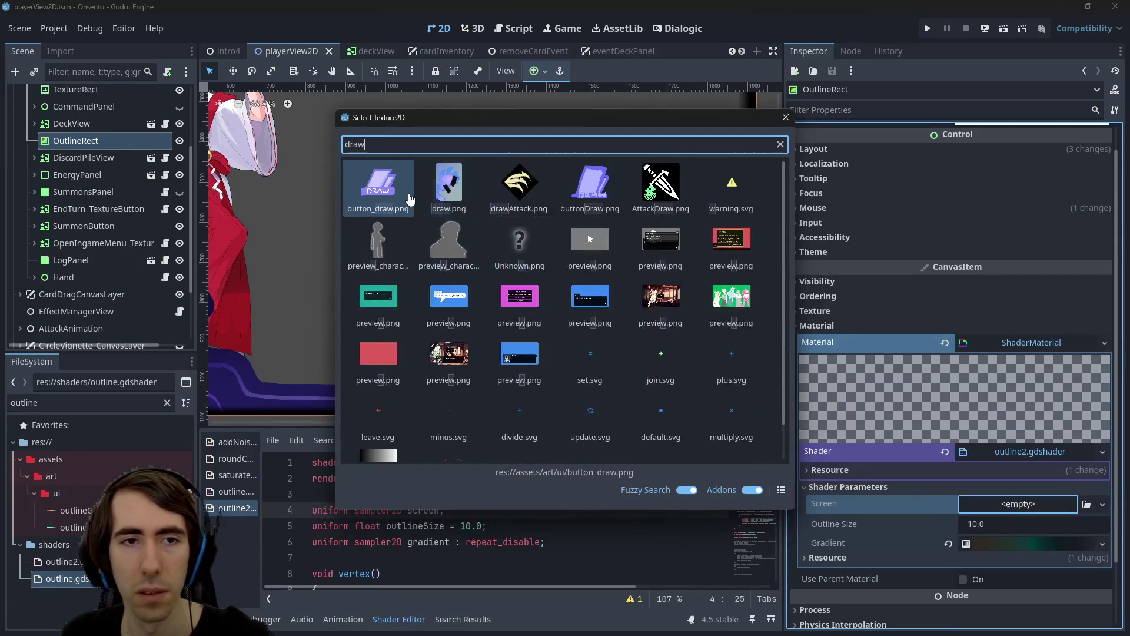
double_click(389, 195)
Make OutlineRect a child of DeckView
scroll(467, 288, down, 3)
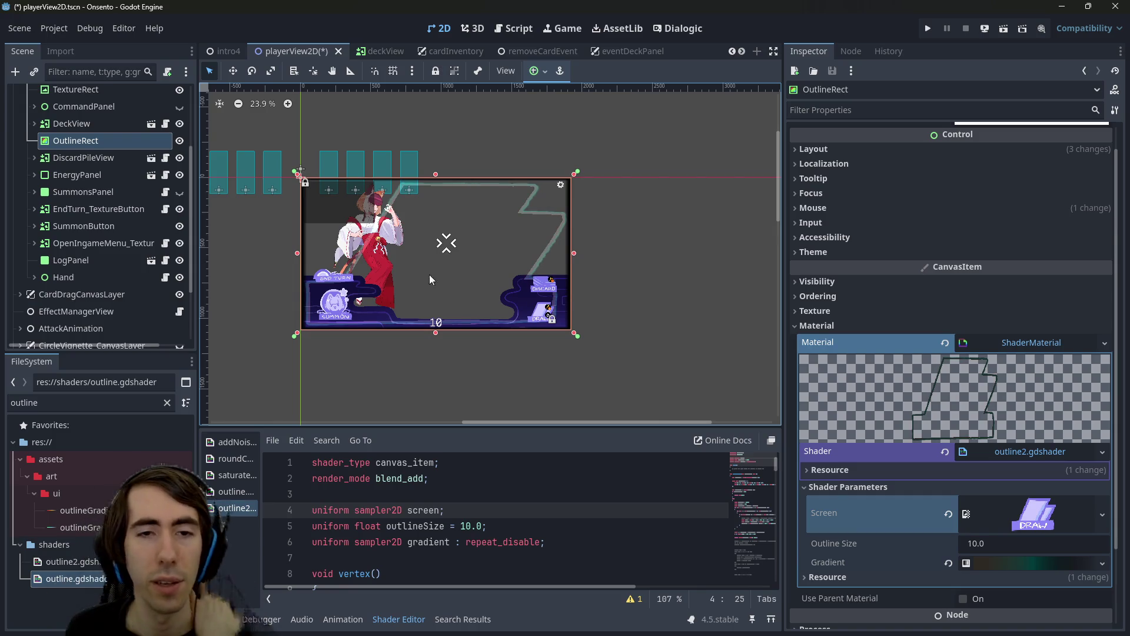
drag(65, 136, 68, 125)
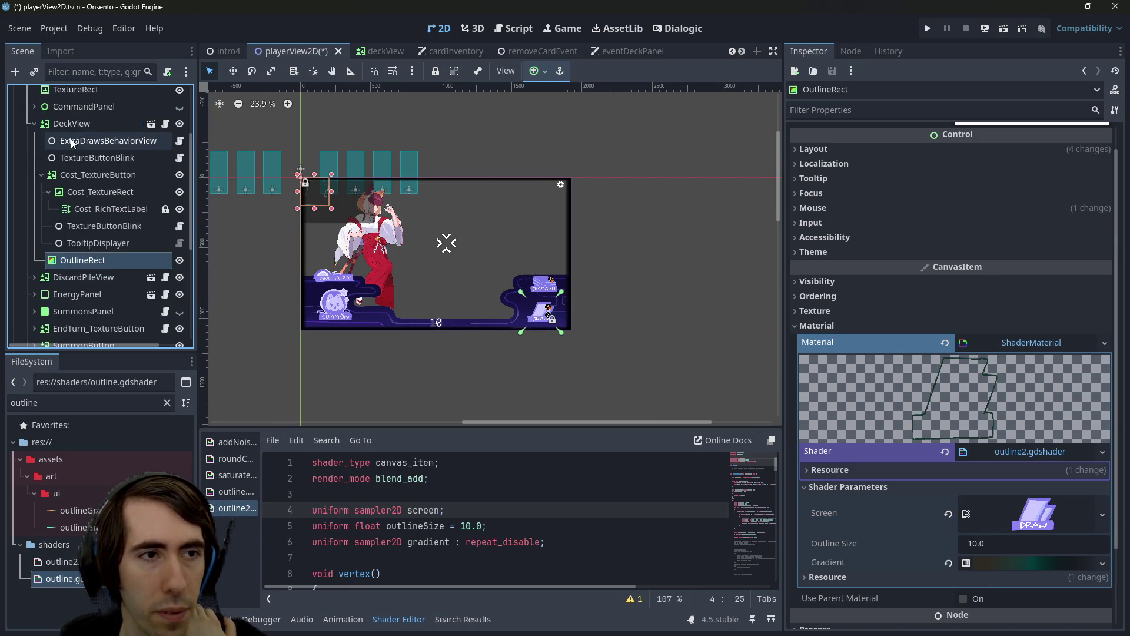
click(41, 175)
click(90, 125)
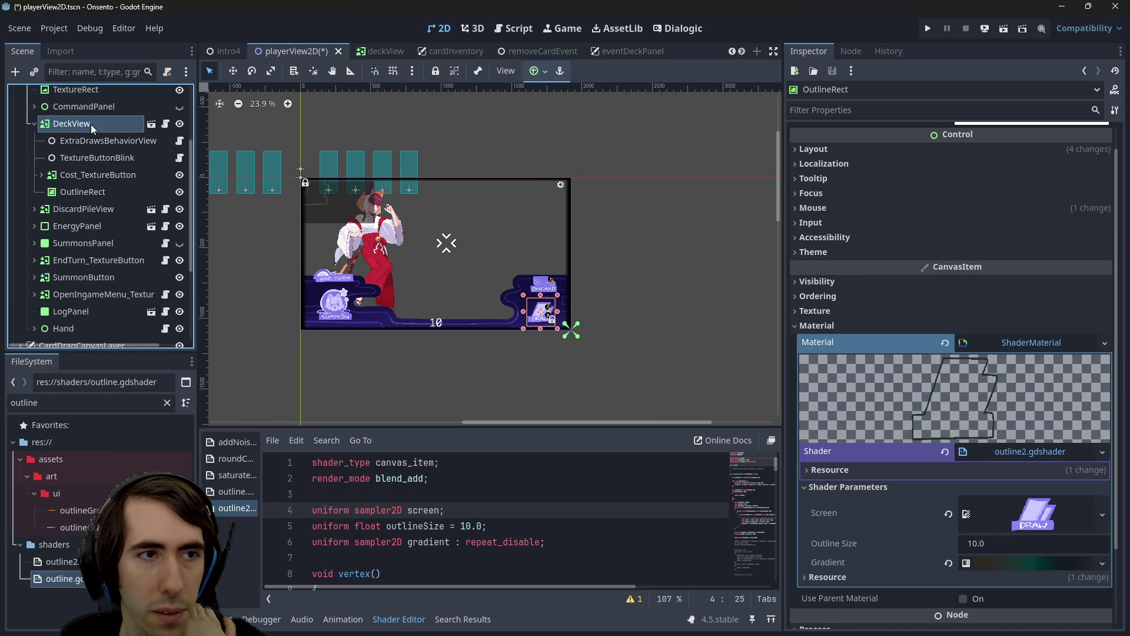
Set OutlineRect to Full Rect so it covers the whole DRAW button
click(86, 192)
click(536, 71)
click(614, 180)
scroll(548, 312, up, 8)
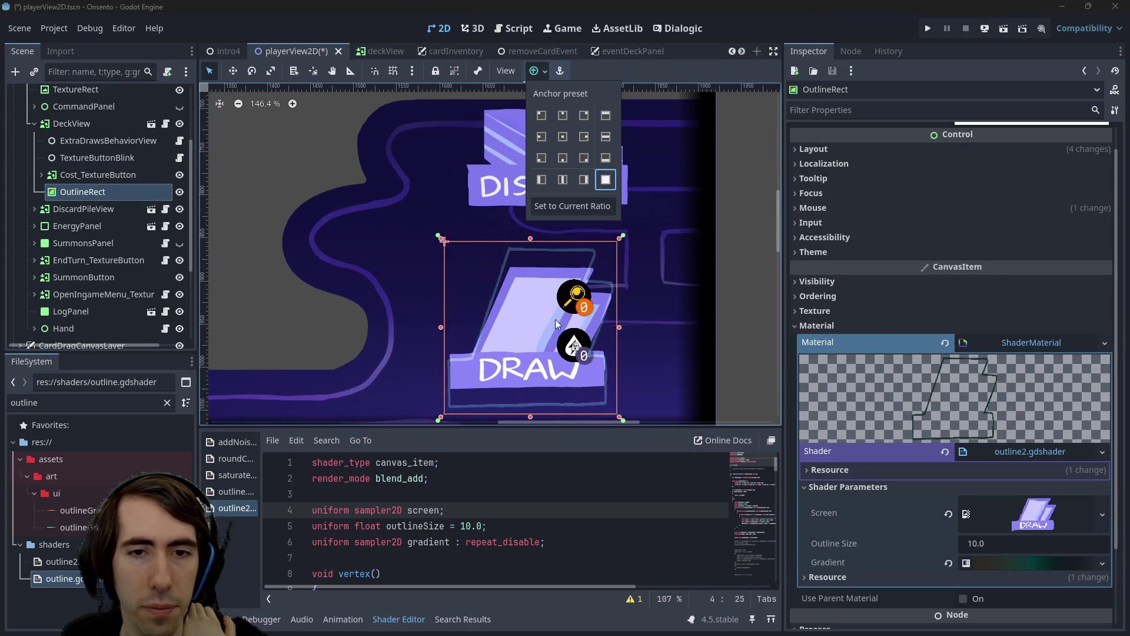
click(554, 316)
drag(553, 316, 526, 281)
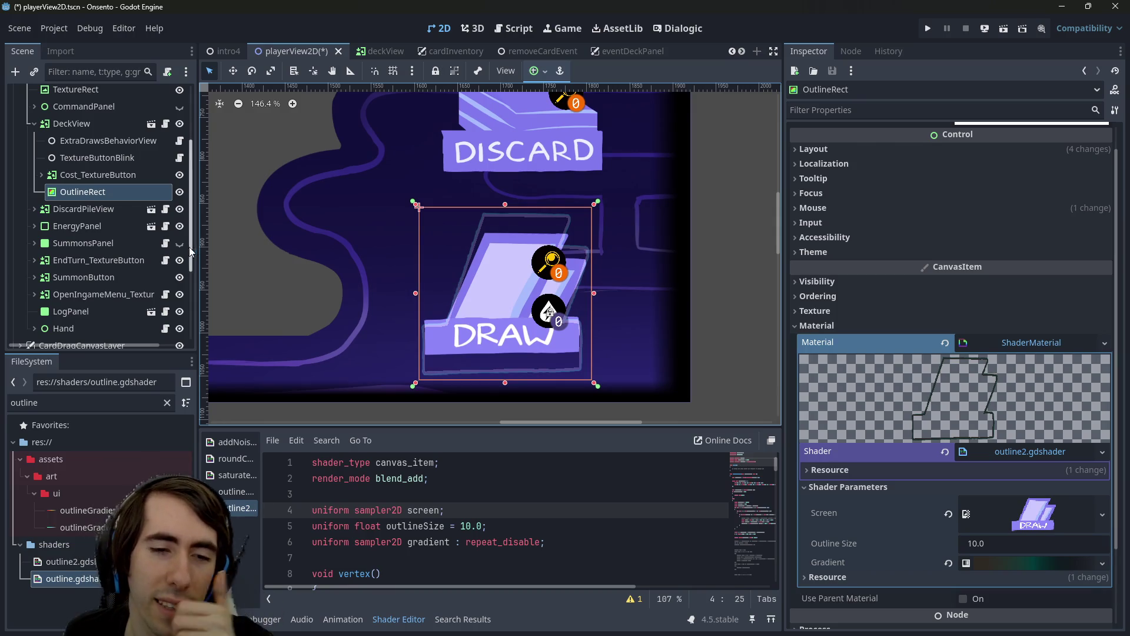
Compare DeckView and OutlineRect properties and mark the screen uniform in the shader
click(93, 128)
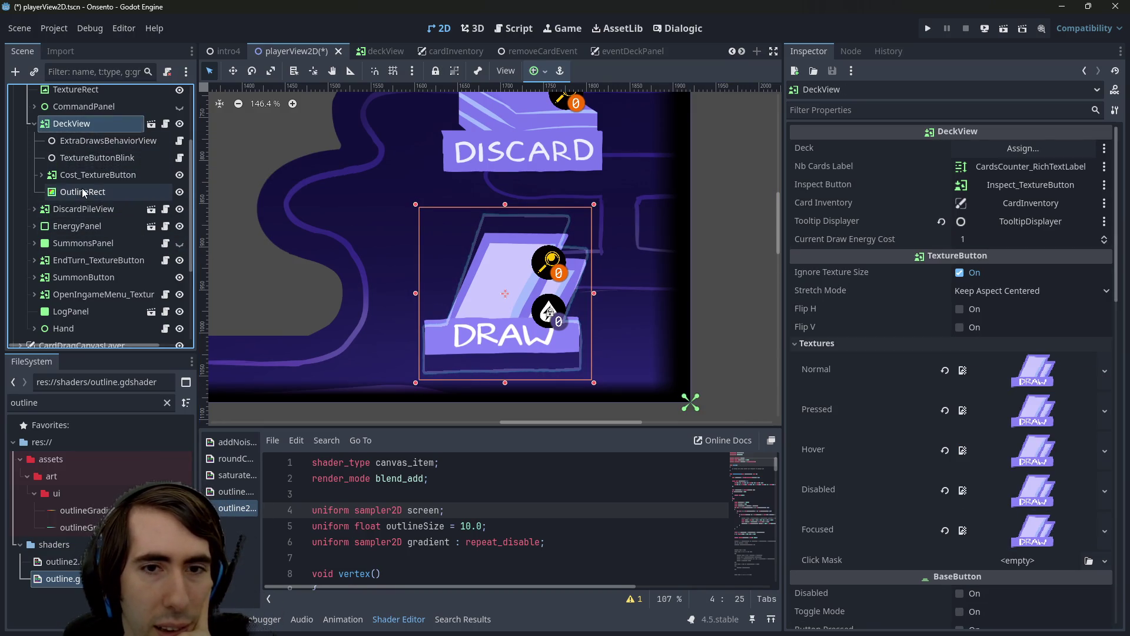
click(82, 190)
click(80, 124)
click(80, 191)
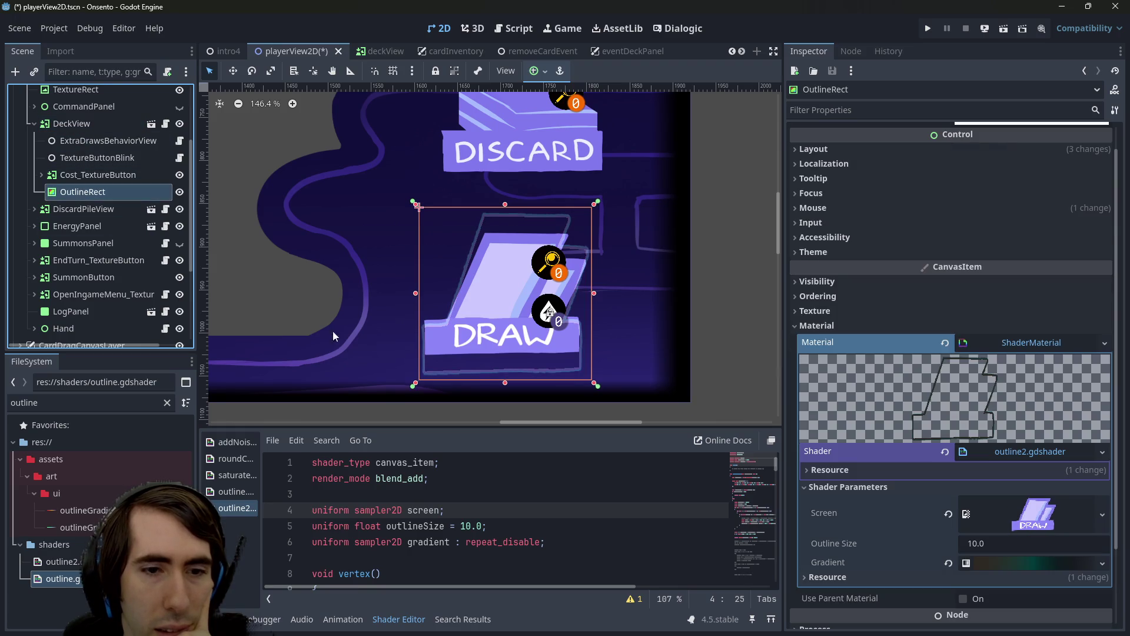
double_click(427, 510)
scroll(428, 510, down, 1)
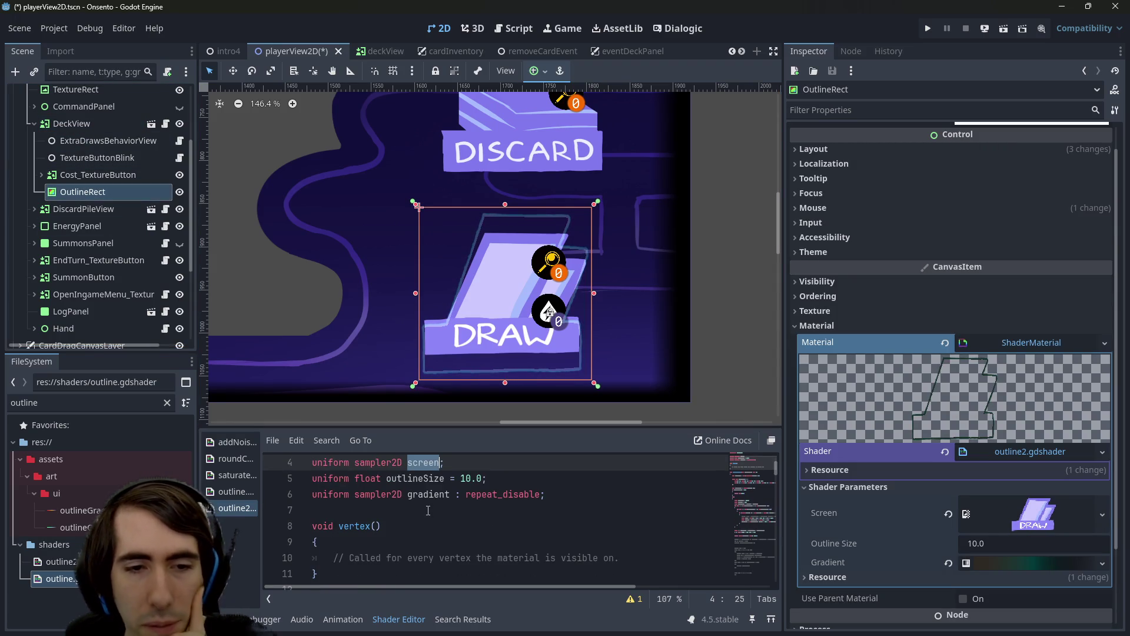
scroll(427, 501, down, 3)
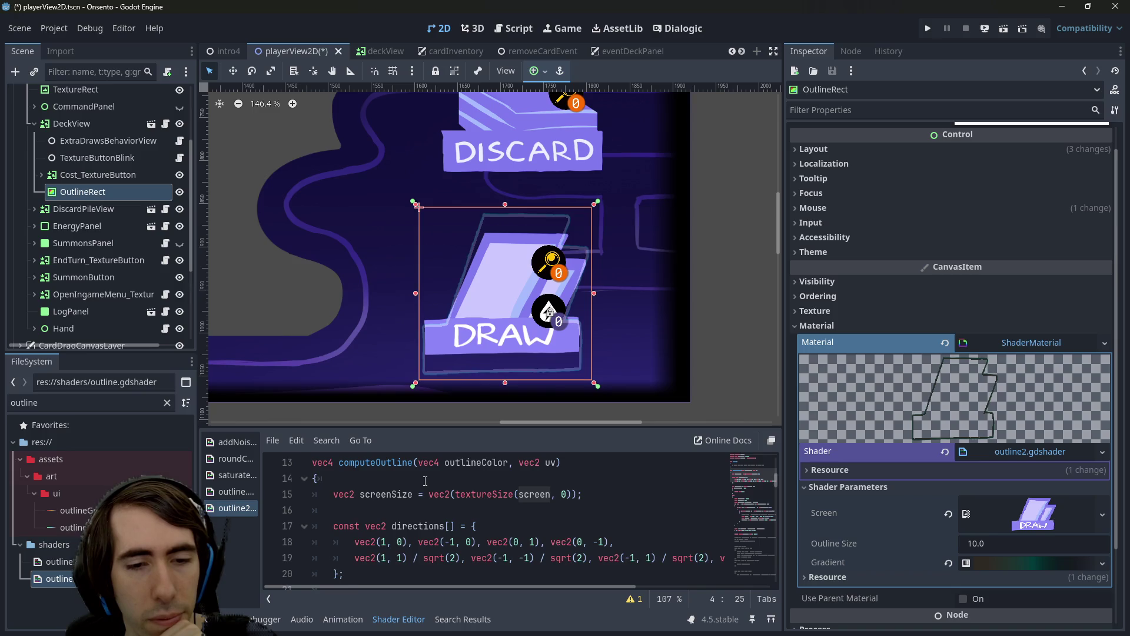
scroll(425, 480, down, 1)
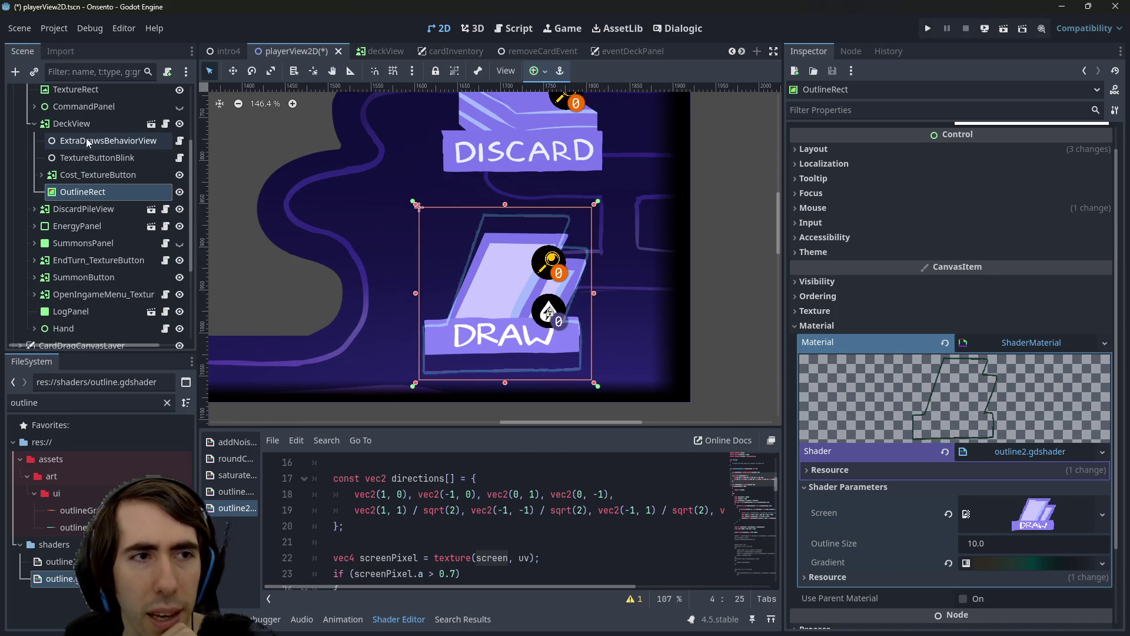
Read DeckView's transform: size 200 × 200 px at position 1605, 854
click(71, 123)
scroll(884, 468, down, 5)
scroll(884, 468, down, 4)
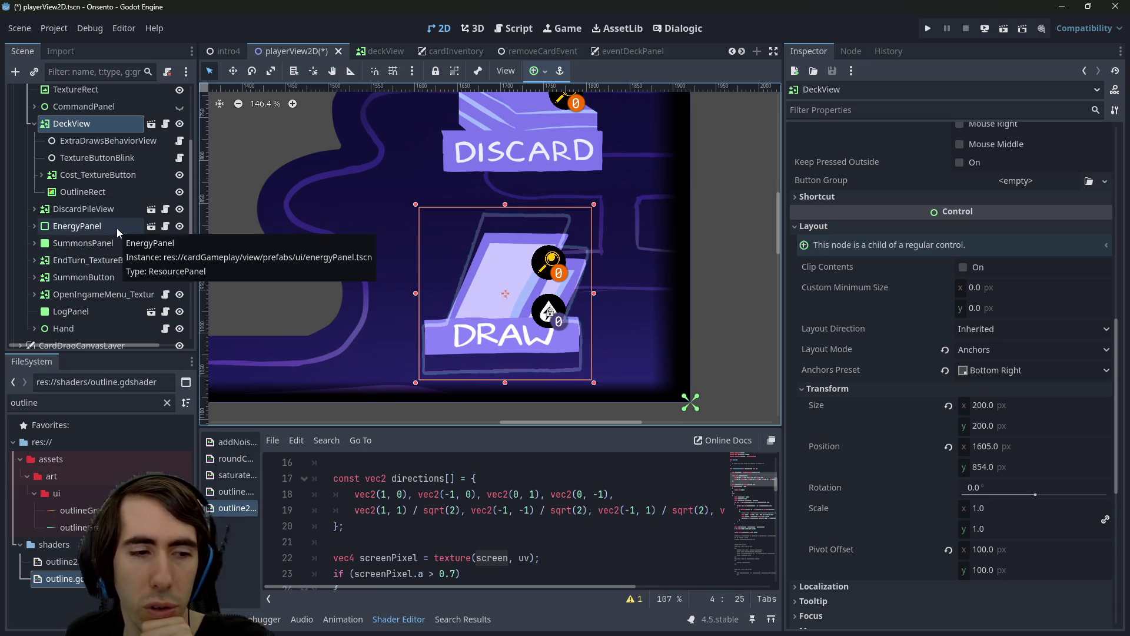
Lower OutlineRect's top edge 22 px so it is 155 px tall over the DRAW card
click(118, 192)
drag(594, 203, 594, 221)
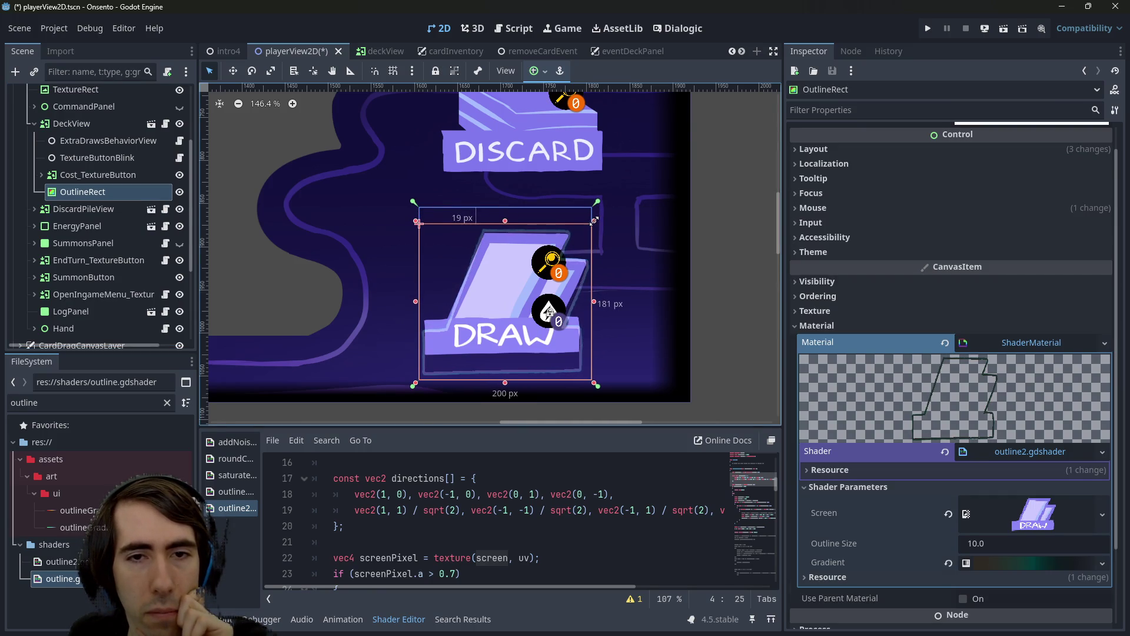
drag(507, 383, 499, 363)
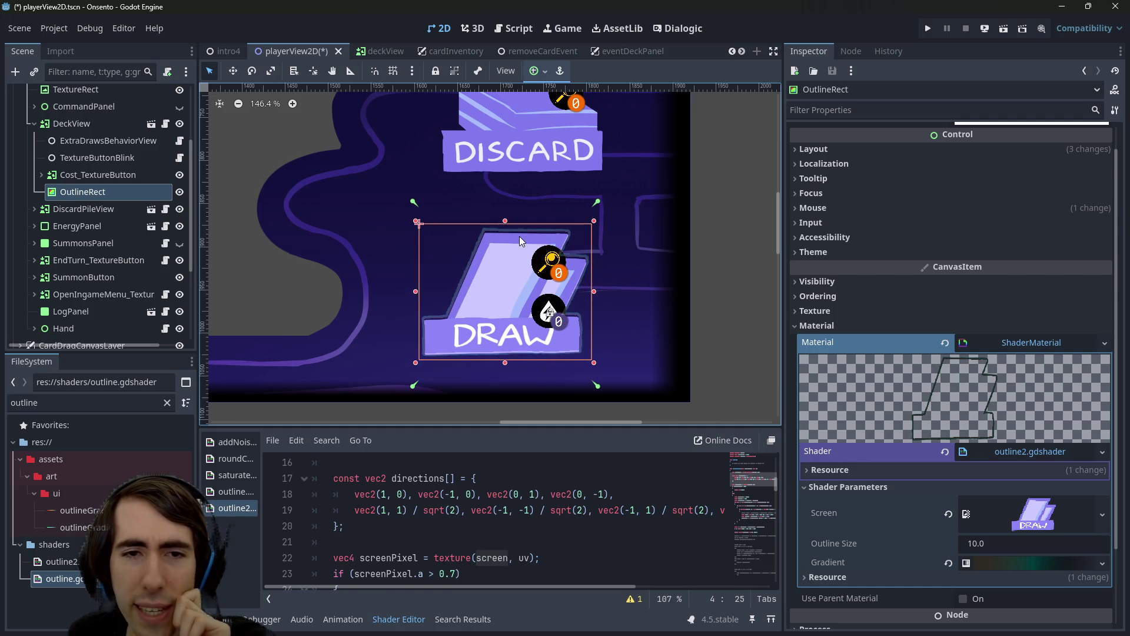
scroll(483, 313, up, 5)
scroll(504, 334, down, 1)
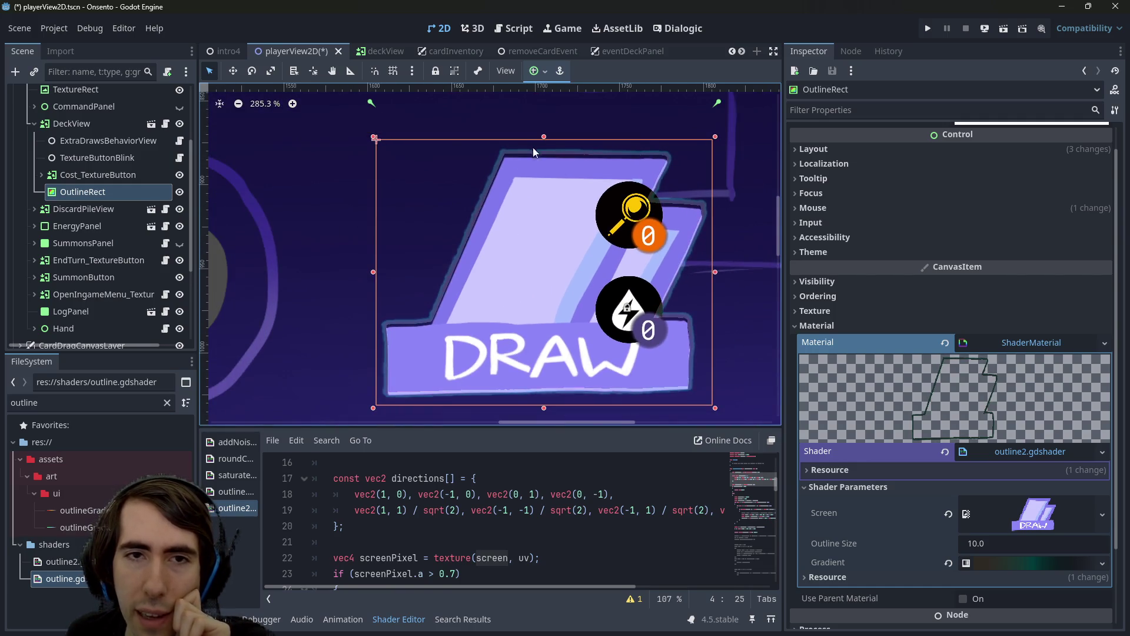
drag(542, 139, 532, 142)
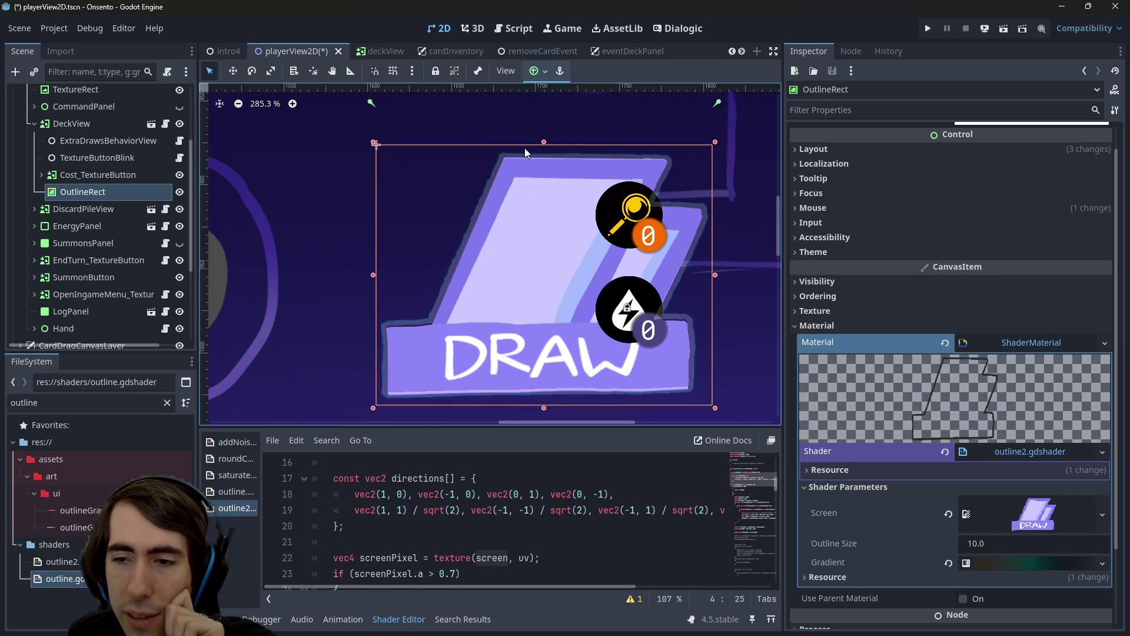
scroll(412, 286, down, 2)
scroll(524, 296, down, 1)
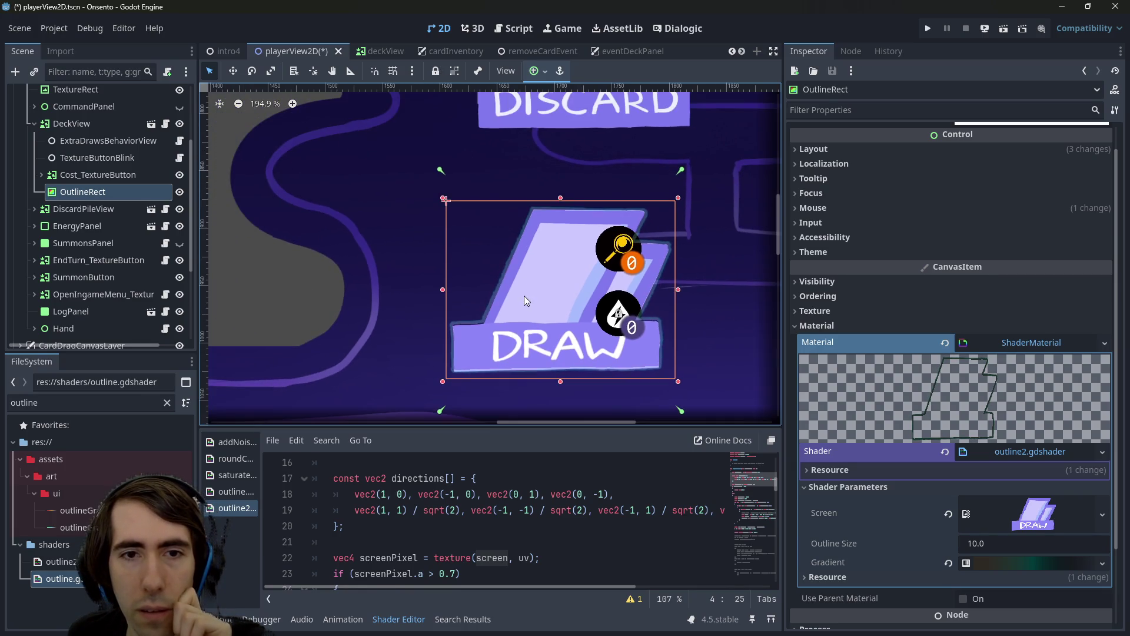
scroll(533, 301, down, 2)
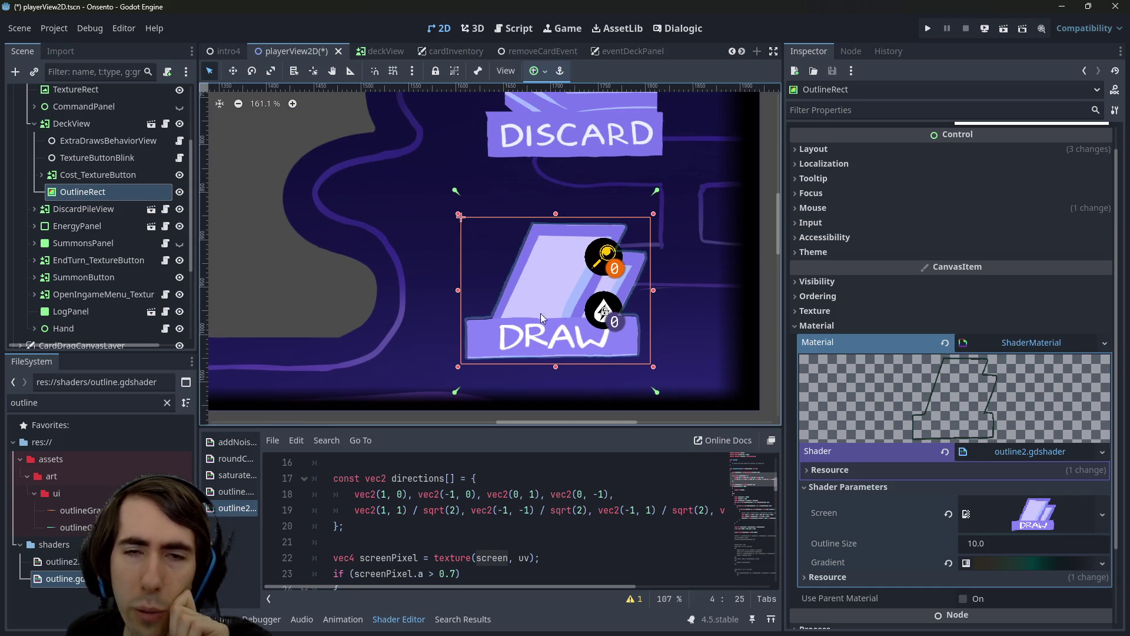
scroll(900, 333, up, 1)
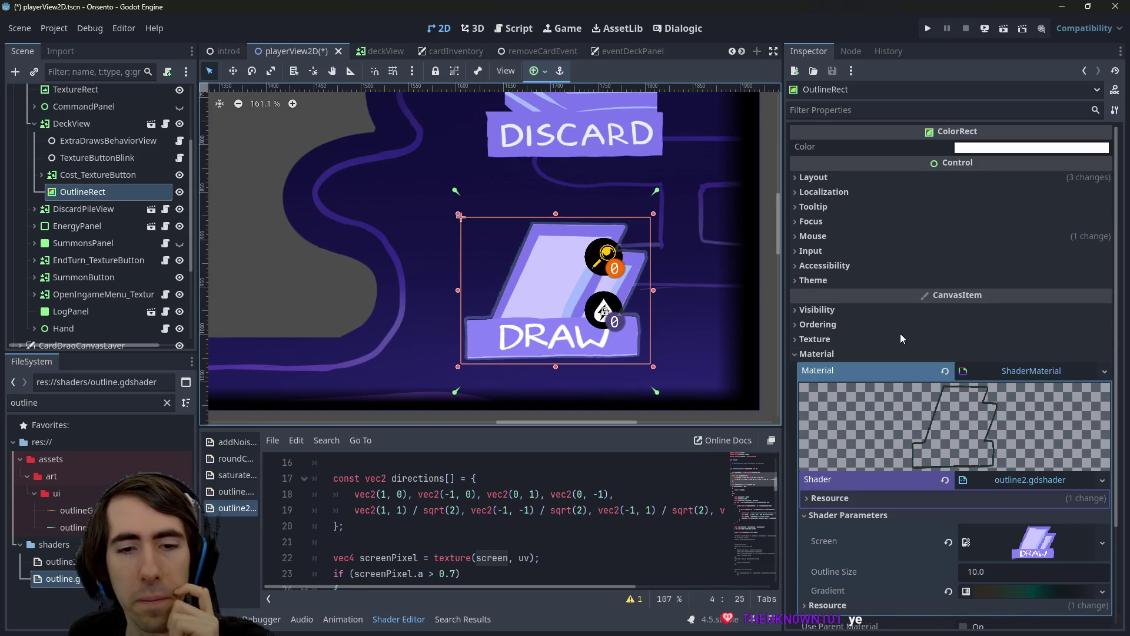
scroll(475, 471, up, 1)
Enlarge the shader code area and review the screenPixel texture sampling on lines 22–23
drag(473, 429, 473, 330)
scroll(442, 494, up, 4)
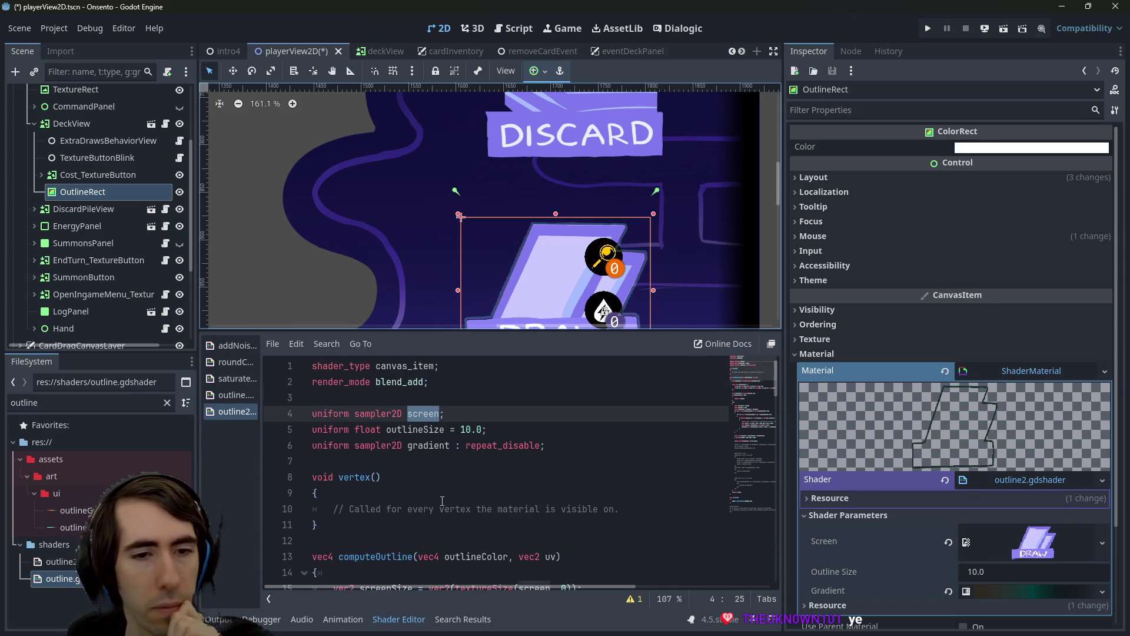
scroll(442, 489, down, 3)
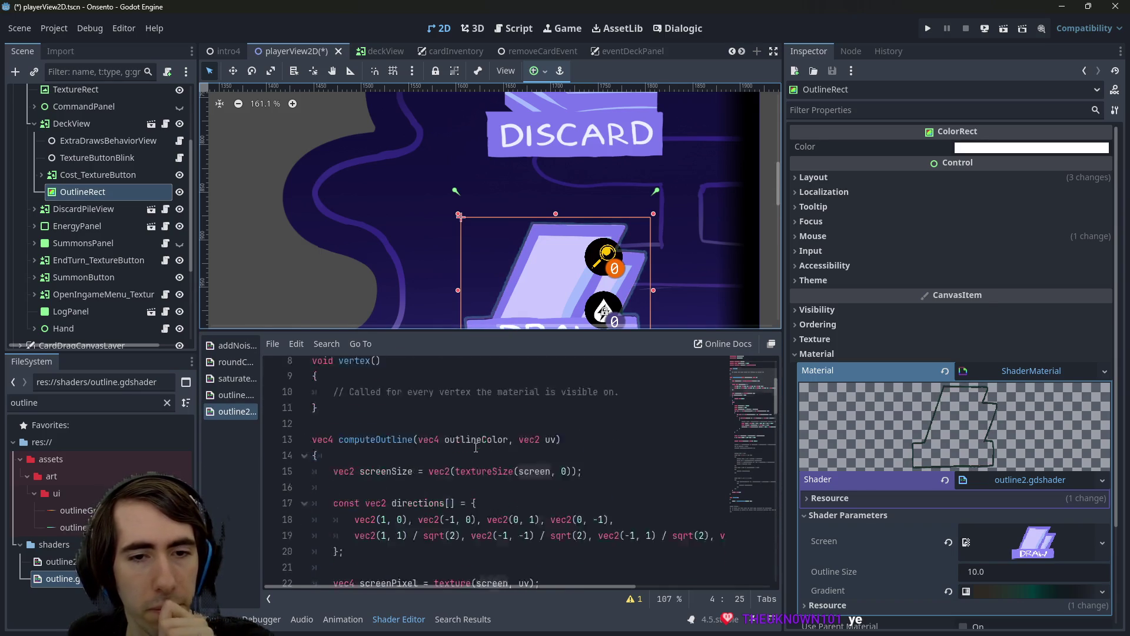
scroll(558, 446, down, 1)
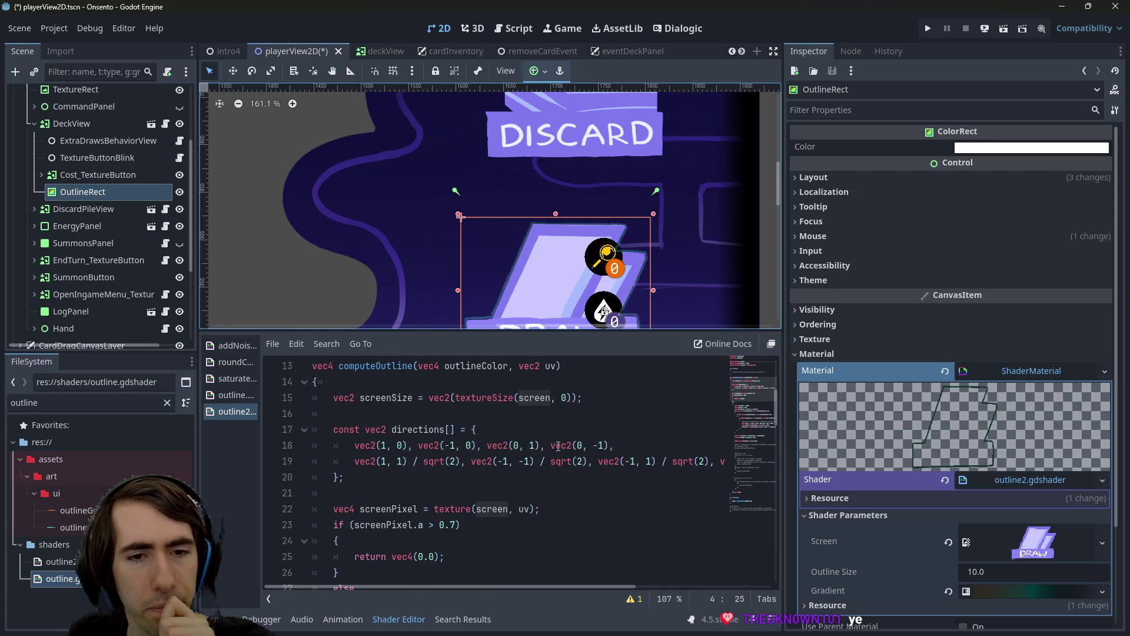
scroll(558, 447, down, 2)
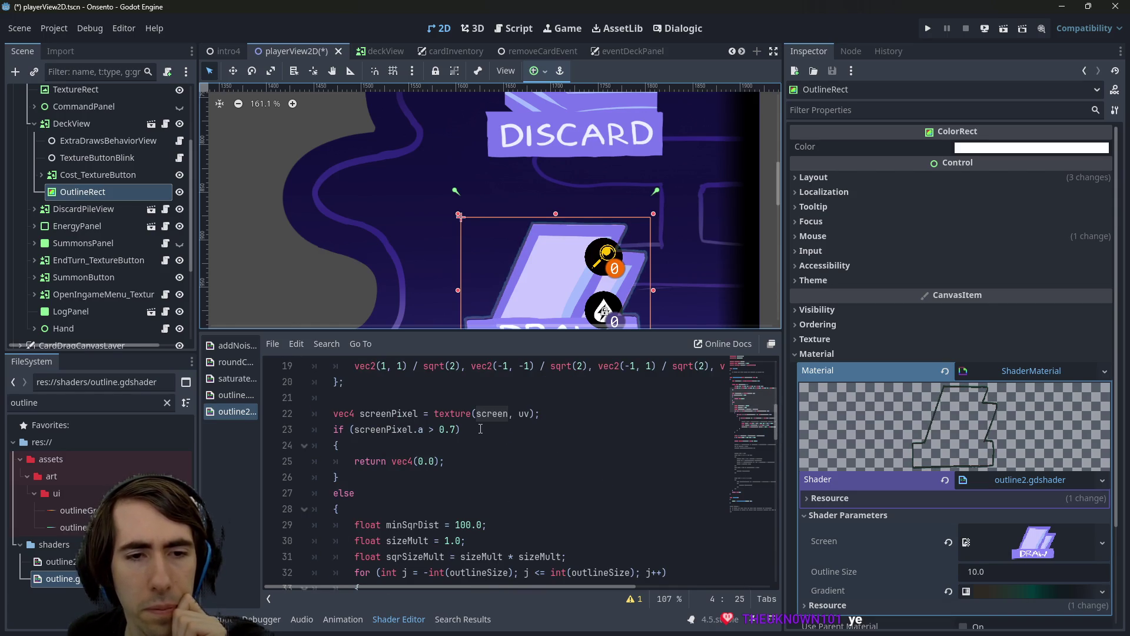
scroll(480, 429, down, 7)
scroll(481, 429, up, 6)
scroll(480, 428, up, 2)
double_click(390, 484)
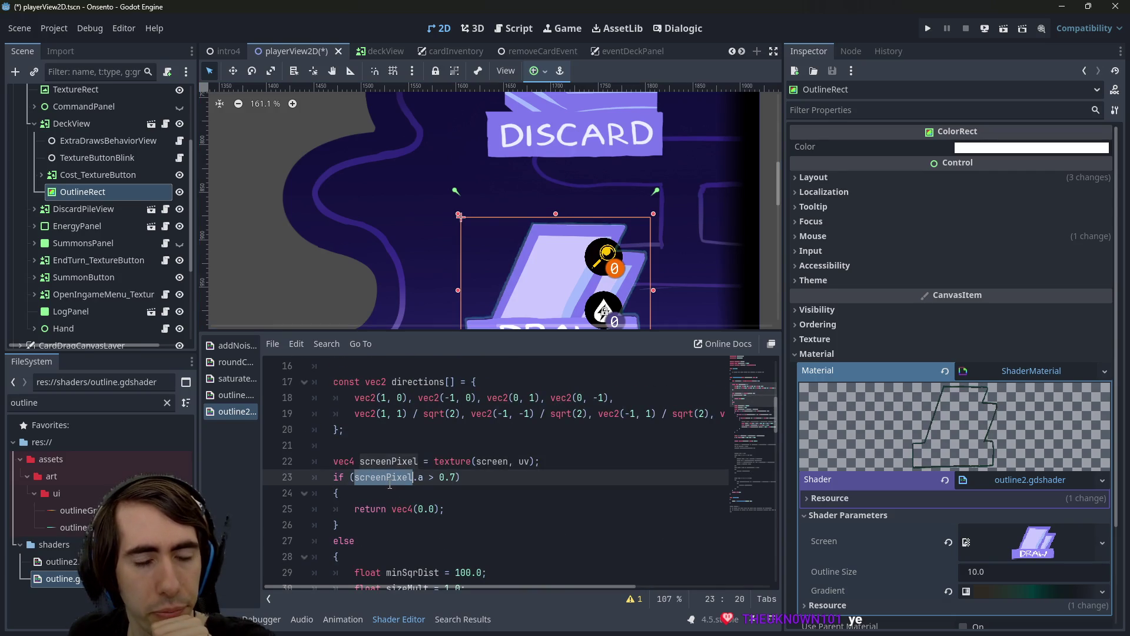
drag(462, 477, 312, 461)
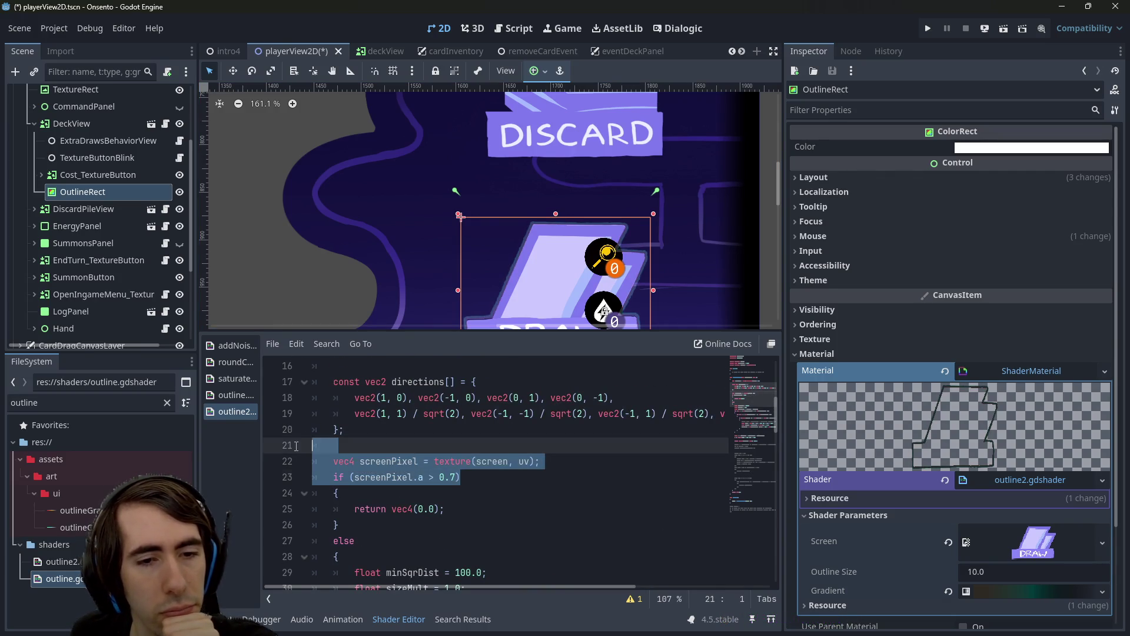
click(508, 454)
Search for computeOutline to reach its call in fragment() on line 83
scroll(512, 453, up, 4)
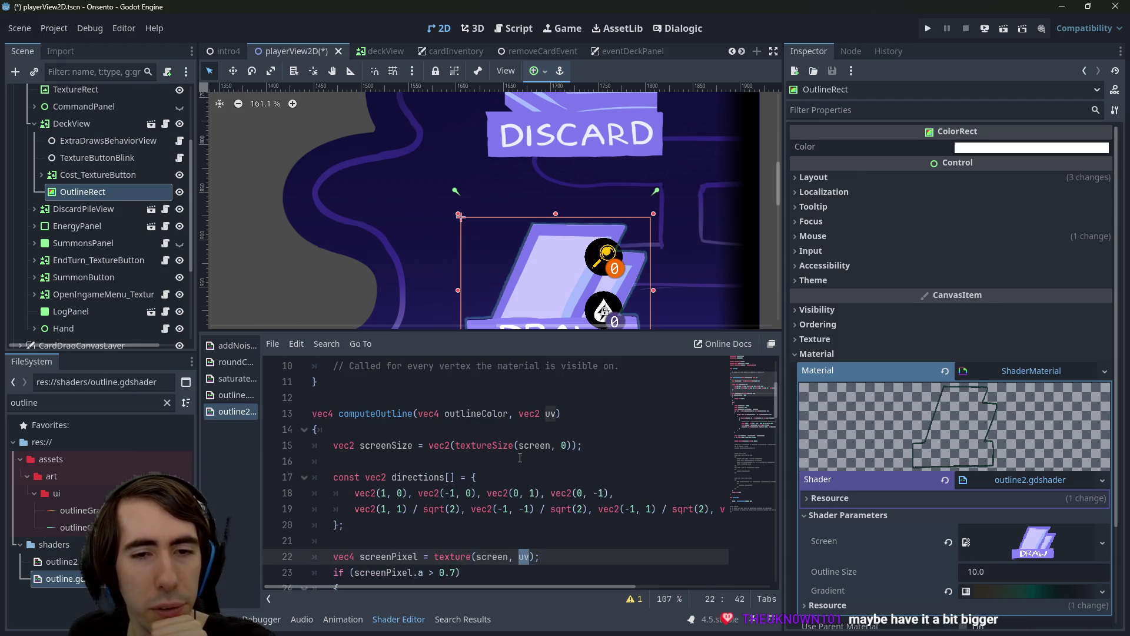
scroll(518, 456, up, 1)
scroll(506, 458, down, 2)
double_click(381, 462)
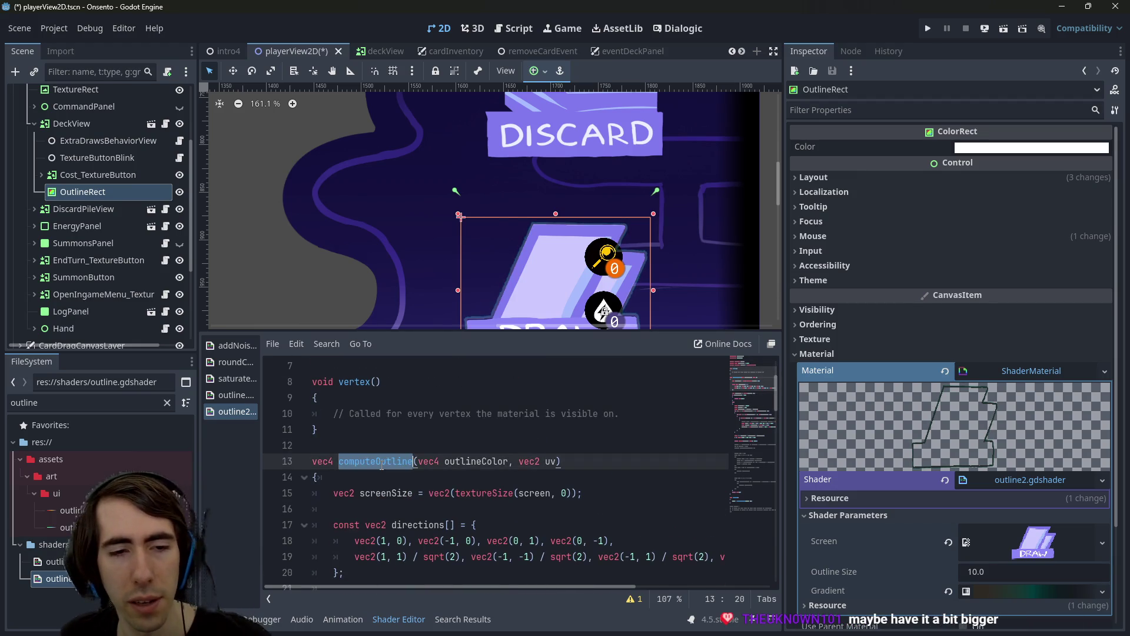
key(ctrl+f)
key(Return)
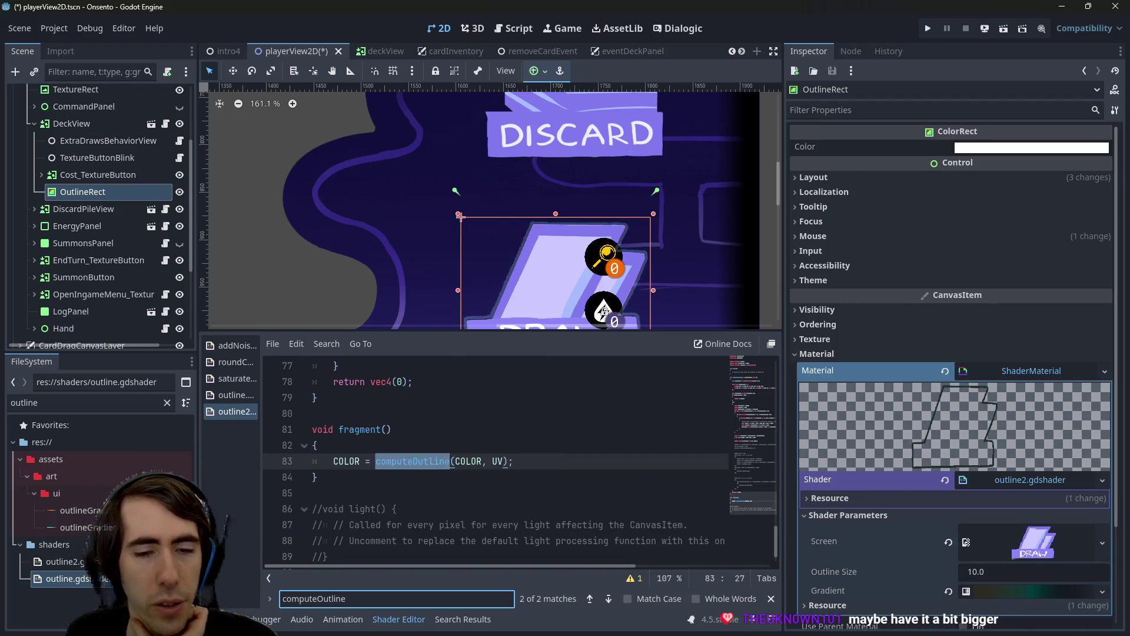
scroll(497, 190, down, 2)
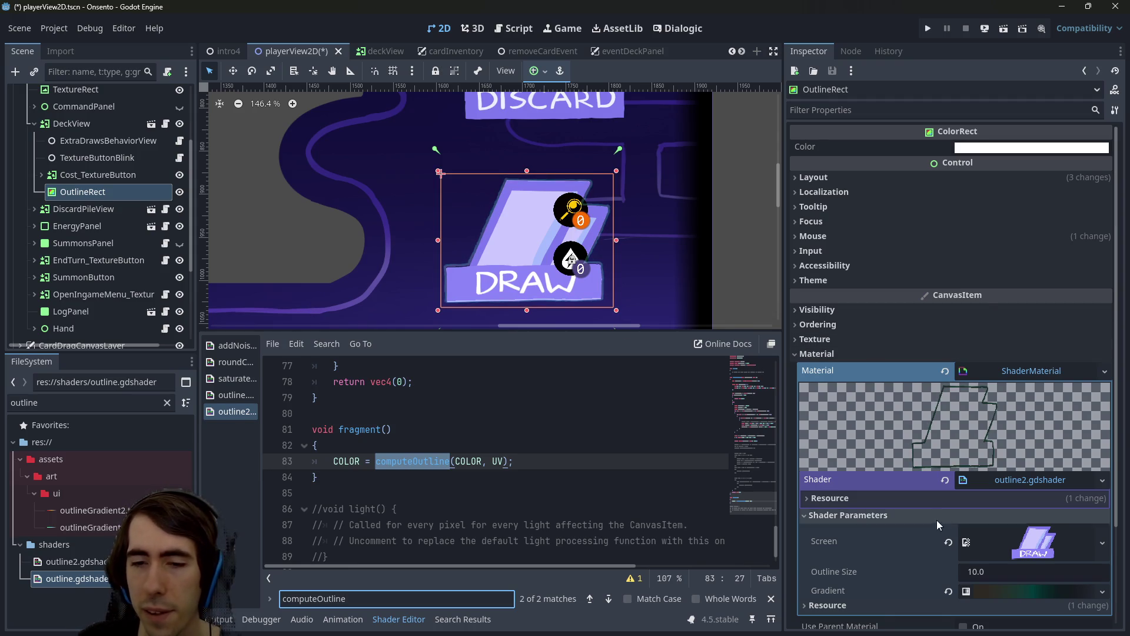
Compare DeckView with OutlineRect and show OutlineRect's layout: Full Rect, 200 × 155 px at 0, 22
click(875, 174)
click(874, 174)
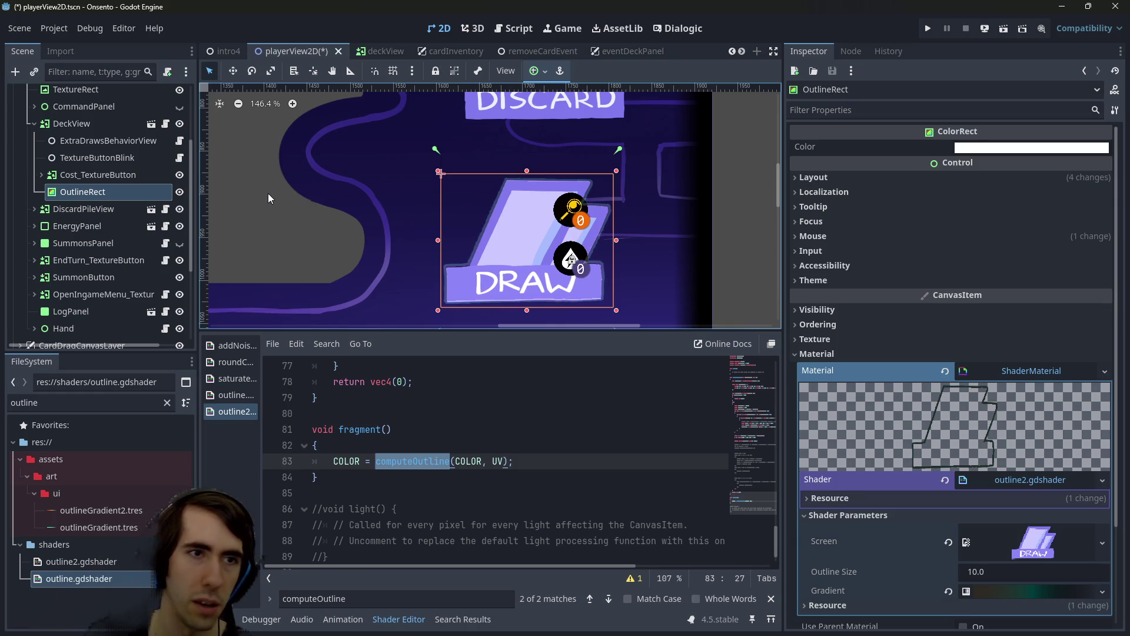
click(77, 125)
click(79, 190)
click(87, 124)
scroll(432, 185, up, 2)
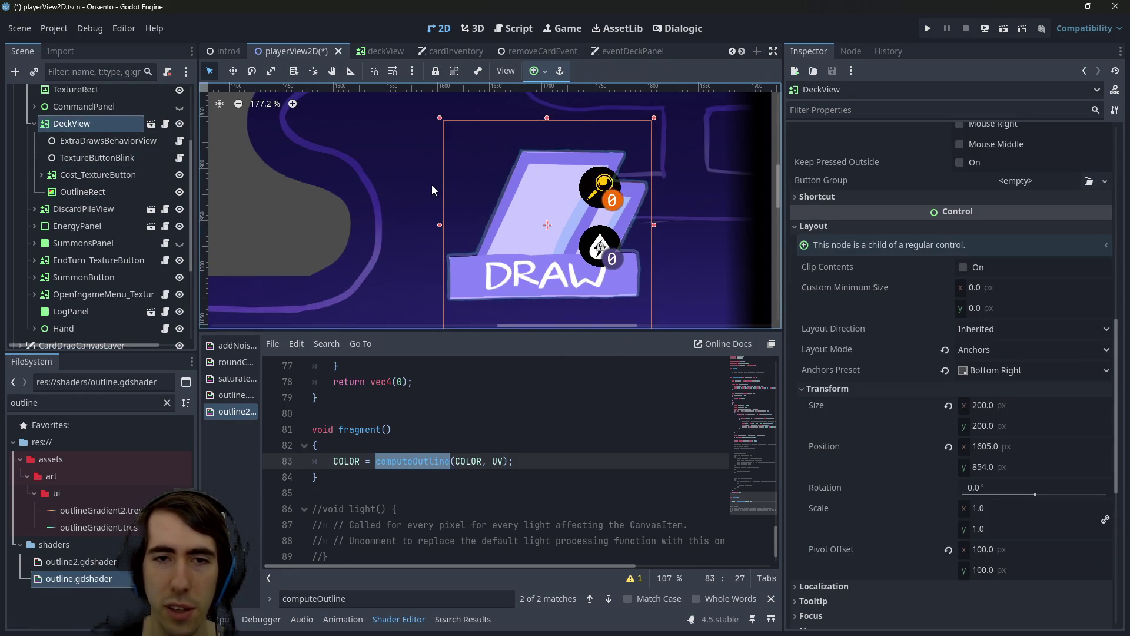
scroll(432, 185, right, 2)
click(78, 191)
click(87, 125)
click(87, 192)
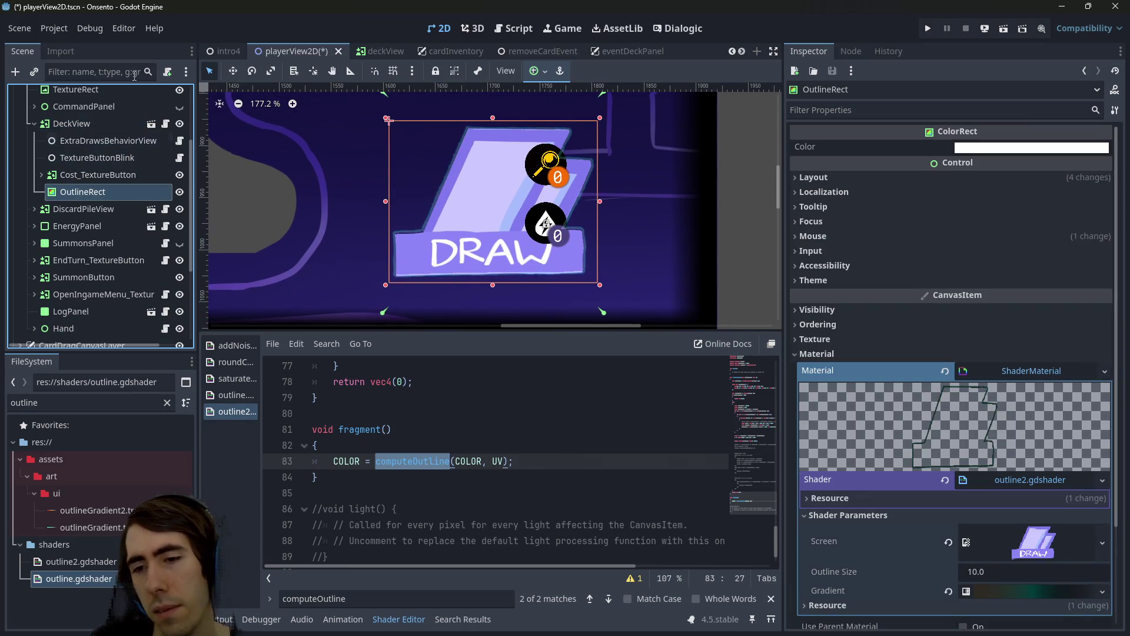
click(847, 176)
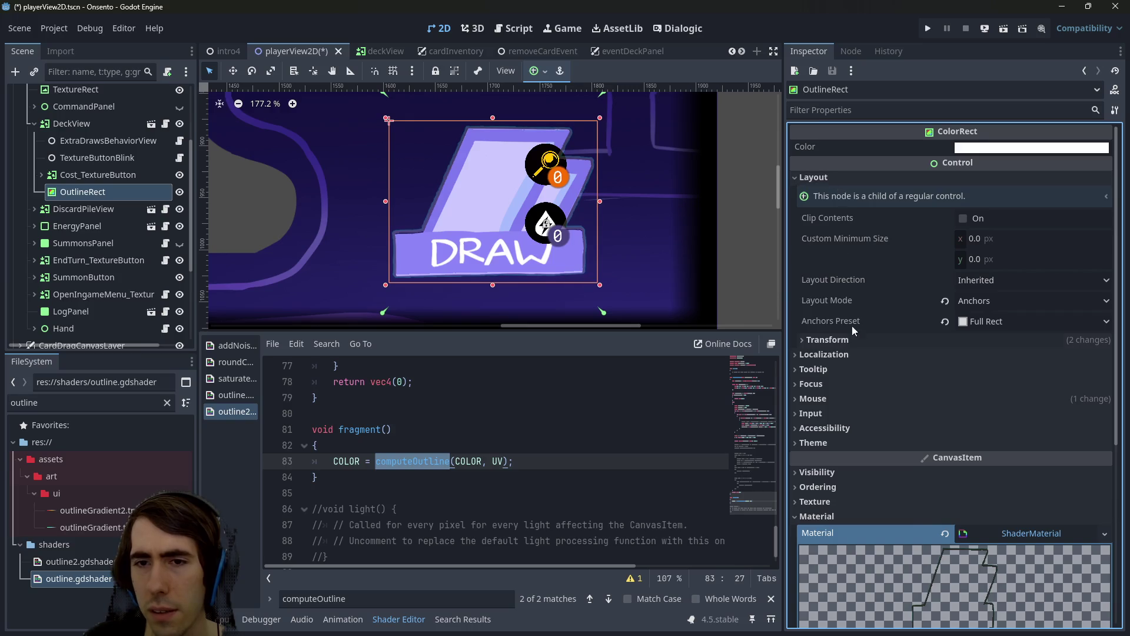
click(853, 337)
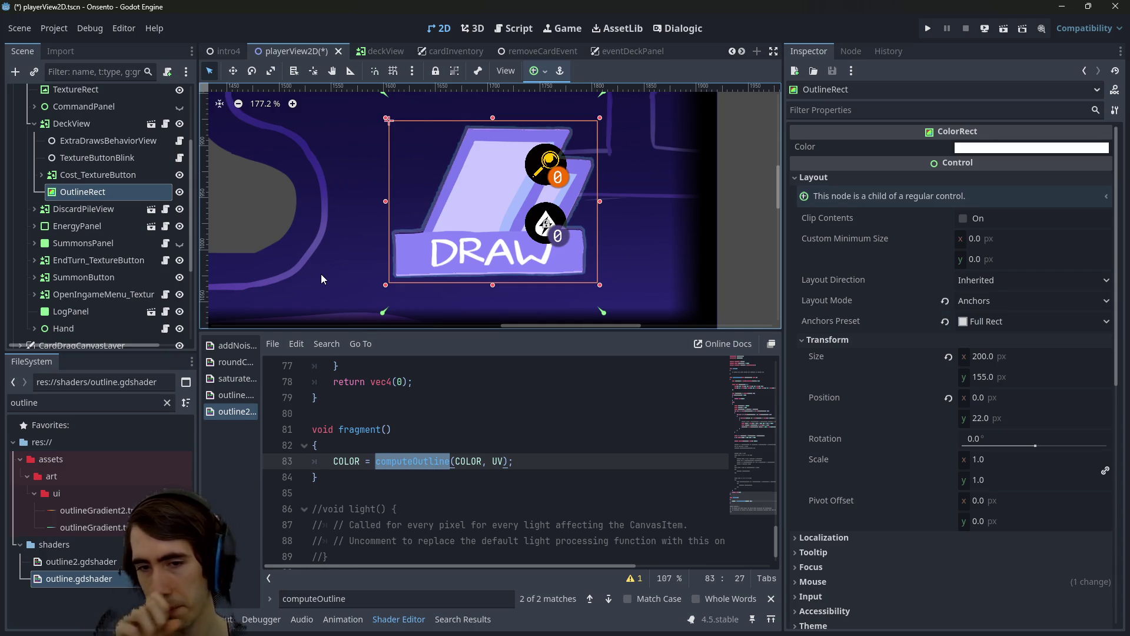
Return to OutlineRect's shader parameters and preview the Screen texture
click(89, 174)
click(83, 191)
click(81, 125)
click(74, 186)
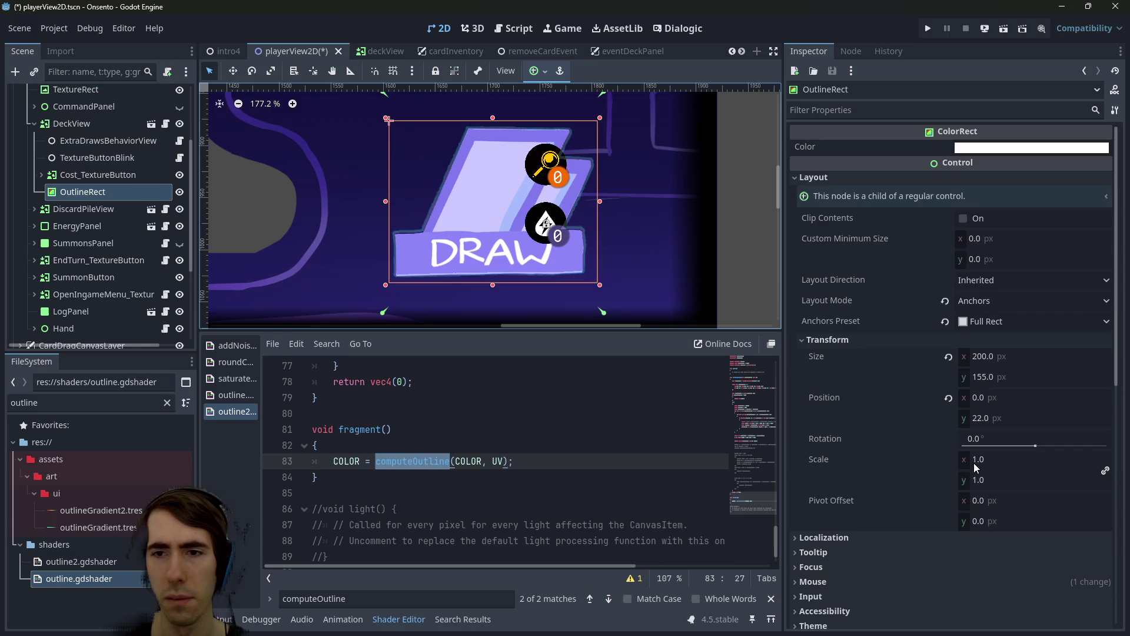
scroll(963, 450, down, 10)
click(1005, 433)
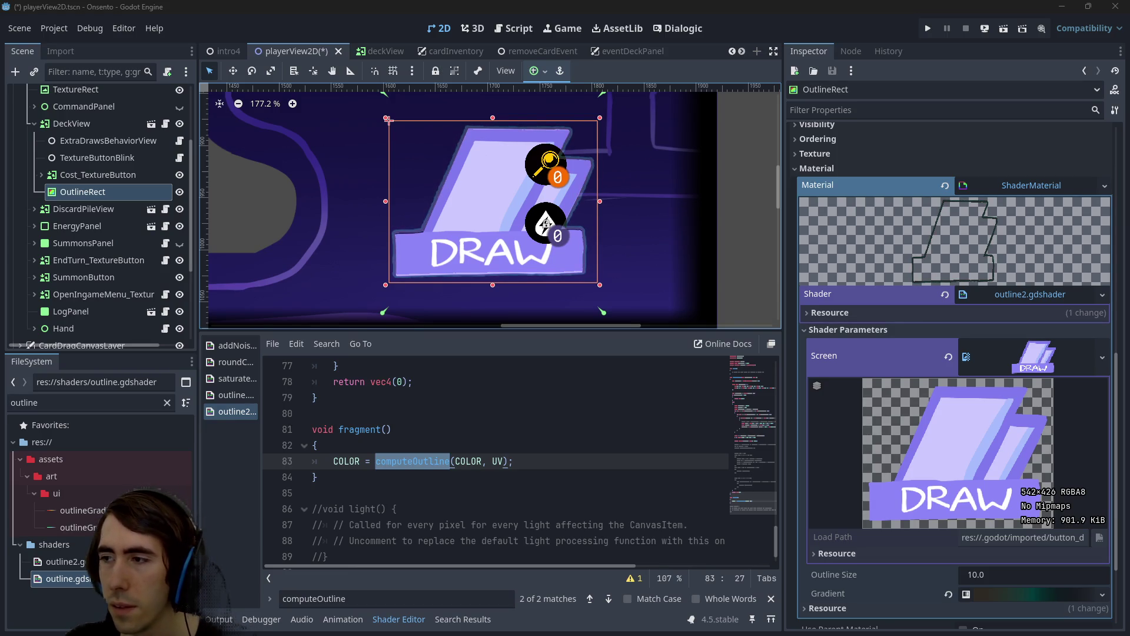
Scroll the shader editor back to the top of outline2.gdshader
scroll(408, 477, up, 20)
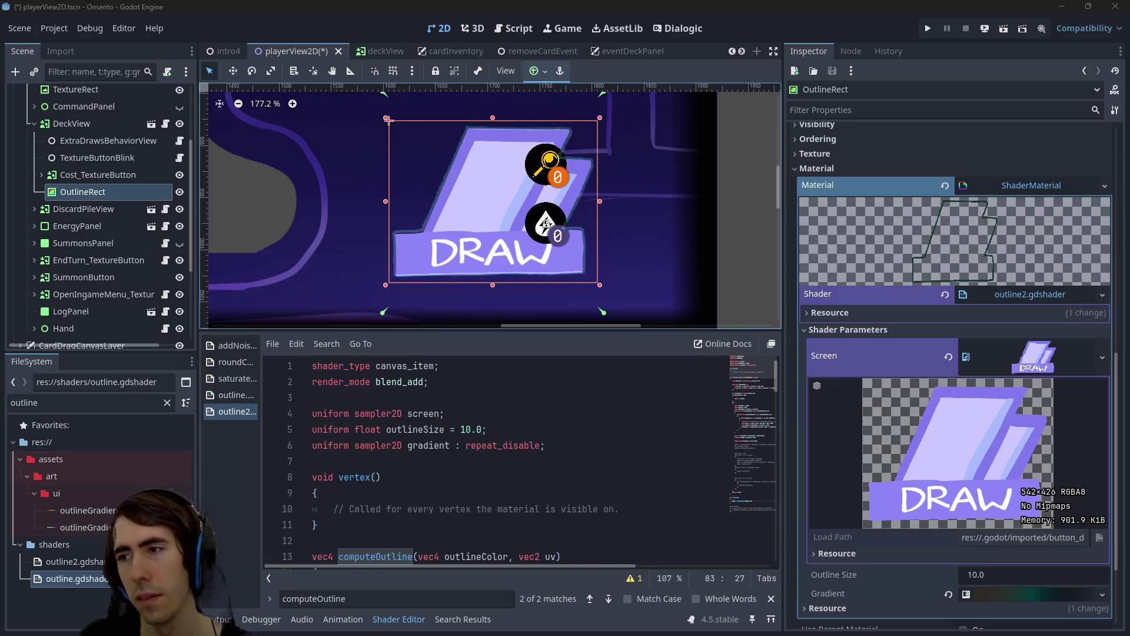
Declare 'uniform float aspect = 1.0;' in outline2.gdshader, renamed from ratio, and save
click(570, 446)
key(Return)
text(nifo)
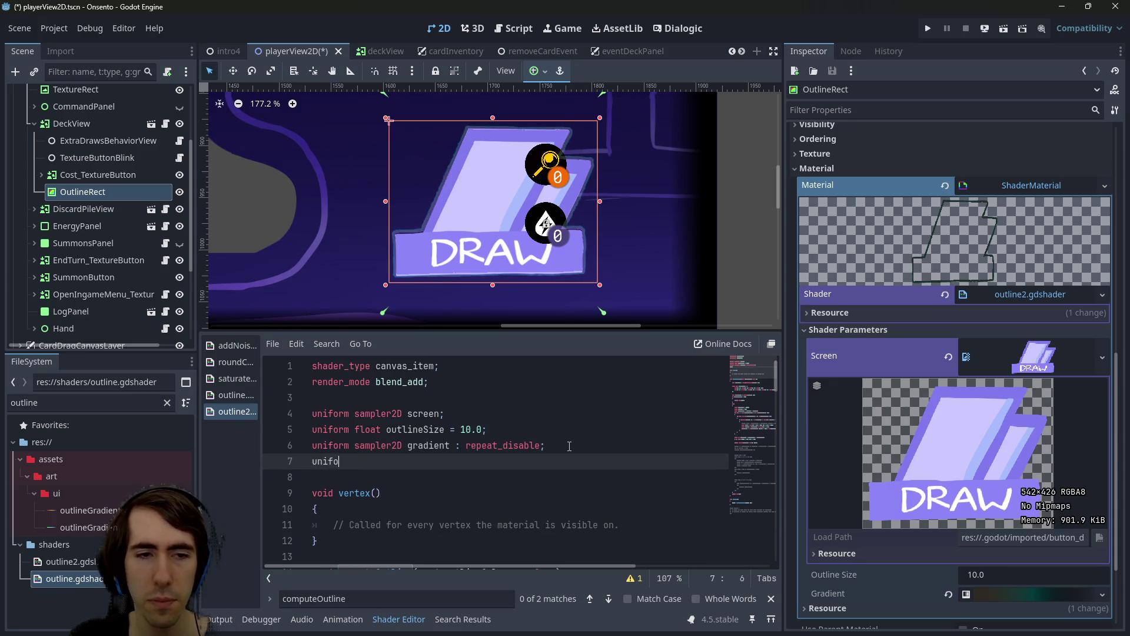
text(rm float ratio:)
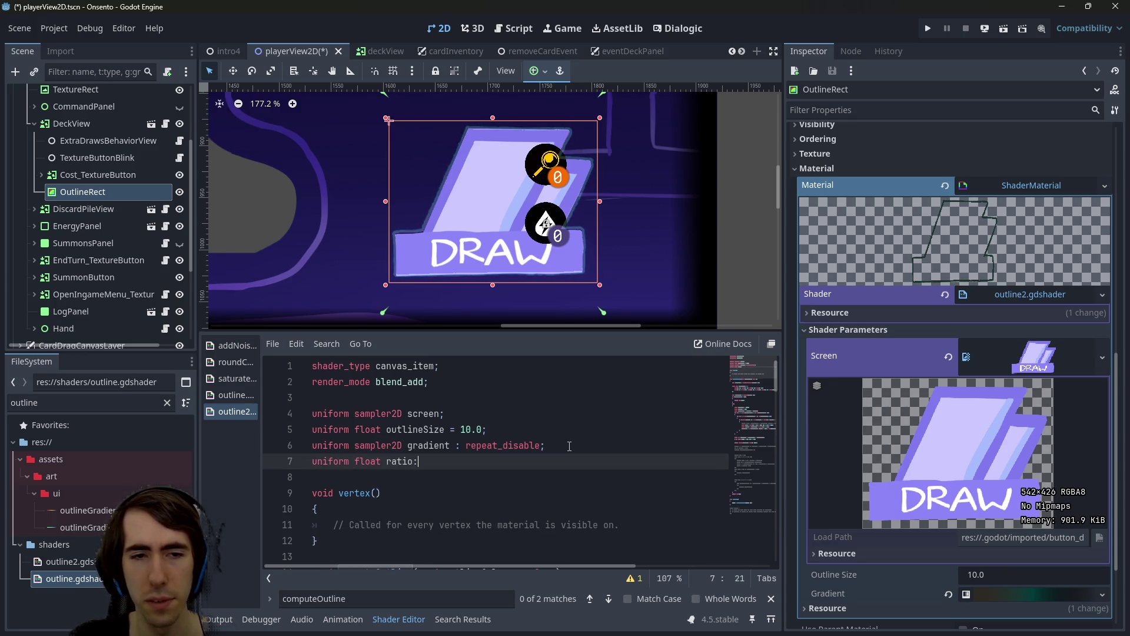
key(BackSpace)
text(1.0;)
key(ctrl+s)
double_click(392, 462)
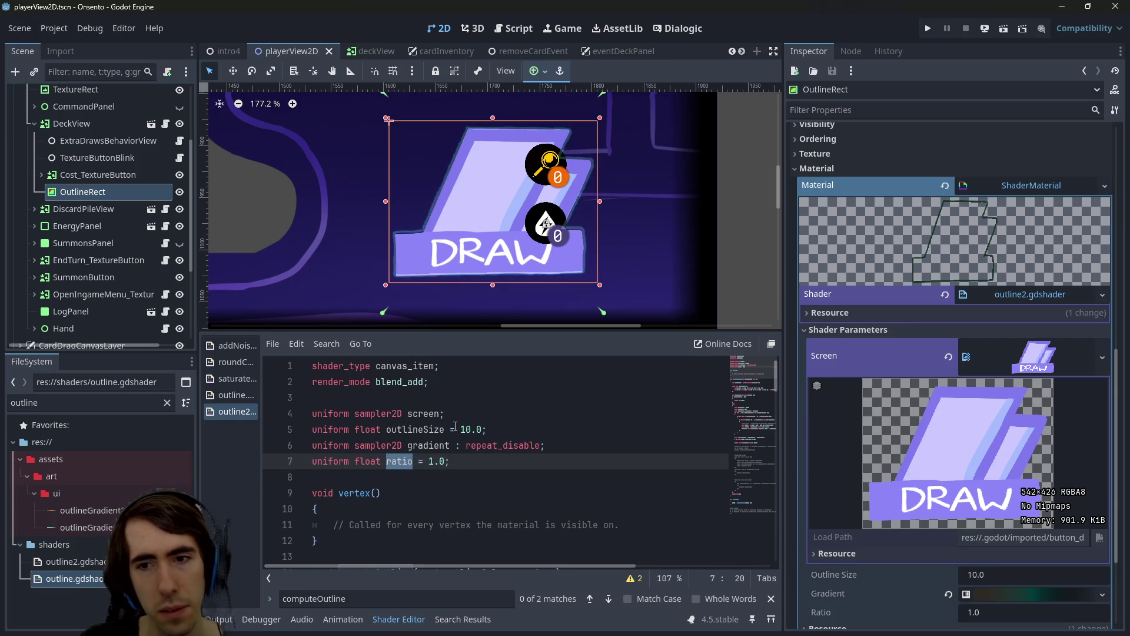
text(aspect)
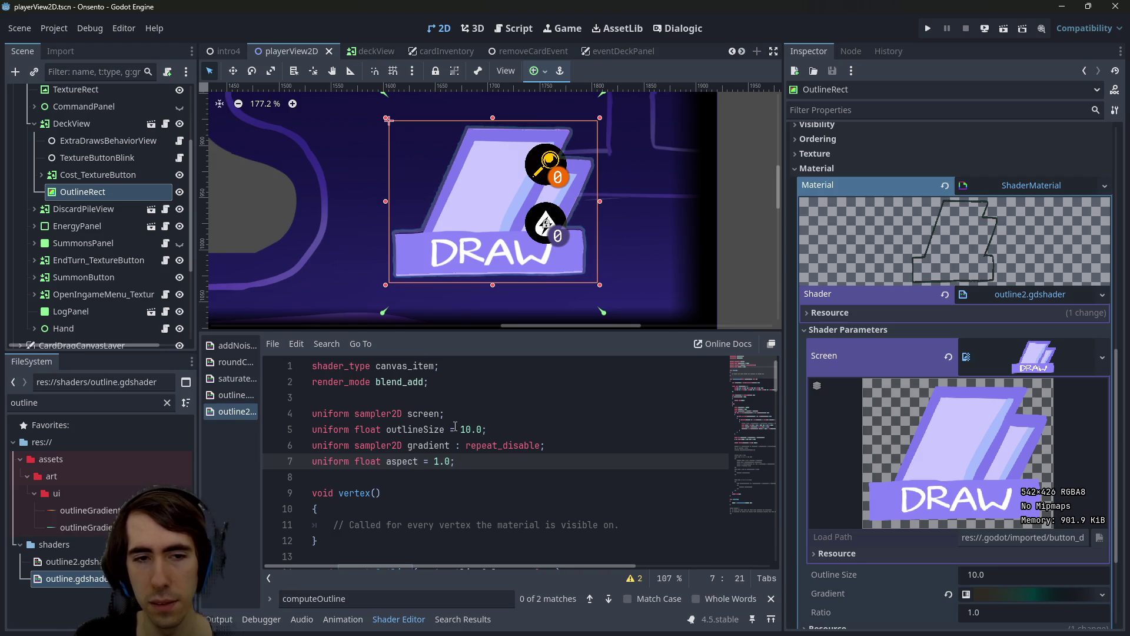
key(ctrl+shift+Left)
key(ctrl+s)
key(Right)
Begin a new uvs variable line at the top of fragment()
scroll(411, 447, down, 15)
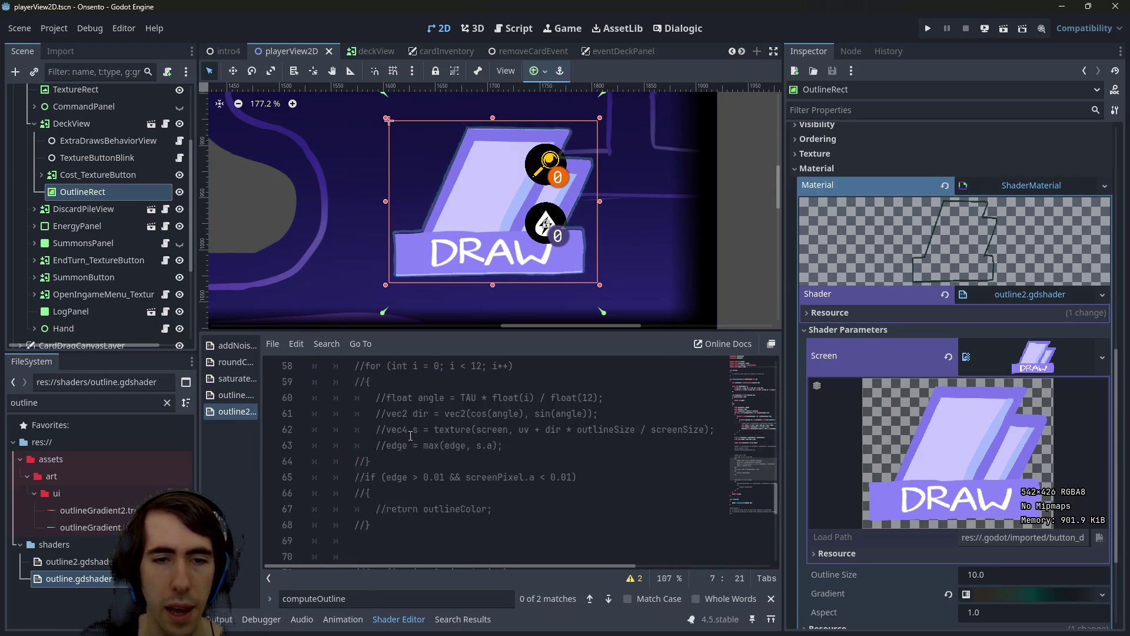
scroll(410, 436, down, 5)
click(503, 525)
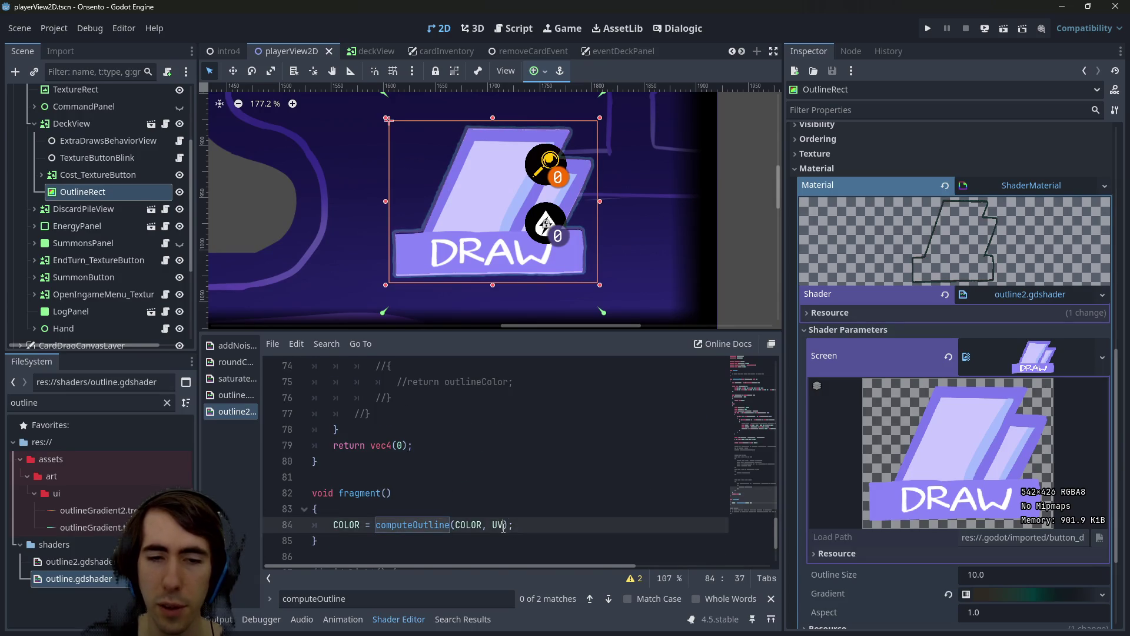
text(*)
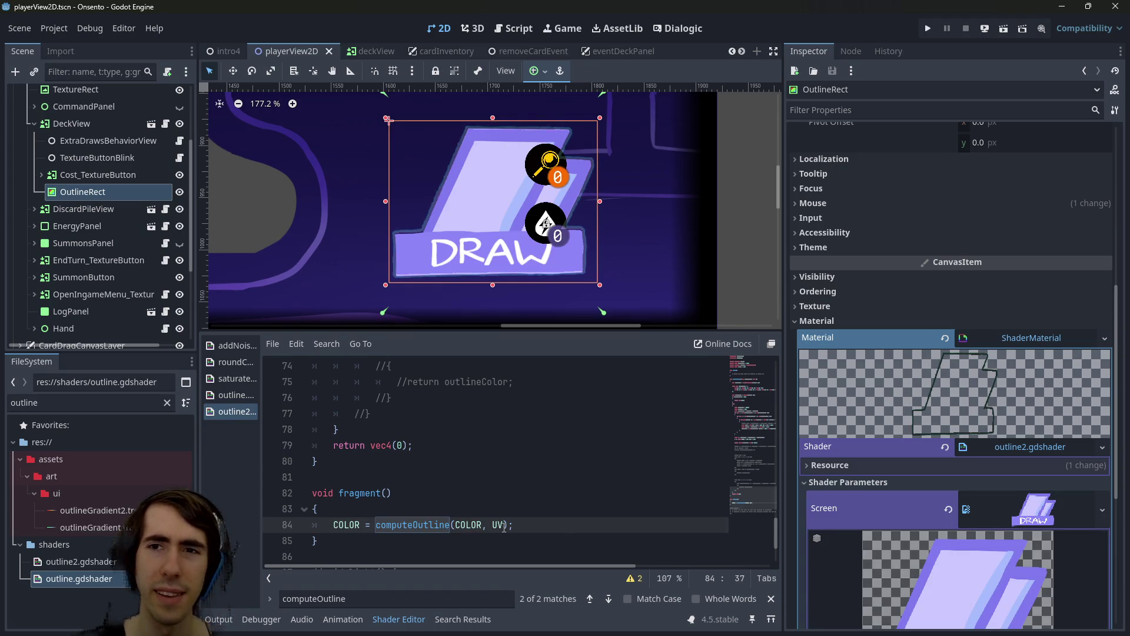
key(Up)
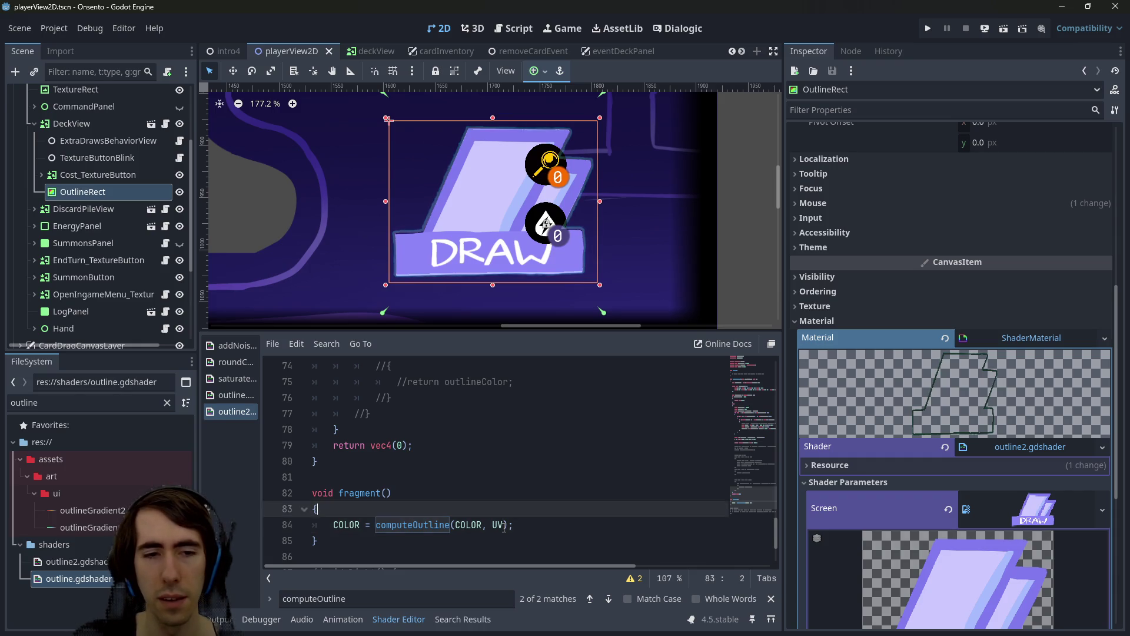
key(Return)
text(var )
text(uvs)
key(BackSpace)
key(BackSpace)
key(BackSpace)
Declare 'vec2 uvs = UV;' and add 'uvs.x *= aspect;' in fragment()
text(vec2)
key(End)
text(= UV;)
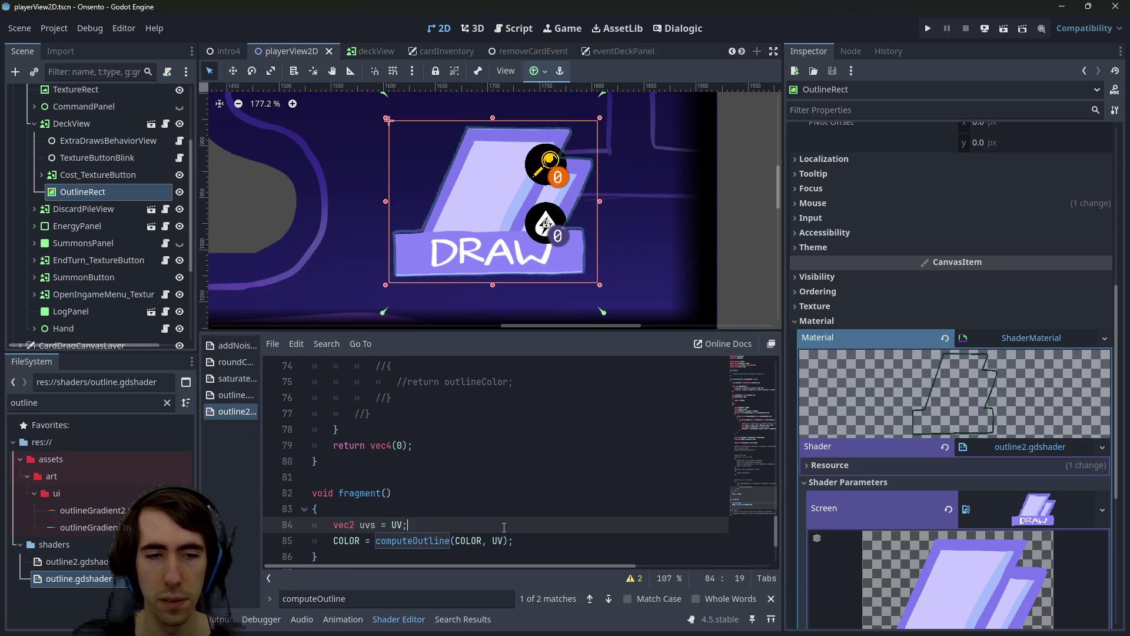
key(Return)
text(uvs.)
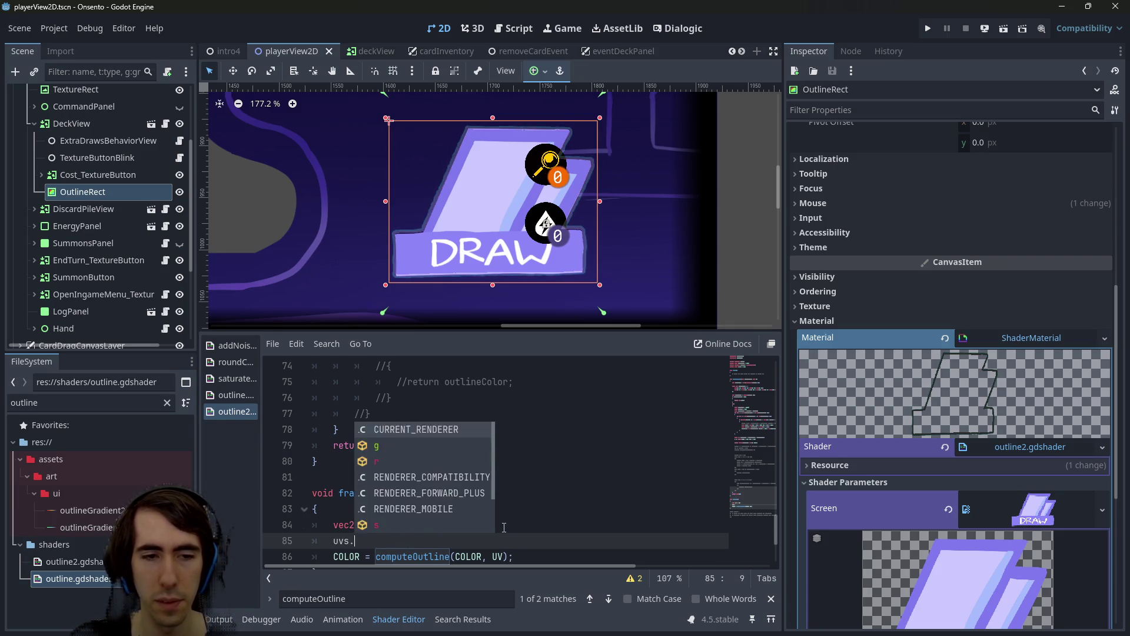
text(x *= ratio)
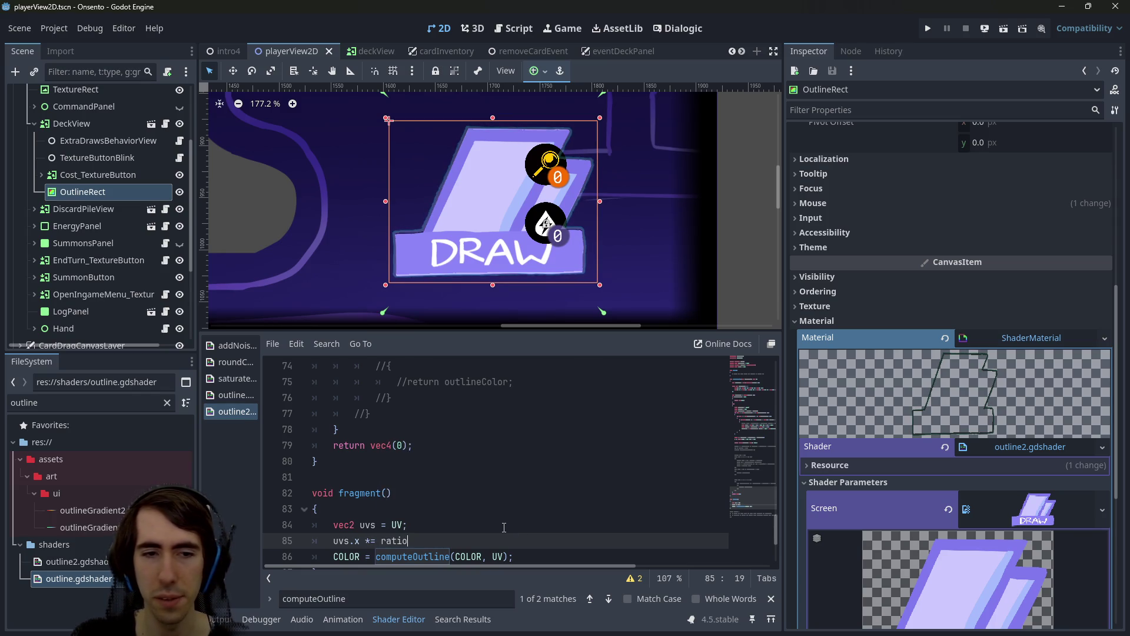
key(BackSpace)
key(BackSpace)
key(BackSpace)
text(aspect;)
key(Return)
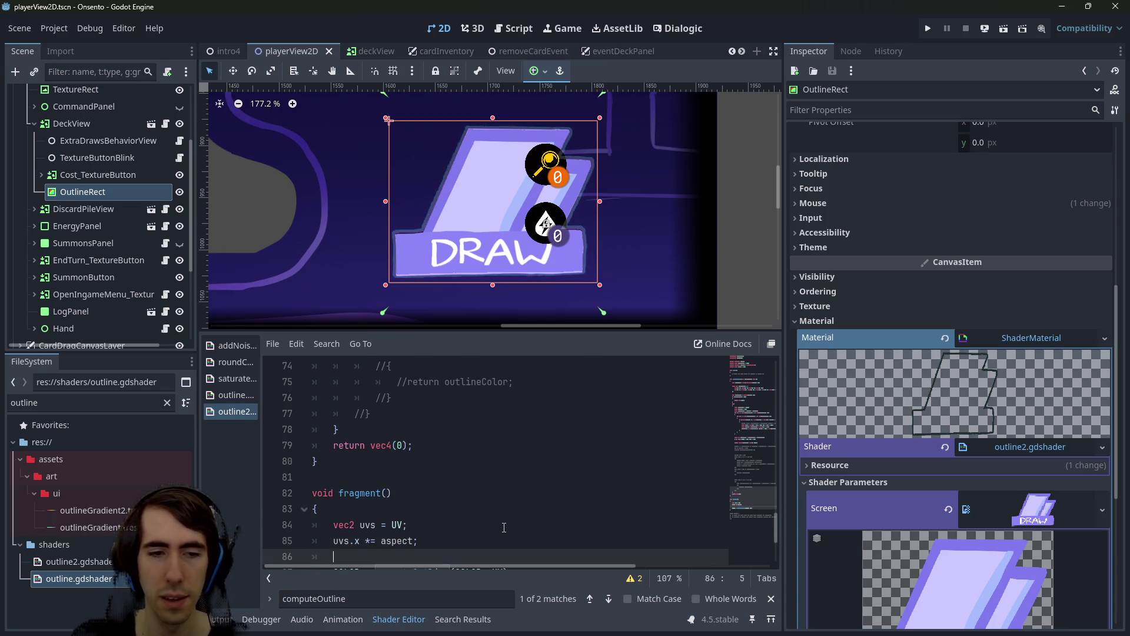
key(BackSpace)
key(BackSpace)
Add 'uvs.y /= aspect;' below the x scaling and save so the shader compiles cleanly
text(vec2()
key(ctrl+Right)
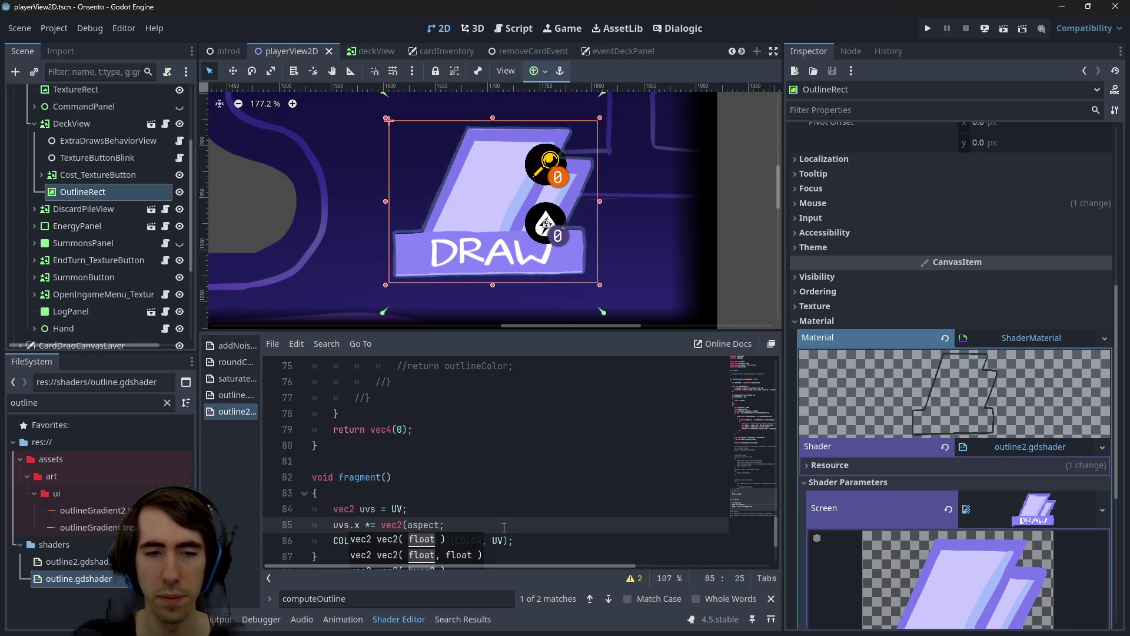
key(ctrl+z)
key(End)
key(Return)
text(uvs.)
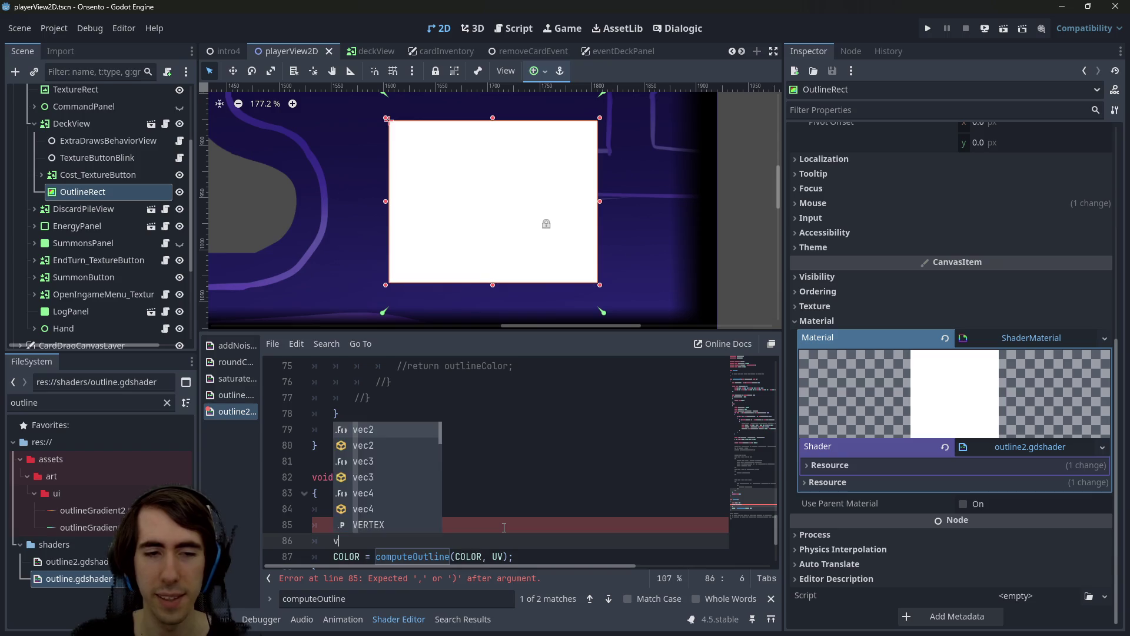
text(y )
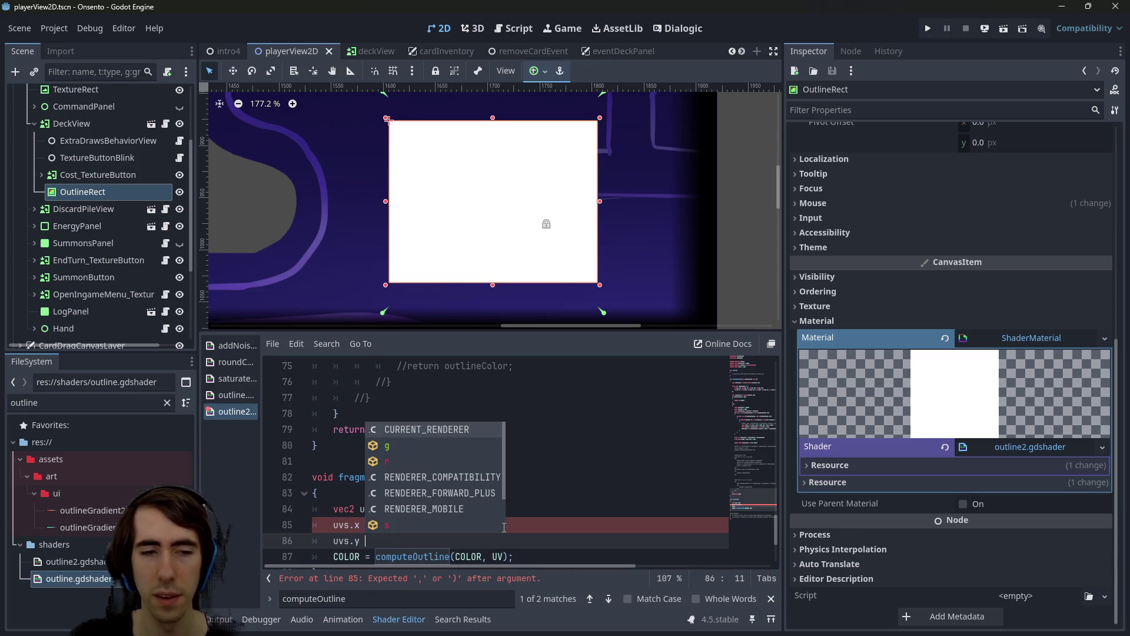
text(/= aspect;)
key(ctrl+s)
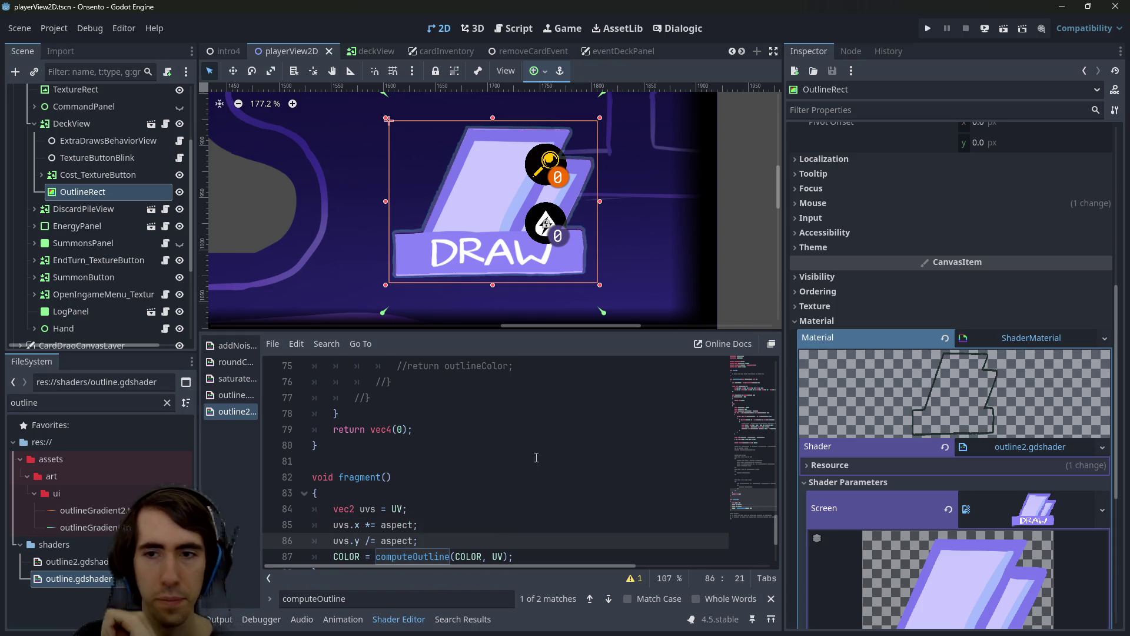
scroll(832, 461, down, 5)
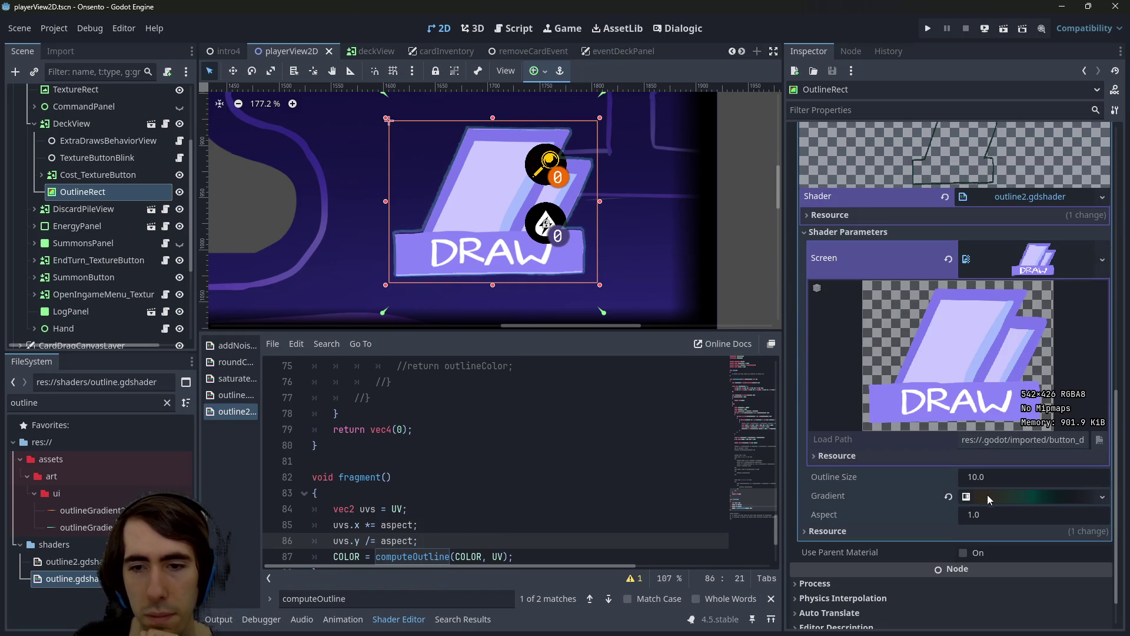
Apply the Full Rect anchor preset so OutlineRect fills its parent
scroll(904, 455, up, 15)
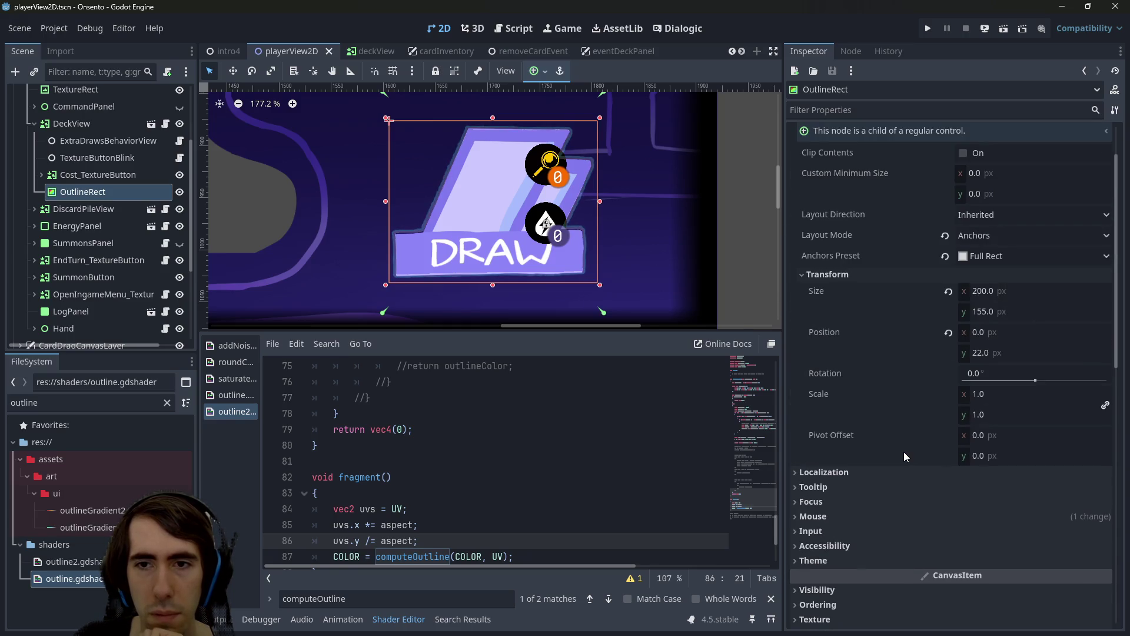
click(537, 71)
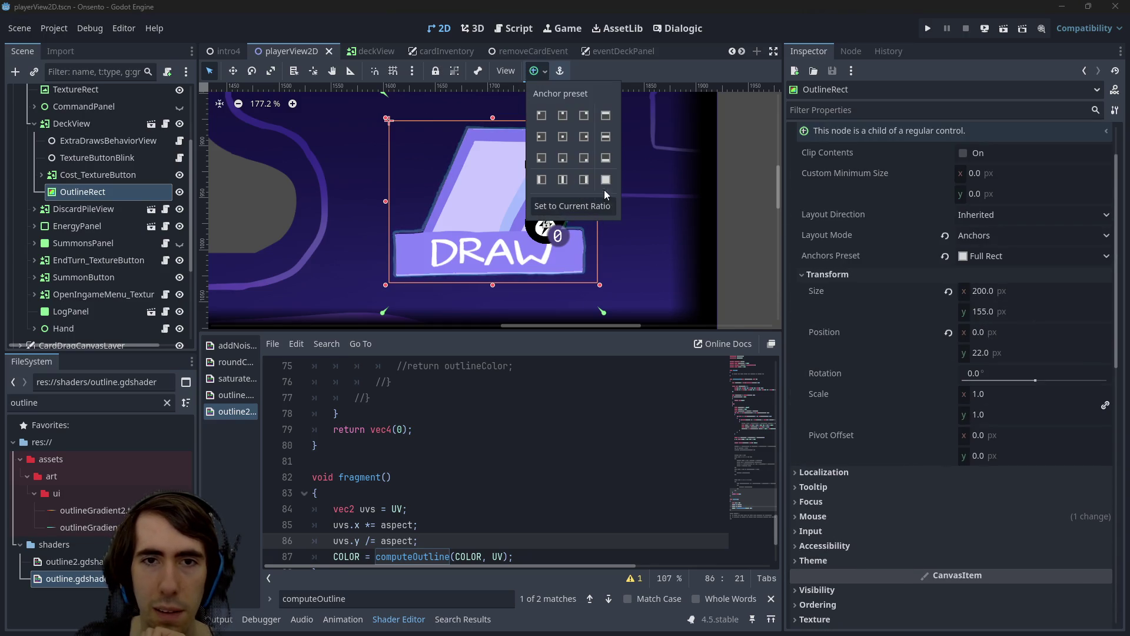
click(604, 192)
scroll(948, 523, down, 10)
scroll(947, 522, down, 5)
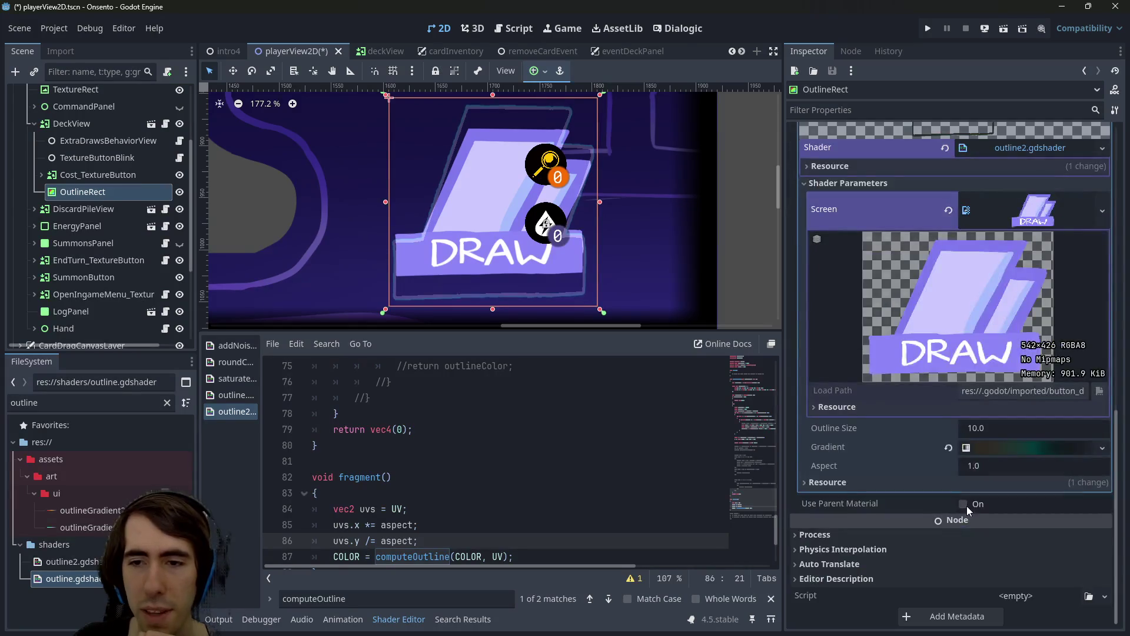
scroll(958, 513, up, 4)
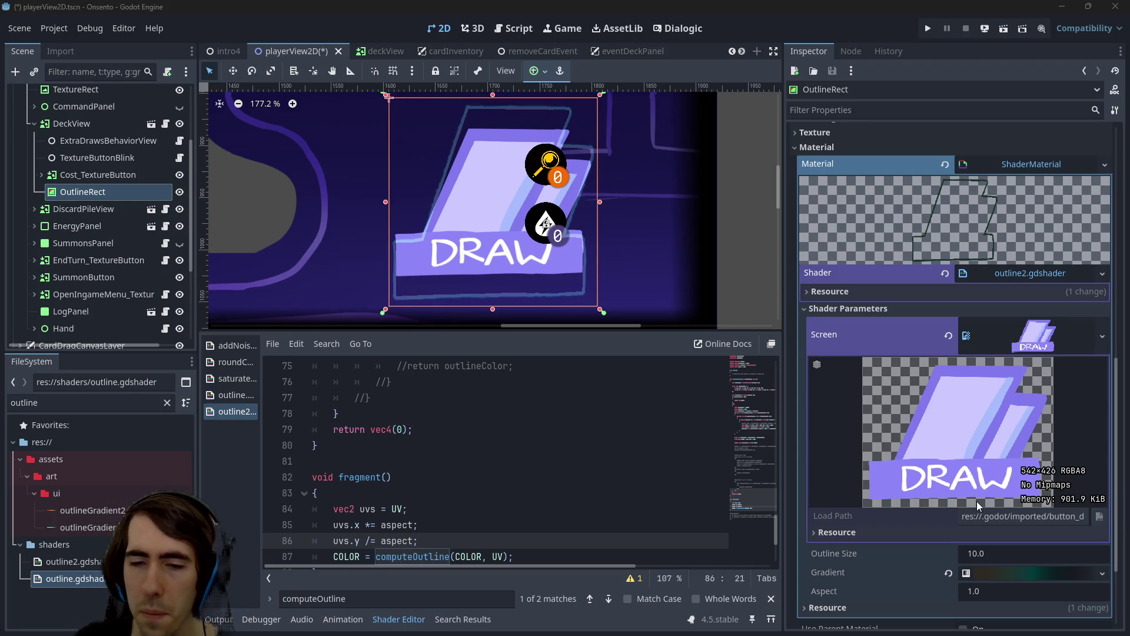
Paste the button's width-to-height ratio into Aspect and pass uvs to computeOutline
click(1005, 595)
text(1.27230046948)
key(Return)
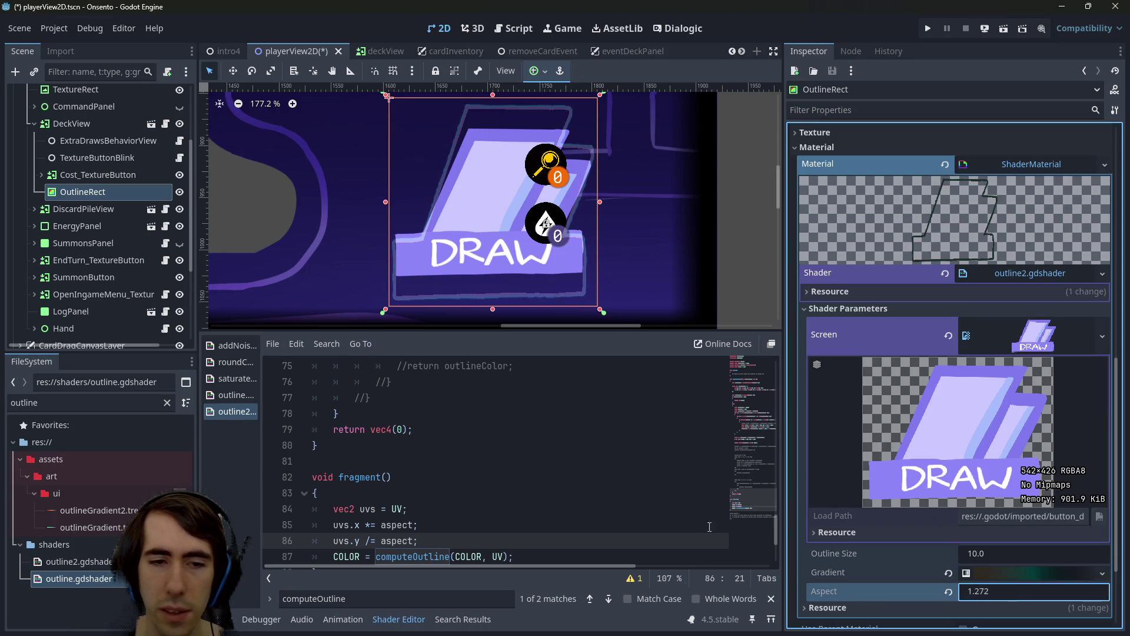
double_click(506, 556)
text(uvs)
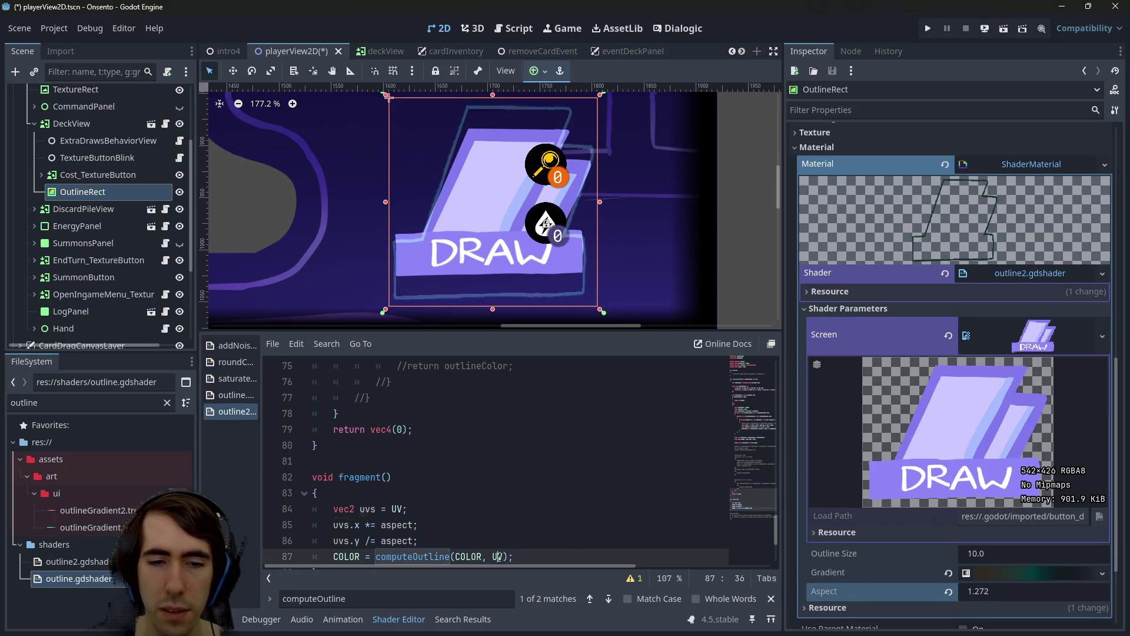
key(ctrl+s)
Invert the Aspect parameter to 1/1.272, giving 0.786
click(543, 509)
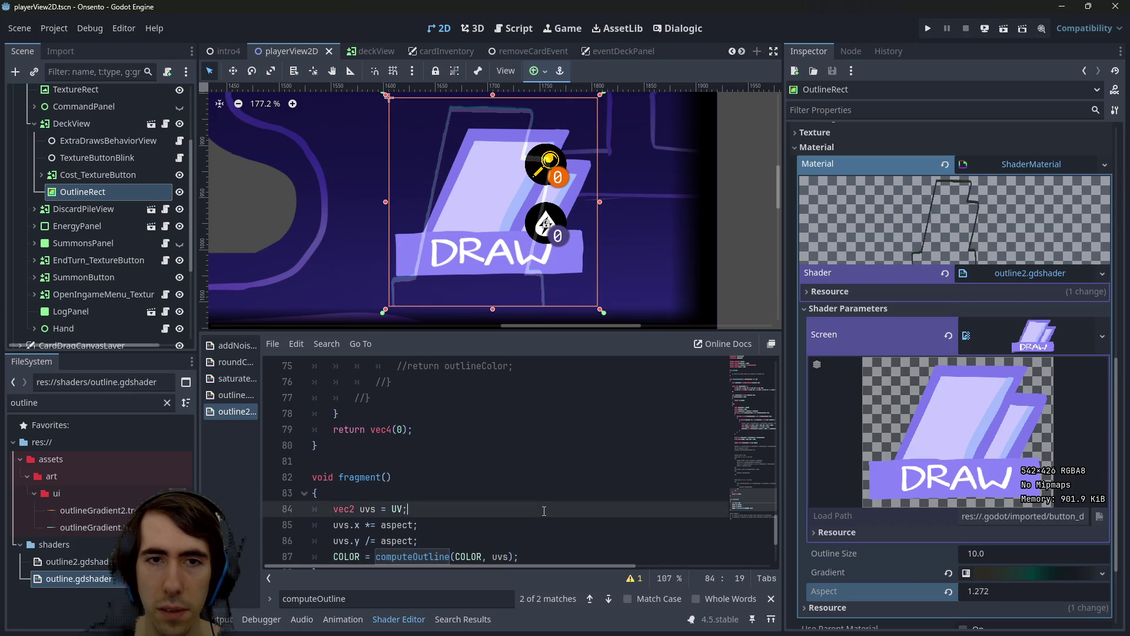
click(981, 588)
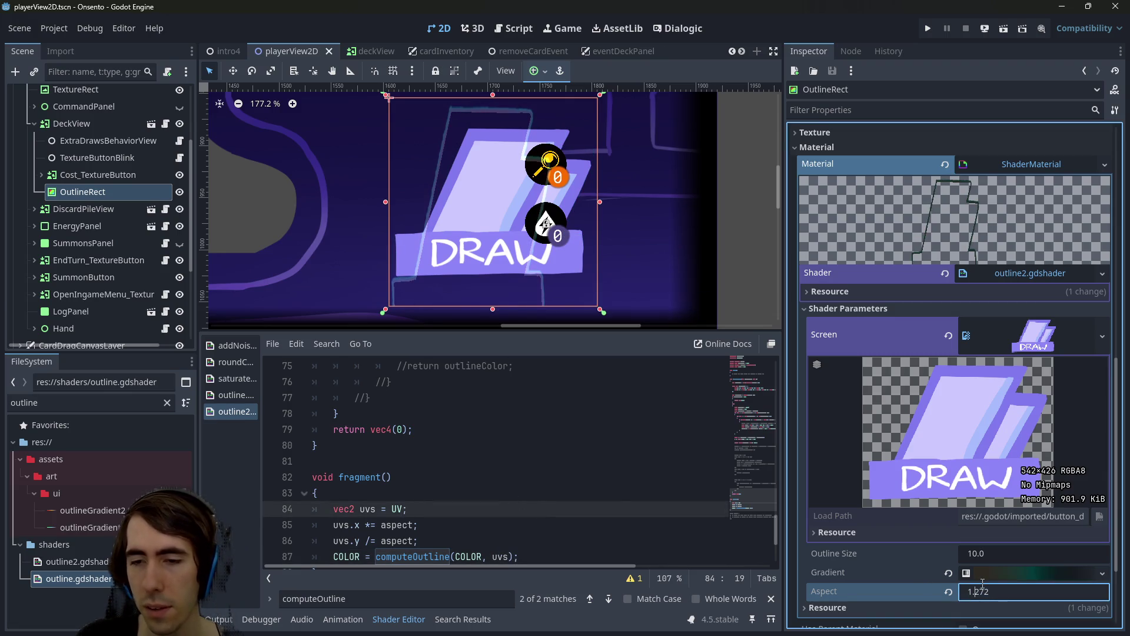
text(1/)
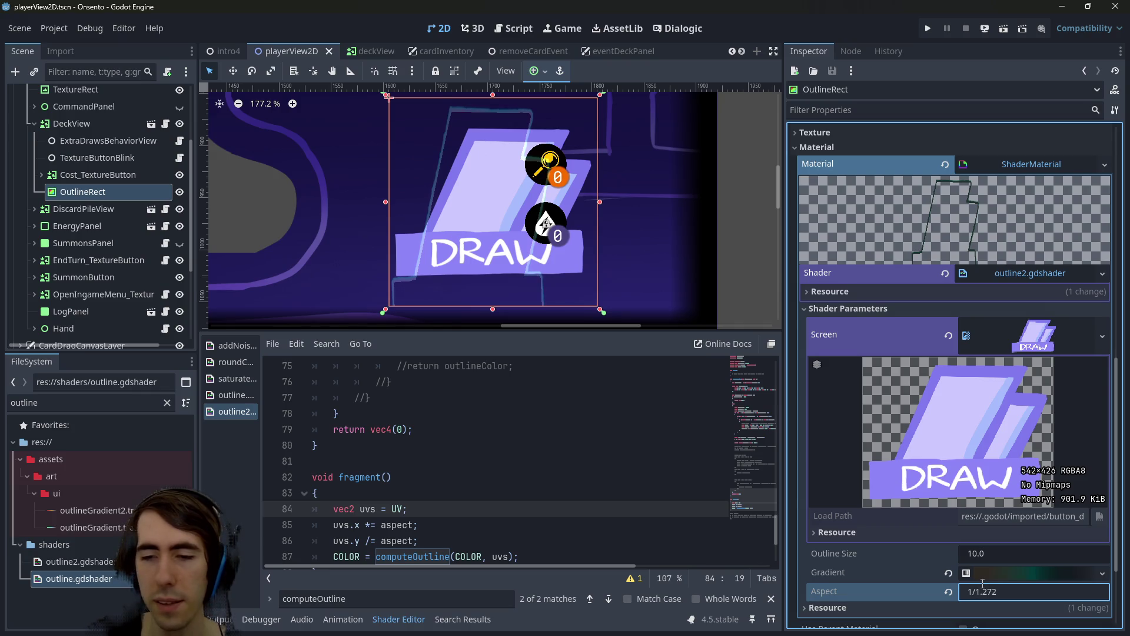
key(Return)
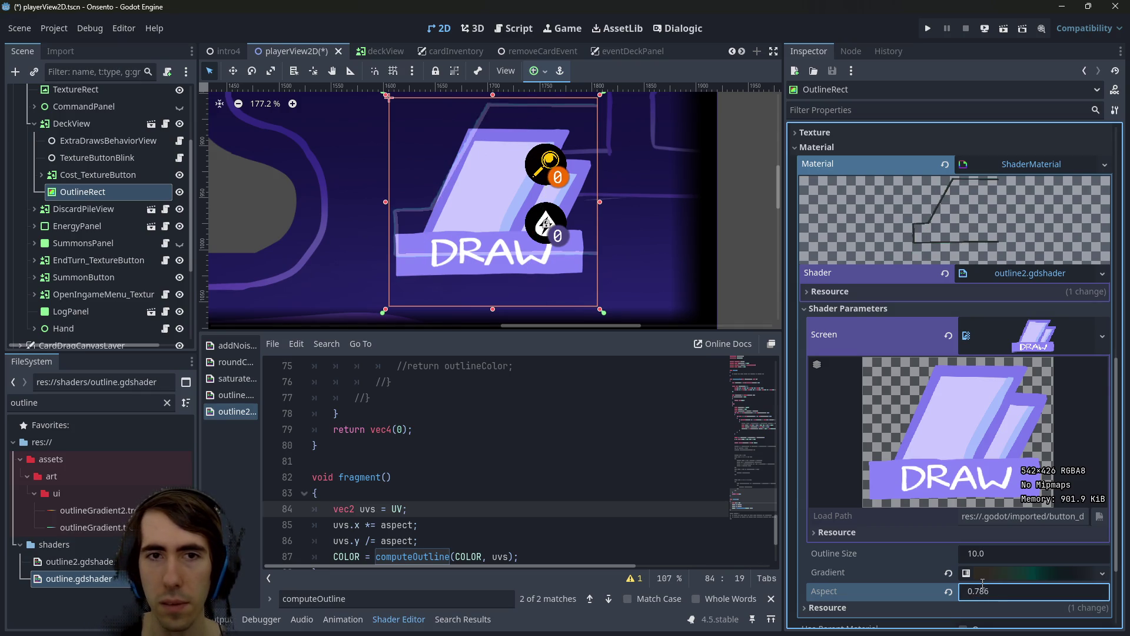
Save the scene, undo a trial move of OutlineRect, and select aspect on the x scaling line
scroll(433, 181, left, 3)
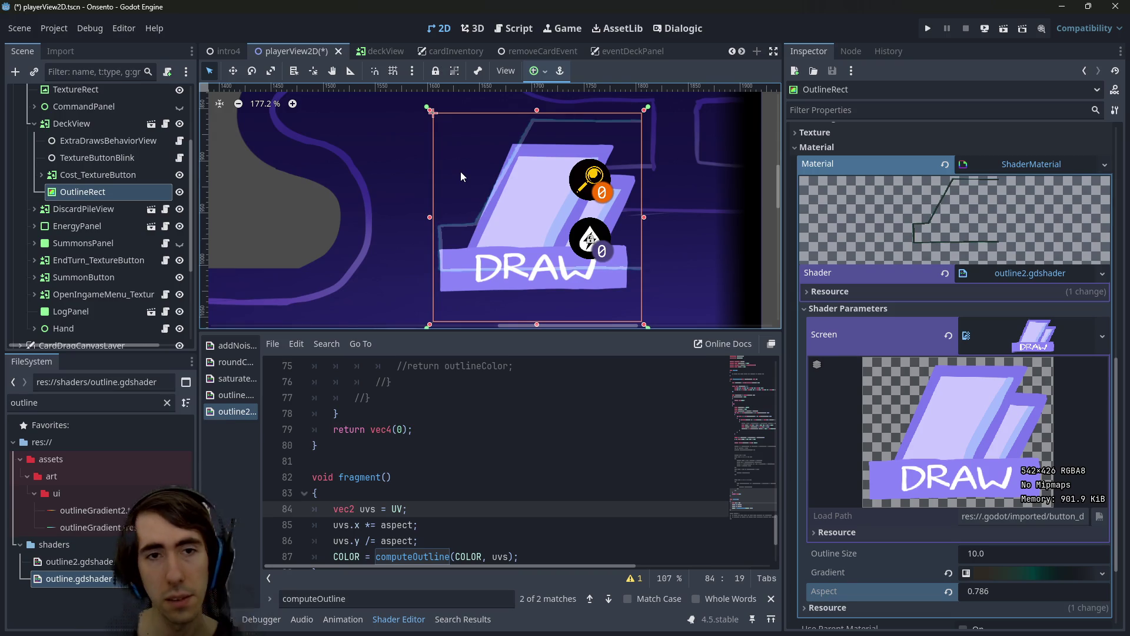
key(ctrl+s)
scroll(489, 249, down, 1)
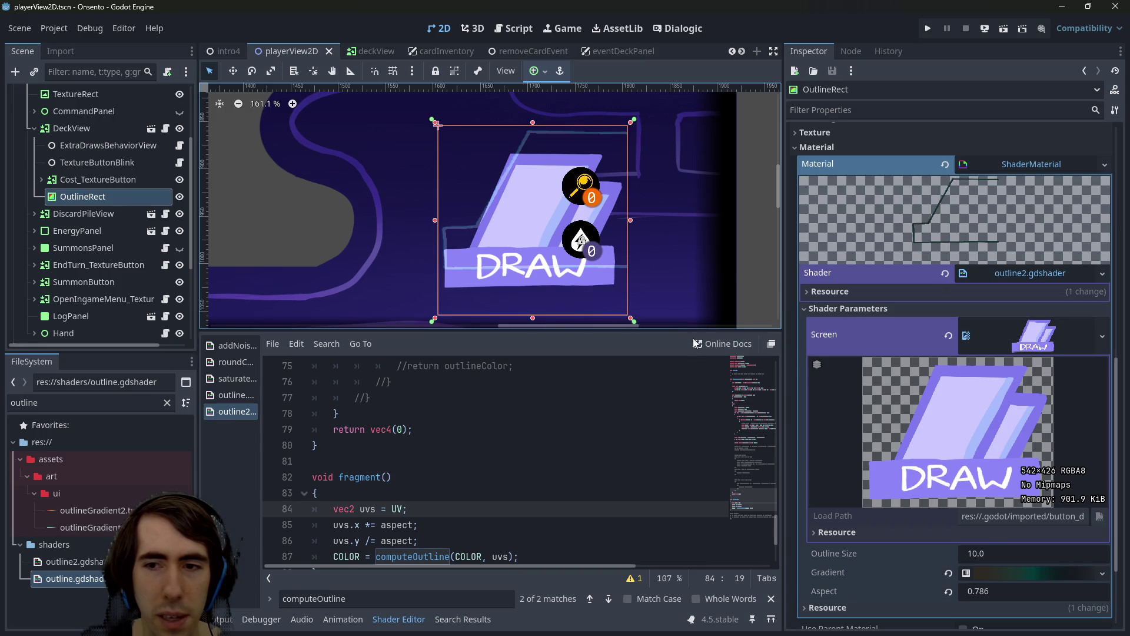
mouse_move(457, 239)
mouse_down()
mouse_move(454, 257)
mouse_move(442, 256)
mouse_up()
key(ctrl+z)
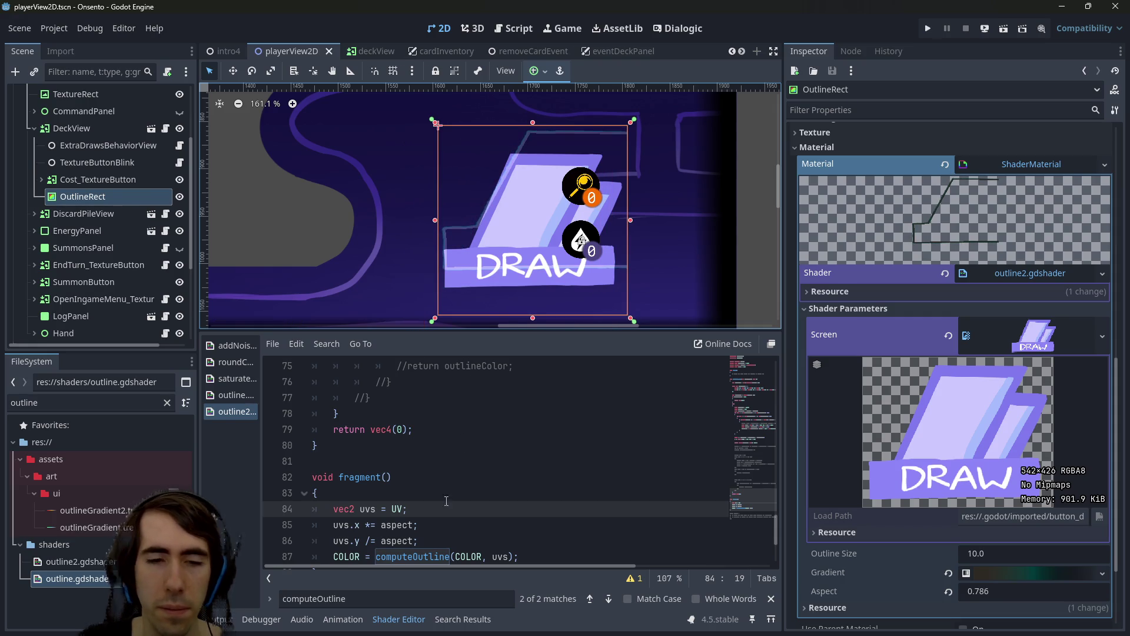
scroll(412, 470, down, 1)
double_click(396, 477)
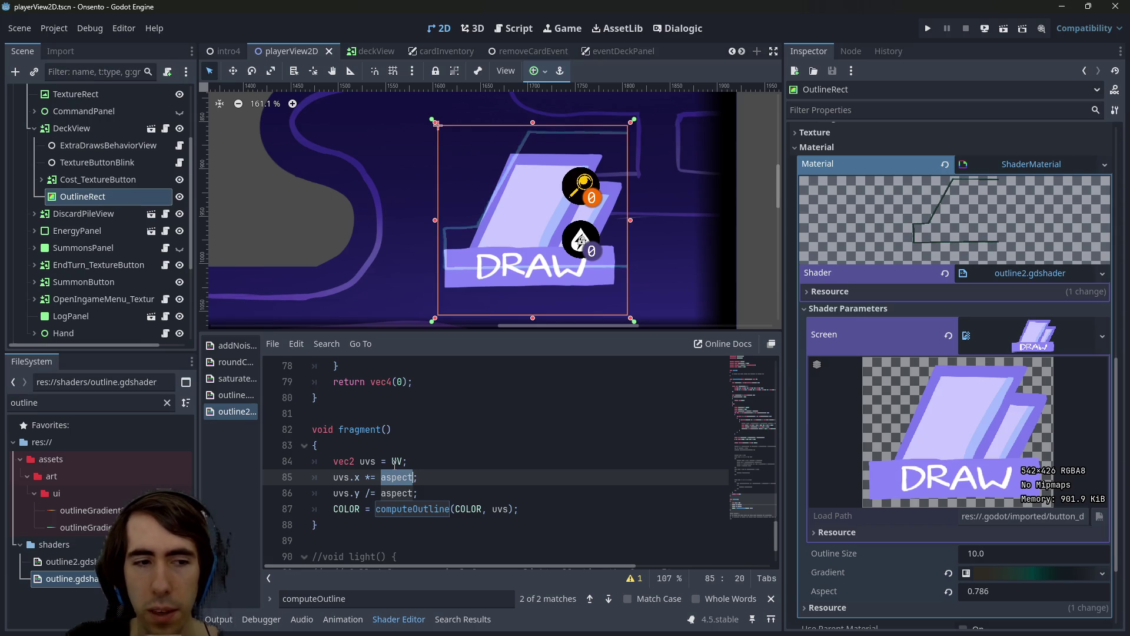
click(413, 492)
Replace both aspect lines with UV * vec2(542.0/200.0, 426.0/200.0) and save
drag(414, 492, 291, 477)
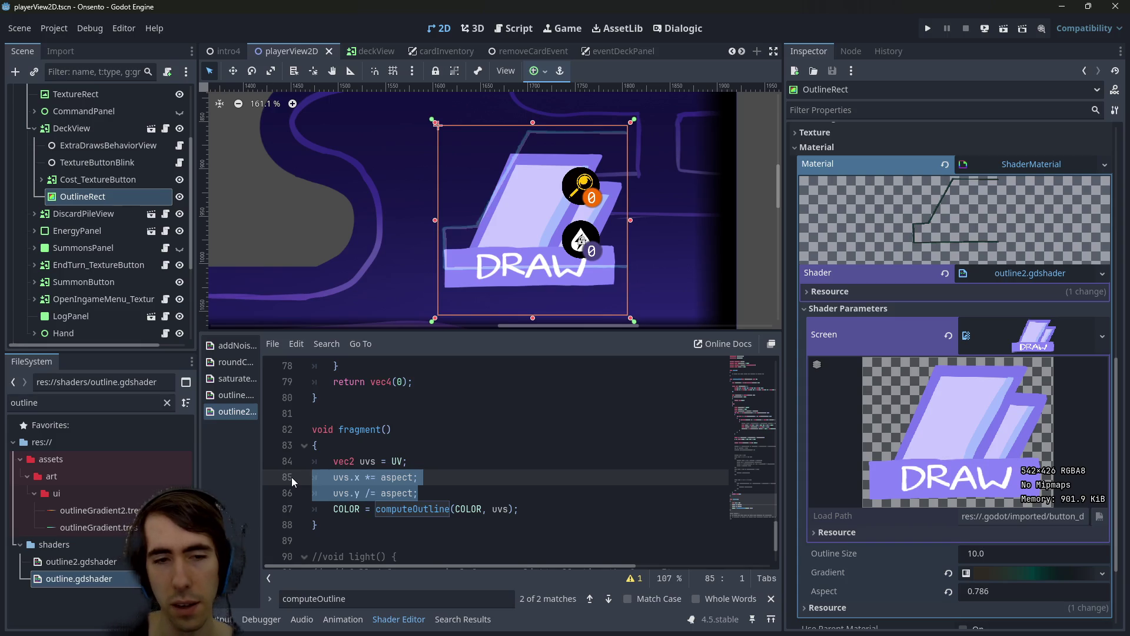
key(BackSpace)
key(BackSpace)
key(BackSpace)
text(*)
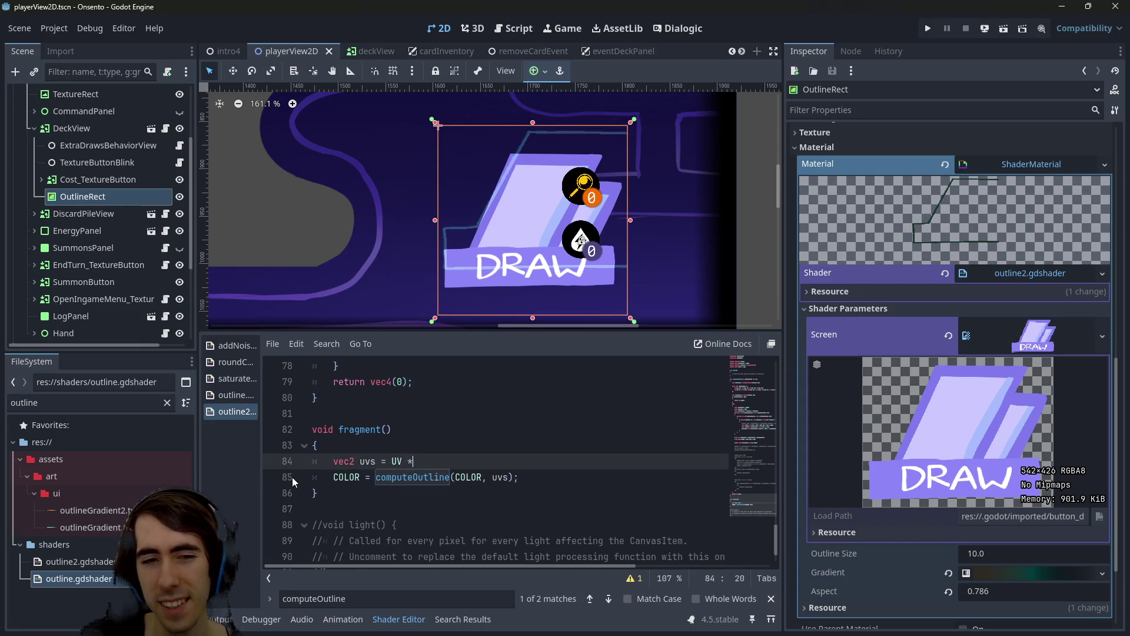
text( vec2()
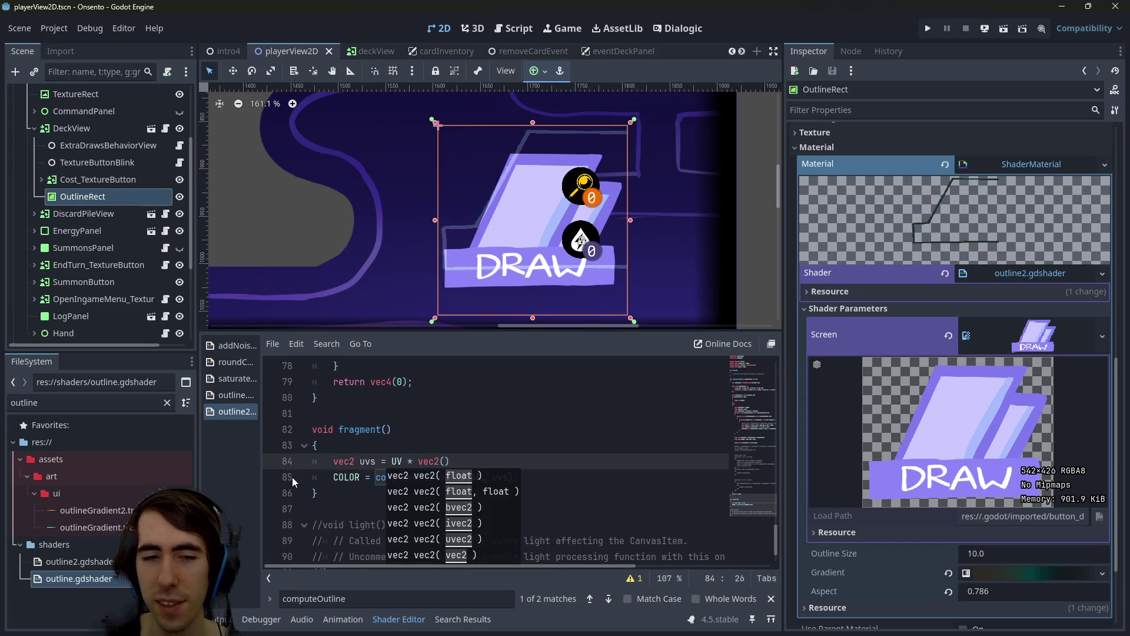
text(;)
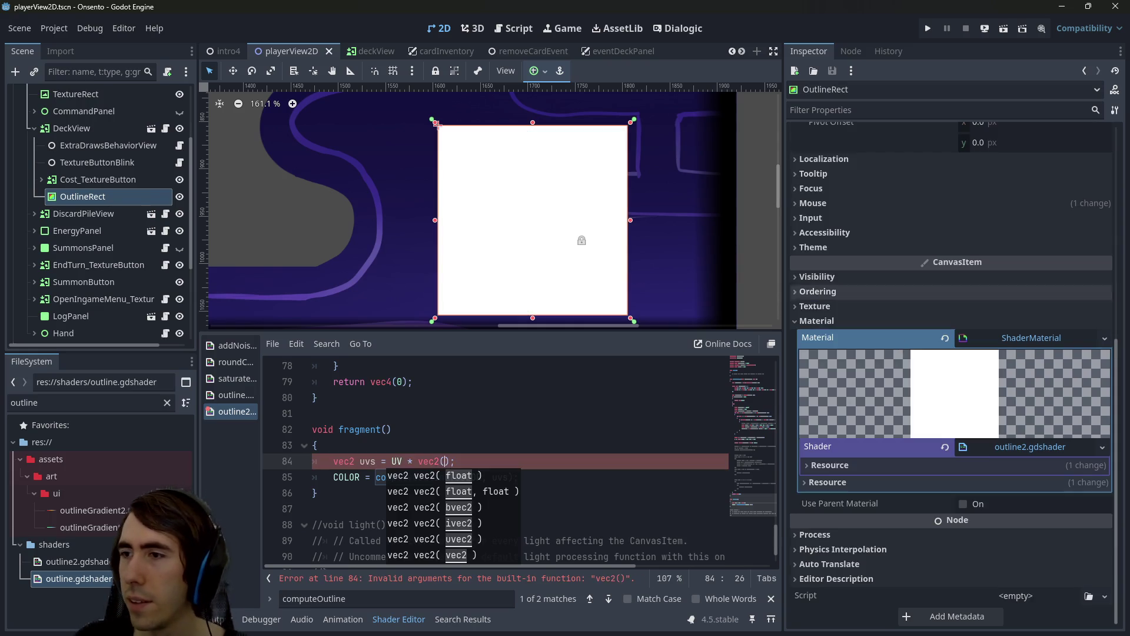
text(542)
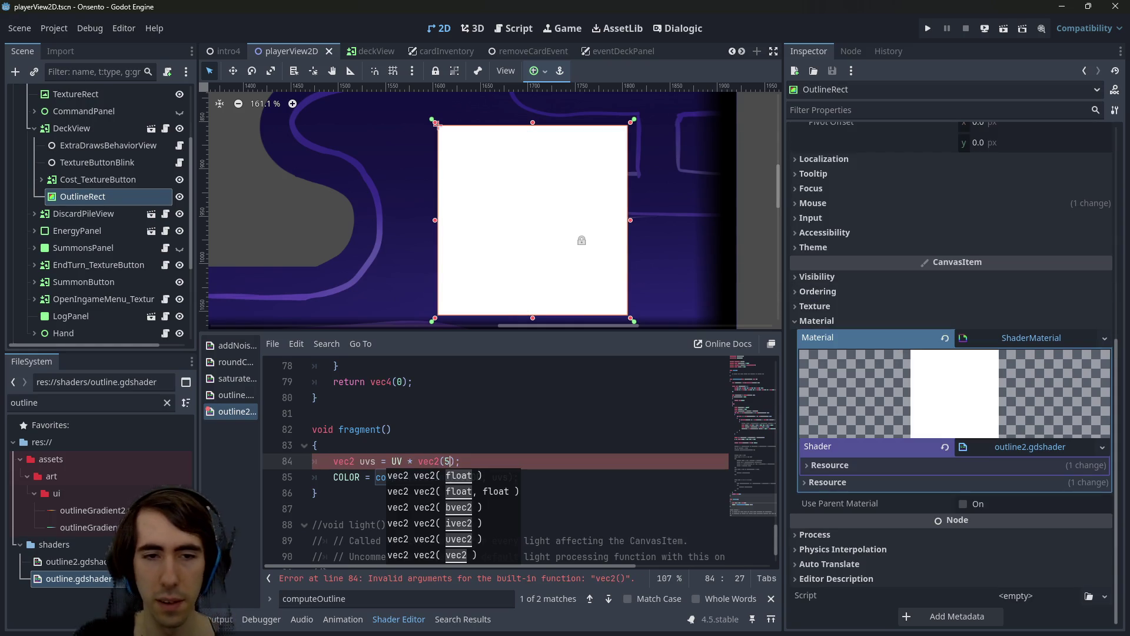
text(/200, )
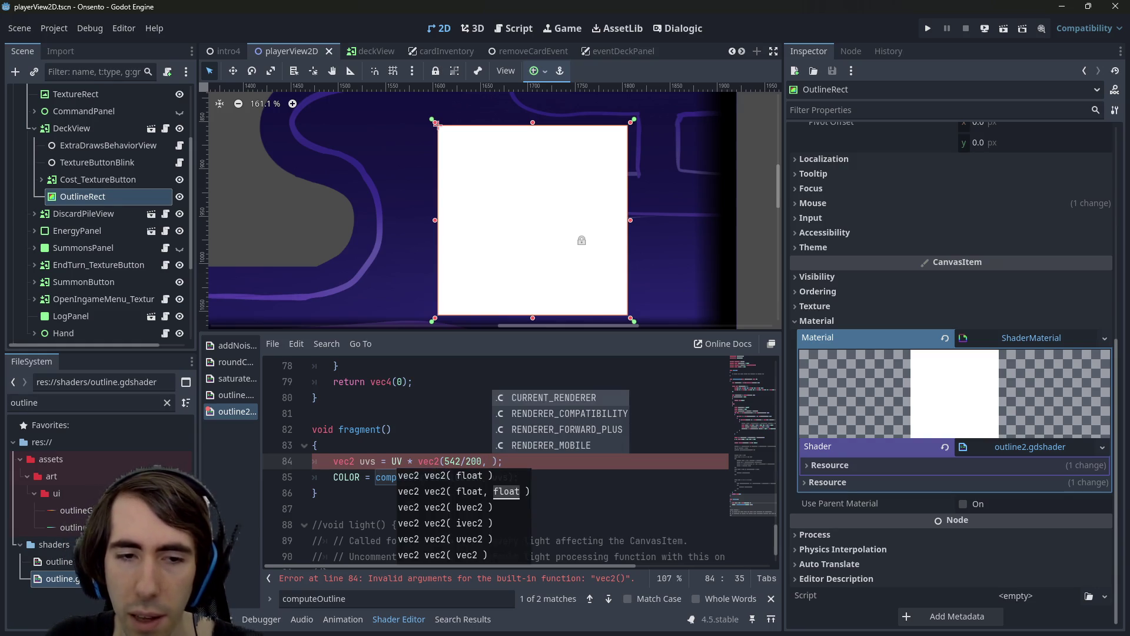
text(426/)
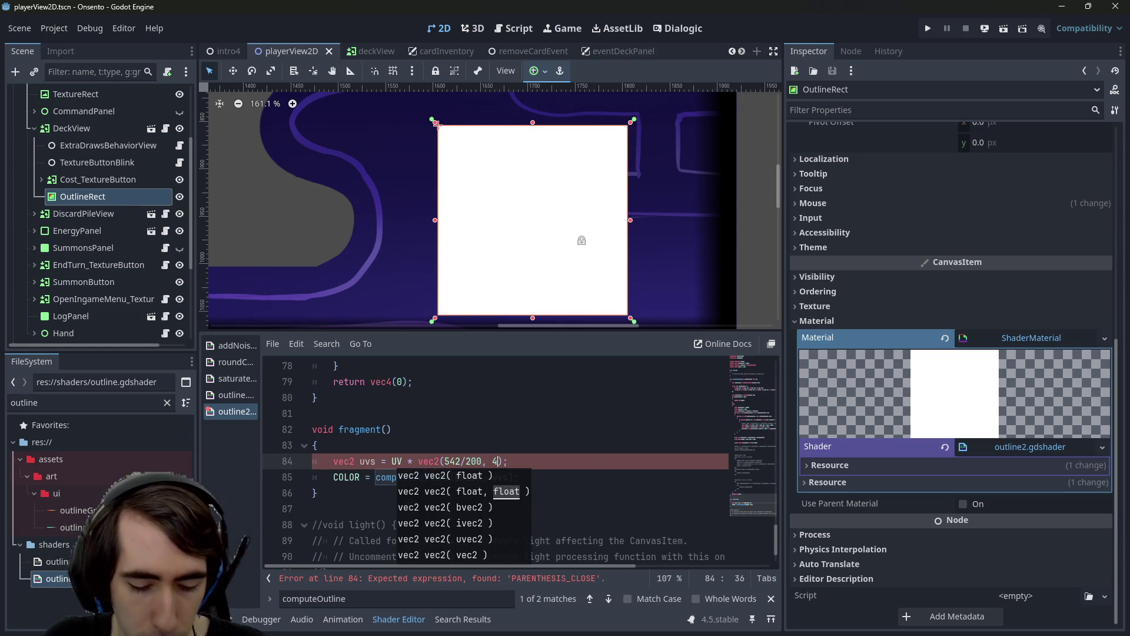
text(200)
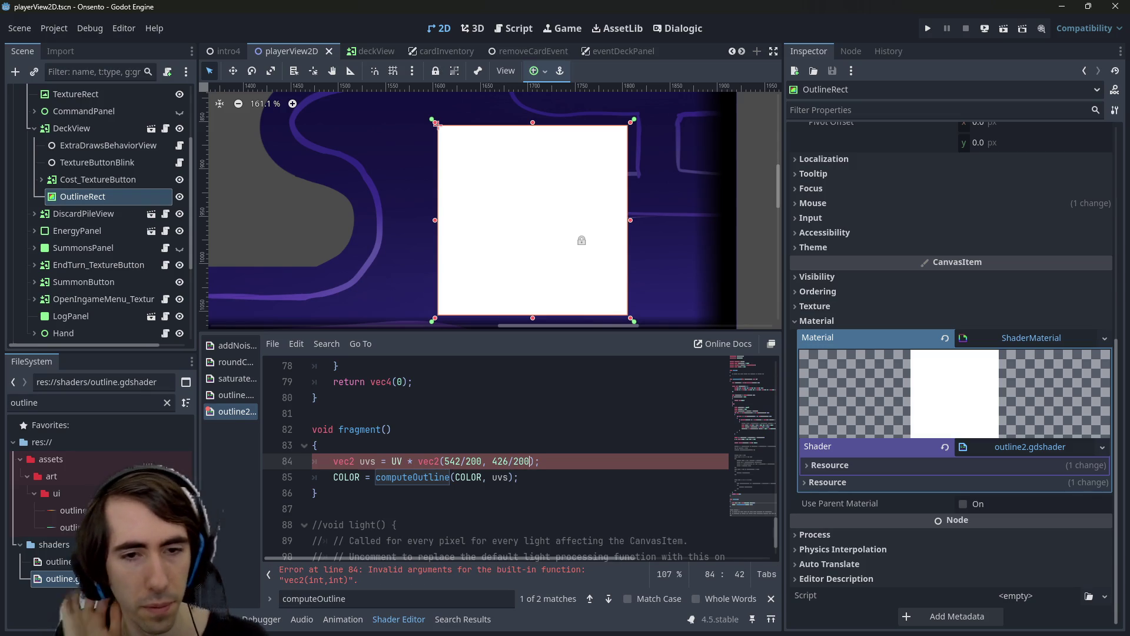
text(.0)
click(510, 461)
text(.0)
key(Left)
key(Left)
text(.0)
key(Left)
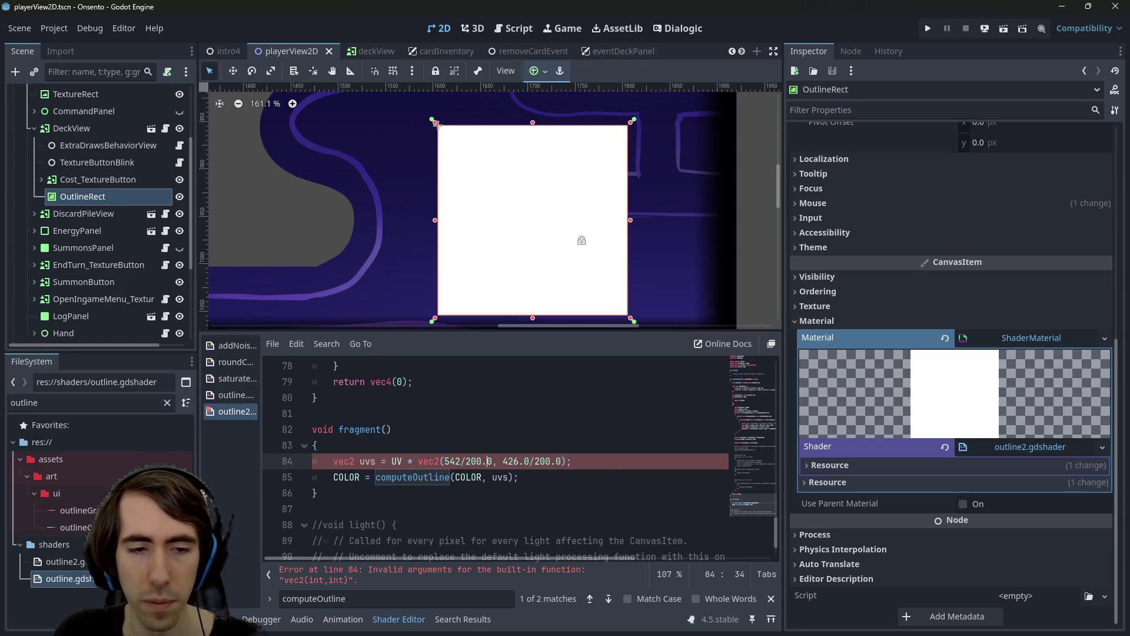
text(.0)
key(Left)
key(ctrl+s)
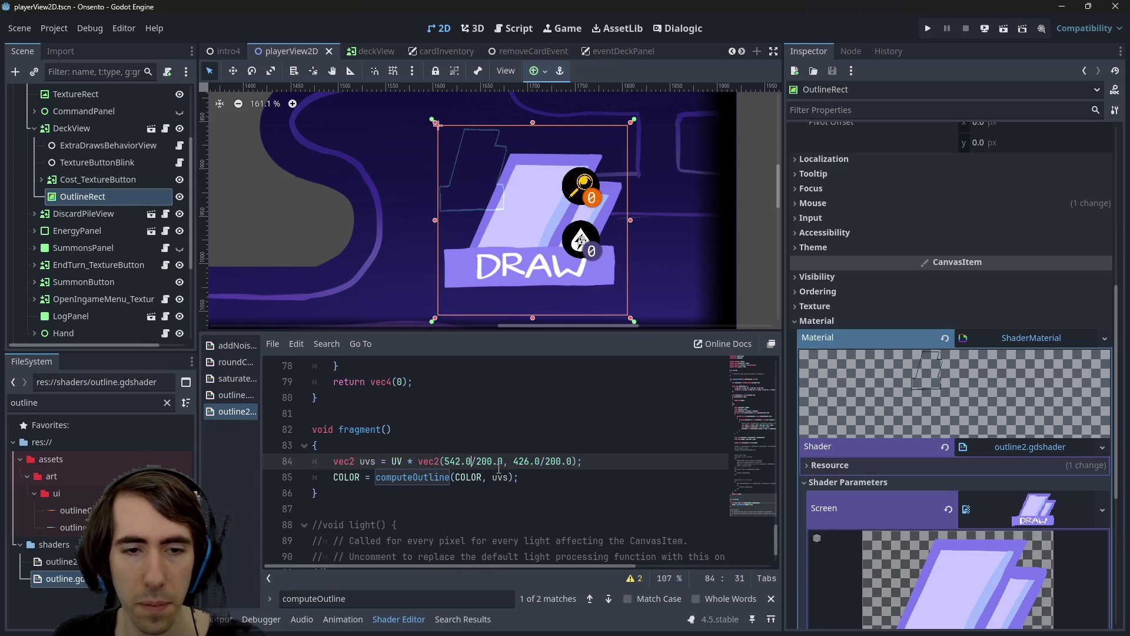
key(BackSpace)
text(/)
key(ctrl+s)
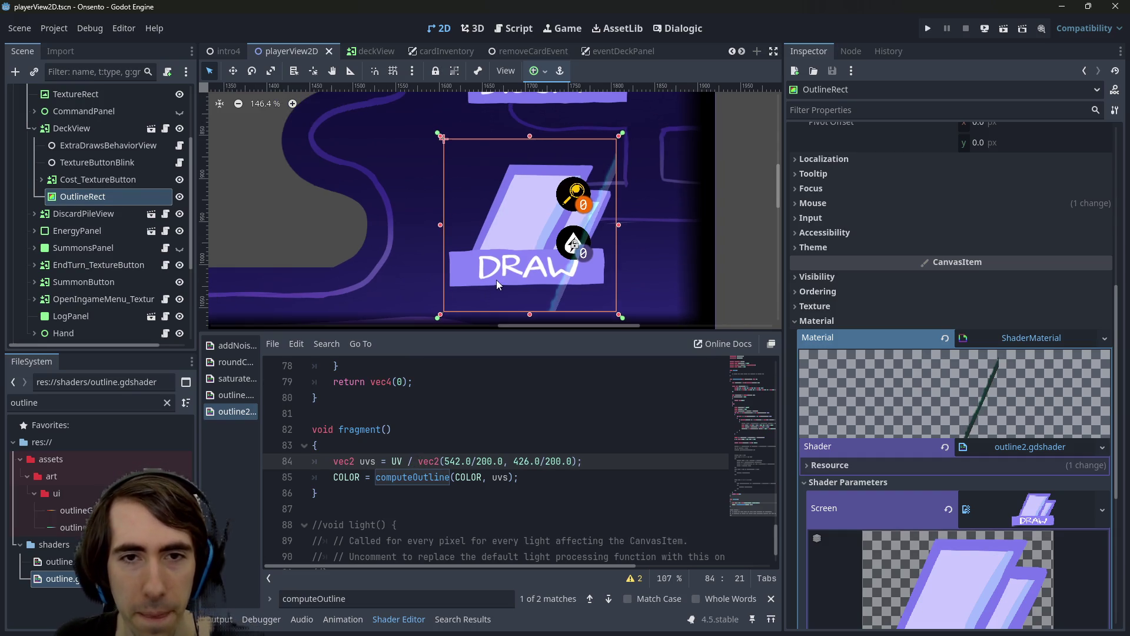
scroll(496, 280, down, 1)
key(ctrl+z)
key(ctrl+z)
key(ctrl+s)
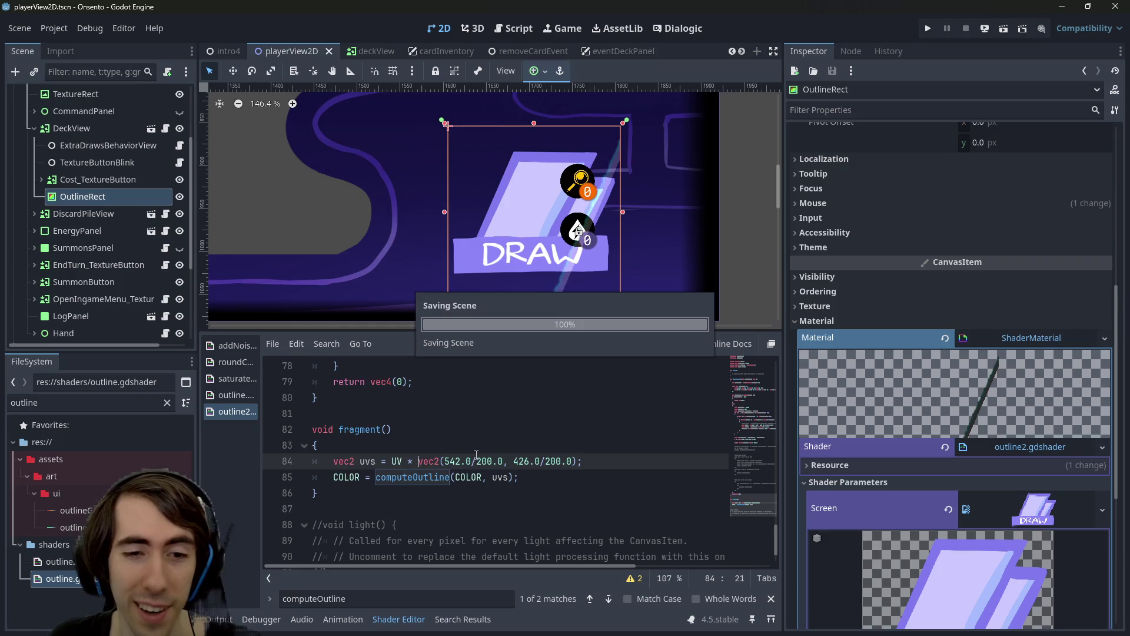
click(477, 458)
double_click(483, 461)
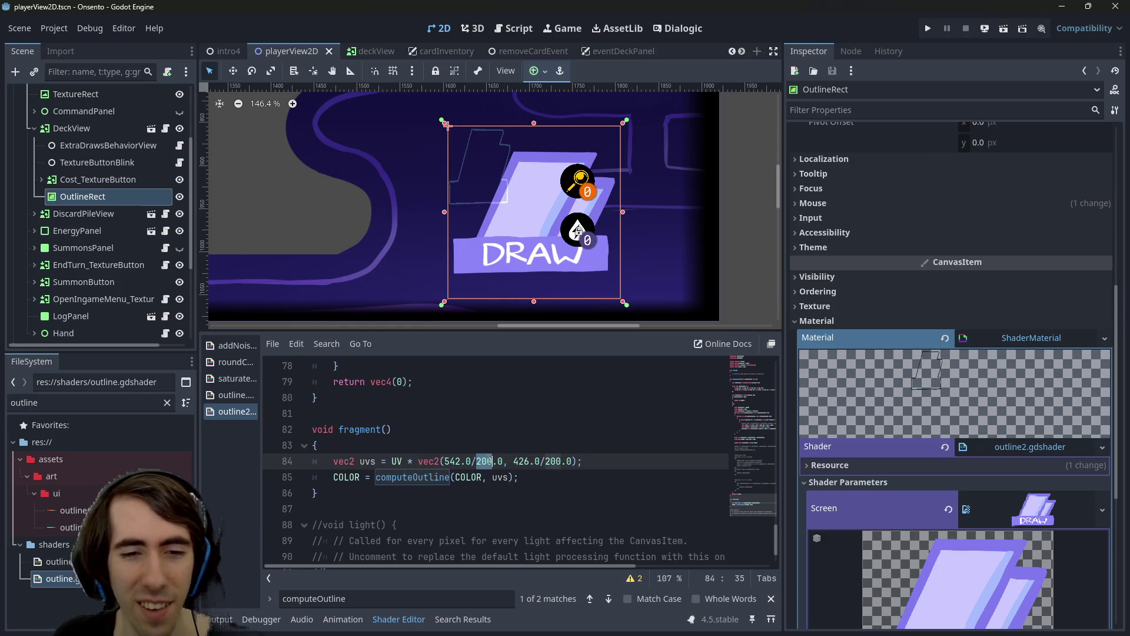
key(shift+alt+Up)
key(shift+alt+Up)
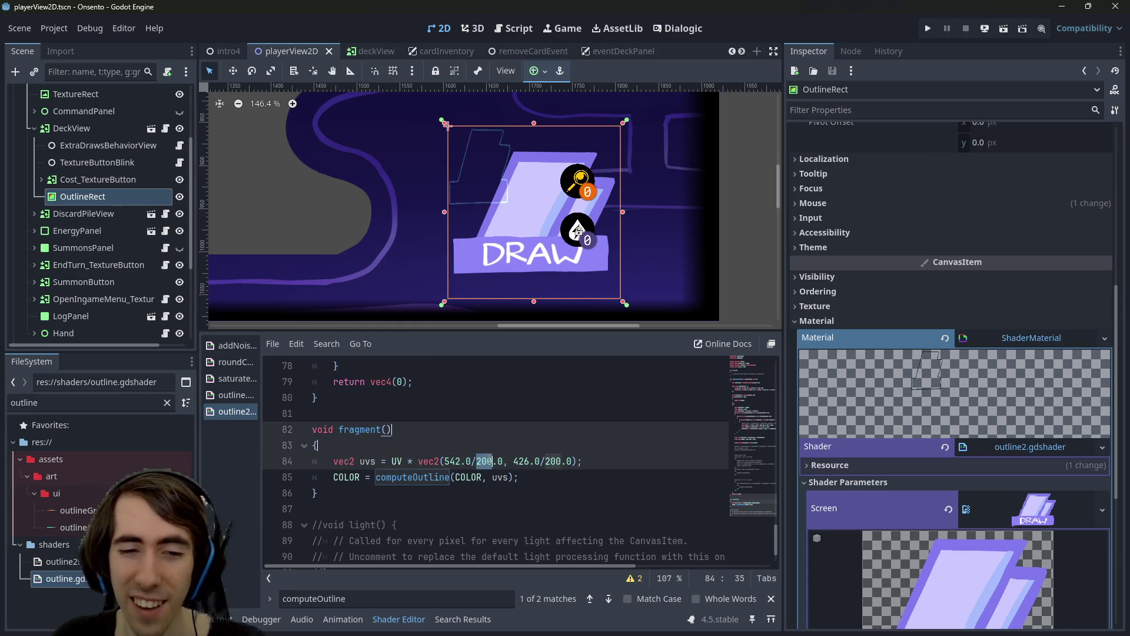
key(Escape)
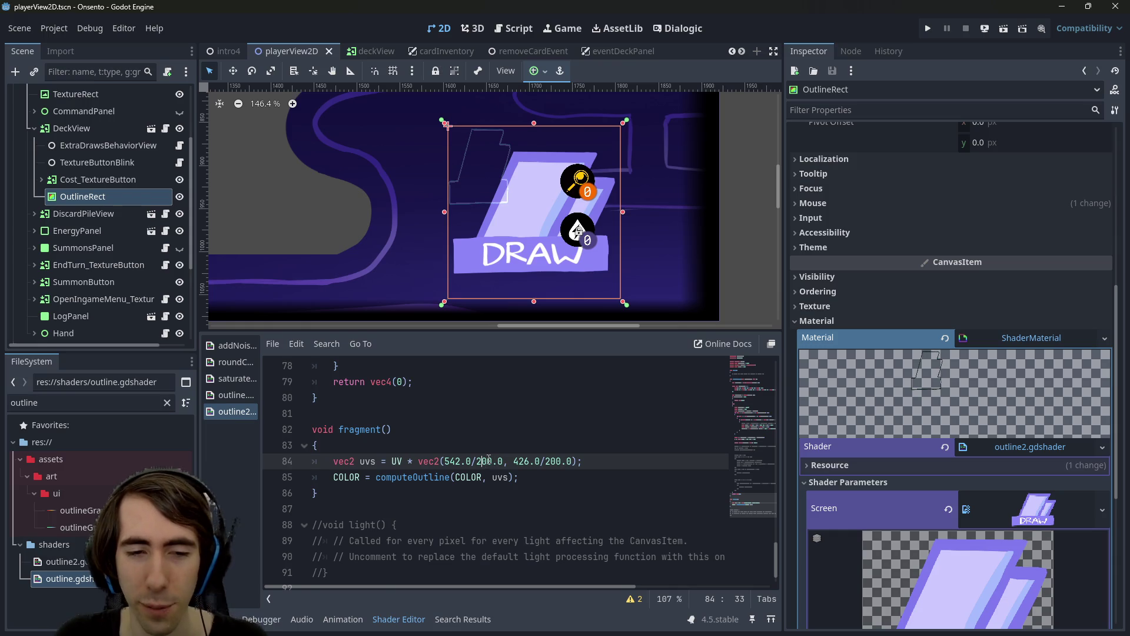
key(BackSpace)
key(BackSpace)
key(BackSpace)
key(Delete)
key(Delete)
key(Delete)
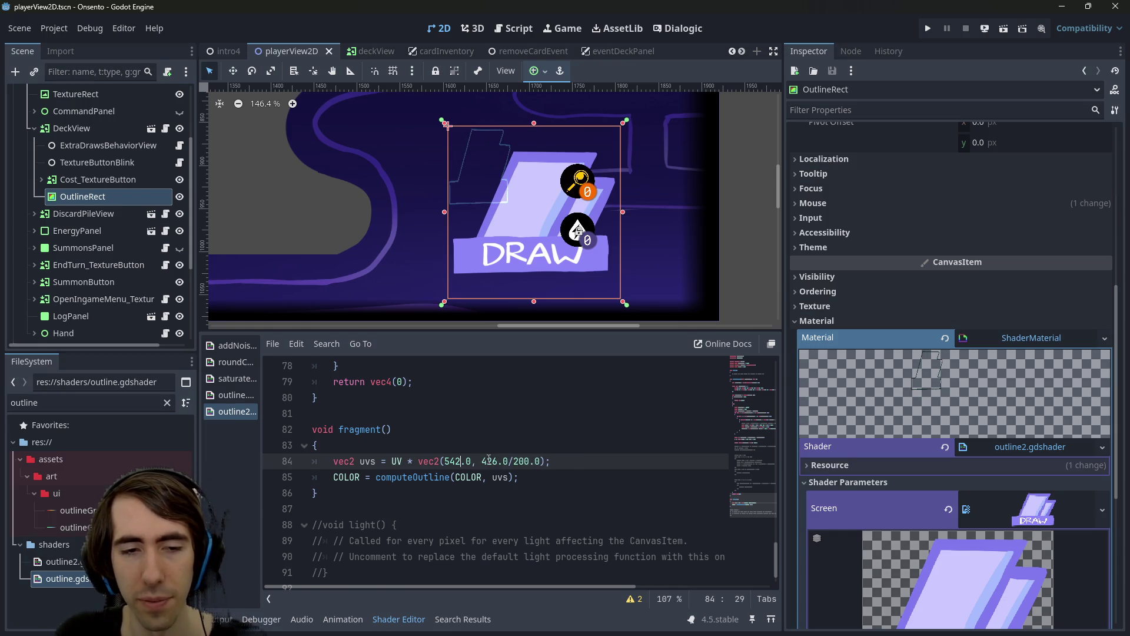
text(/200.0)
key(ctrl+z)
key(ctrl+z)
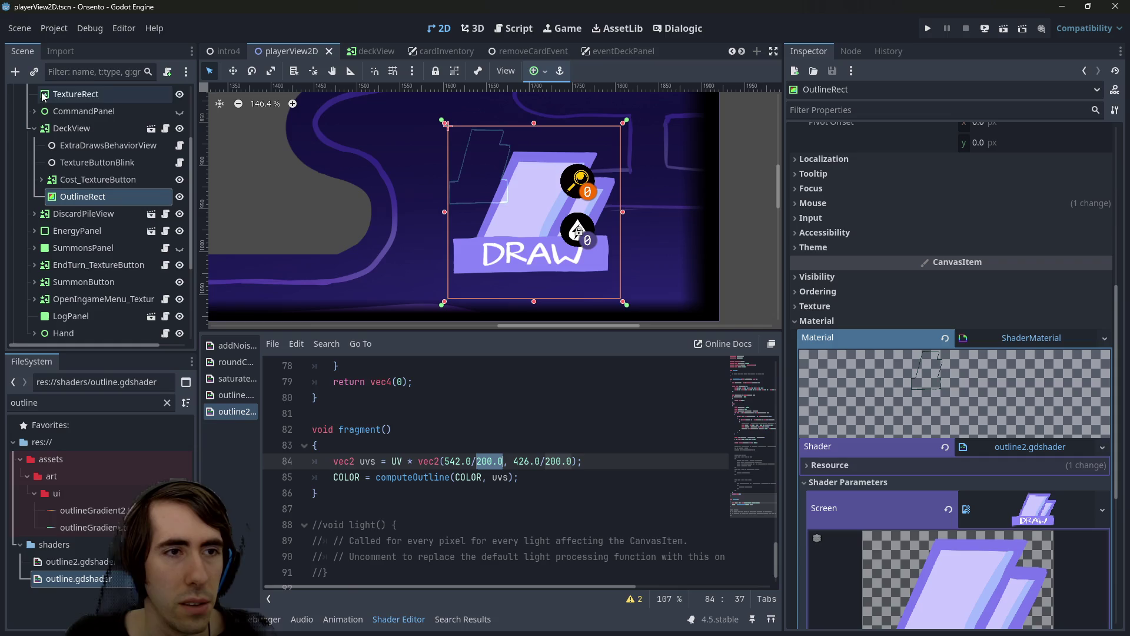
click(79, 132)
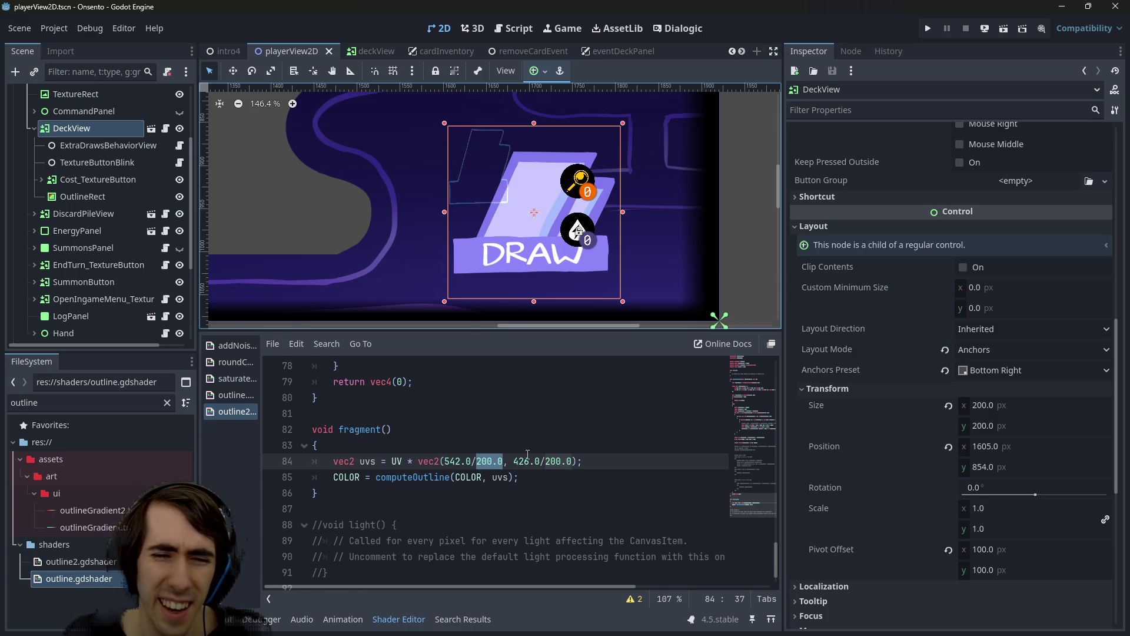
Change line 84 to divide UV by vec2(542.0/200.0, 426.0/200.0) and save
click(475, 461)
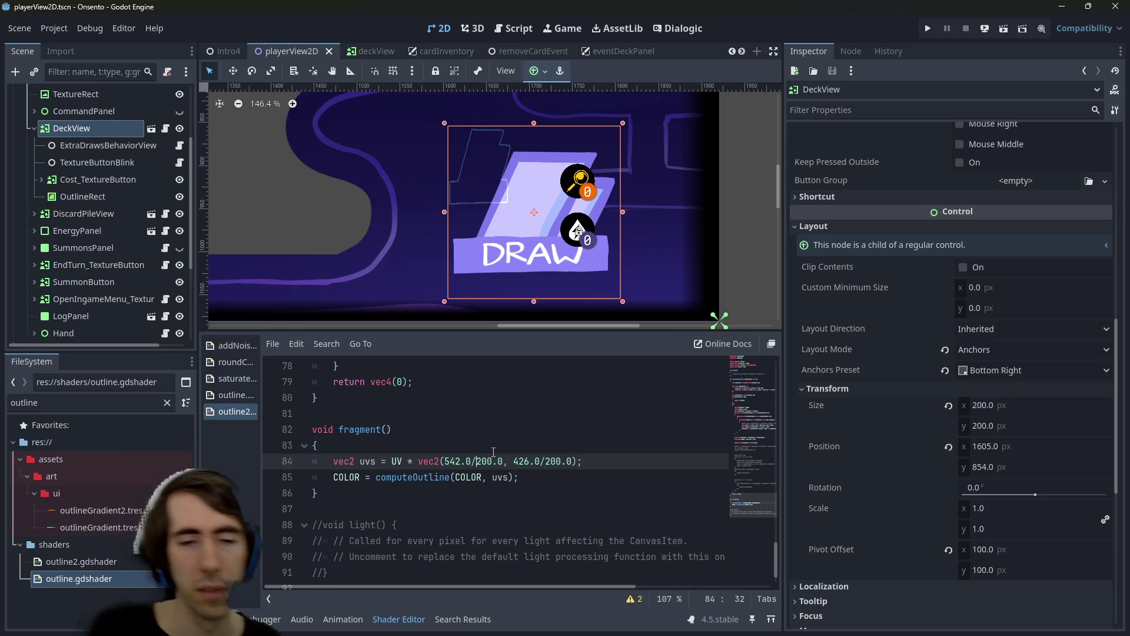
key(BackSpace)
text(*)
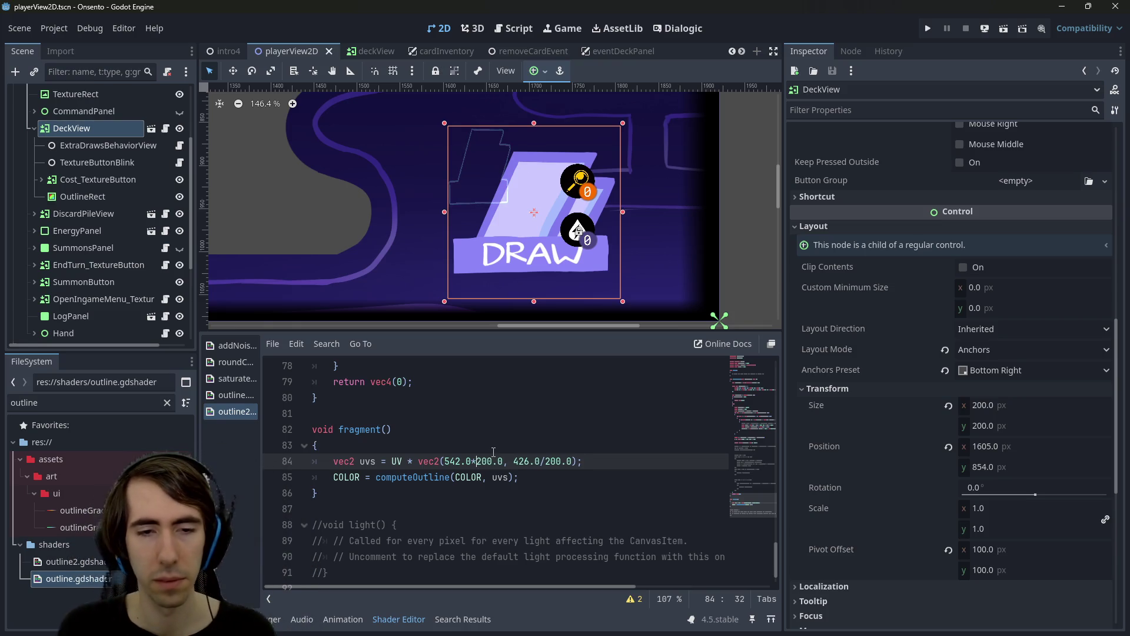
key(Right)
key(Right)
key(Right)
key(Delete)
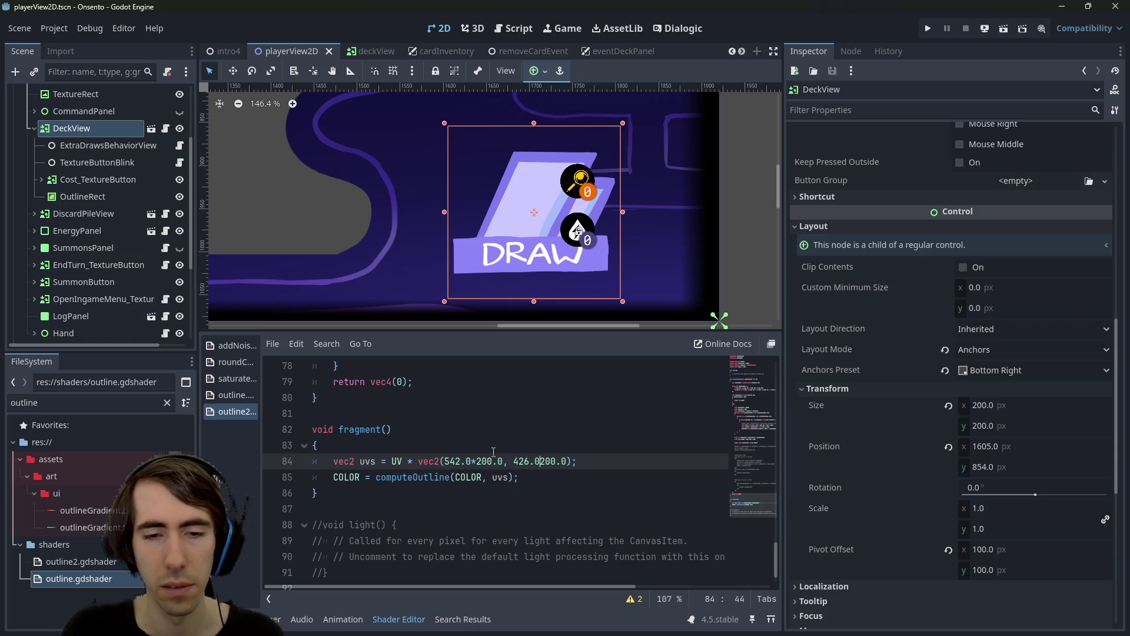
key(ctrl+z)
key(ctrl+z)
key(ctrl+z)
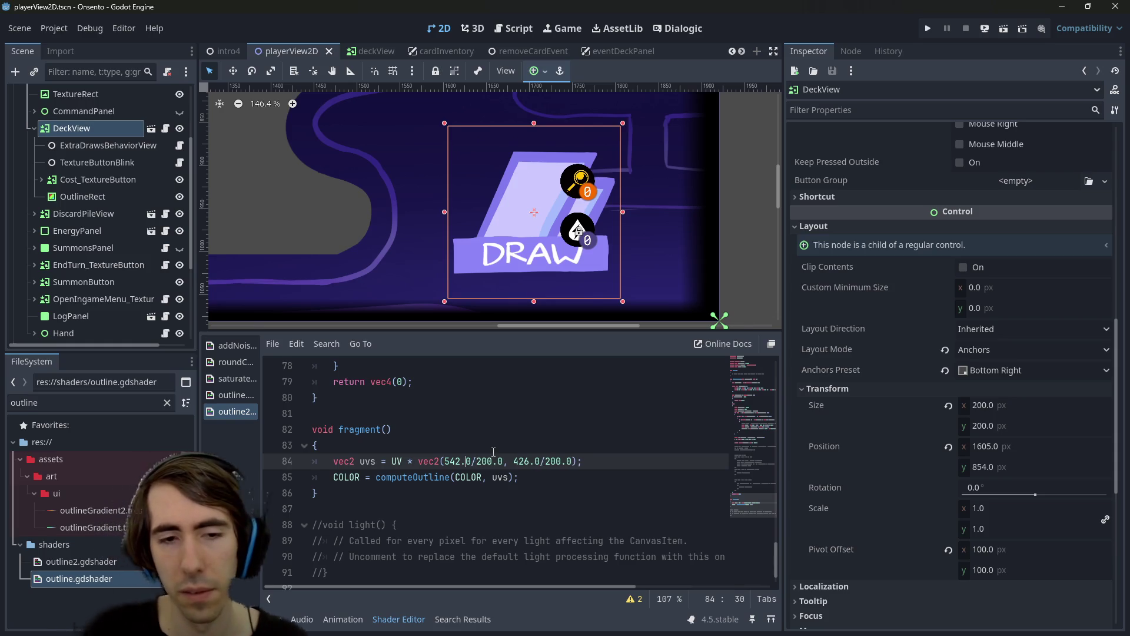
key(Left)
key(Left)
key(Left)
key(BackSpace)
text(/)
key(ctrl+s)
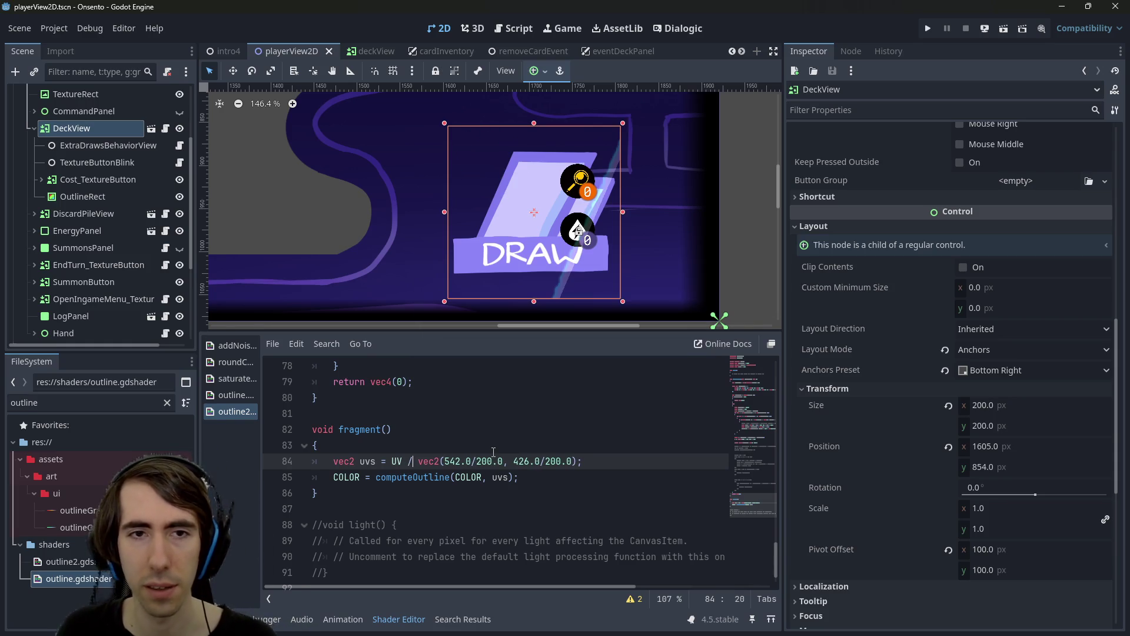
Compare the 542 value with DeckView's Normal texture size in the Inspector
scroll(509, 273, down, 1)
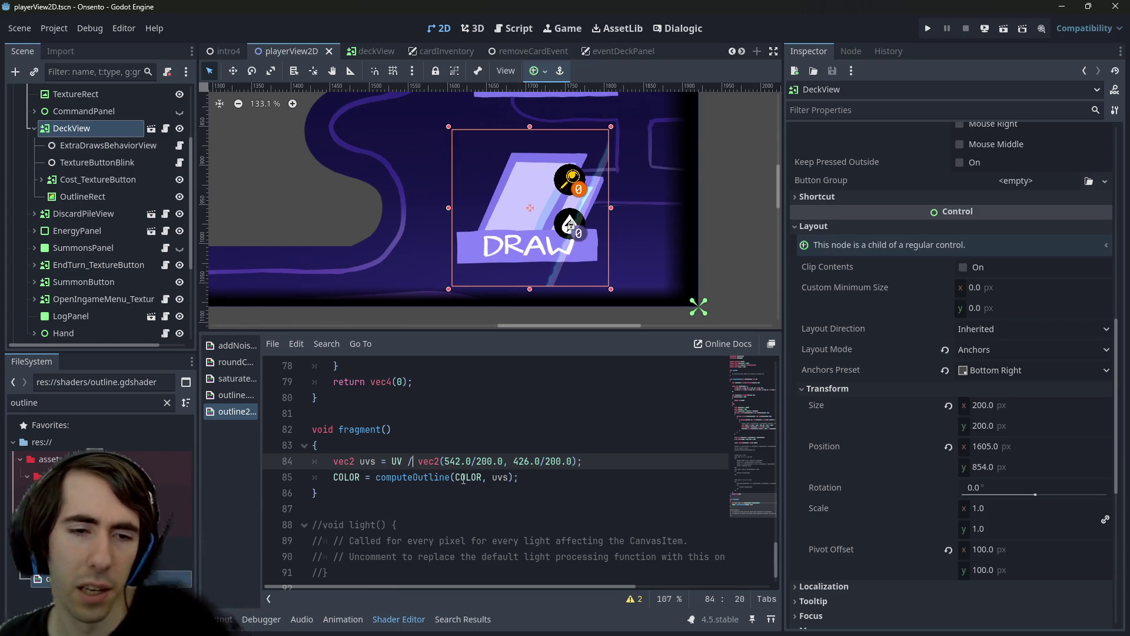
double_click(452, 461)
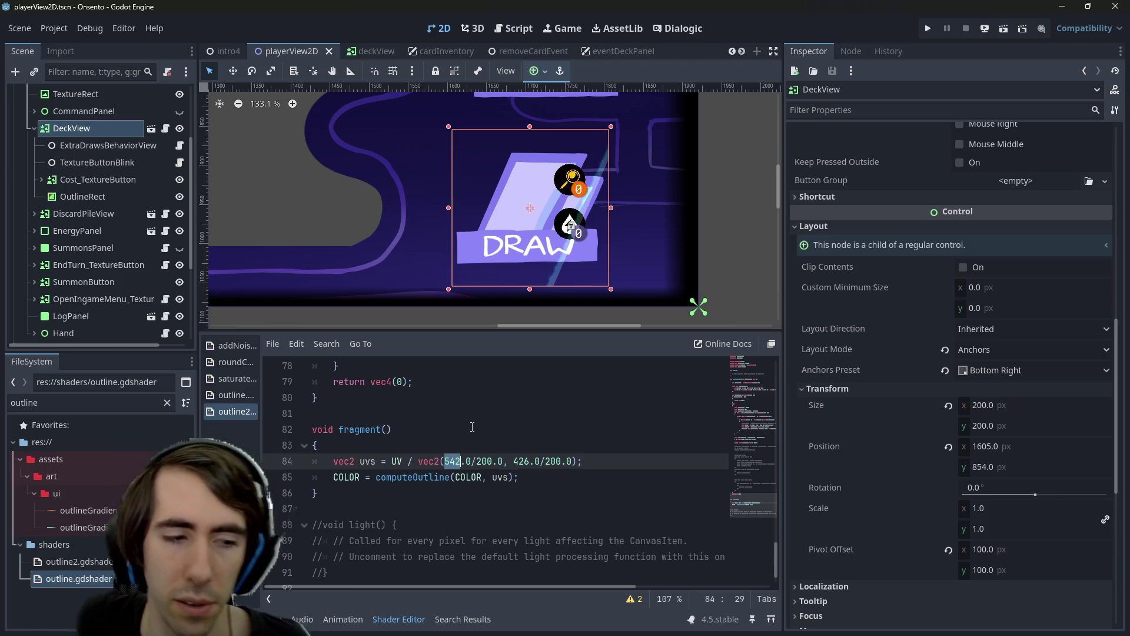
scroll(1053, 253, up, 10)
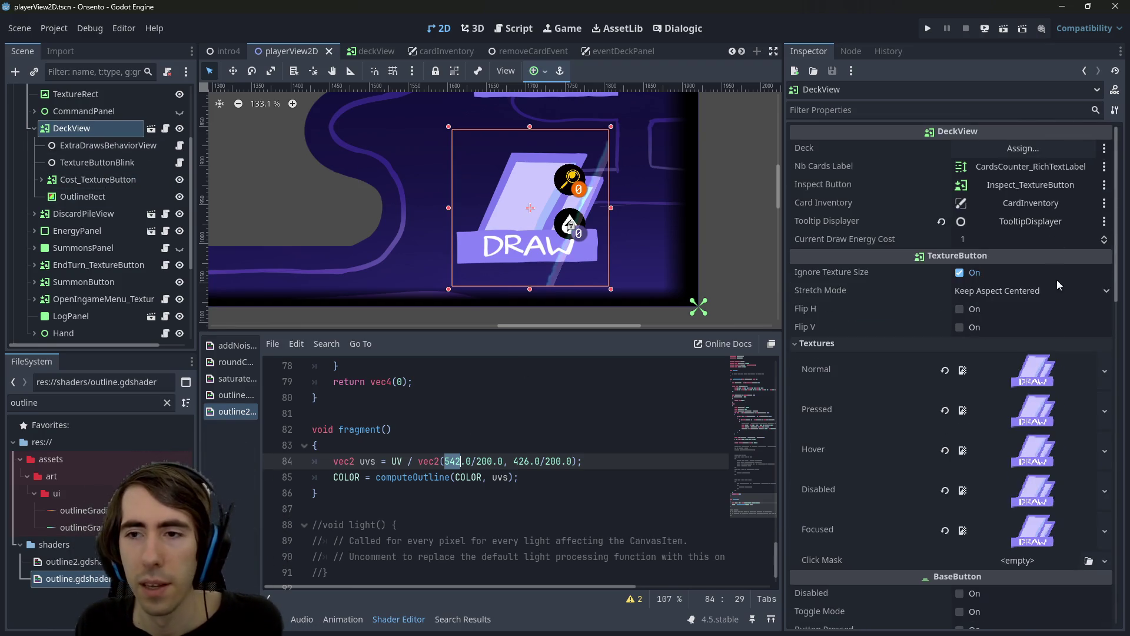
click(1033, 370)
Switch line 84 back to multiplying UV by the vec2 and save
scroll(1029, 389, down, 3)
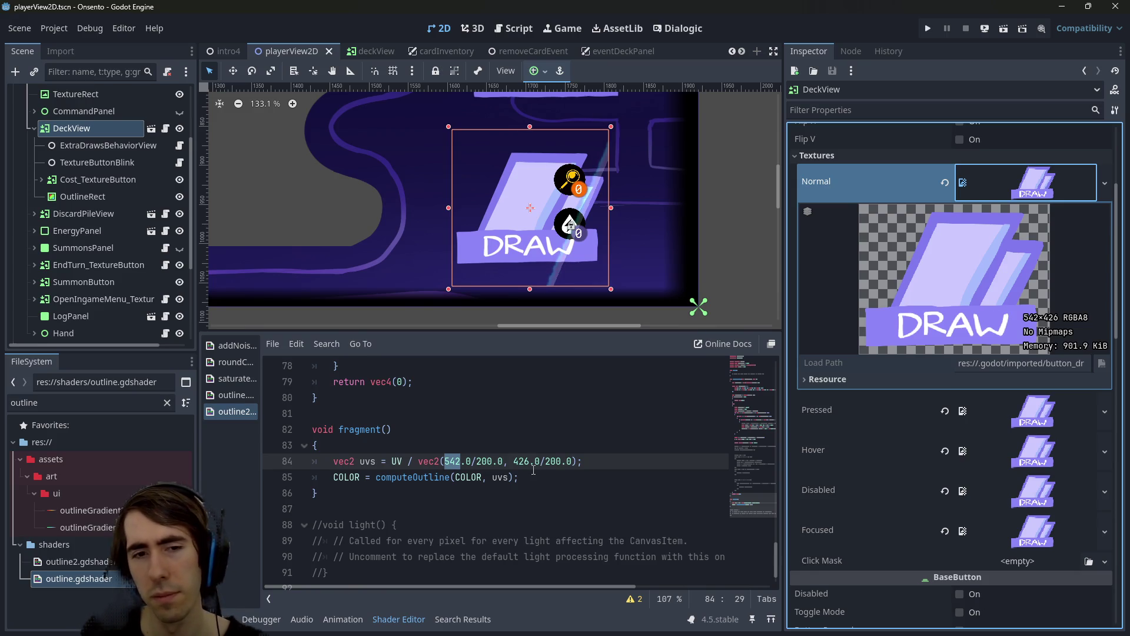
click(412, 461)
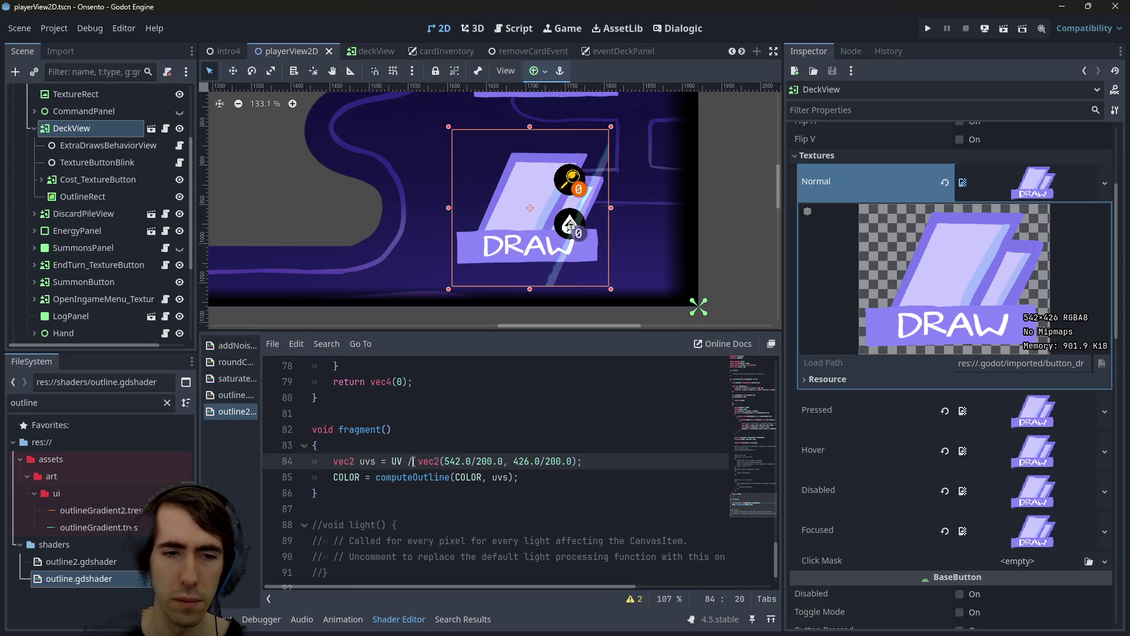
key(BackSpace)
text(*)
key(ctrl+s)
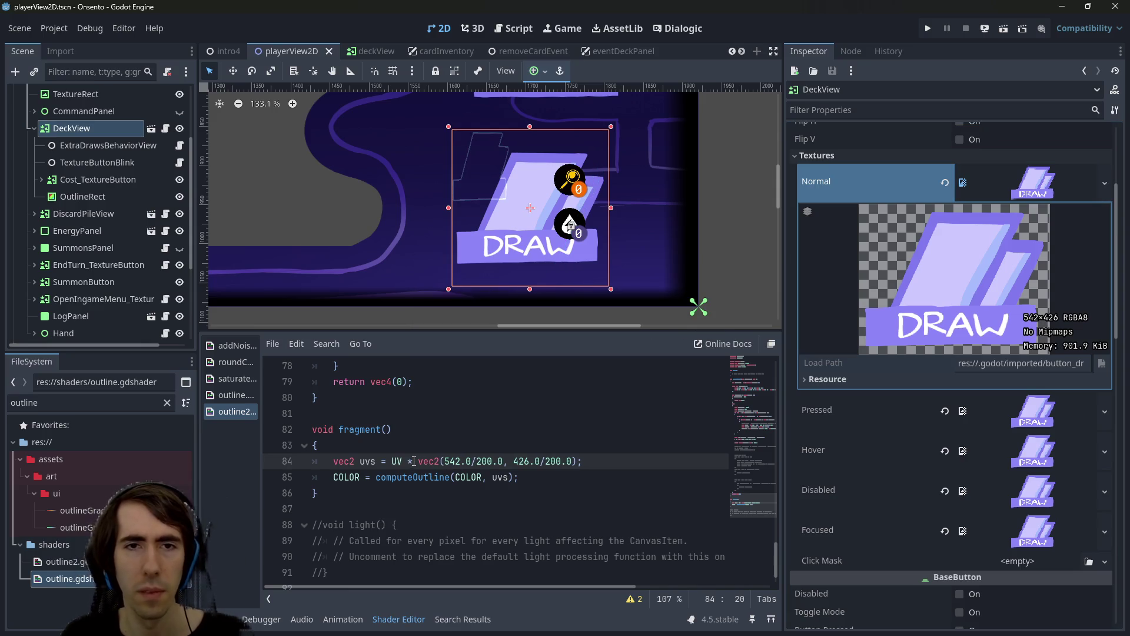
Apply the Full Rect anchor preset so DeckView fills its parent
scroll(494, 204, up, 5)
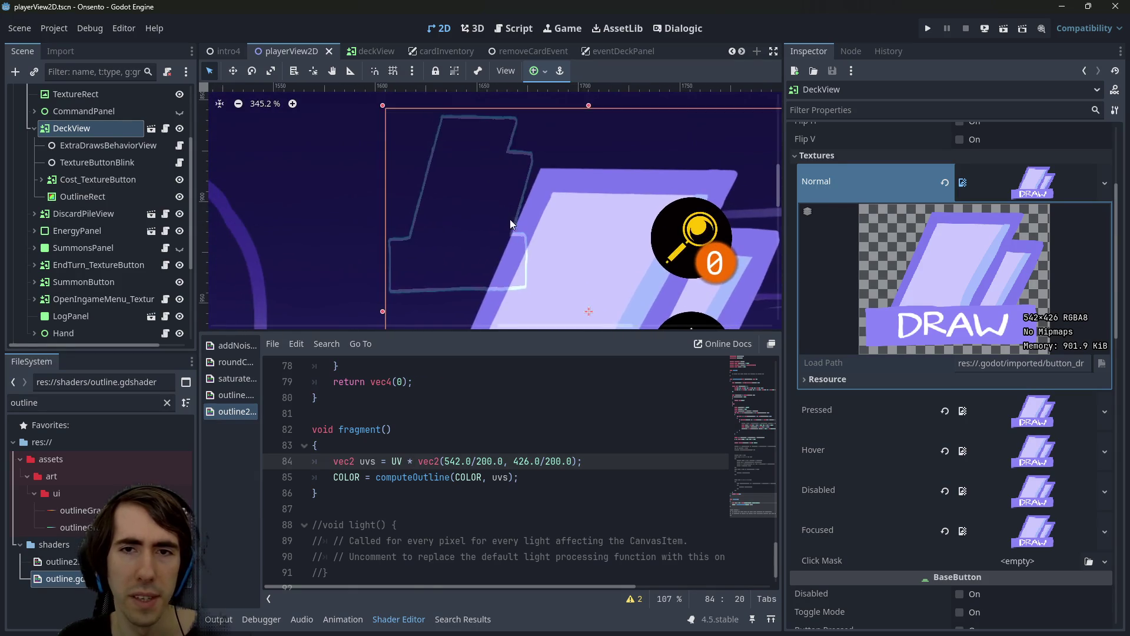
scroll(549, 227, down, 3)
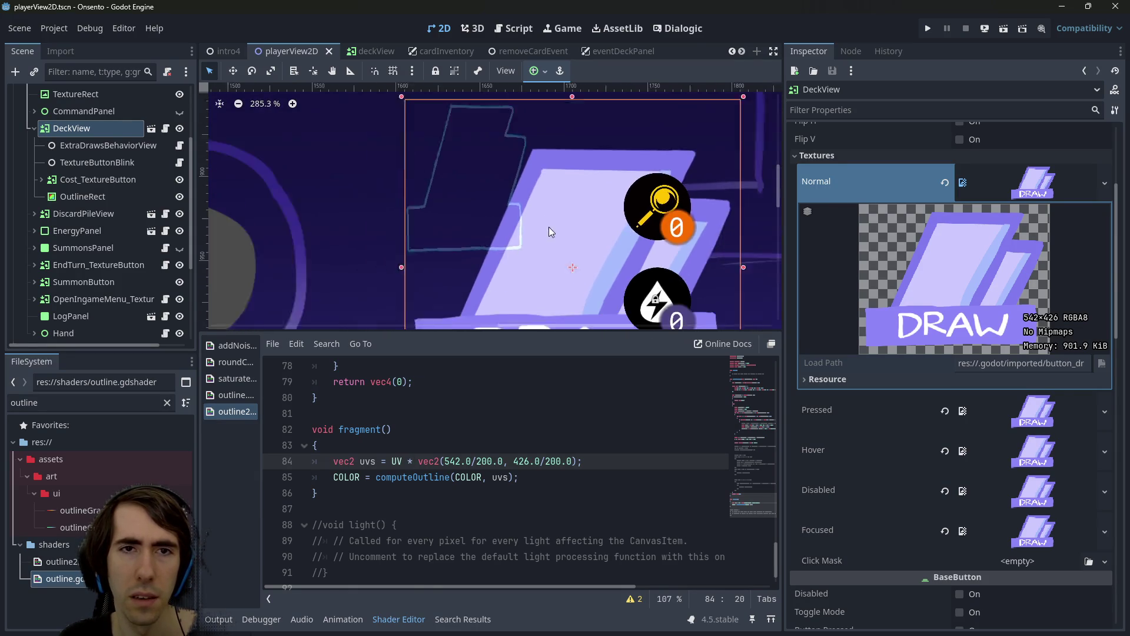
scroll(506, 165, down, 2)
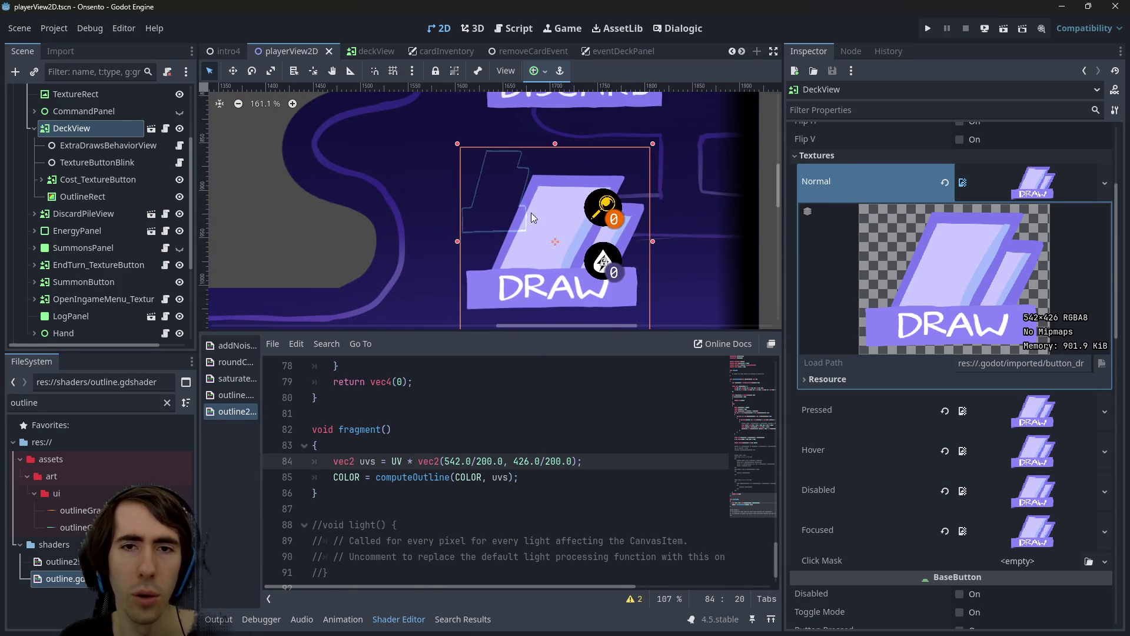
click(535, 71)
click(606, 179)
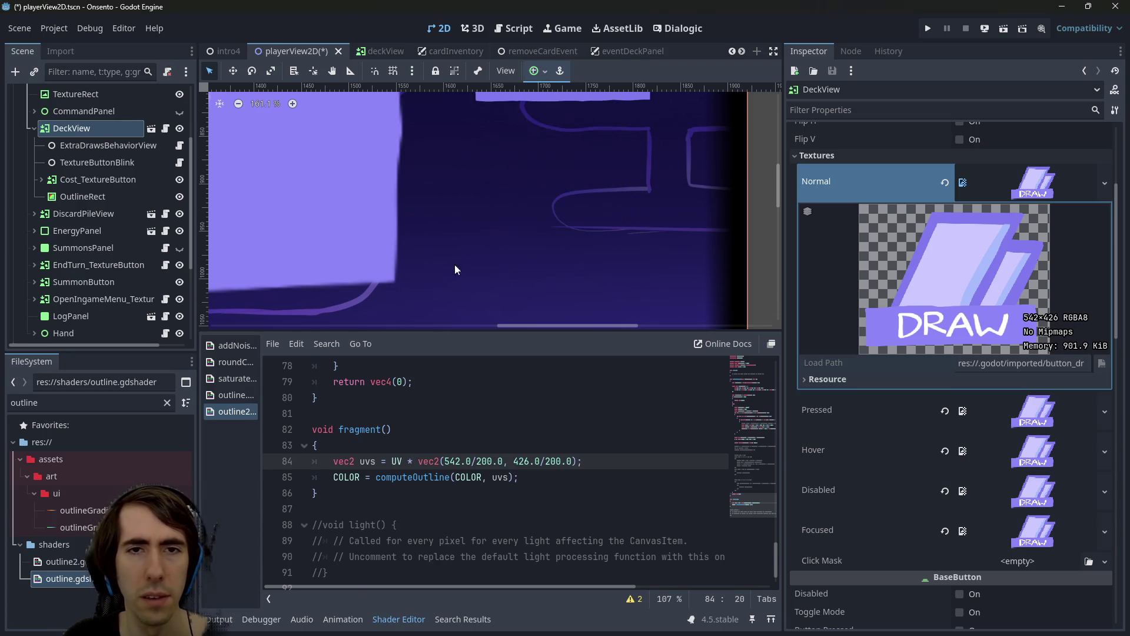
Try division on line 84, restore the multiplication, deselect nodes, and save playerView2D
scroll(503, 230, down, 3)
key(BackSpace)
scroll(549, 242, down, 5)
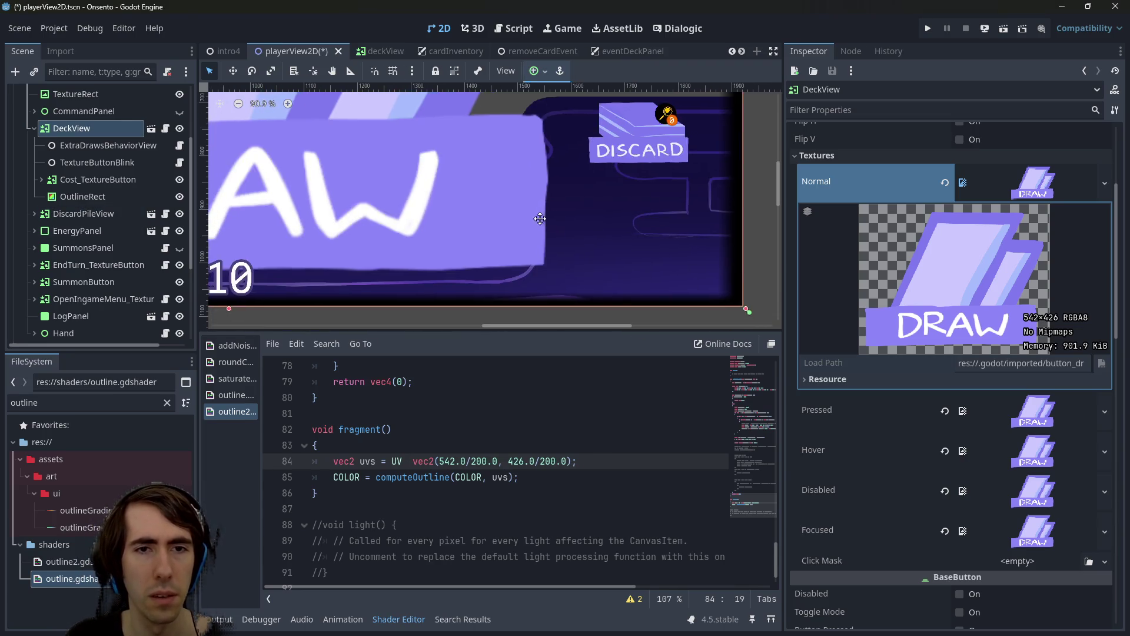
text(/)
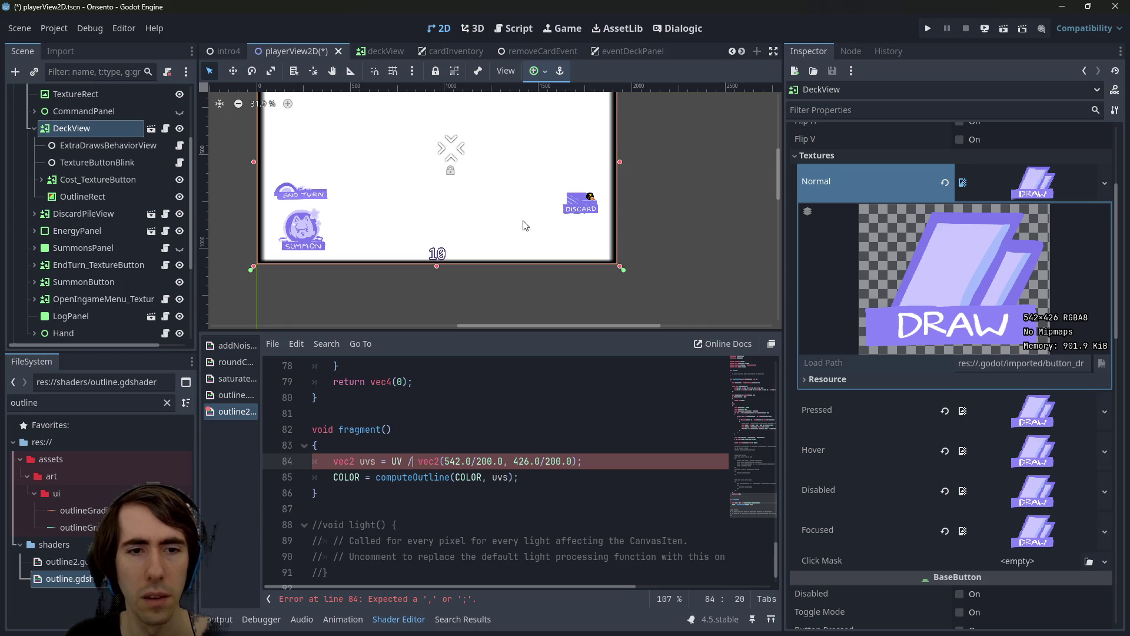
key(BackSpace)
text(*)
scroll(515, 288, down, 1)
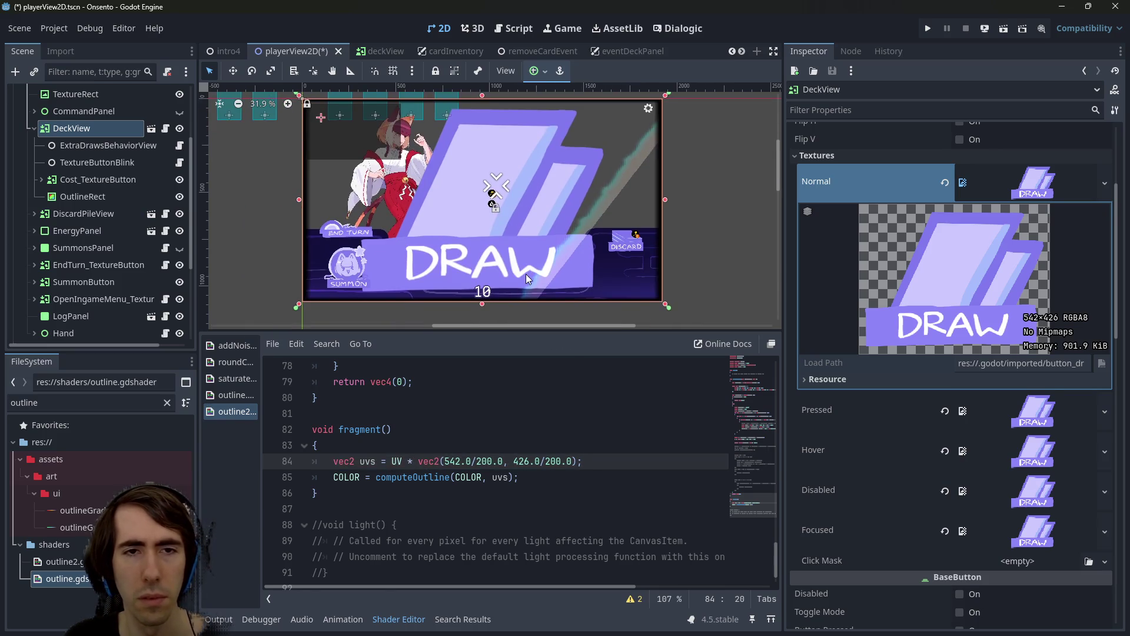
click(730, 199)
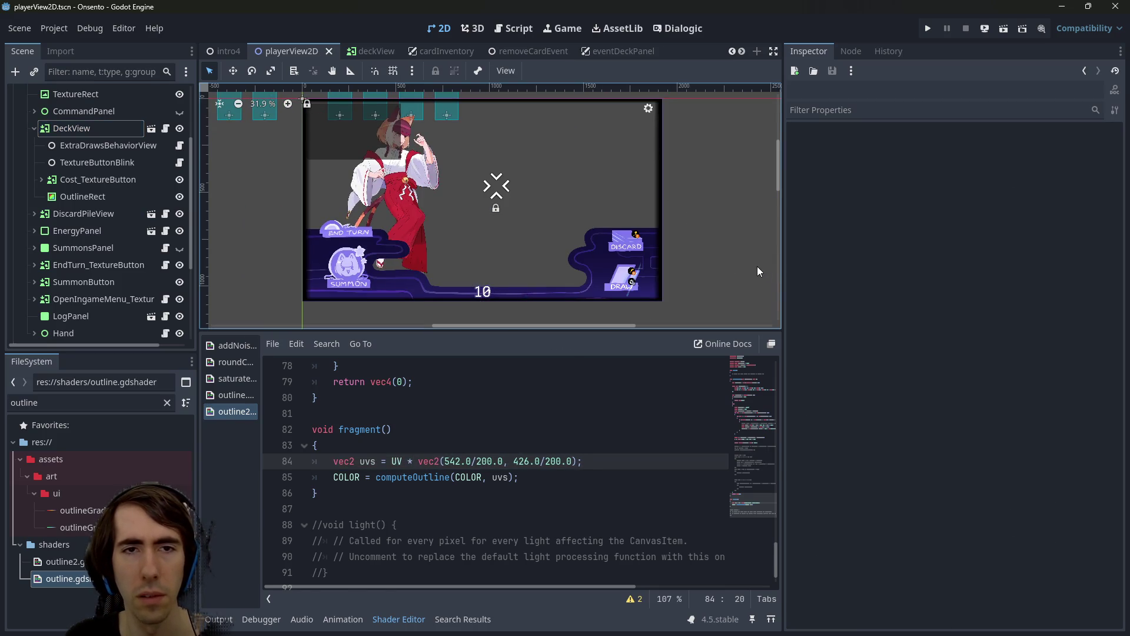
scroll(698, 264, up, 6)
scroll(653, 291, down, 1)
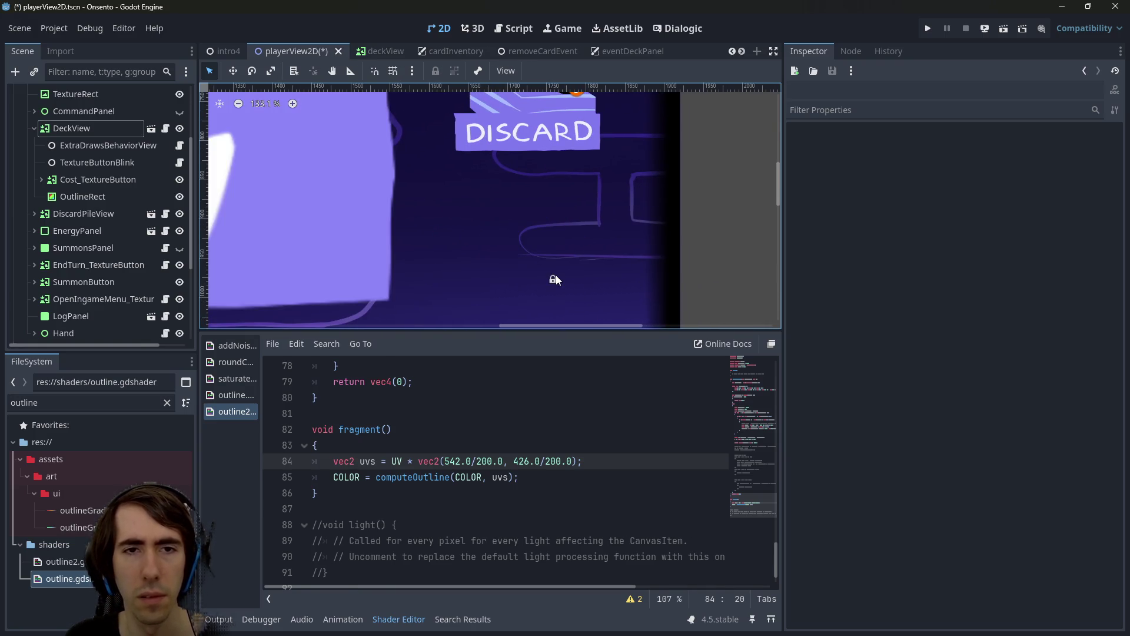
key(ctrl+s)
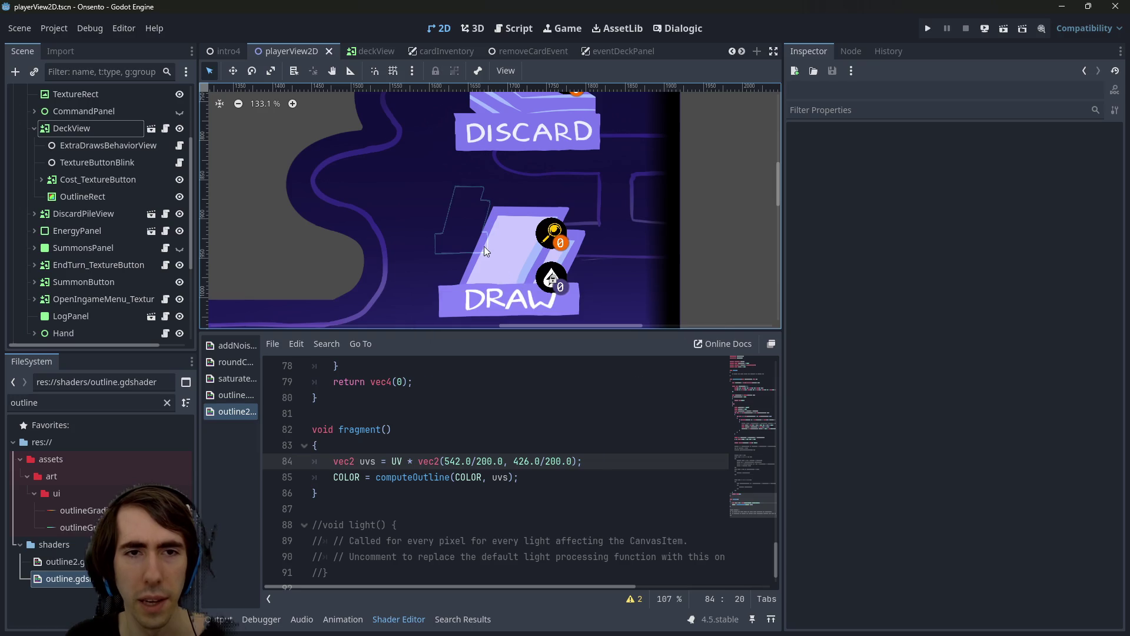
Select OutlineRect and apply Full Rect so it stretches over the deck area
click(486, 247)
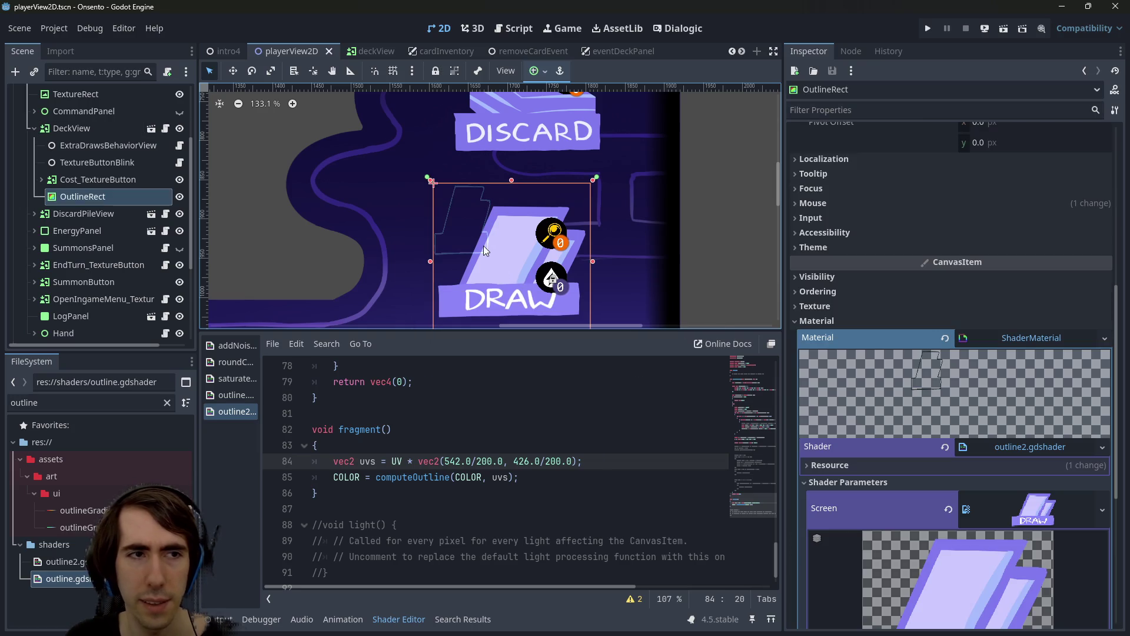
click(535, 71)
click(604, 181)
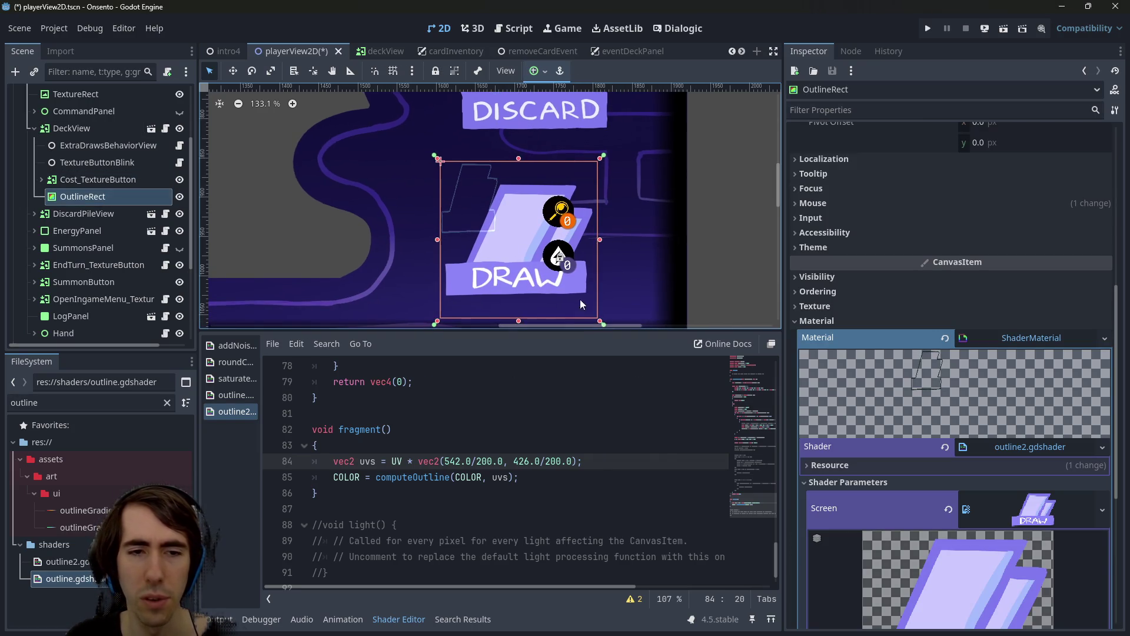
Test scaling line 84's UVs by * 2.0 and then / 2.0, saving each time
click(579, 461)
text(* 200)
key(ctrl+s)
key(BackSpace)
text(1)
text(.0)
key(ctrl+s)
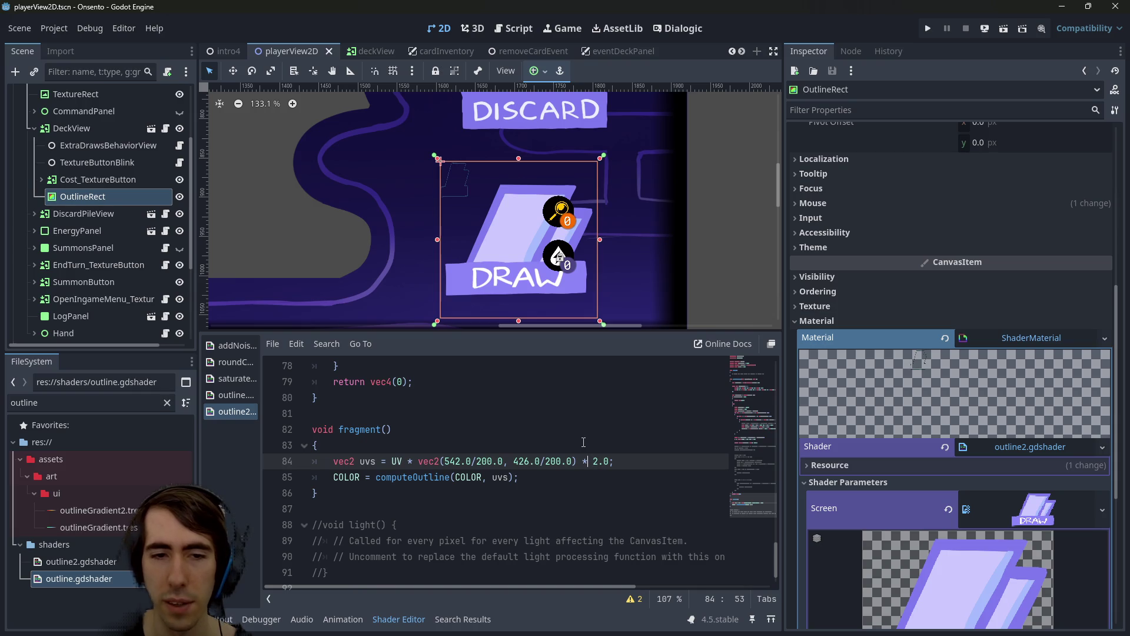
key(BackSpace)
text(/)
key(ctrl+s)
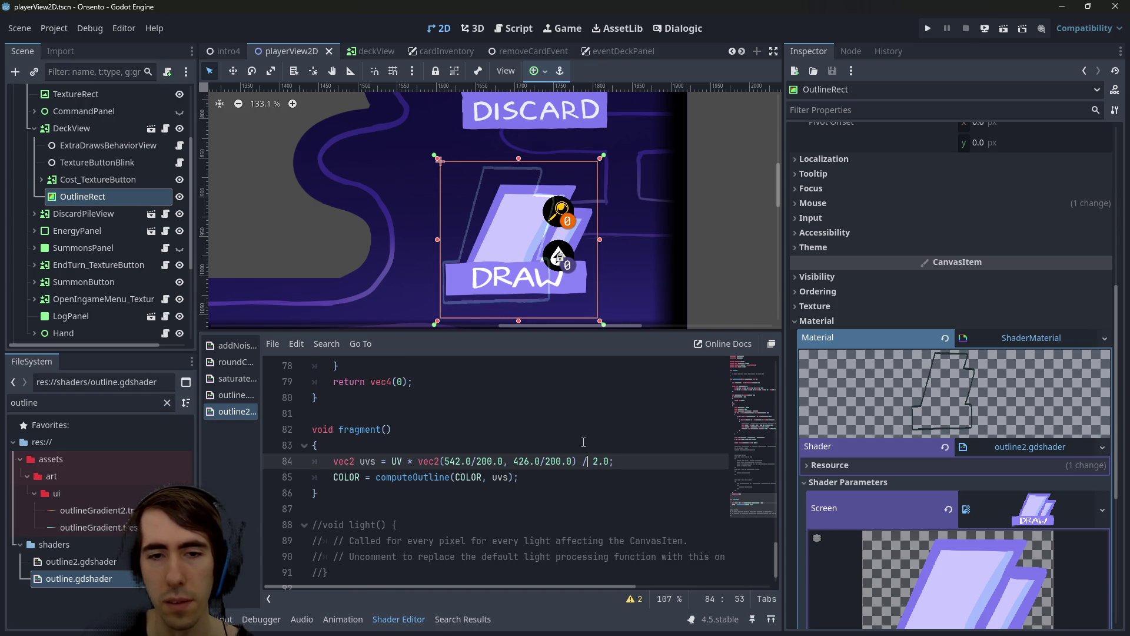
Try / 3.0, then remove the extra divisor, save, and select the uvs occurrences
key(BackSpace)
text(3)
key(ctrl+s)
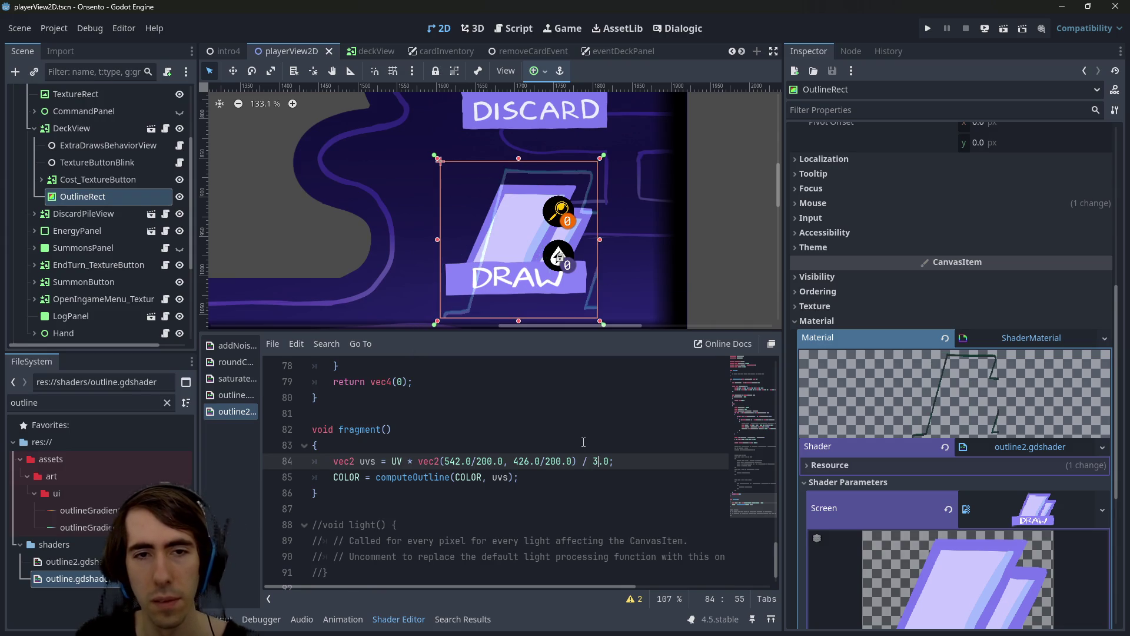
key(BackSpace)
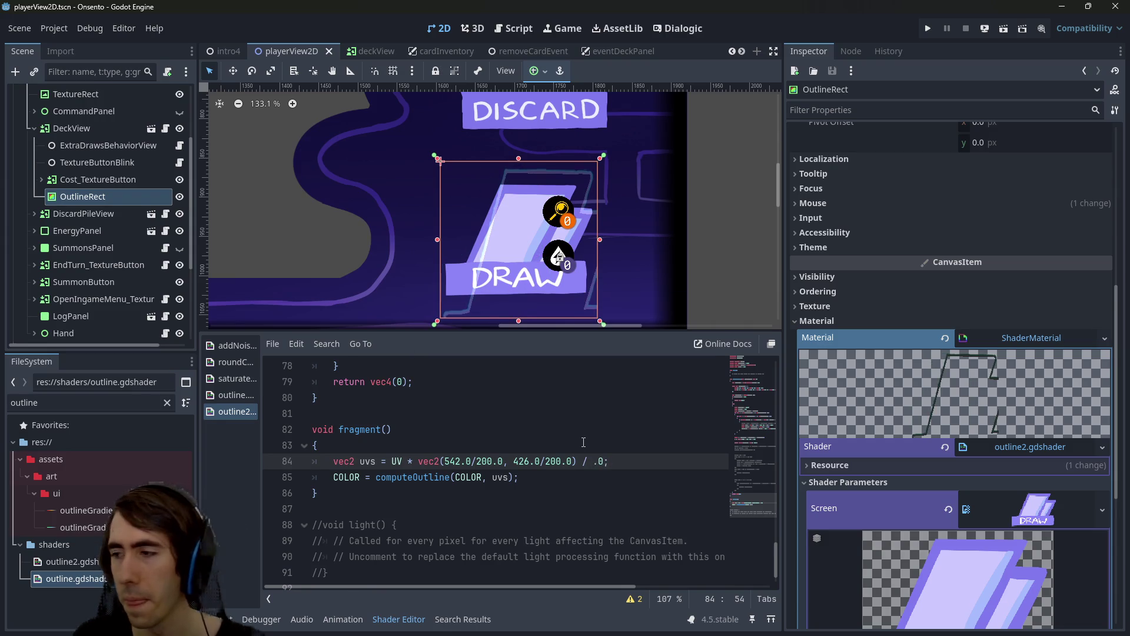
key(Delete)
key(Delete)
key(BackSpace)
key(BackSpace)
key(BackSpace)
key(ctrl+s)
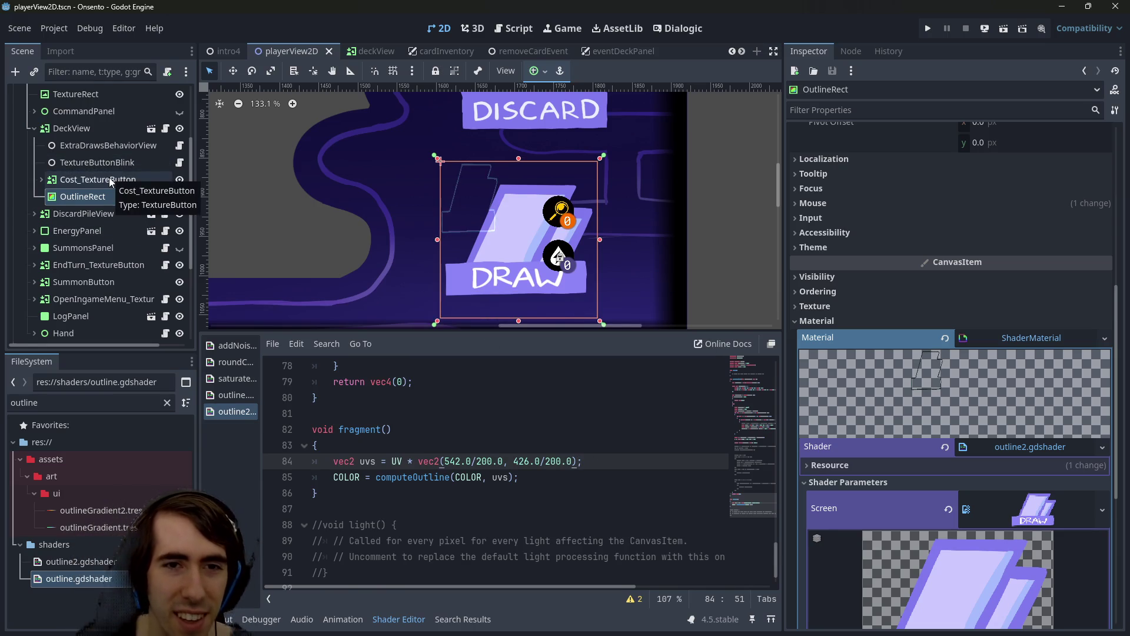
double_click(364, 465)
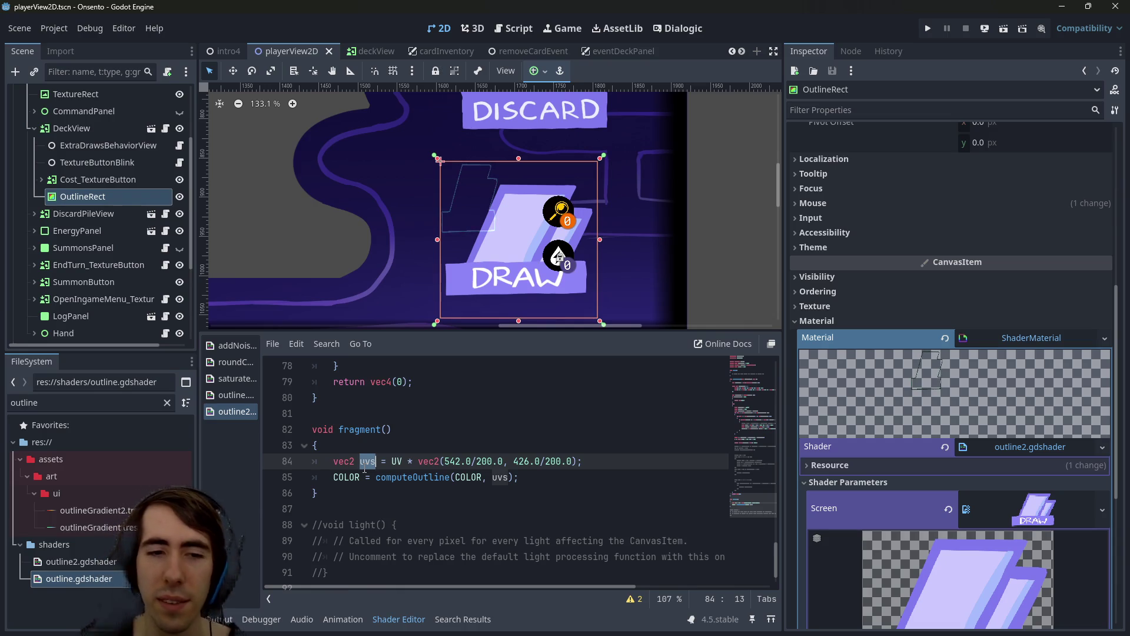
double_click(500, 477)
Pass UV instead of uvs to computeOutline and save
text(UV)
key(ctrl+s)
scroll(543, 244, down, 3)
scroll(543, 253, up, 3)
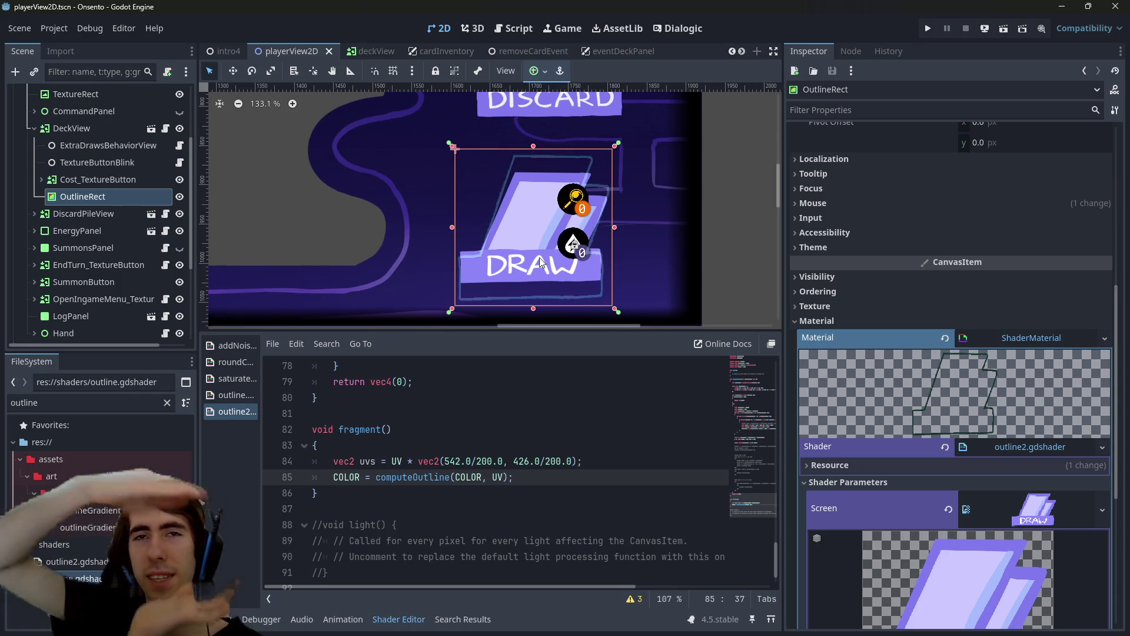
Select DeckView in the Scene tree to view its 542×426 Normal texture
click(86, 179)
key(Down)
click(76, 129)
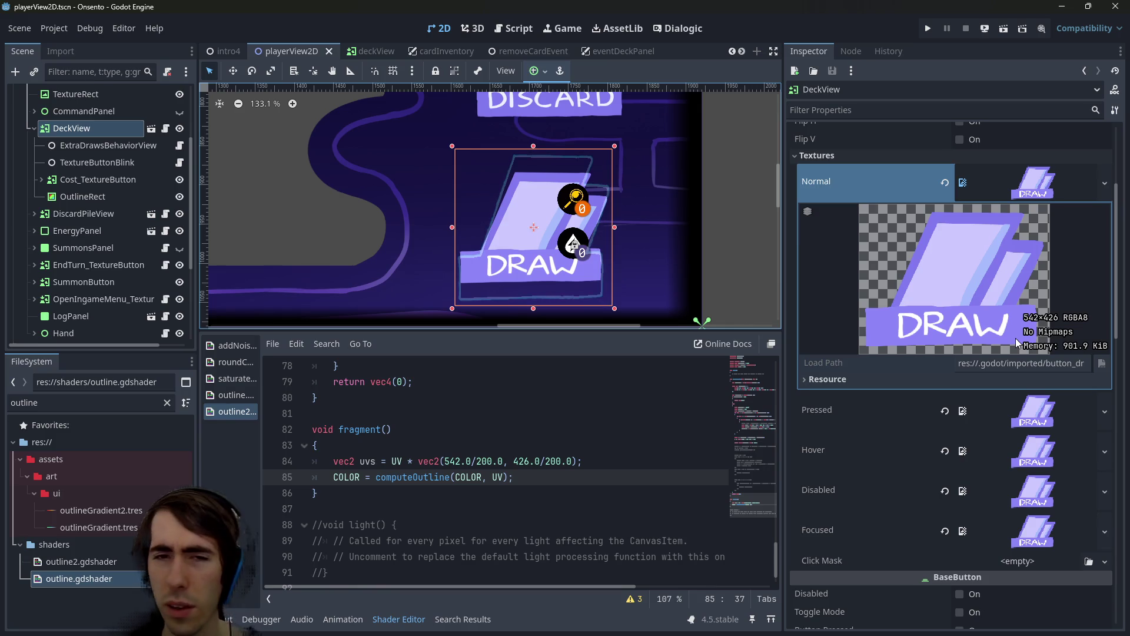
Select the computeOutline call on line 85 and scroll up to inspect its uv parameter
click(112, 145)
click(91, 125)
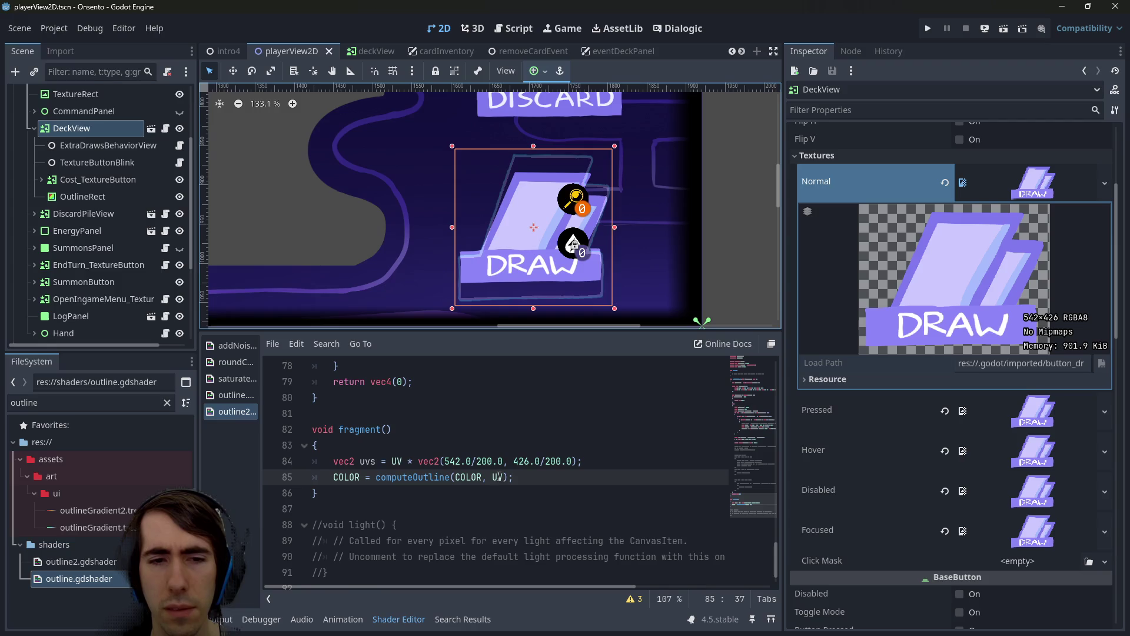
double_click(446, 477)
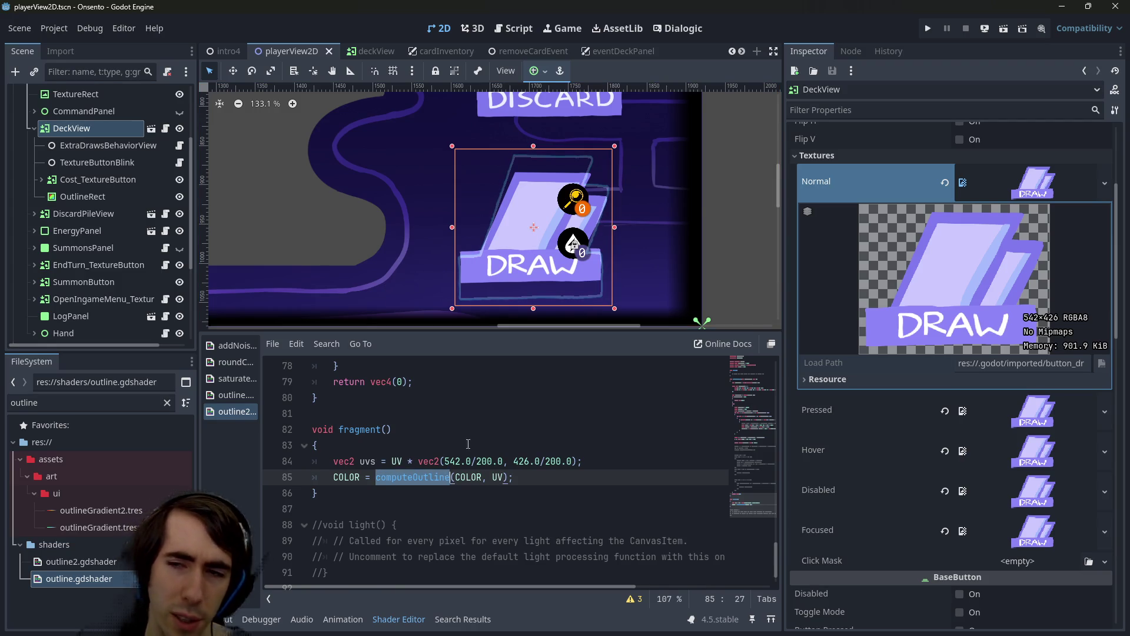
scroll(483, 450, up, 15)
scroll(500, 449, up, 4)
click(550, 446)
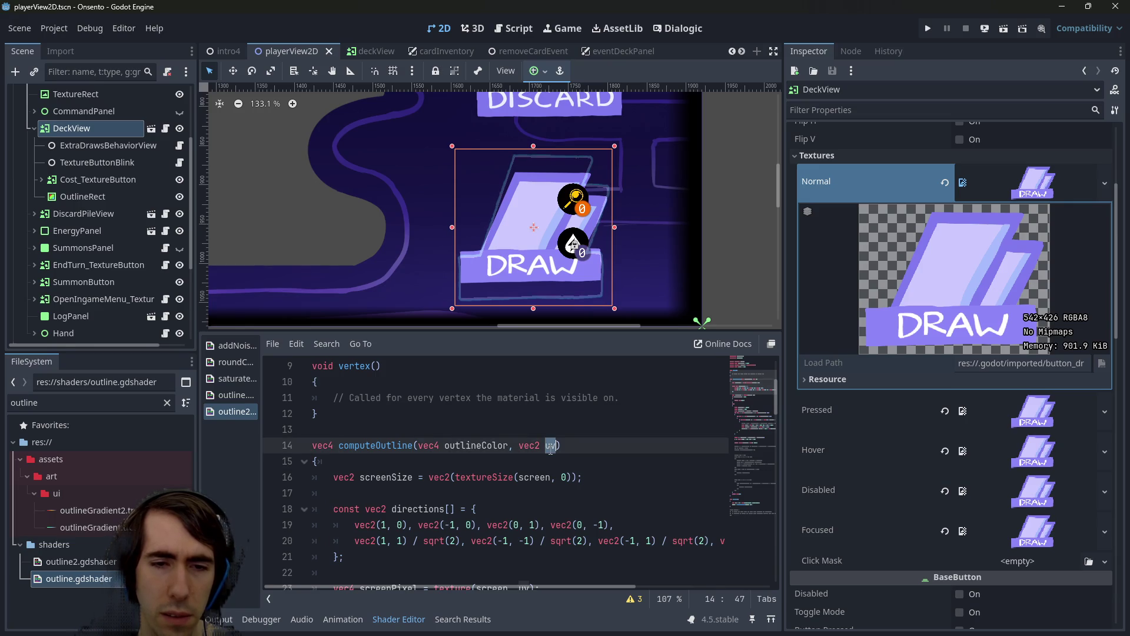
scroll(550, 450, down, 3)
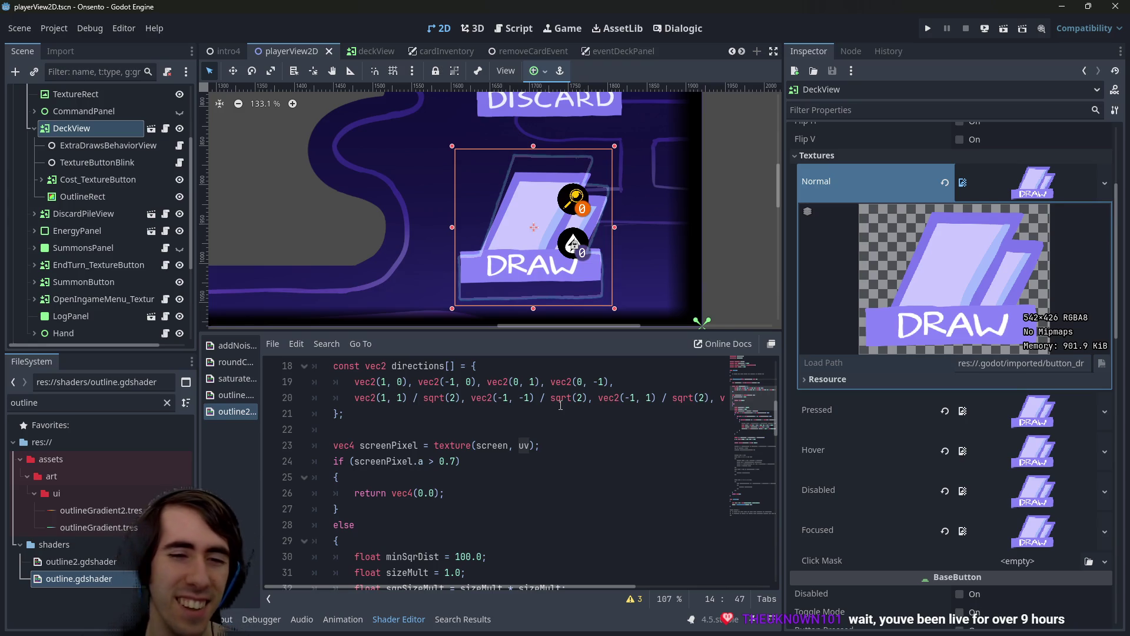
scroll(547, 412, up, 6)
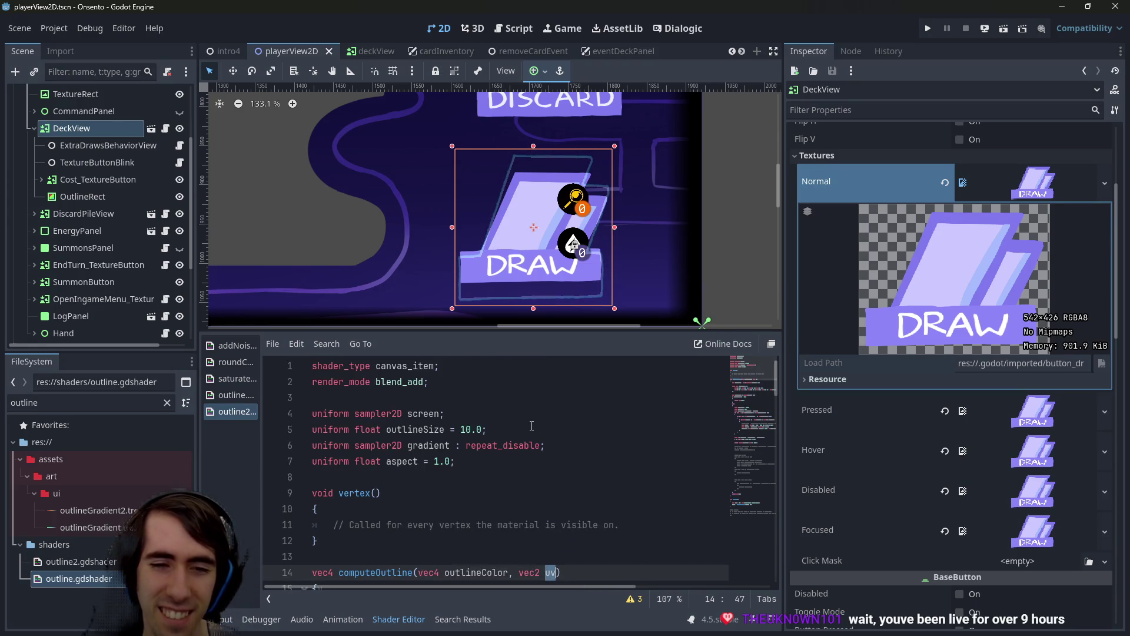
scroll(532, 425, down, 6)
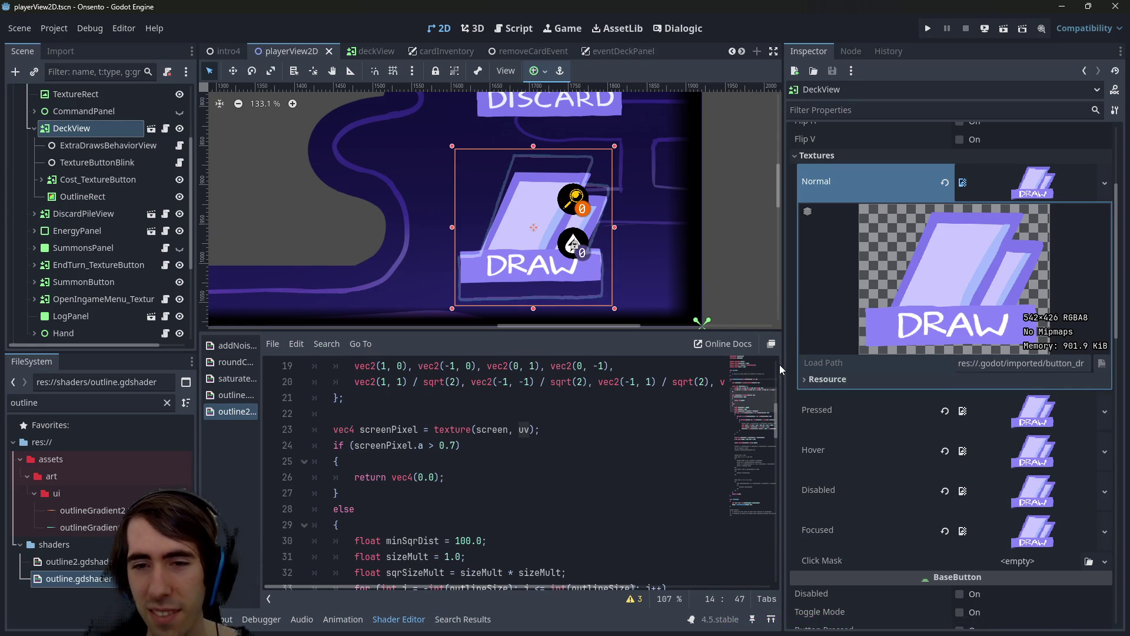
Widen the shader editor past the Inspector and select the computeOutline definition on line 14
drag(785, 371, 879, 371)
scroll(676, 462, up, 3)
scroll(676, 462, down, 1)
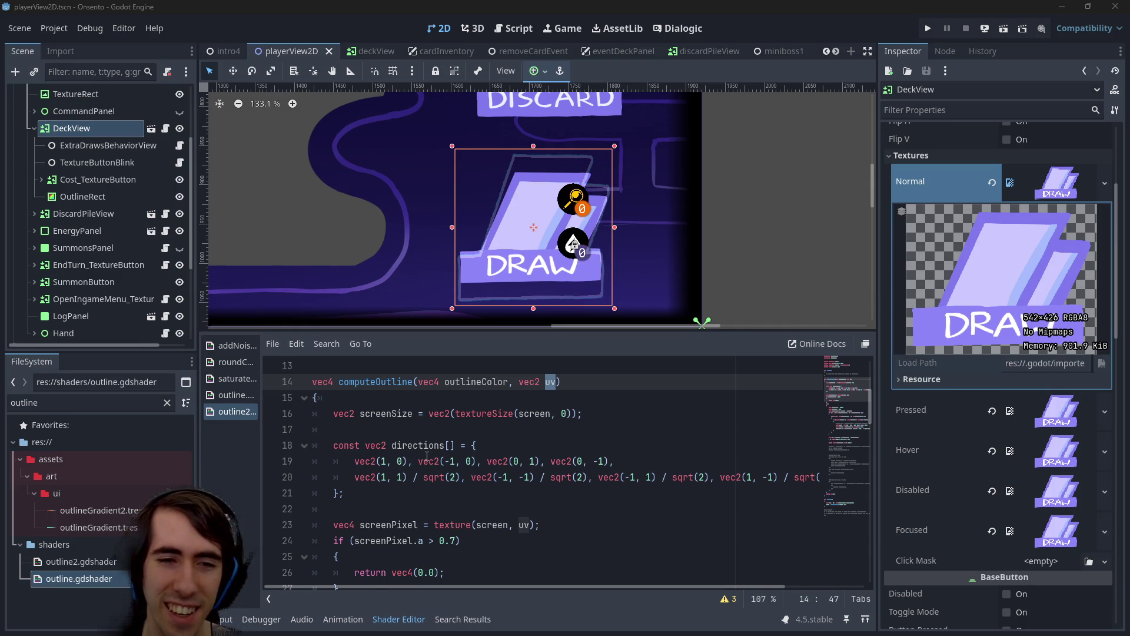
double_click(386, 381)
scroll(388, 385, down, 2)
scroll(387, 386, up, 2)
scroll(386, 390, down, 1)
scroll(384, 390, down, 2)
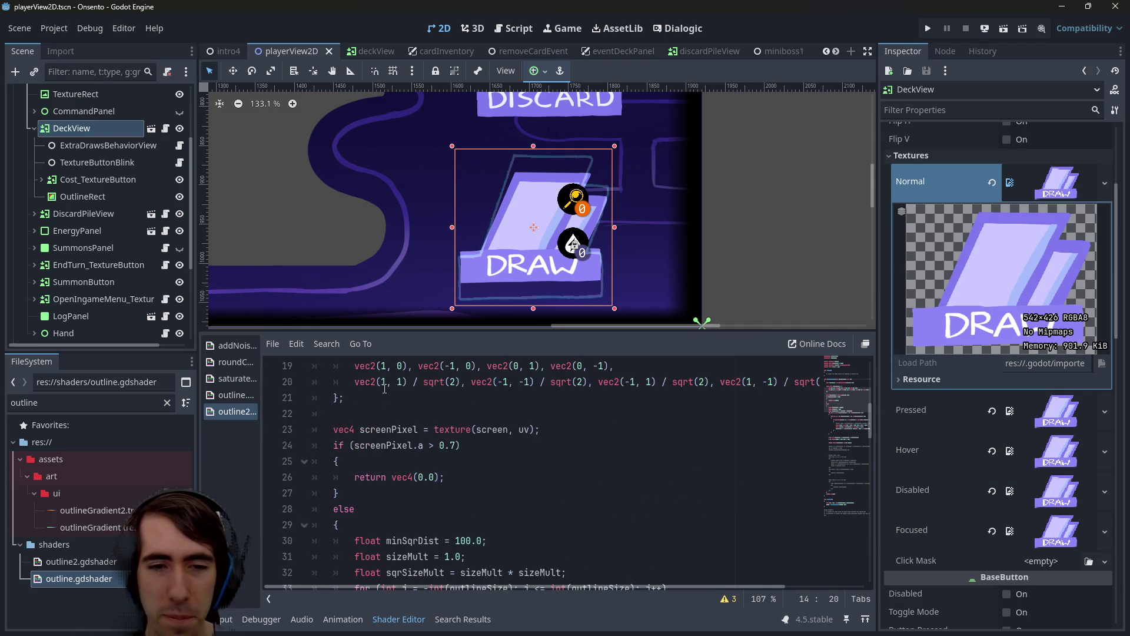
scroll(382, 391, up, 3)
scroll(381, 391, down, 1)
scroll(381, 391, up, 2)
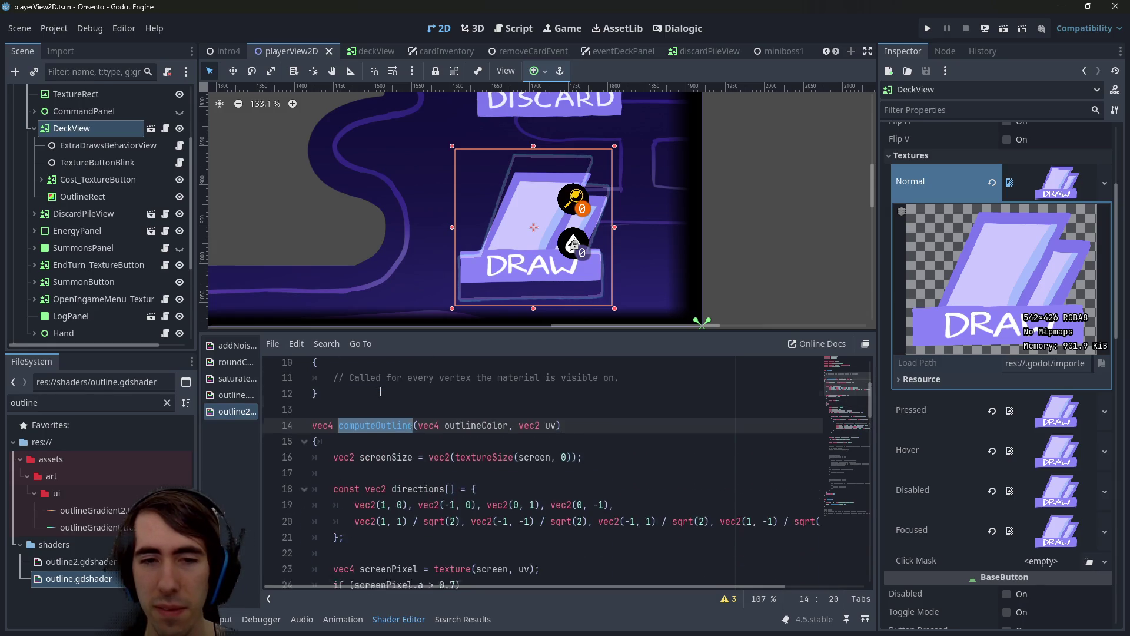
scroll(378, 394, down, 1)
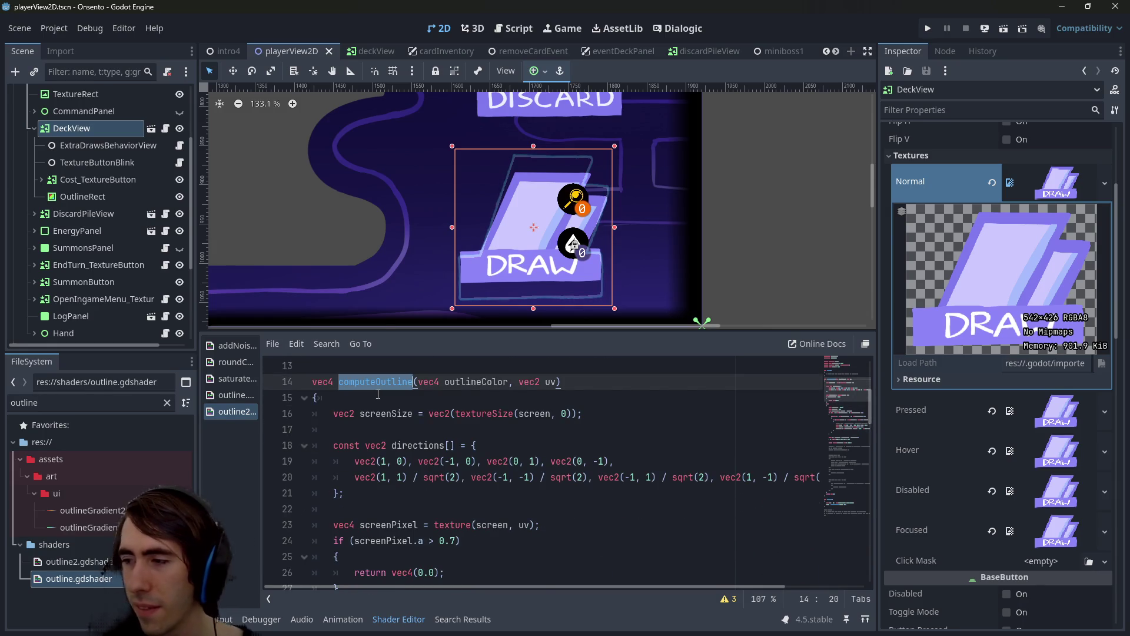
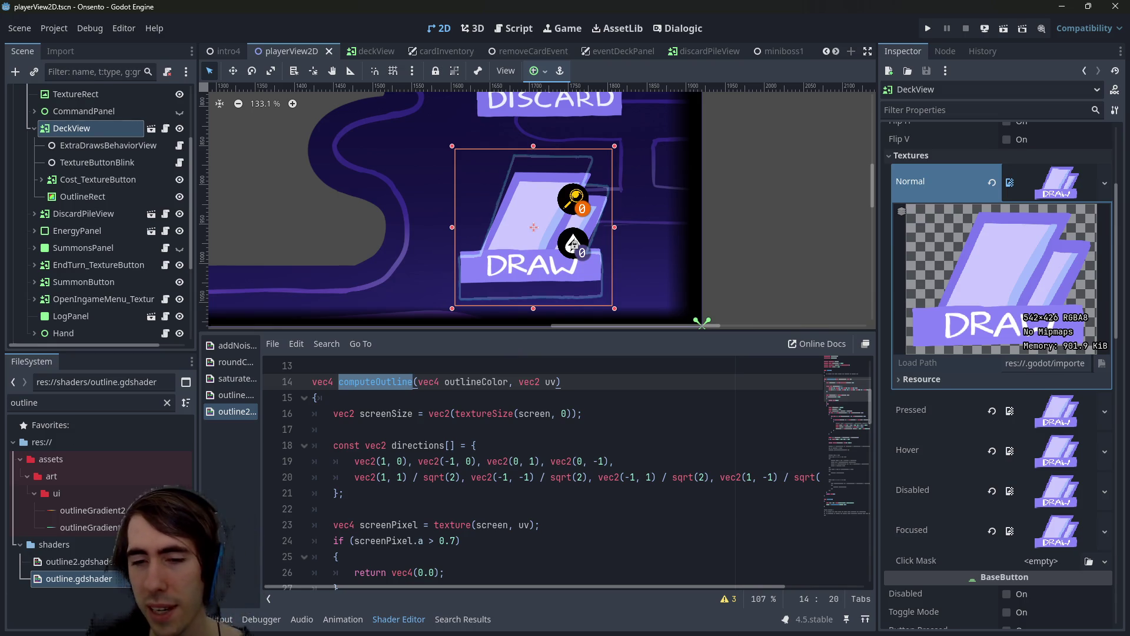
Inspect the directions array and computeOutline's uv parameter in the outline shader
mouse_move(972, 634)
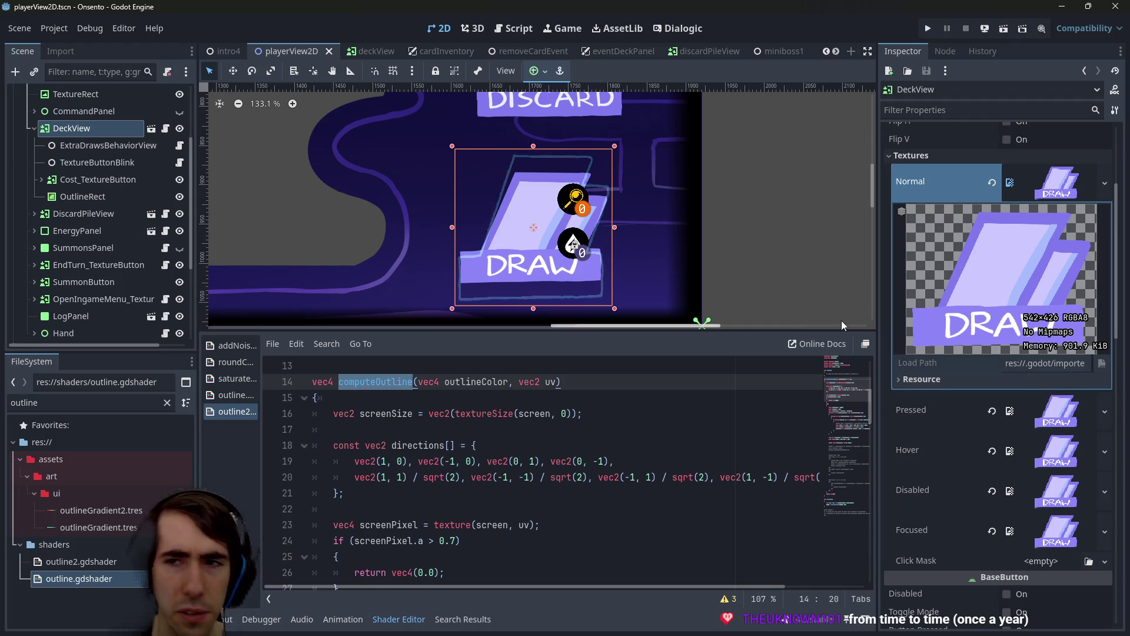
click(105, 144)
click(90, 128)
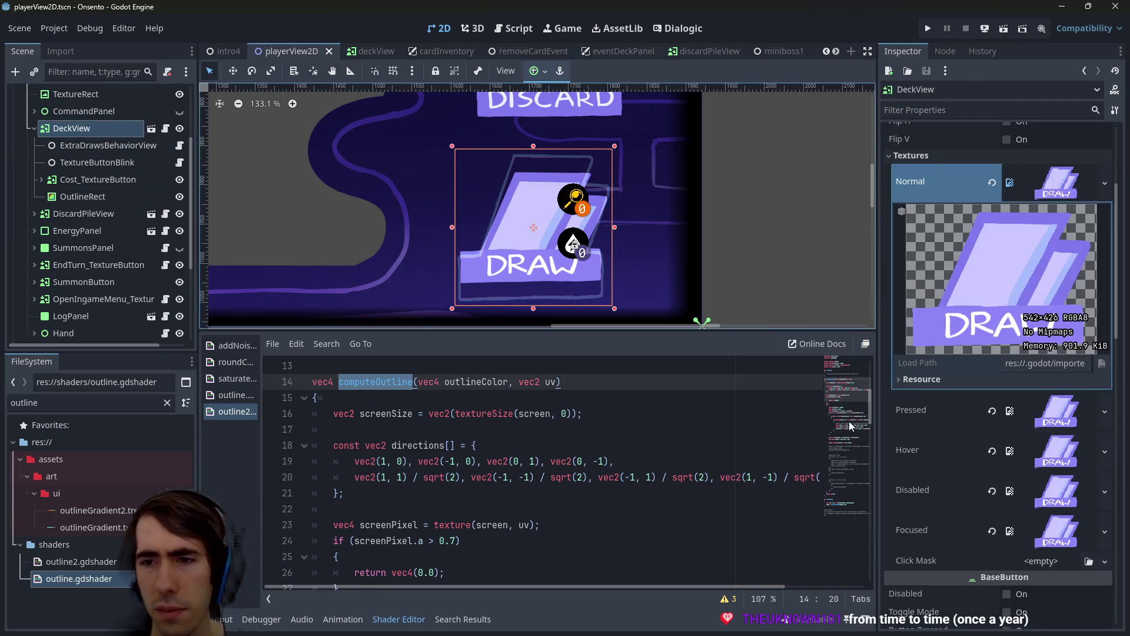
click(493, 382)
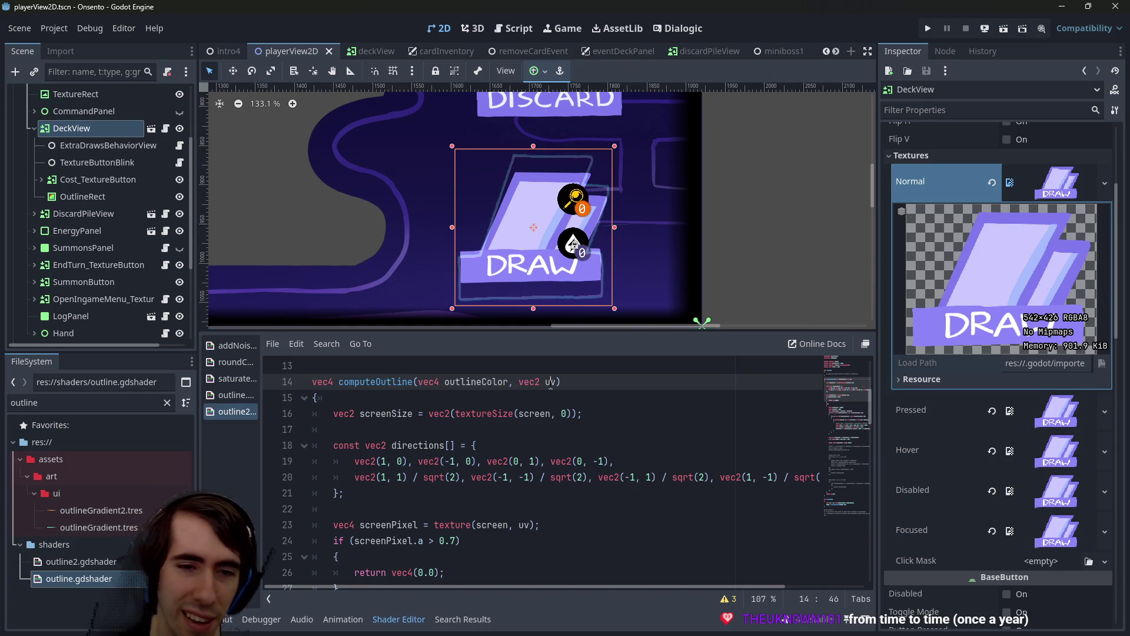
drag(344, 493, 312, 445)
click(460, 445)
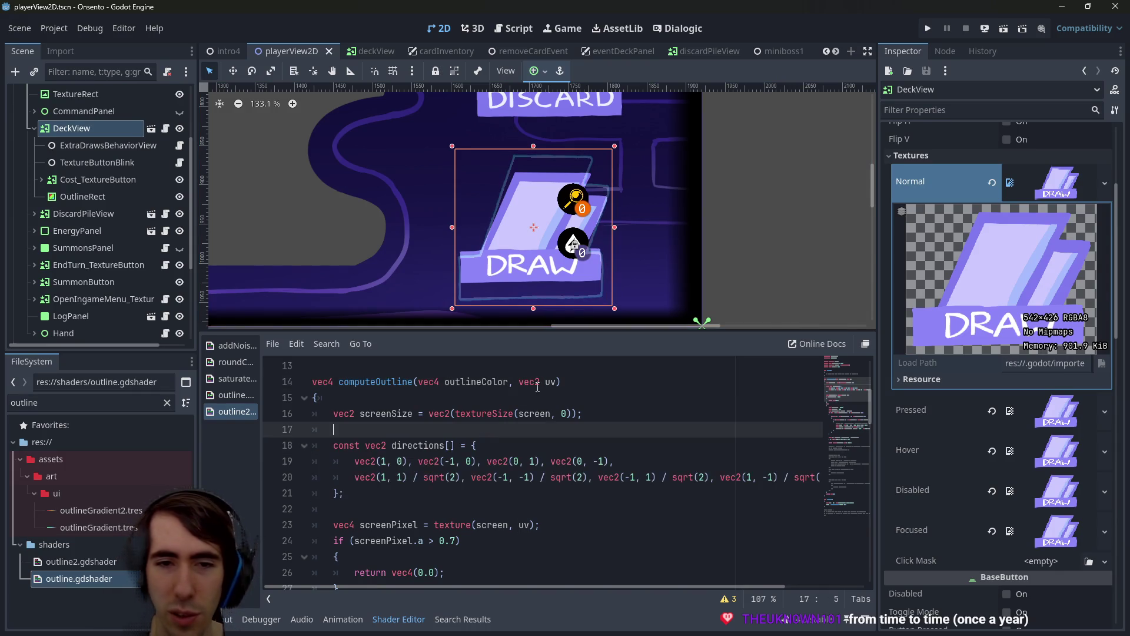
click(550, 382)
click(508, 414)
double_click(508, 413)
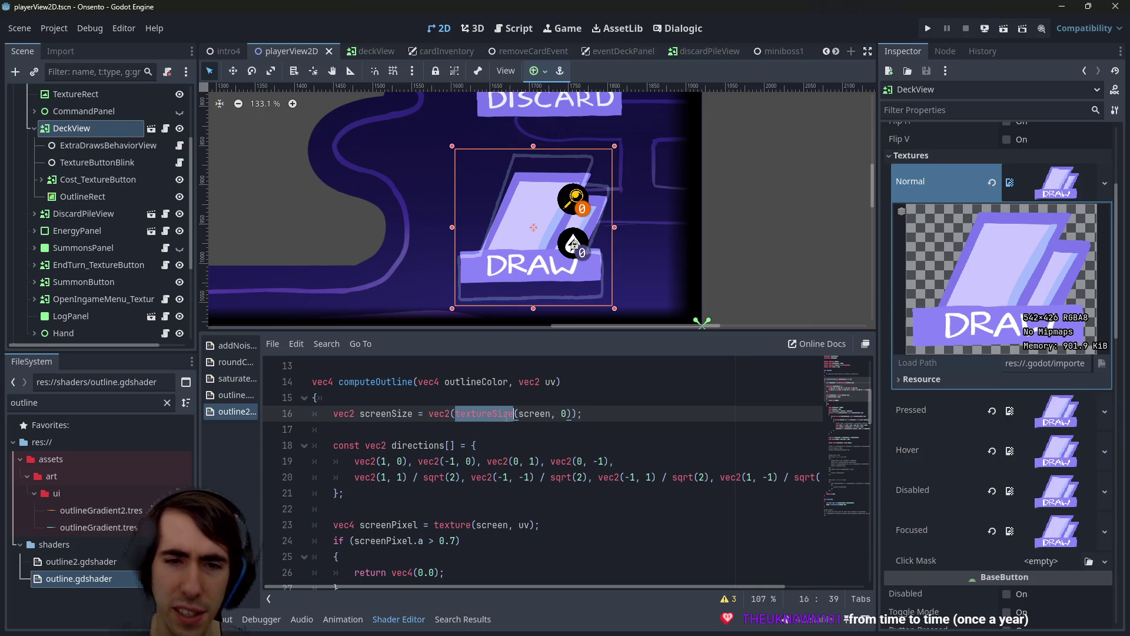
Find the screenSize variable and search the shader for its uses
scroll(507, 415, up, 4)
scroll(507, 415, down, 5)
scroll(507, 416, up, 3)
double_click(408, 508)
scroll(407, 505, down, 1)
scroll(497, 482, up, 3)
scroll(399, 421, down, 4)
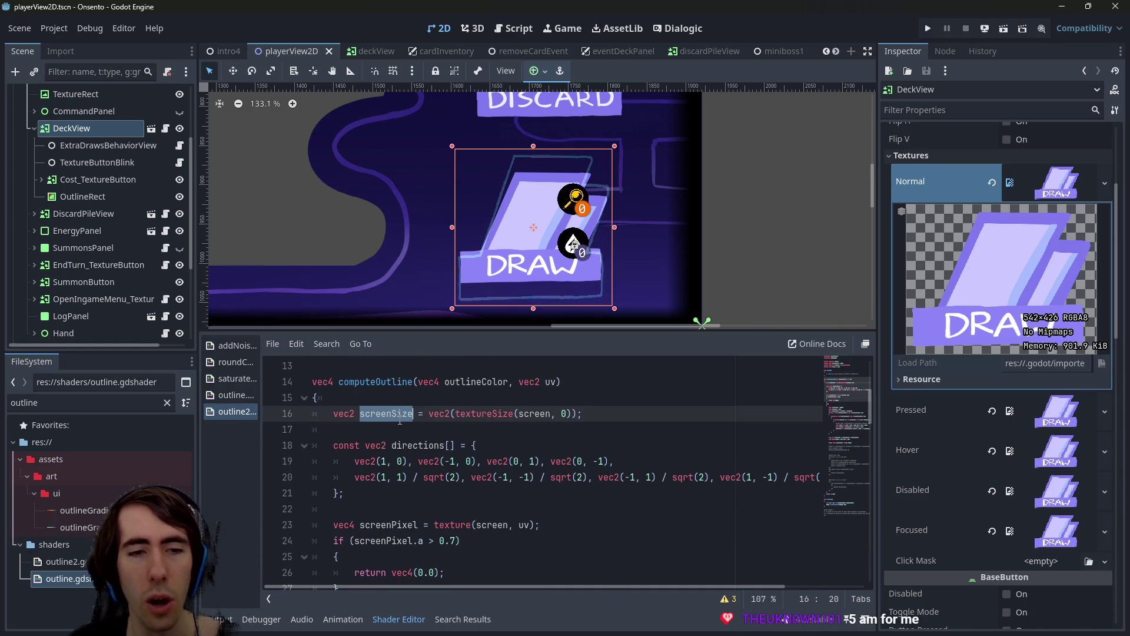
key(ctrl+f)
key(Return)
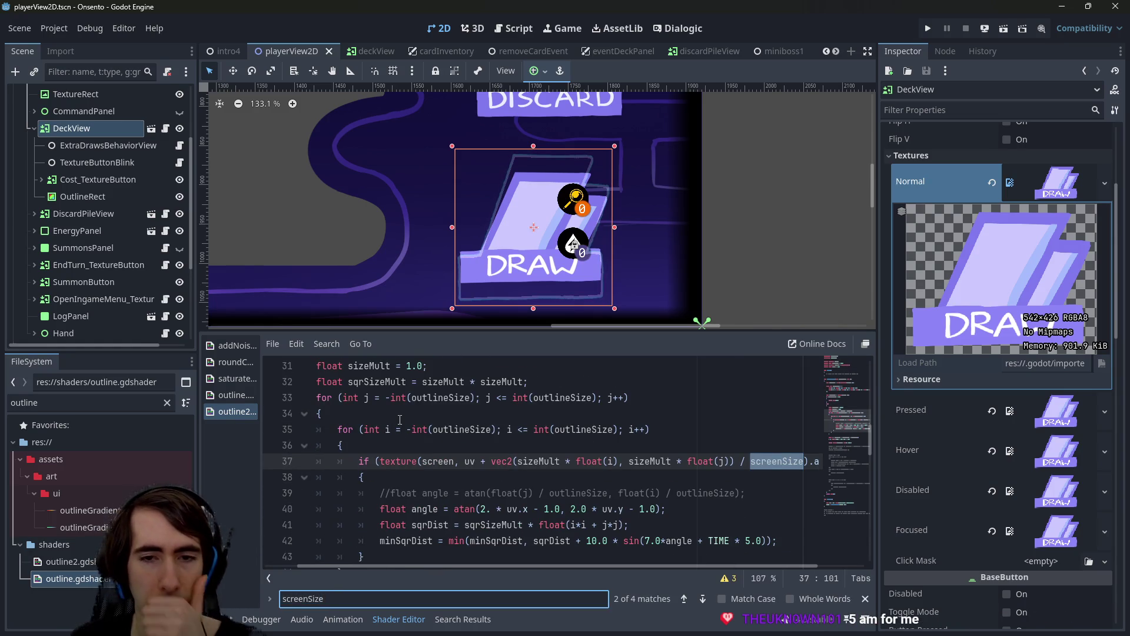
Delete the '/ screenSize' divisor on line 37 and save to preview the outline
scroll(681, 557, right, 2)
scroll(517, 559, left, 2)
scroll(675, 551, right, 2)
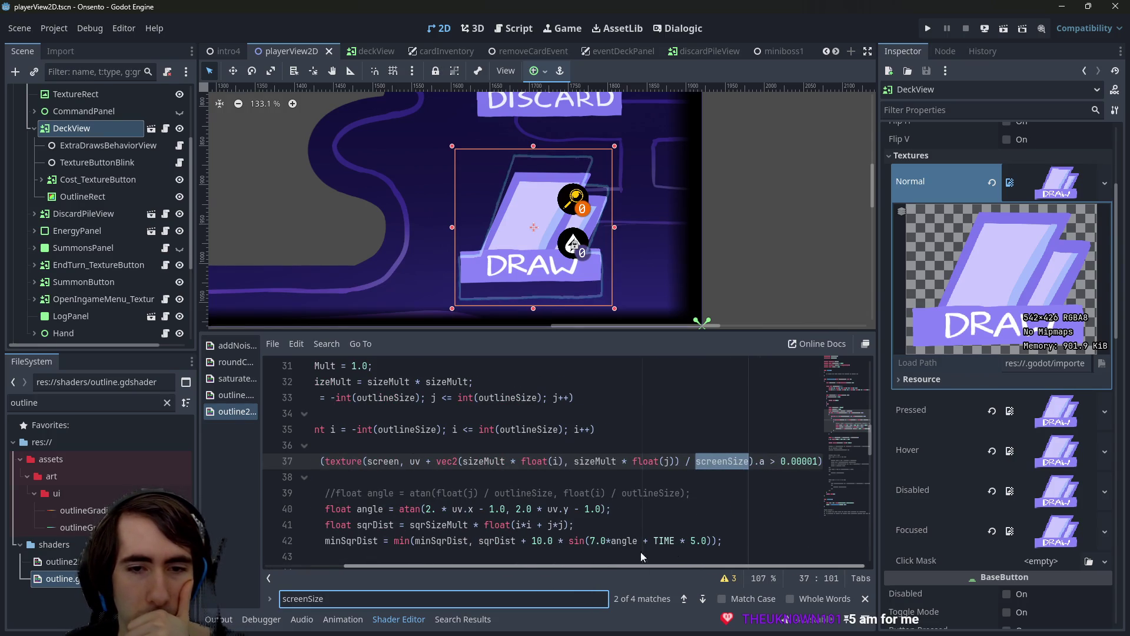
scroll(658, 549, left, 2)
scroll(589, 560, right, 1)
scroll(618, 560, right, 2)
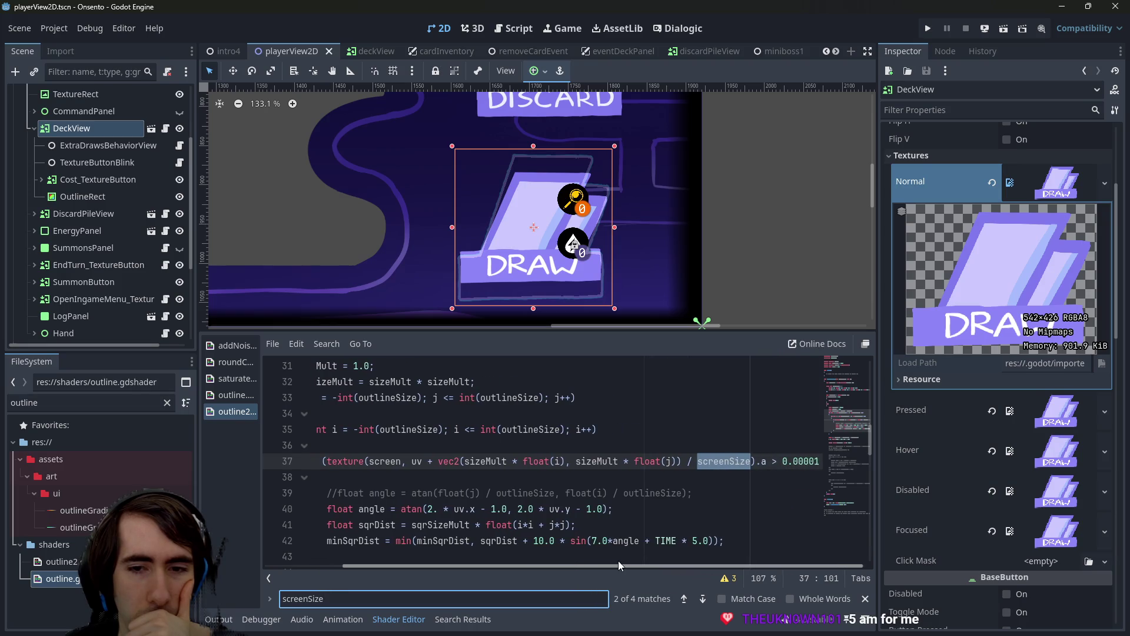
double_click(730, 461)
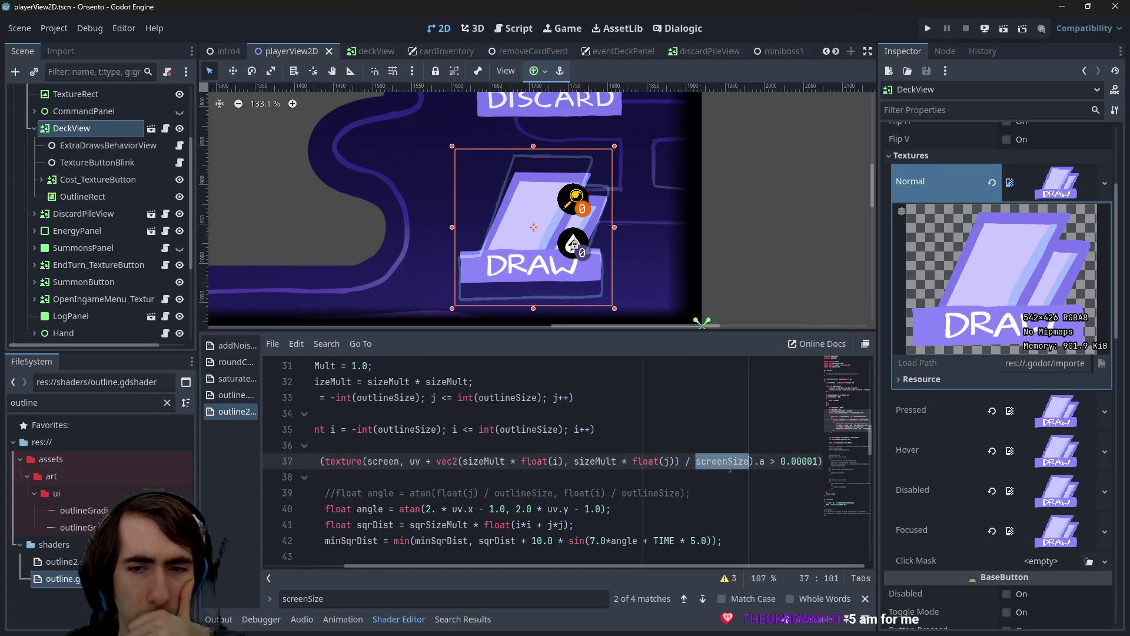
key(BackSpace)
key(BackSpace)
key(BackSpace)
key(BackSpace)
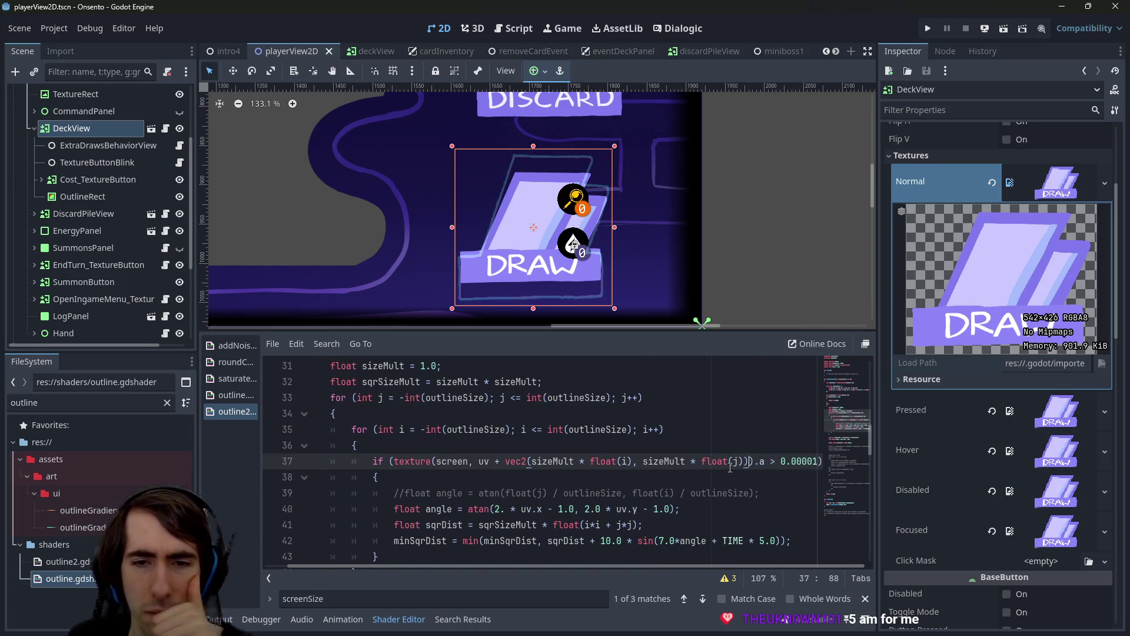
key(ctrl+s)
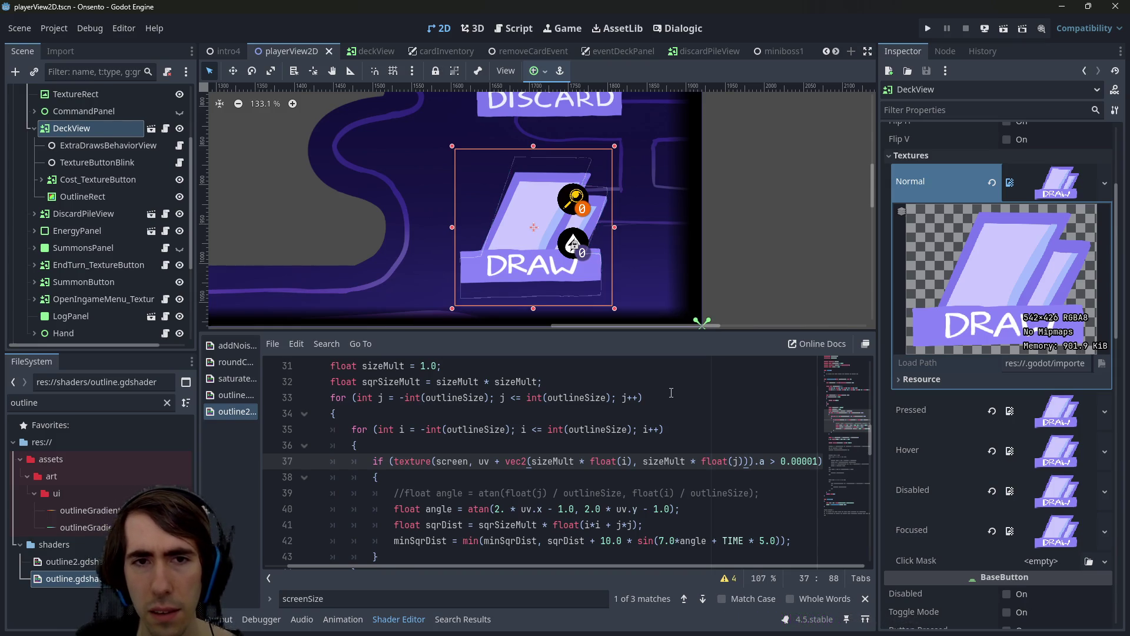
Compare the outline with and without the screenSize division, ending with it restored
key(ctrl+z)
key(ctrl+z)
key(ctrl+s)
key(ctrl+shift+z)
key(ctrl+shift+z)
key(ctrl+s)
key(ctrl+z)
key(ctrl+z)
key(ctrl+s)
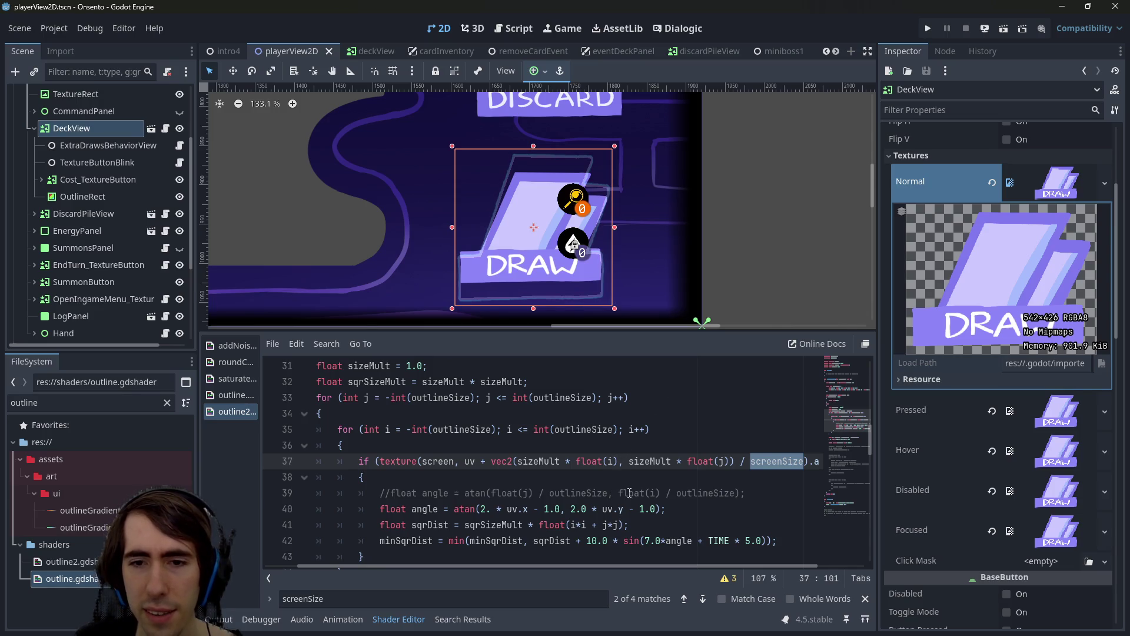
key(ctrl+z)
double_click(383, 413)
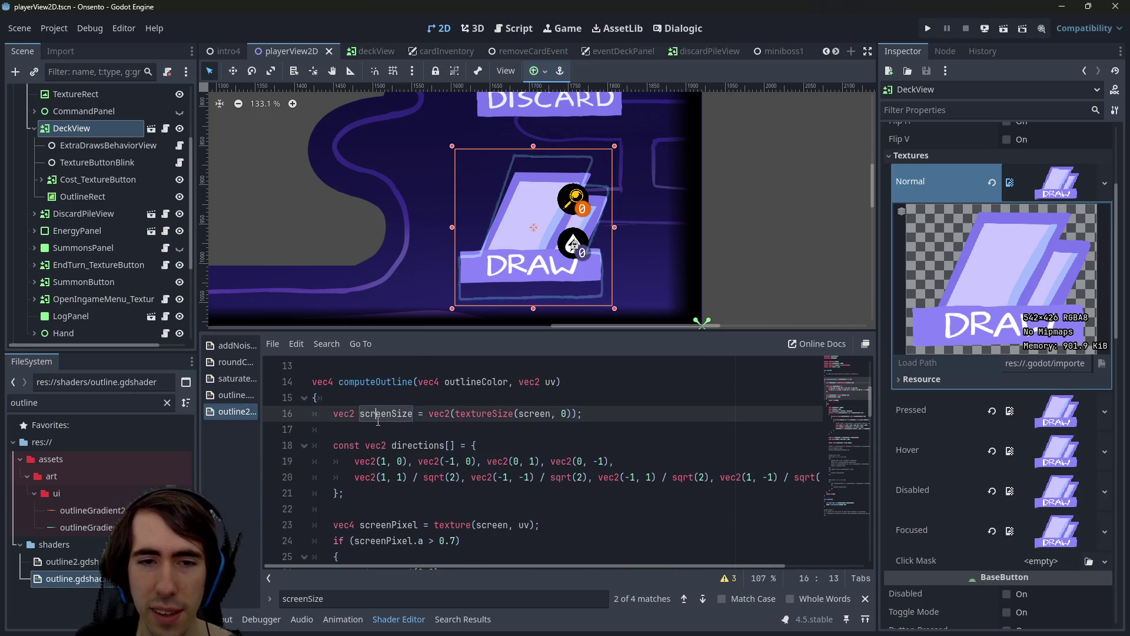
Replace textureSize(screen, 0) on line 16 with 10.0, 10.0, then 5.0, 5.0, previewing each
drag(455, 414, 574, 413)
text(10.0, 10.0)
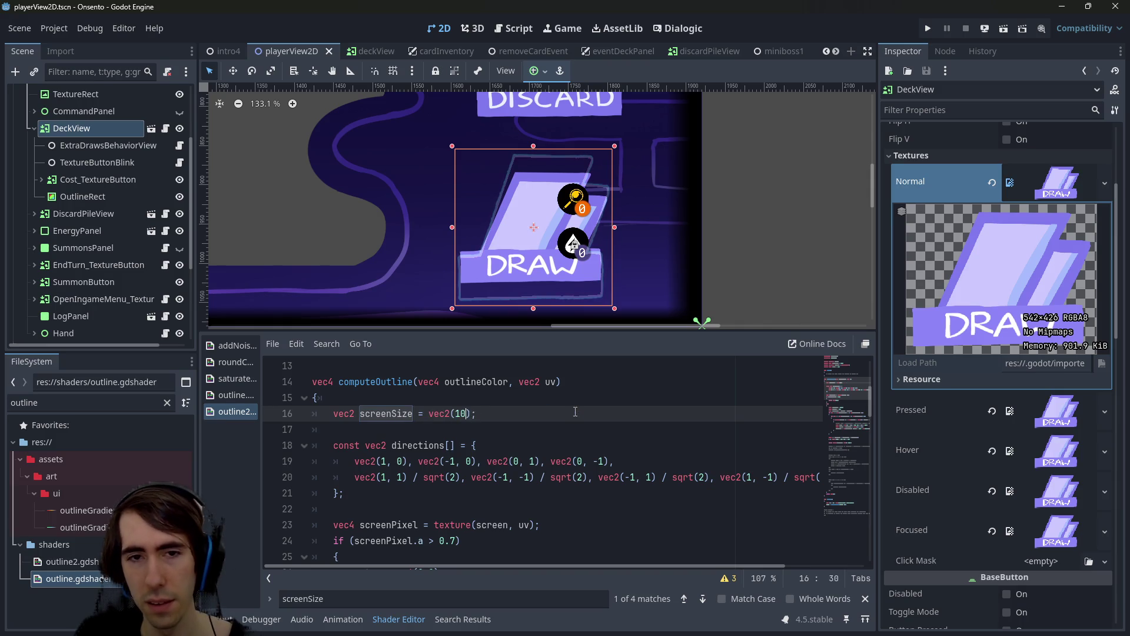
key(ctrl+s)
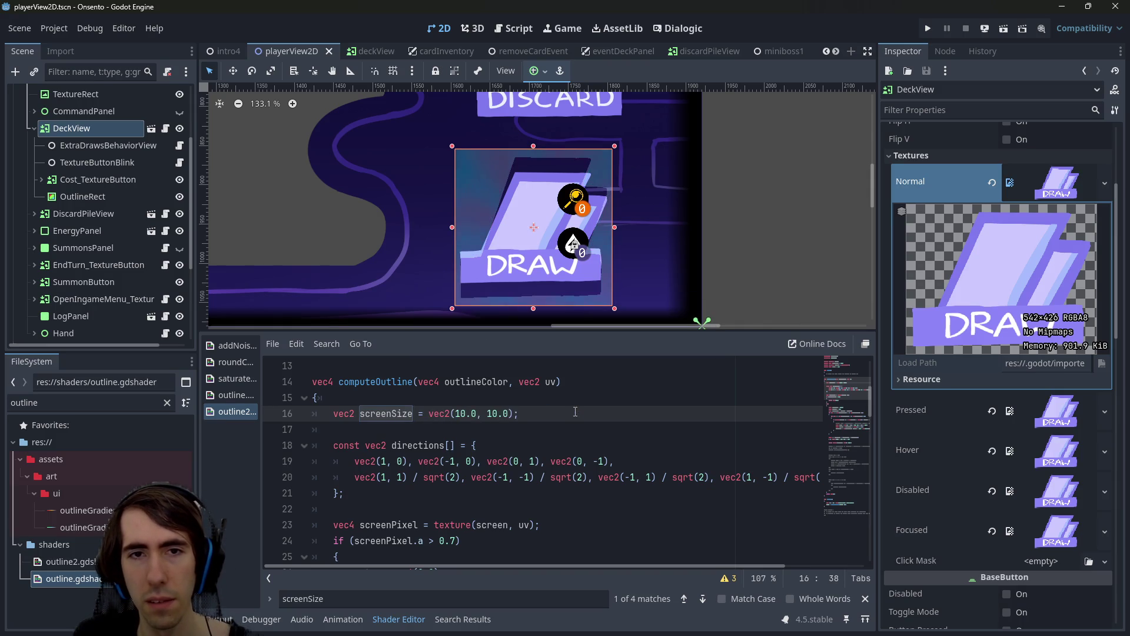
key(ctrl+z)
text(5.0, 50.)
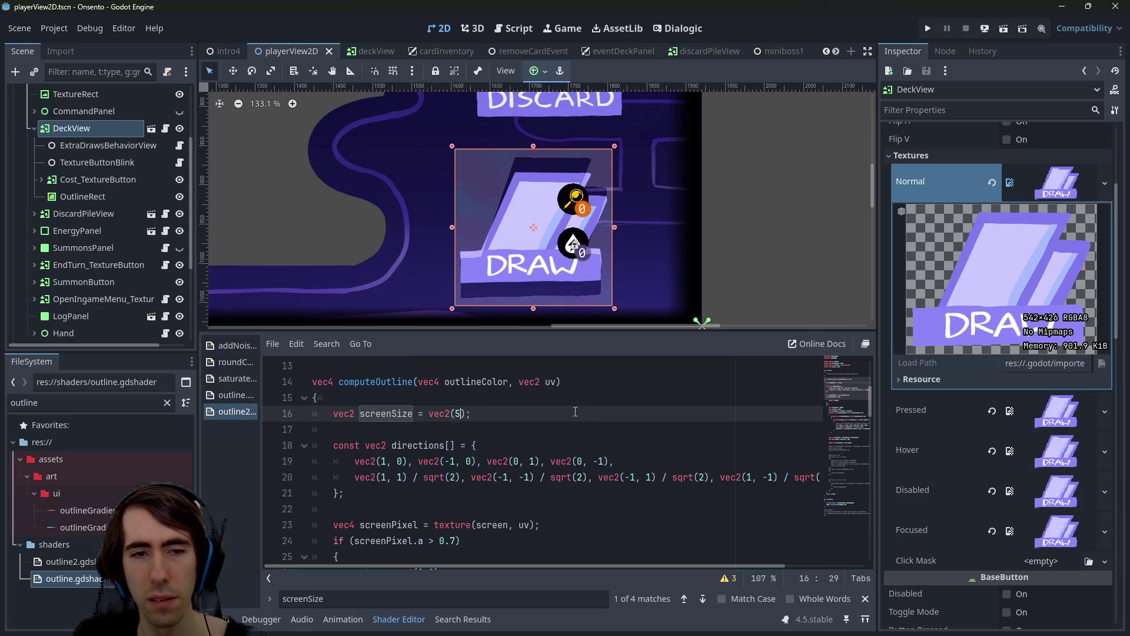
key(BackSpace)
key(BackSpace)
text(.0)
key(ctrl+s)
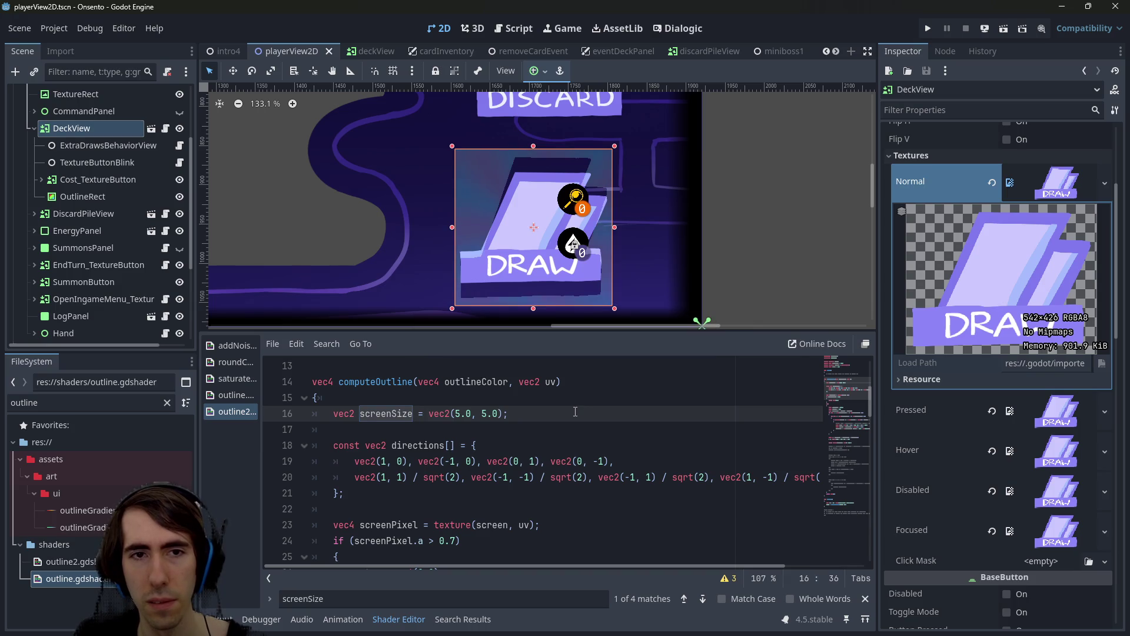
Restore textureSize(screen, 0), revert line 85 to computeOutline(COLOR, UV), and save
key(ctrl+z)
key(ctrl+z)
key(ctrl+z)
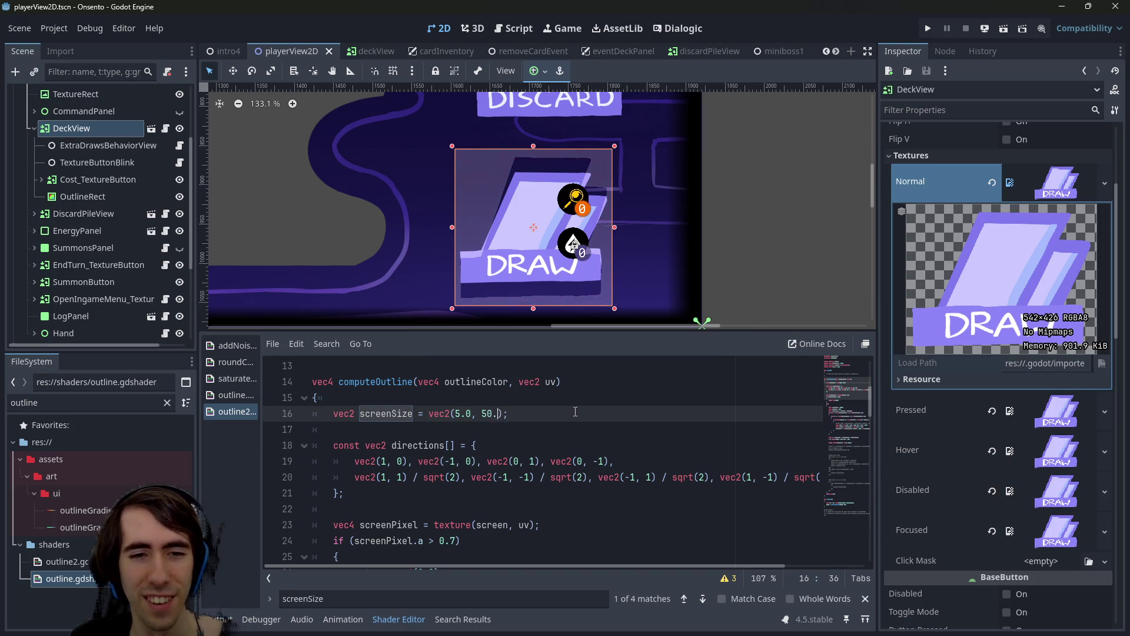
key(ctrl+z)
key(ctrl+s)
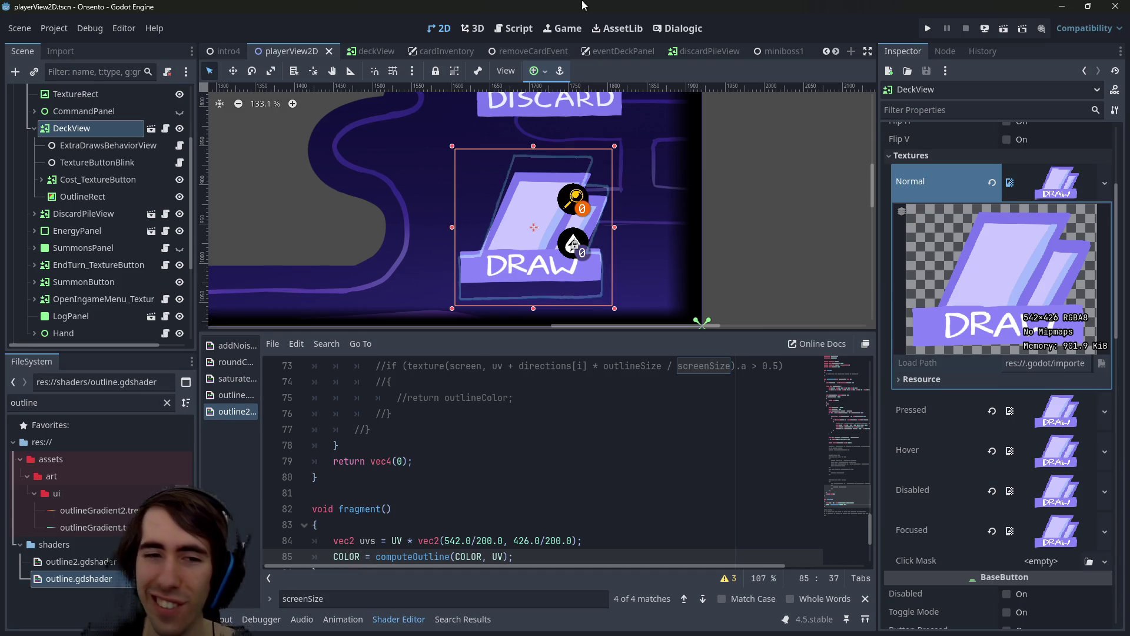
scroll(618, 522, up, 3)
scroll(618, 522, up, 3)
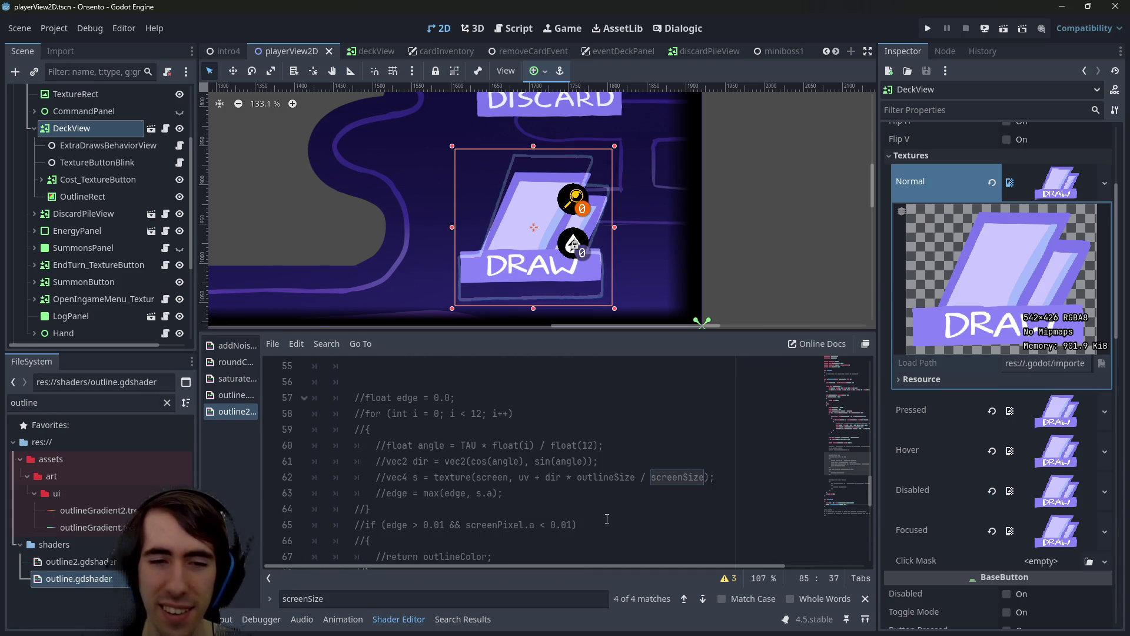
scroll(607, 519, up, 3)
scroll(456, 488, up, 2)
scroll(455, 488, down, 1)
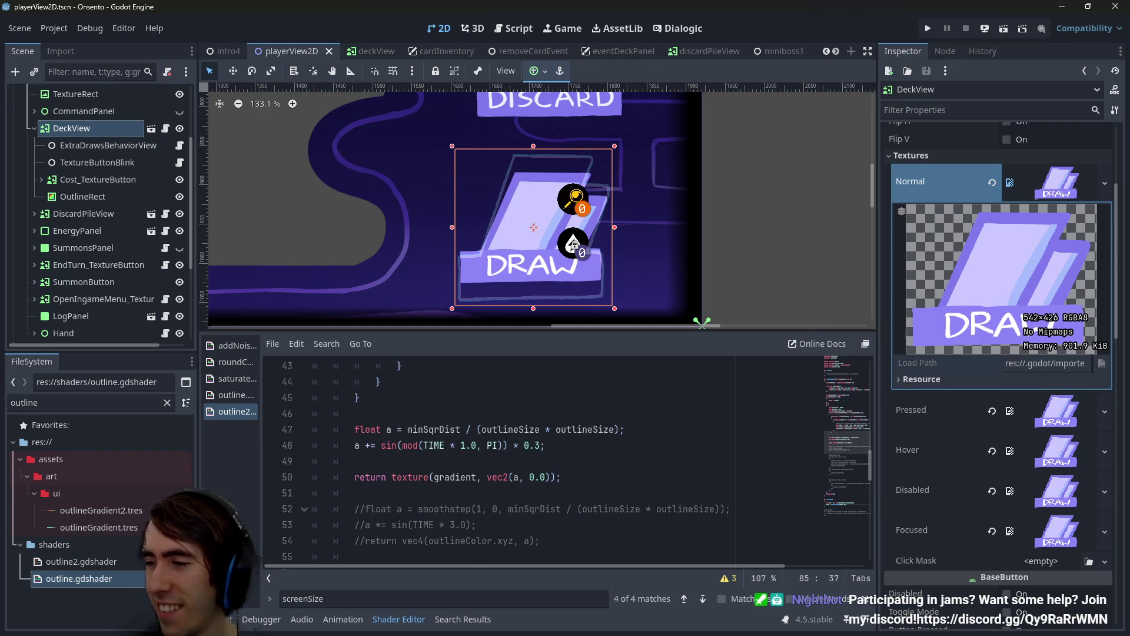
scroll(716, 482, up, 4)
scroll(715, 482, up, 4)
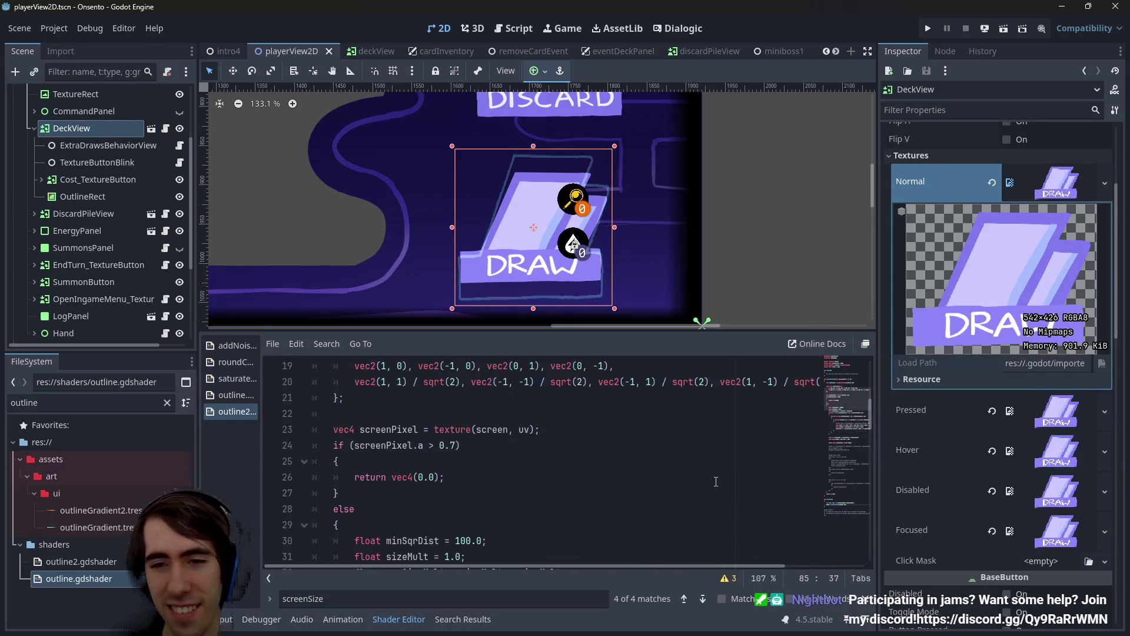
scroll(647, 462, up, 1)
click(365, 492)
double_click(380, 475)
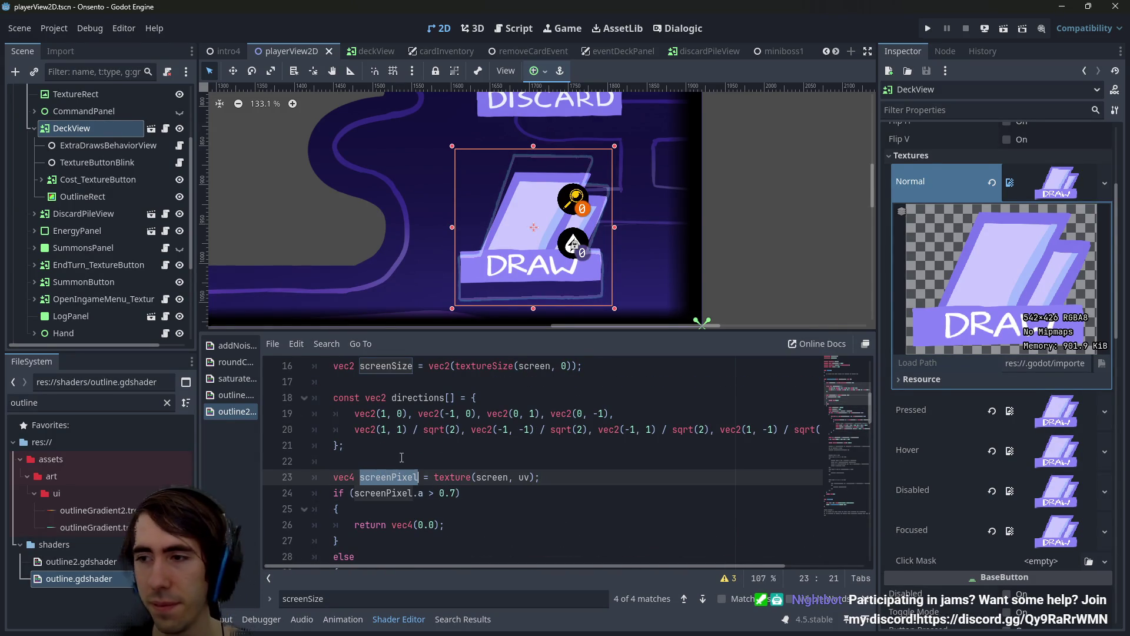
scroll(433, 430, up, 1)
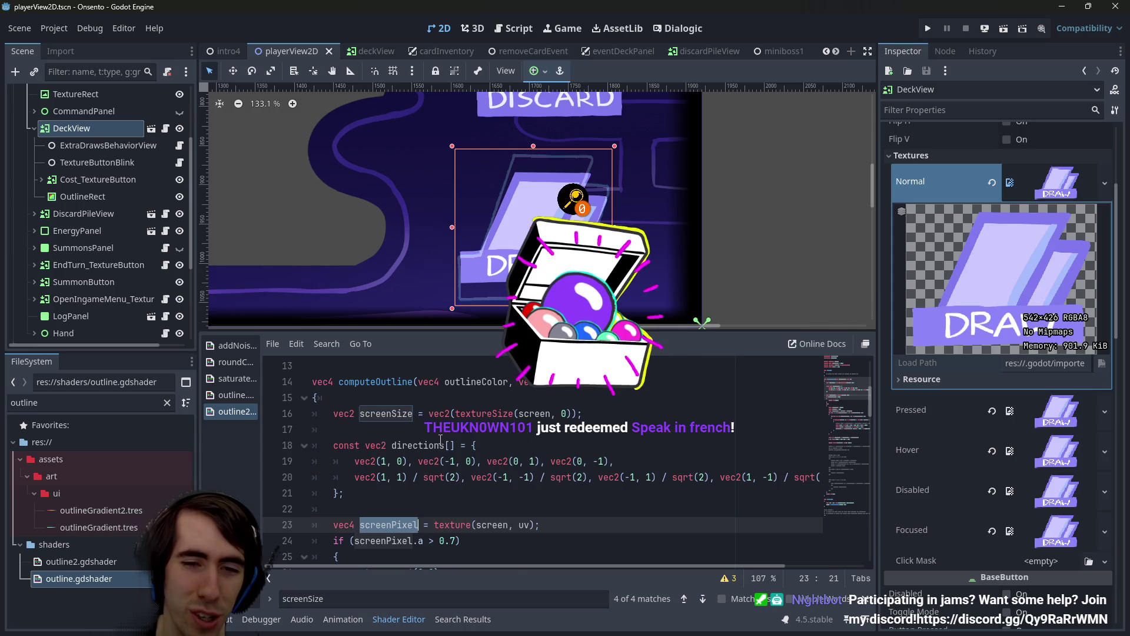
scroll(441, 434, up, 4)
scroll(441, 438, down, 4)
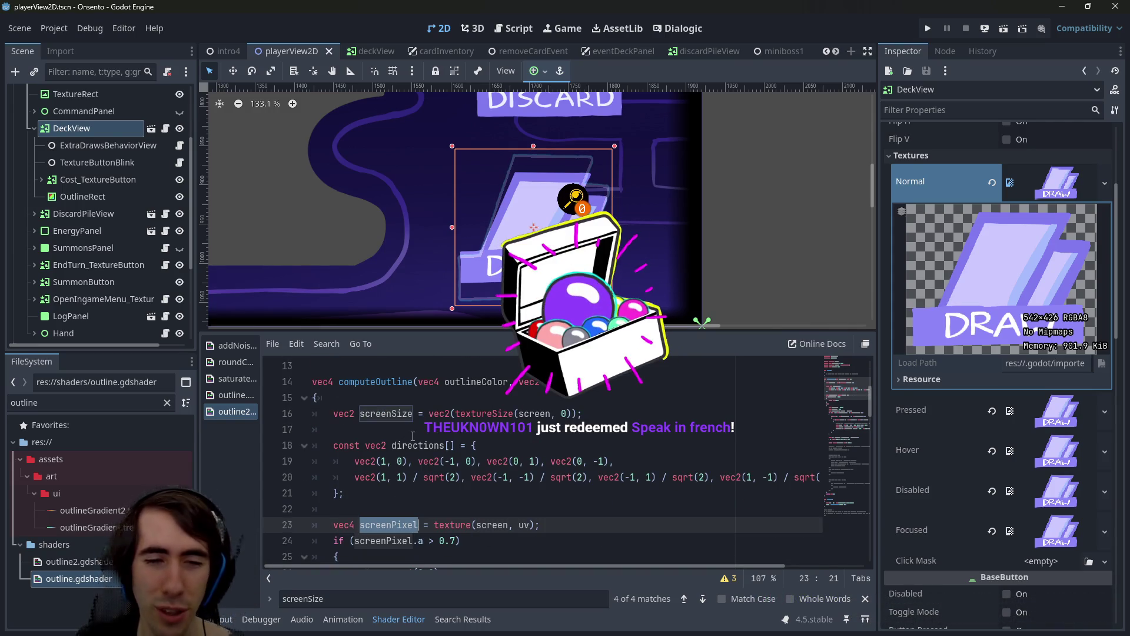
double_click(385, 413)
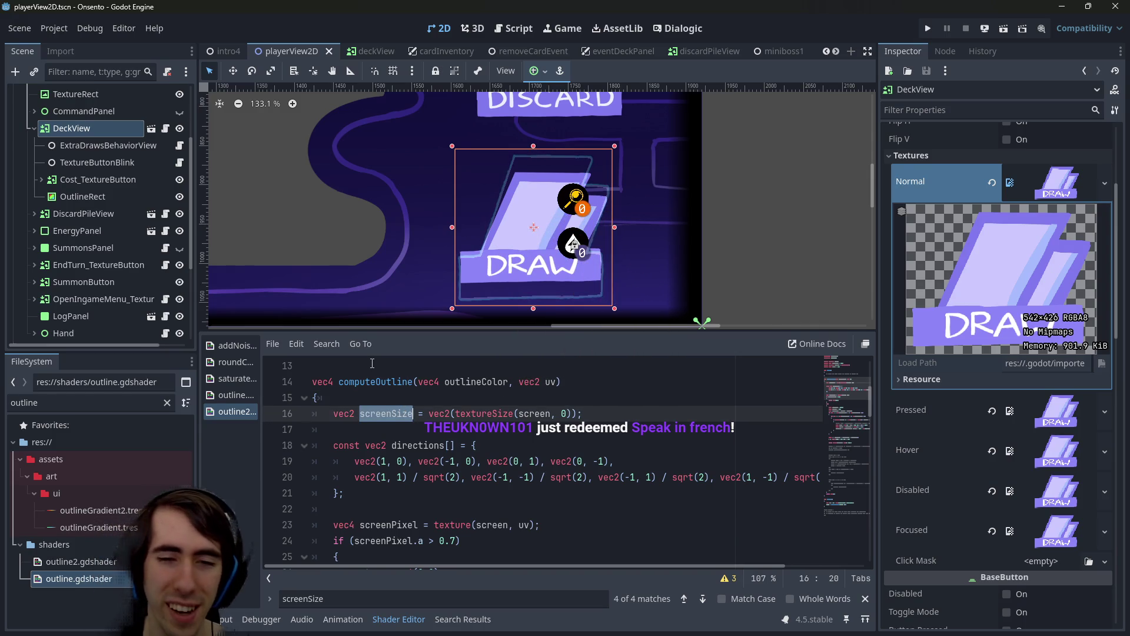
scroll(413, 445, down, 1)
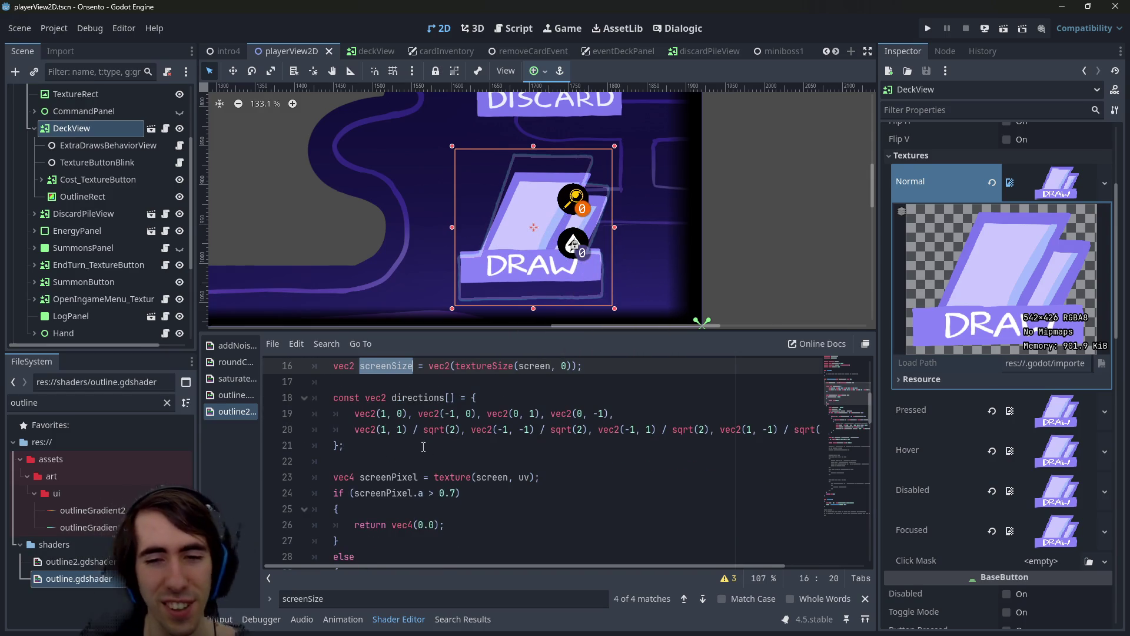
scroll(483, 489, up, 2)
double_click(450, 433)
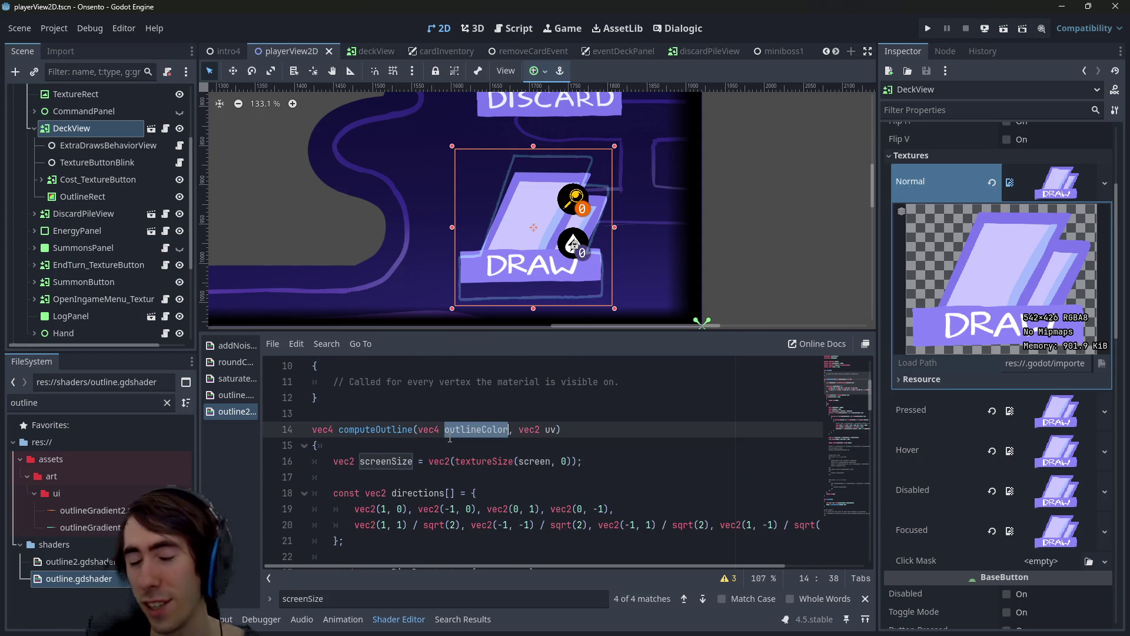
scroll(450, 438, down, 1)
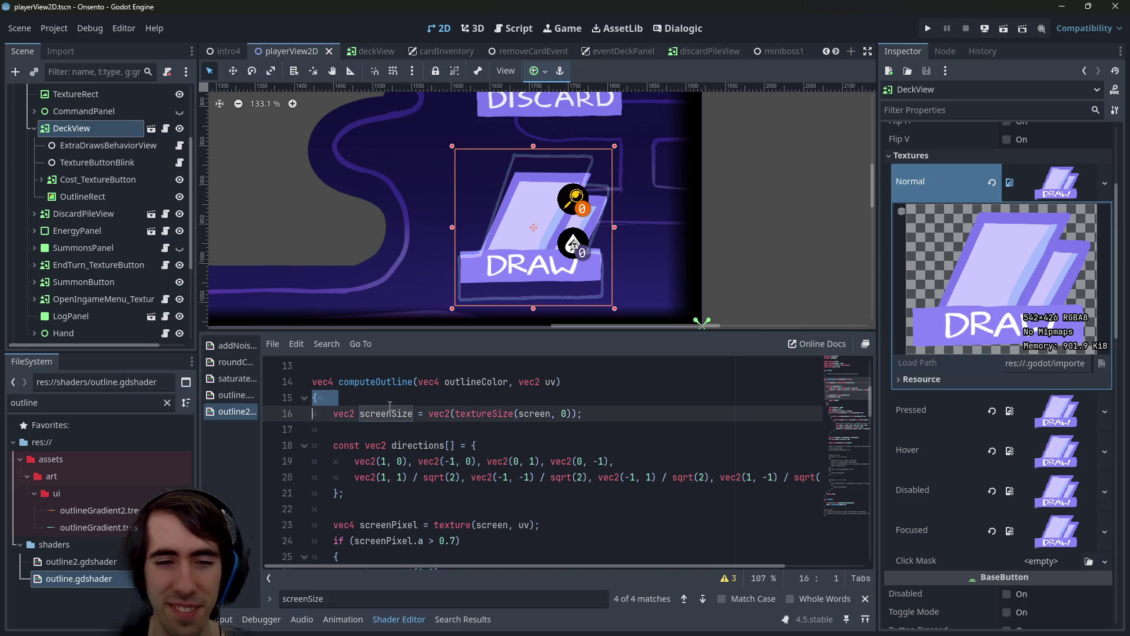
double_click(386, 413)
key(ctrl+f)
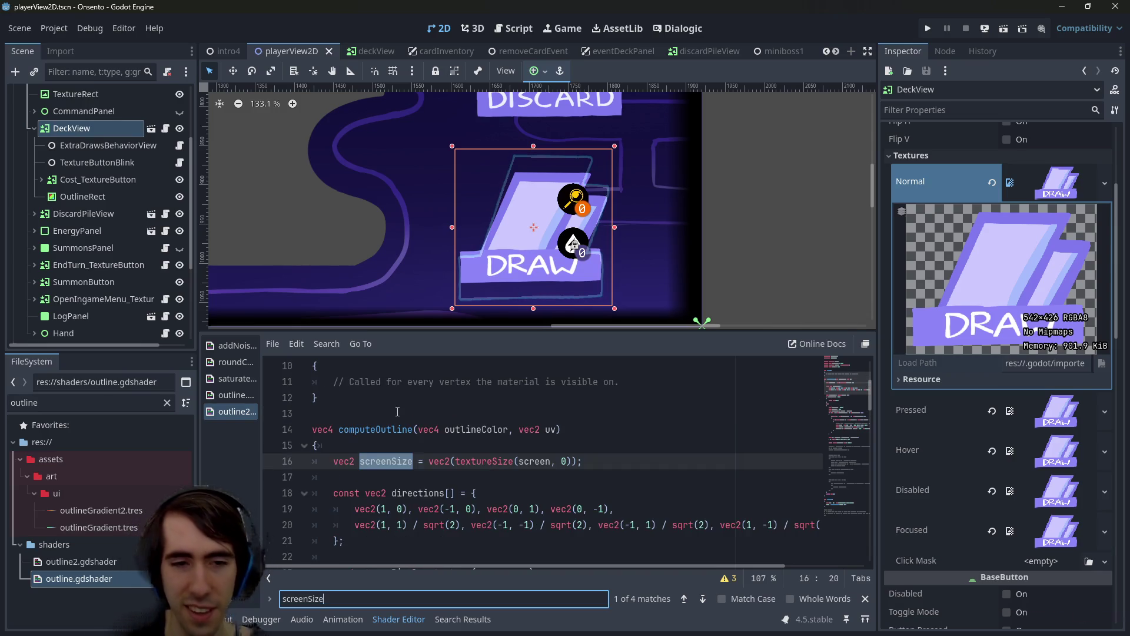
key(Return)
key(Return)
key(Return)
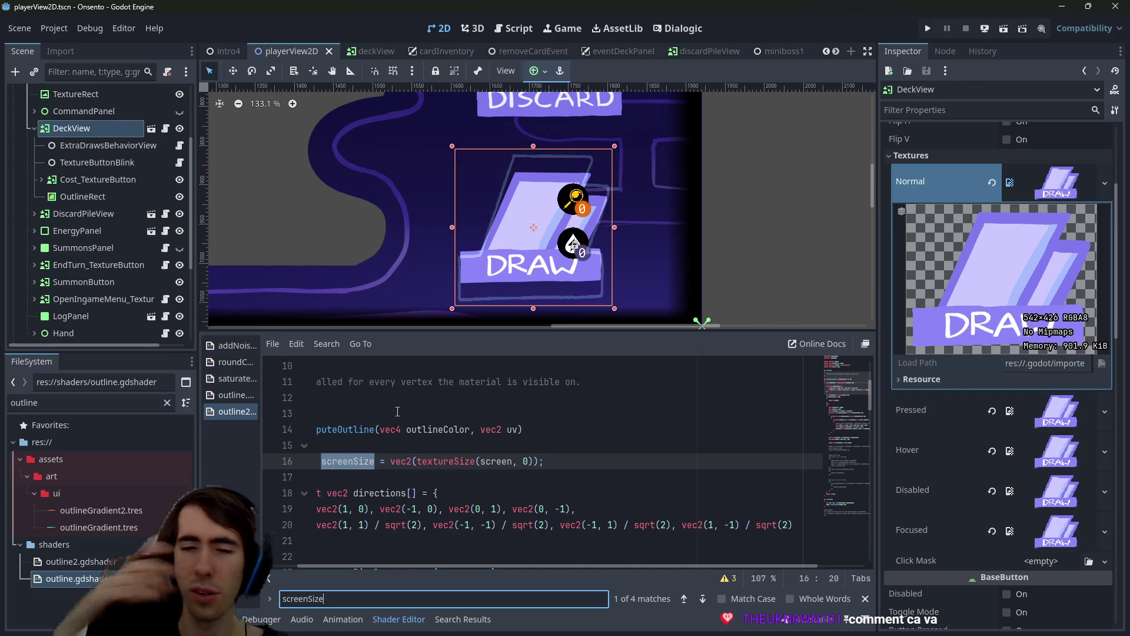
click(465, 489)
double_click(378, 463)
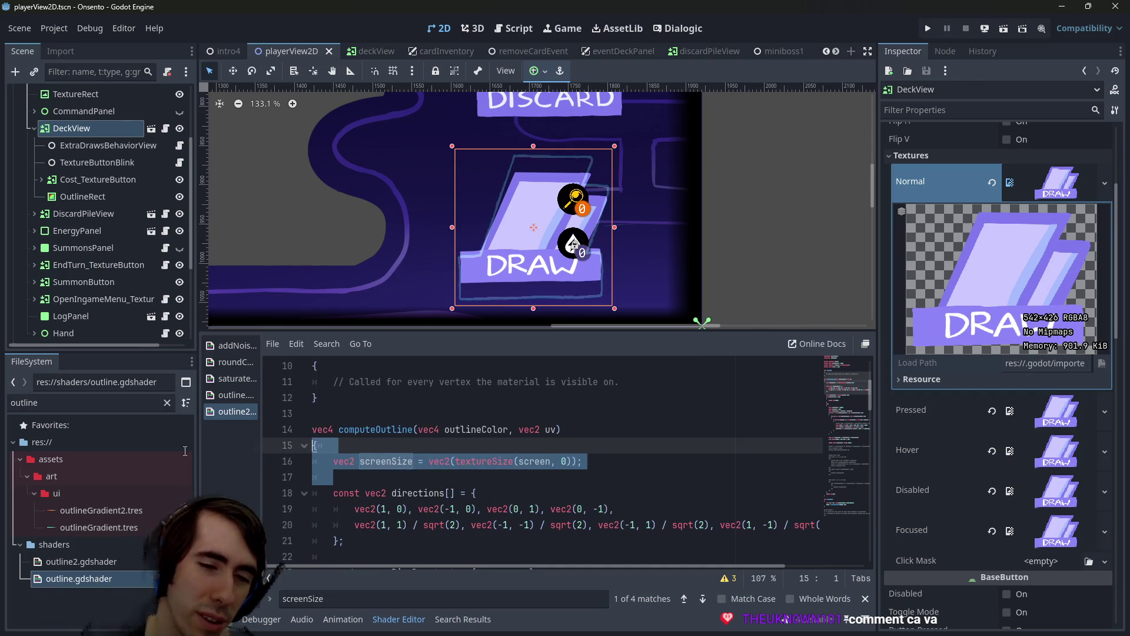
scroll(379, 465, up, 3)
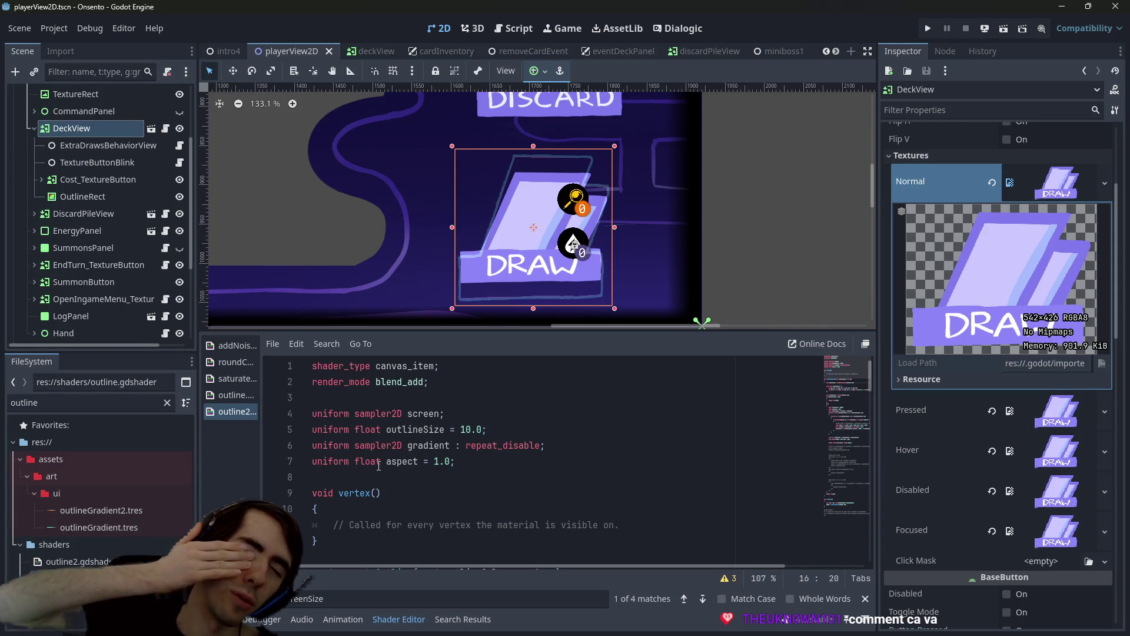
scroll(378, 465, down, 4)
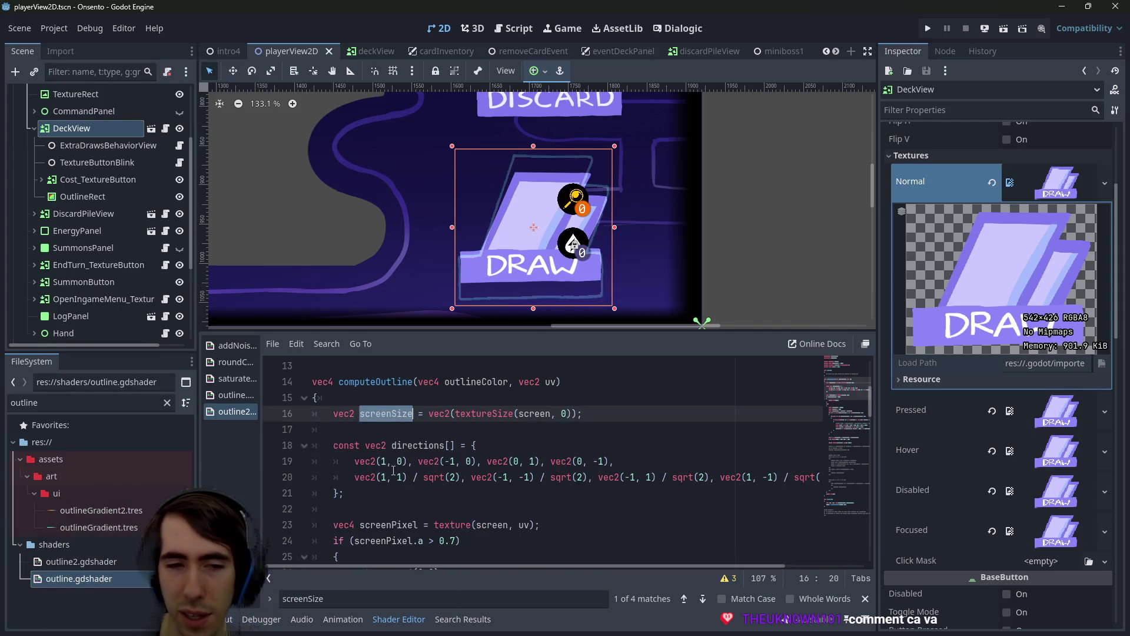
scroll(393, 469, down, 4)
scroll(394, 470, up, 3)
scroll(393, 470, down, 3)
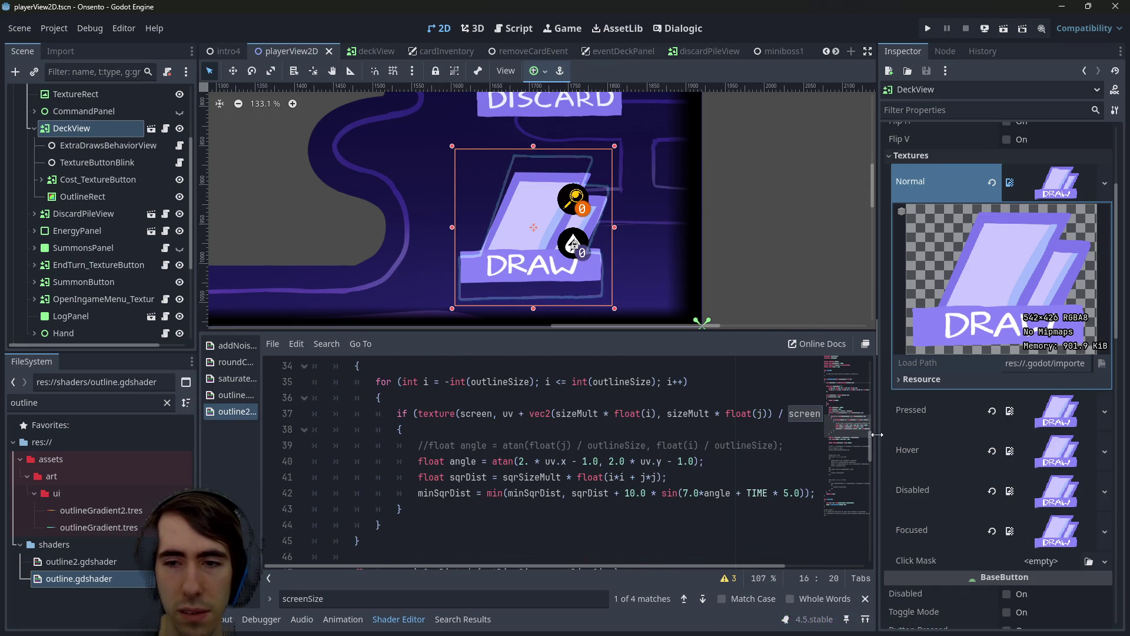
Review how screenSize and sizeMult are used in the outline sampling line
drag(875, 436, 997, 435)
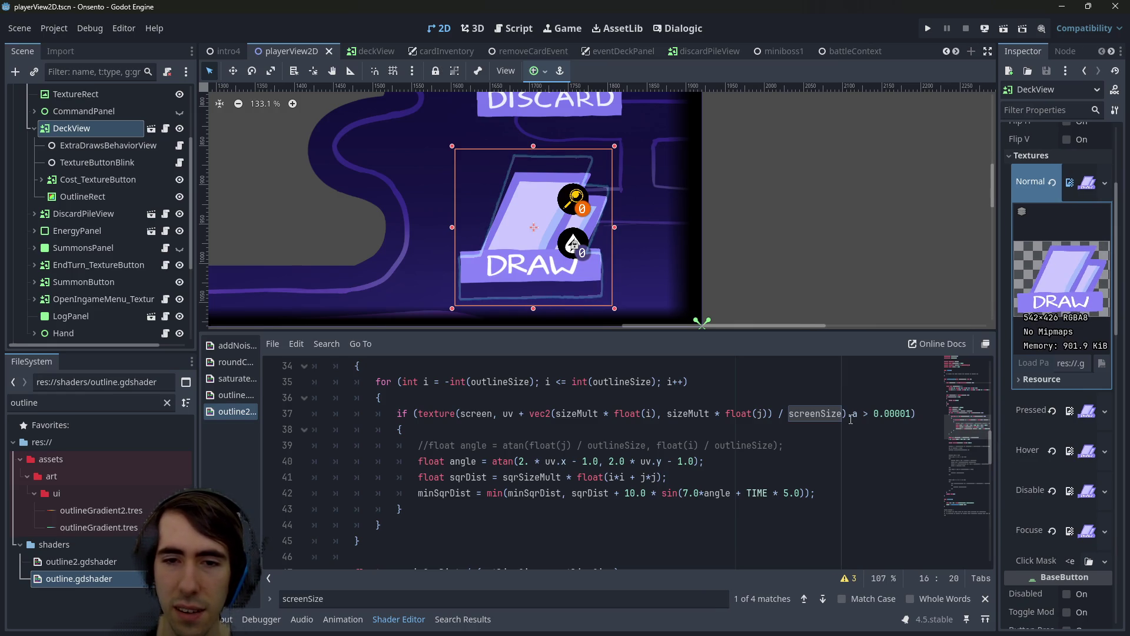
double_click(834, 419)
scroll(832, 417, up, 1)
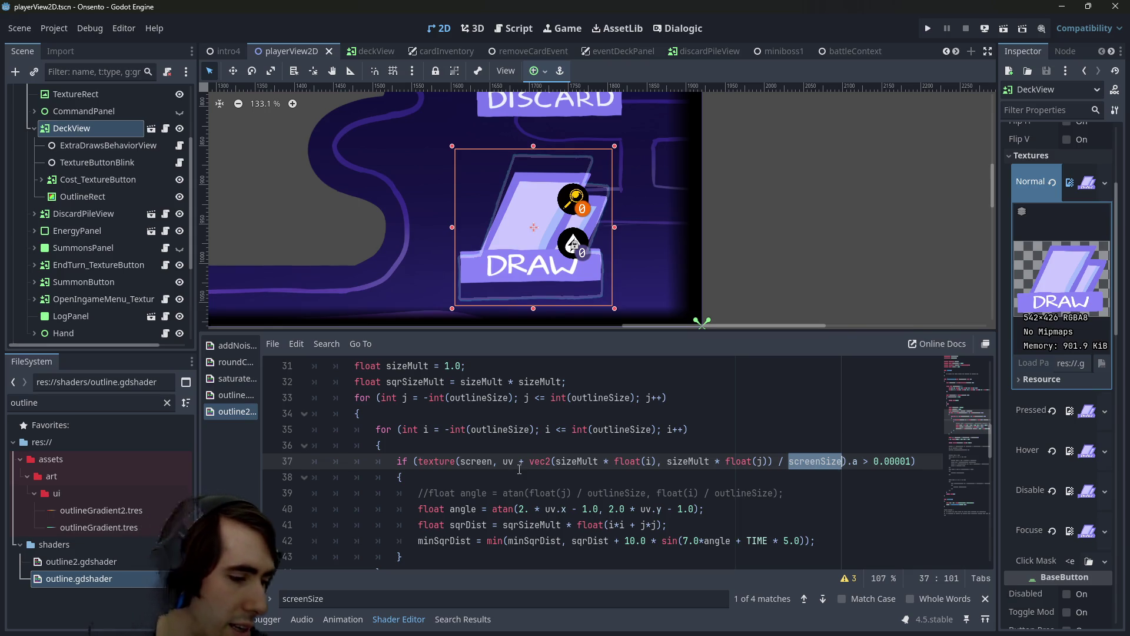
scroll(519, 469, up, 5)
scroll(521, 463, down, 5)
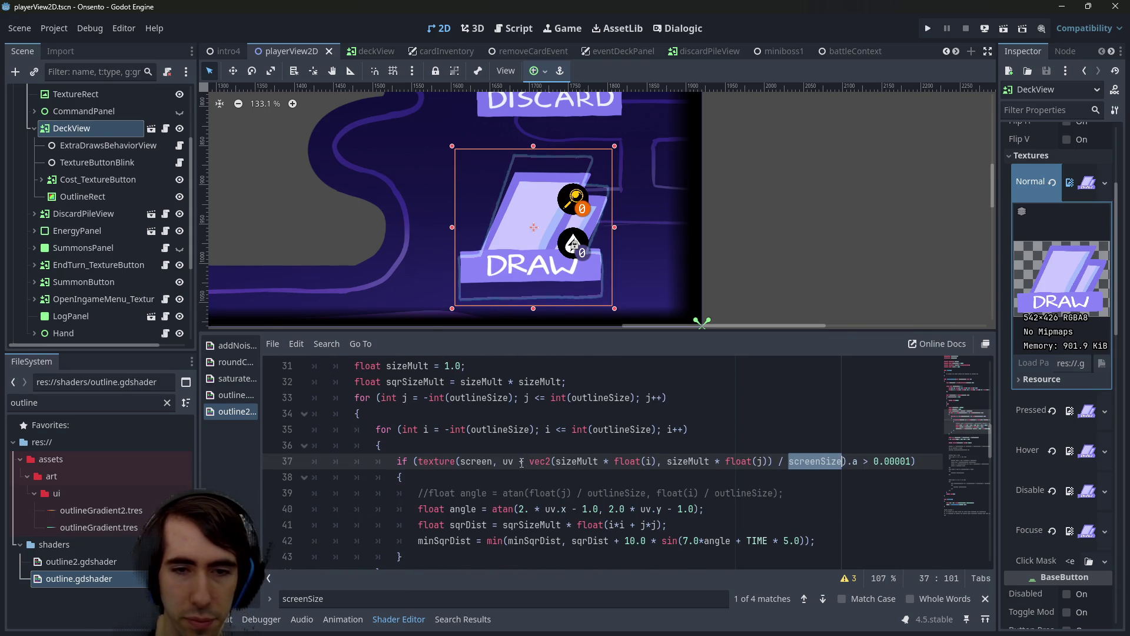
drag(518, 461, 588, 461)
double_click(577, 461)
scroll(588, 464, up, 2)
scroll(589, 463, down, 1)
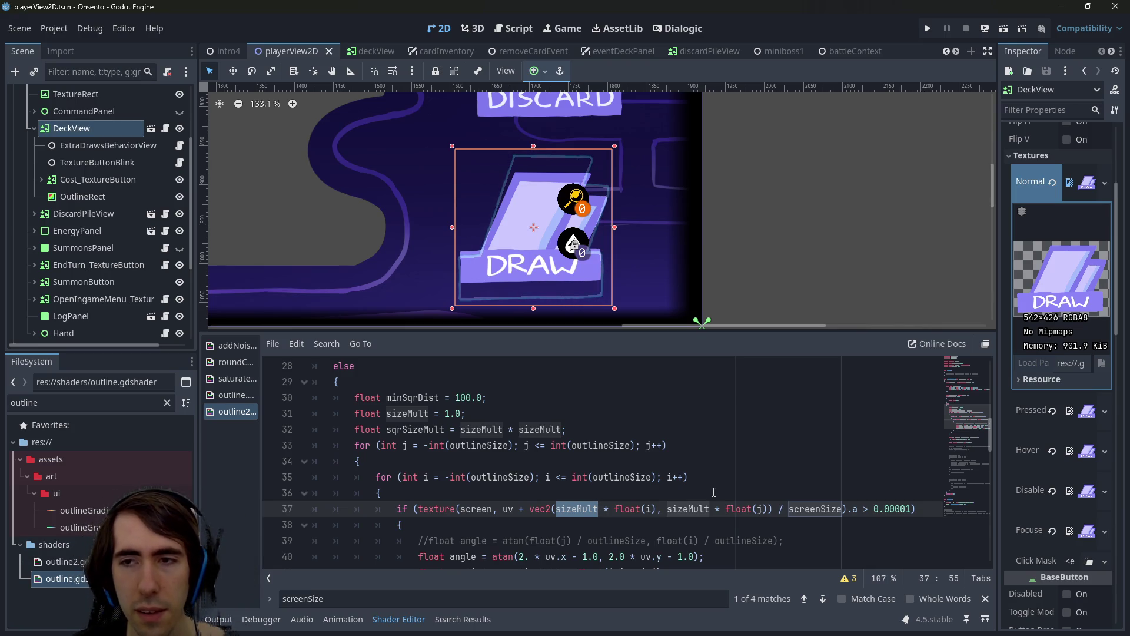
double_click(821, 509)
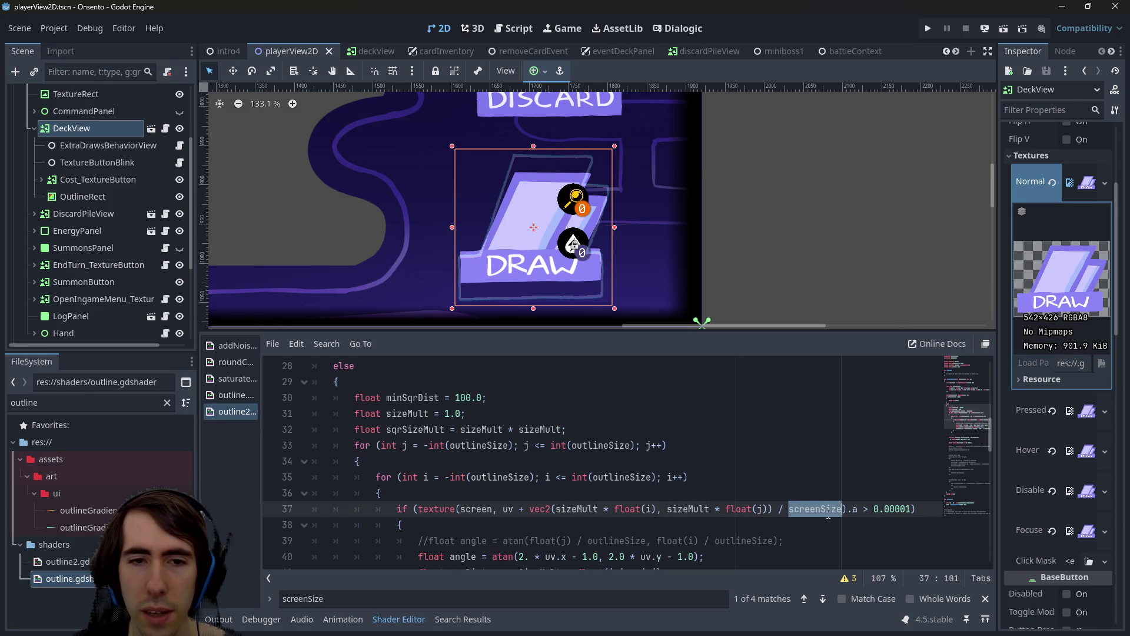
scroll(828, 514, up, 4)
scroll(828, 514, up, 4)
scroll(713, 486, down, 2)
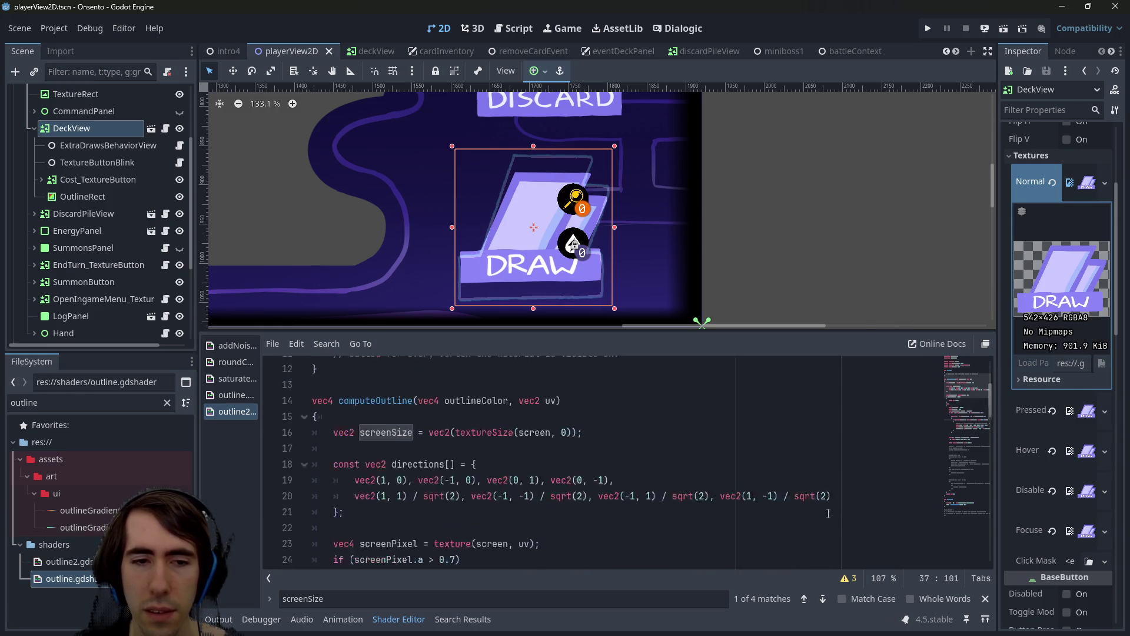
scroll(610, 469, up, 3)
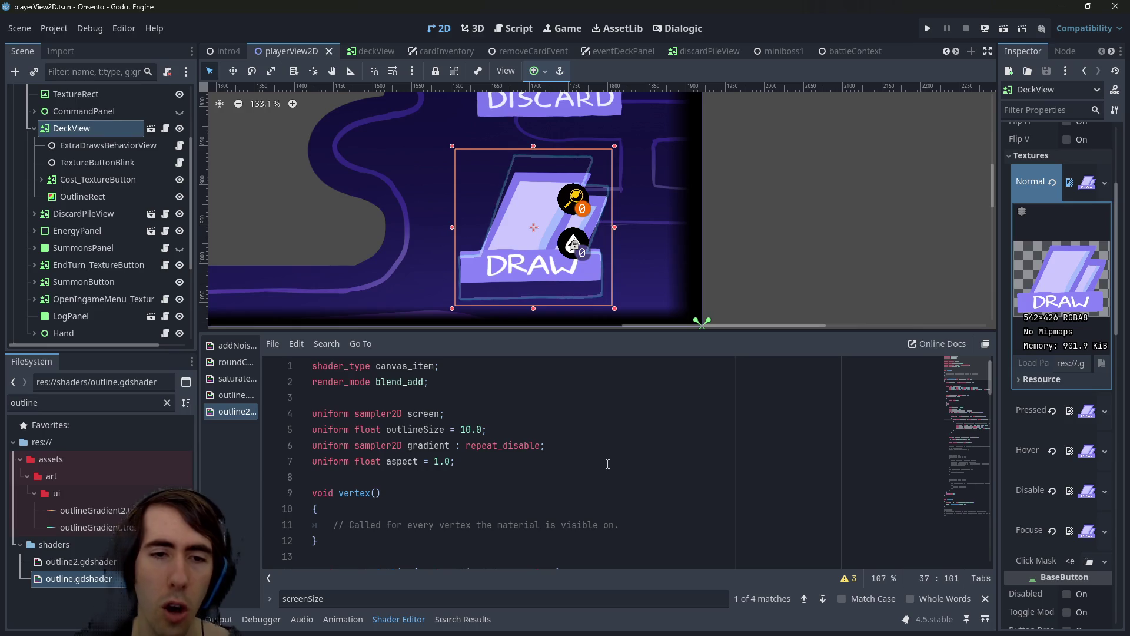
Duplicate the aspect uniform declaration and rename the copy finalTextureSize
mouse_move(480, 461)
mouse_down()
mouse_move(378, 446)
mouse_move(299, 458)
mouse_up()
key(ctrl+c)
key(End)
key(Return)
key(ctrl+v)
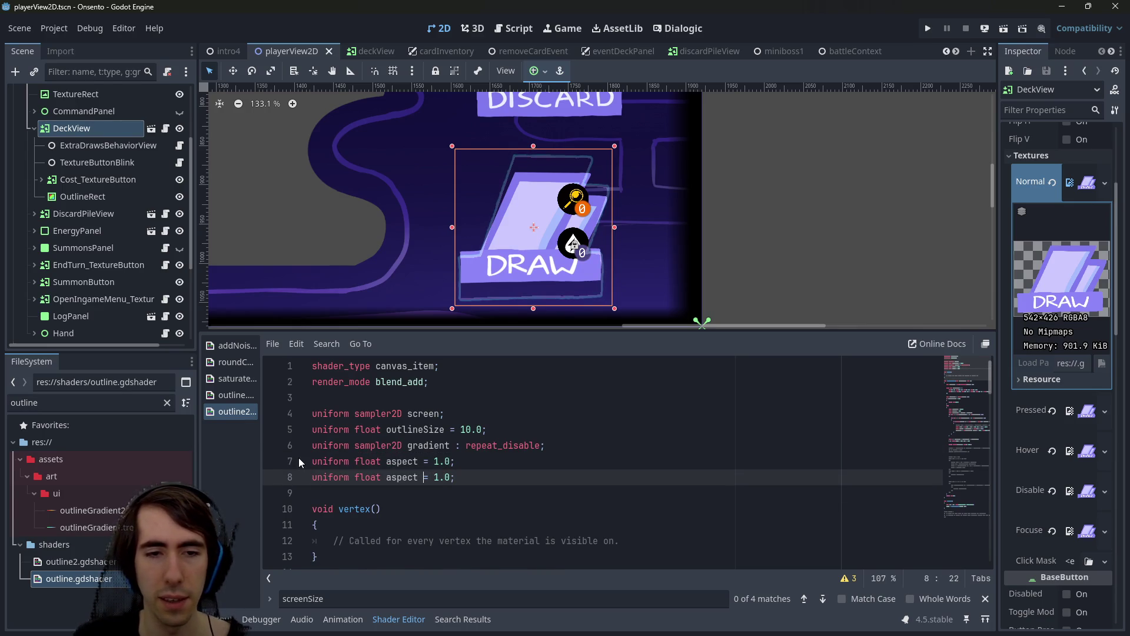
key(ctrl+shift+Left)
text(screen)
key(ctrl+shift+Left)
text(size)
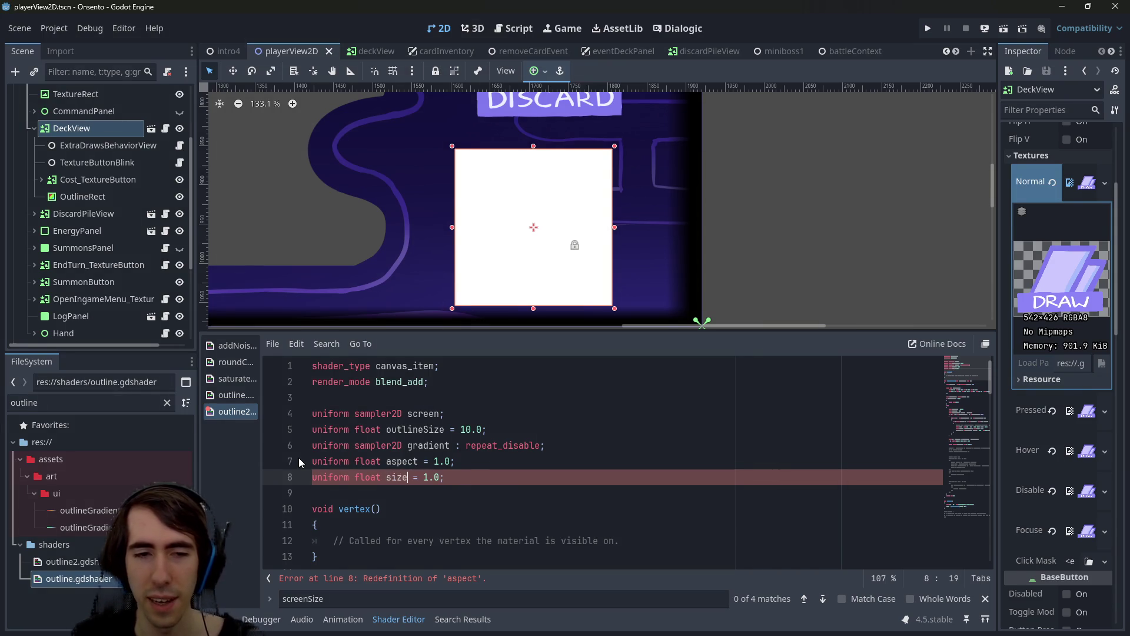
key(ctrl+shift+Left)
text(tex)
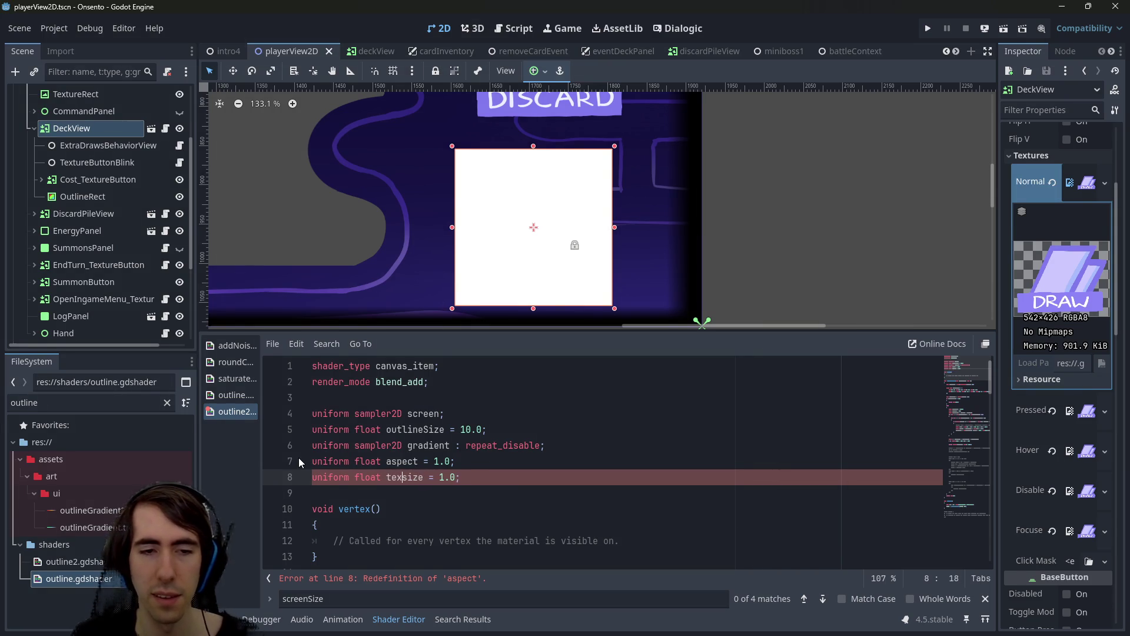
key(ctrl+shift+Left)
text(final)
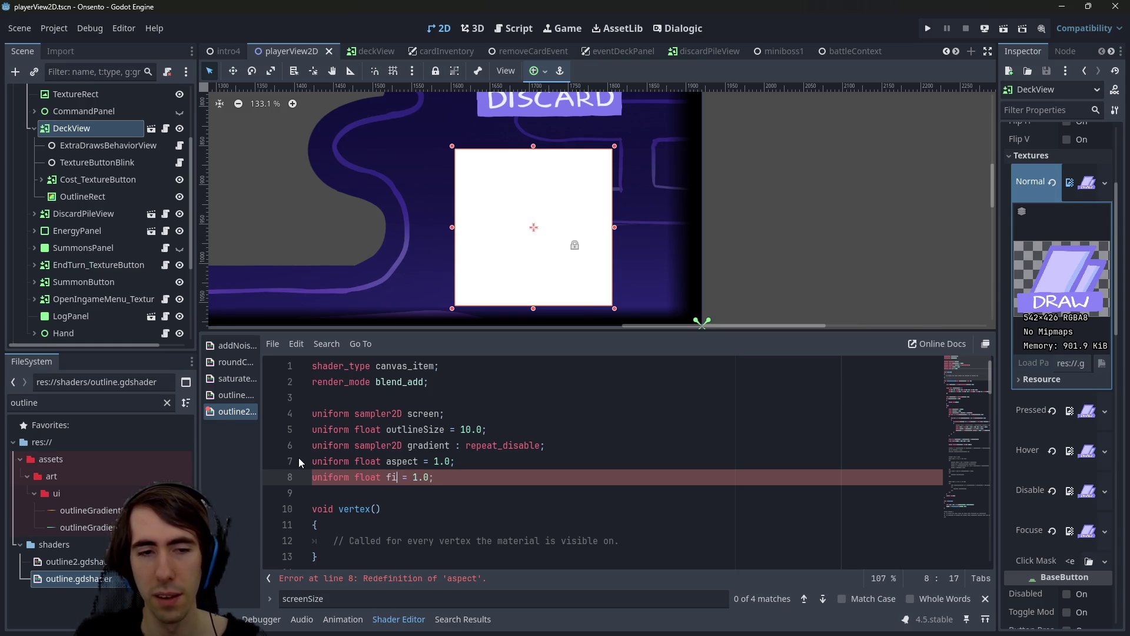
text(TextureSize)
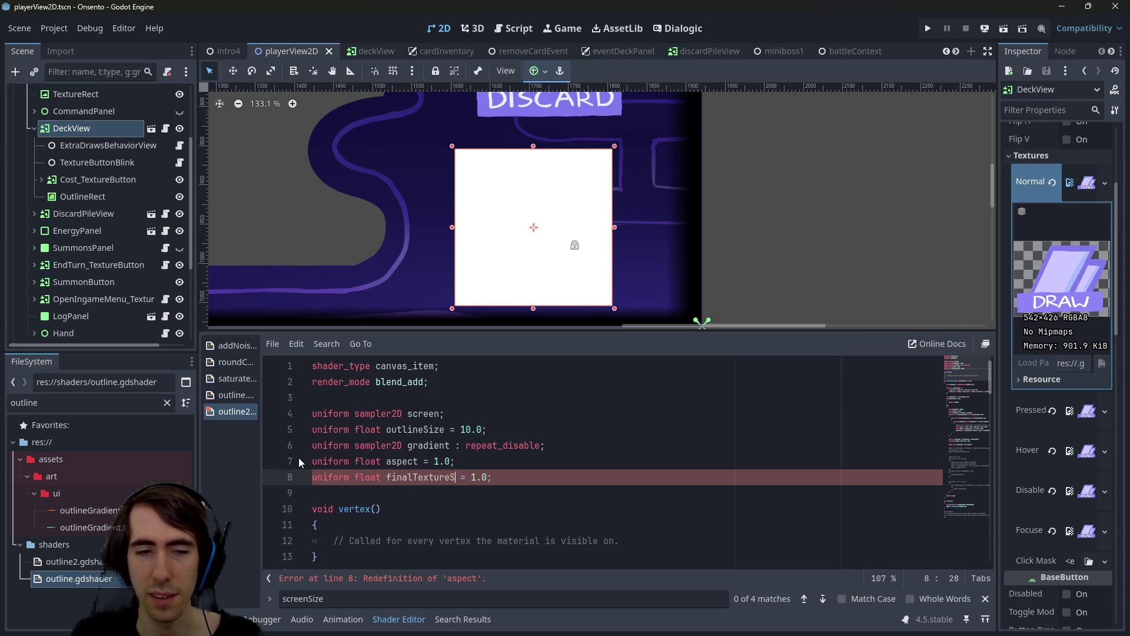
Make finalTextureSize a vec2 uniform defaulting to vec2(200.0, 200.0) and save
key(BackSpace)
key(BackSpace)
text(vec2()
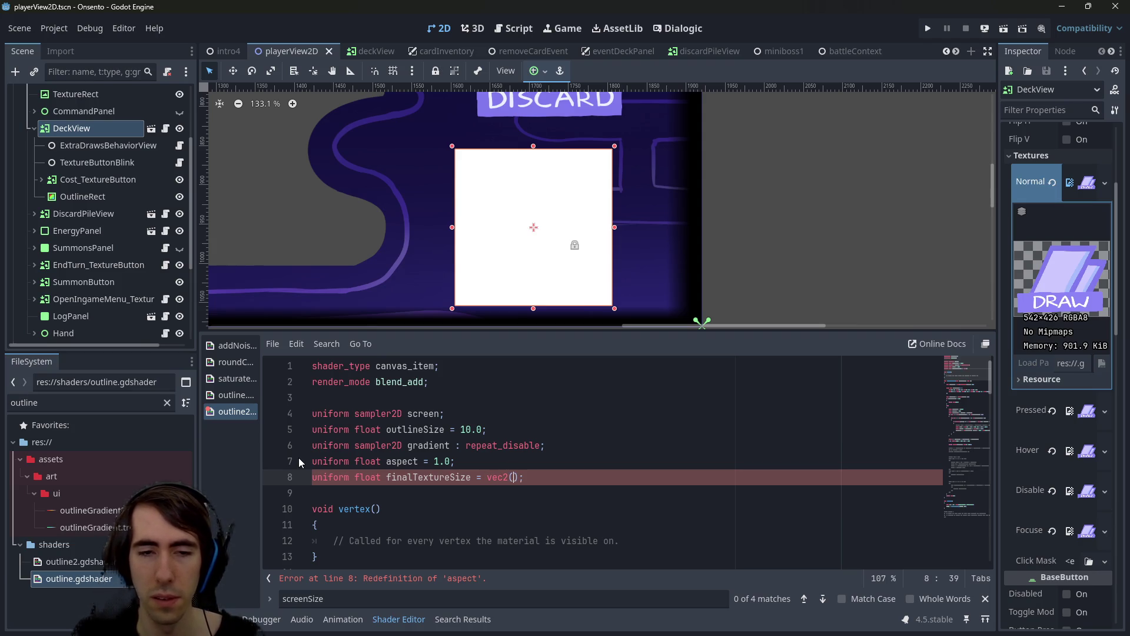
text(200, 200)
text(.0)
key(Left)
text(.0)
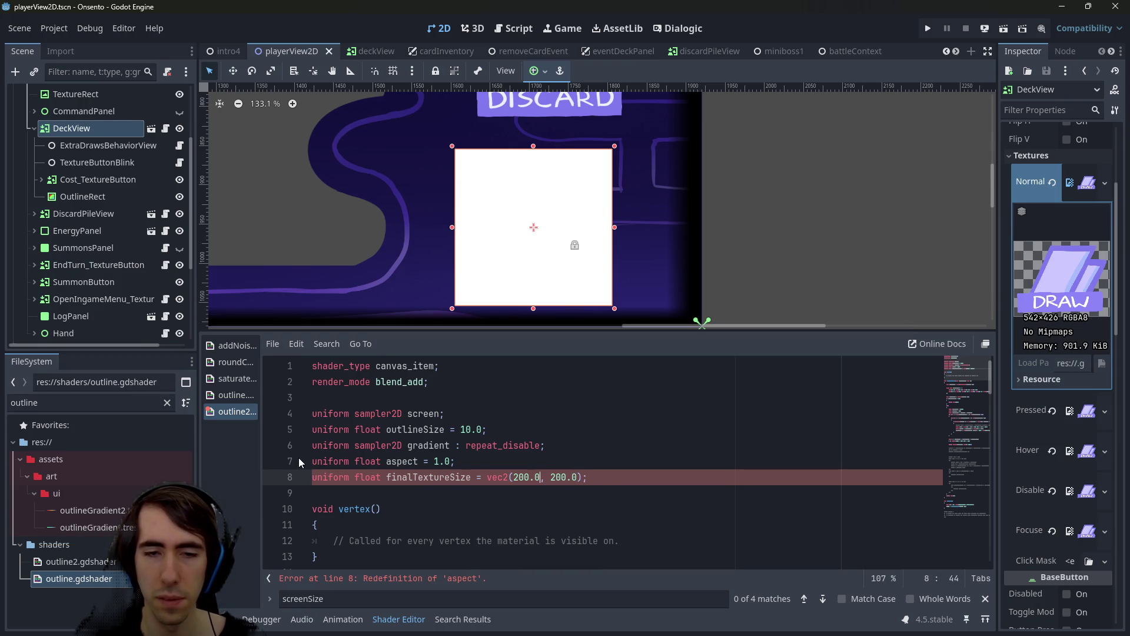
key(Home)
key(ctrl+Right)
key(ctrl+shift+Right)
text(vec2)
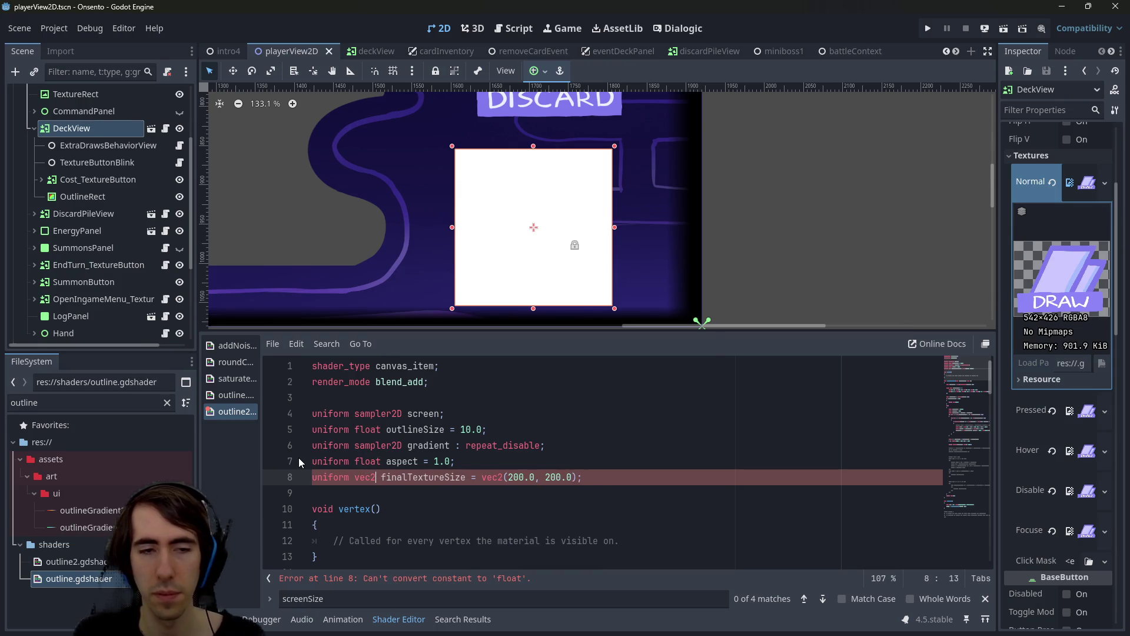
key(ctrl+s)
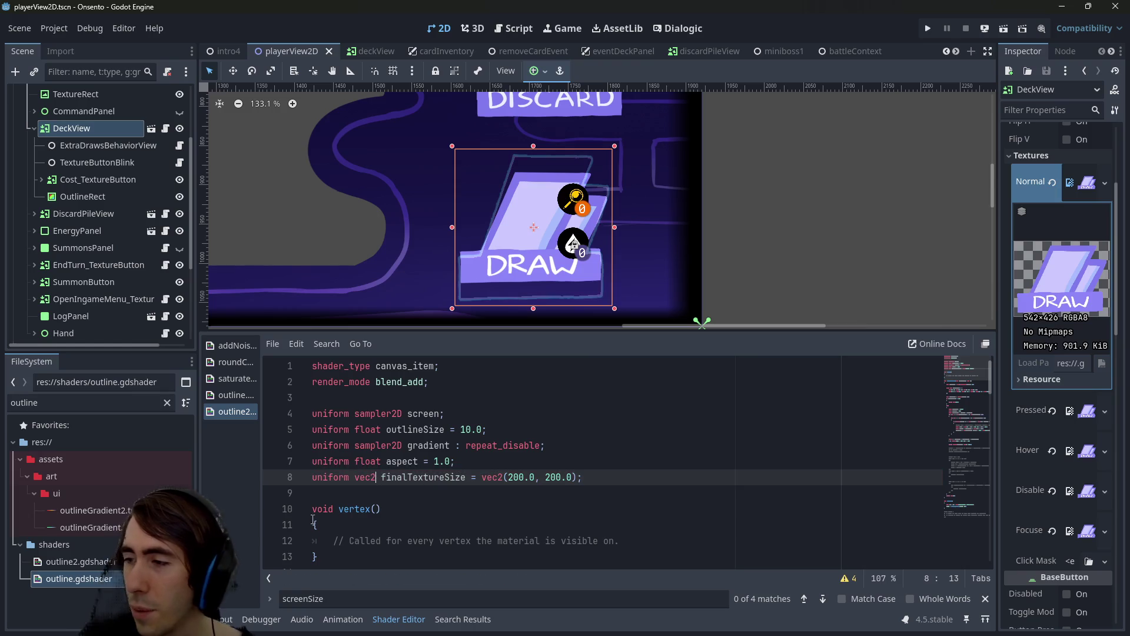
Replace screenSize in the line 38 texture lookup with finalTextureSize and save
double_click(389, 478)
scroll(548, 468, down, 10)
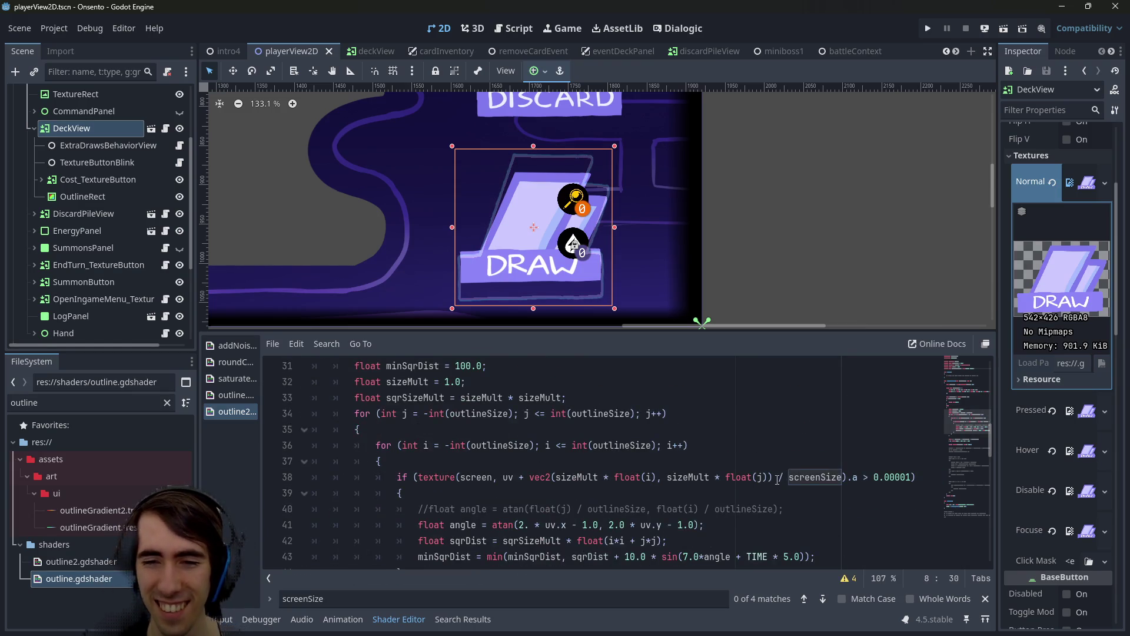
double_click(789, 479)
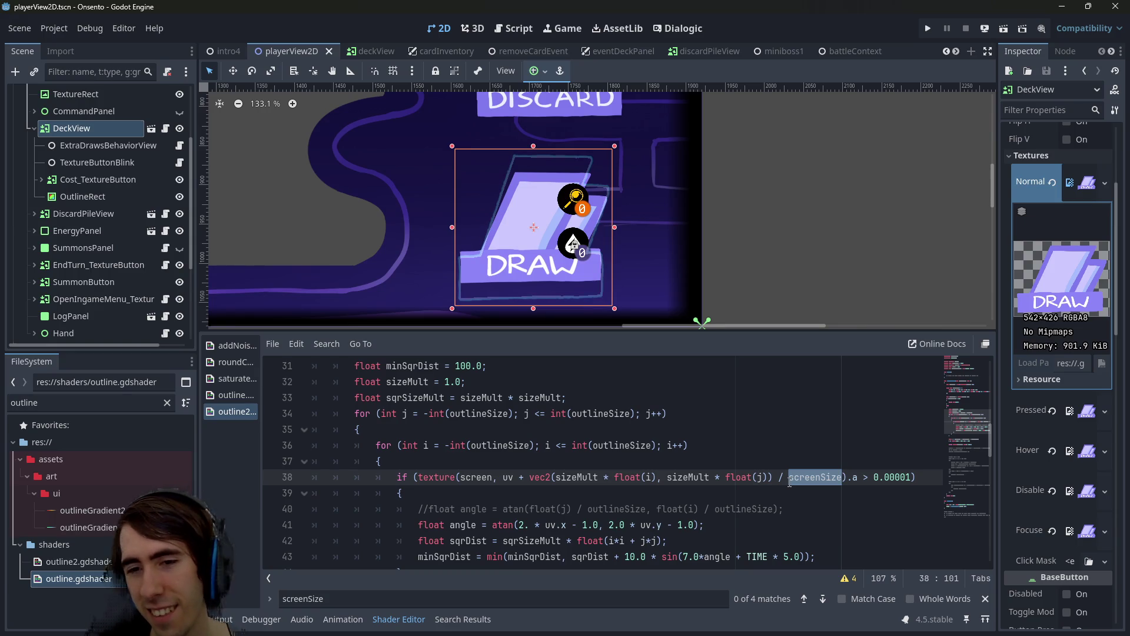
key(ctrl+v)
key(ctrl+s)
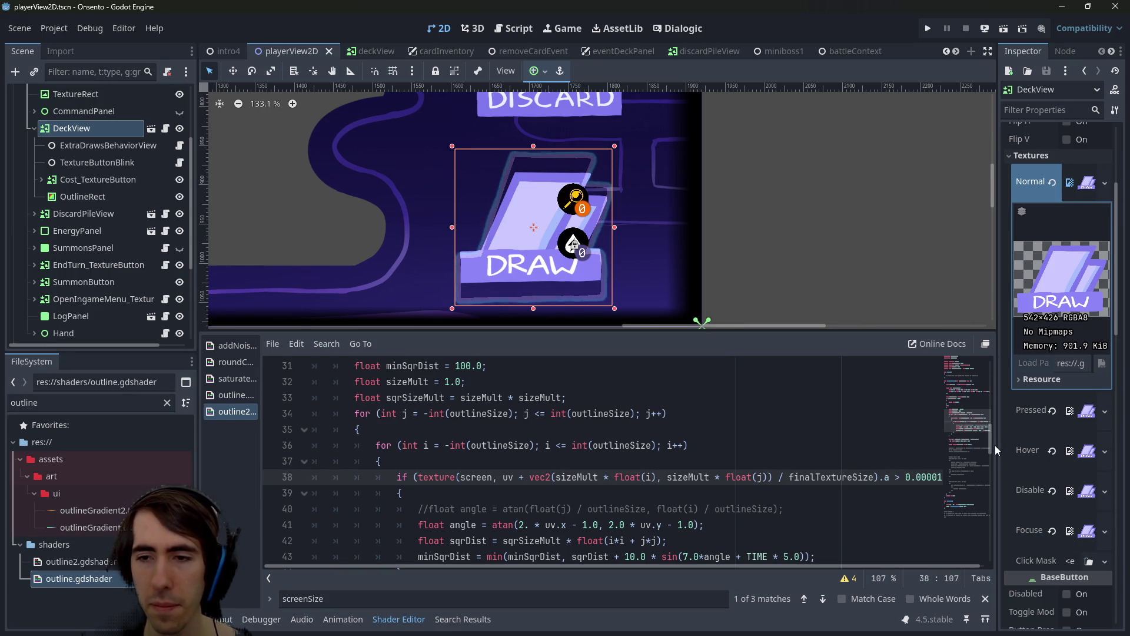
mouse_move(995, 445)
mouse_down()
mouse_move(840, 445)
mouse_move(857, 445)
mouse_up()
scroll(1018, 485, down, 10)
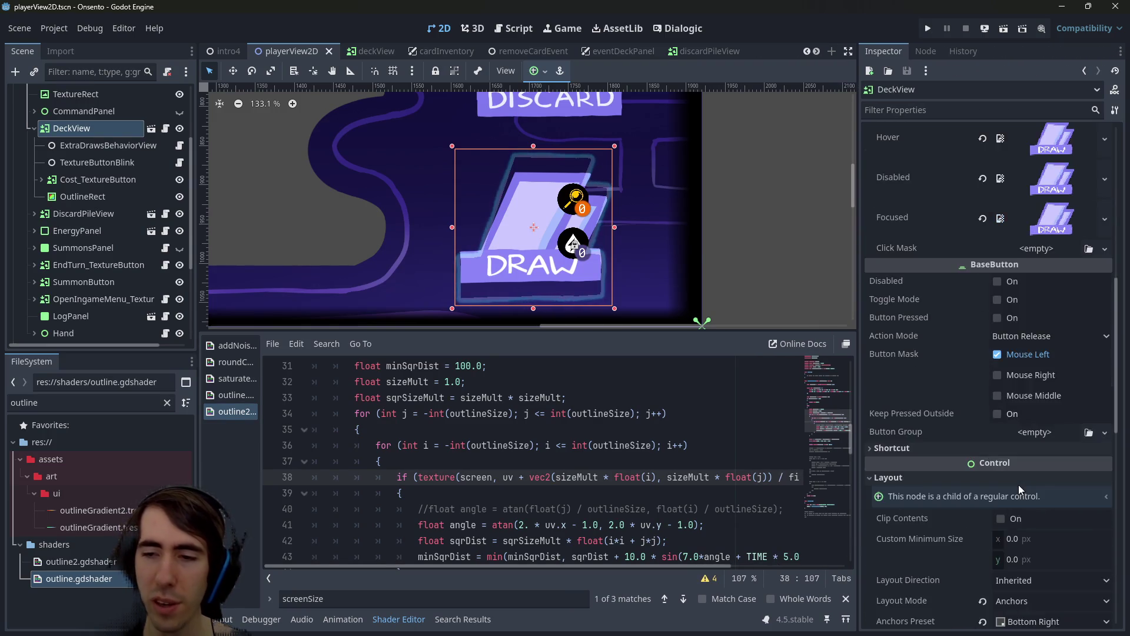
Open outline2.gdshader and select the OutlineRect node
scroll(980, 483, down, 5)
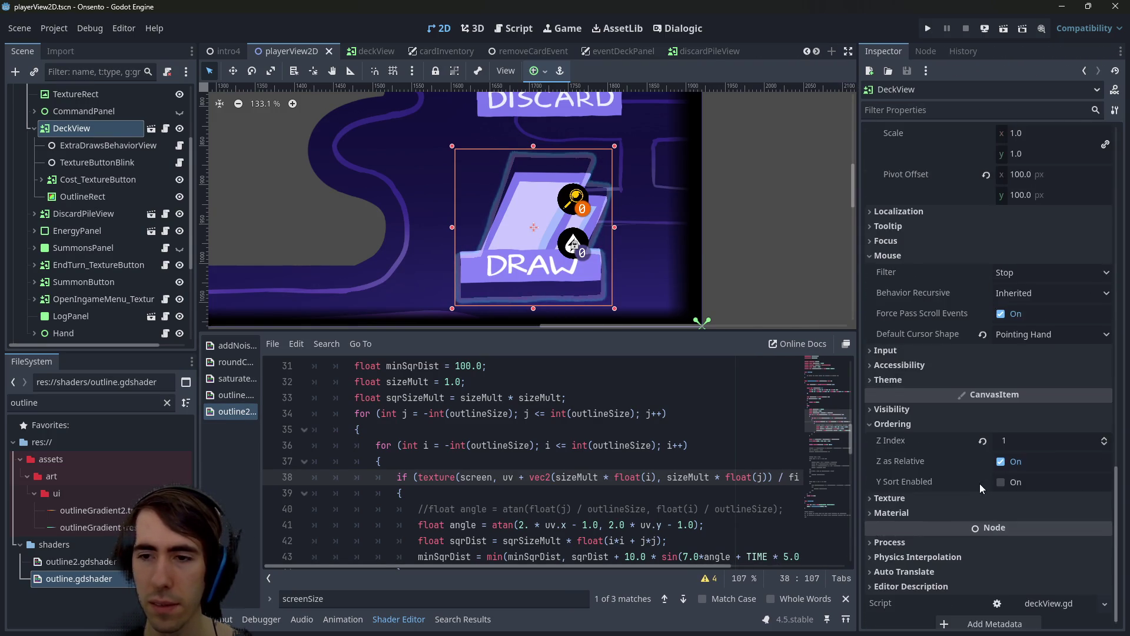
click(96, 143)
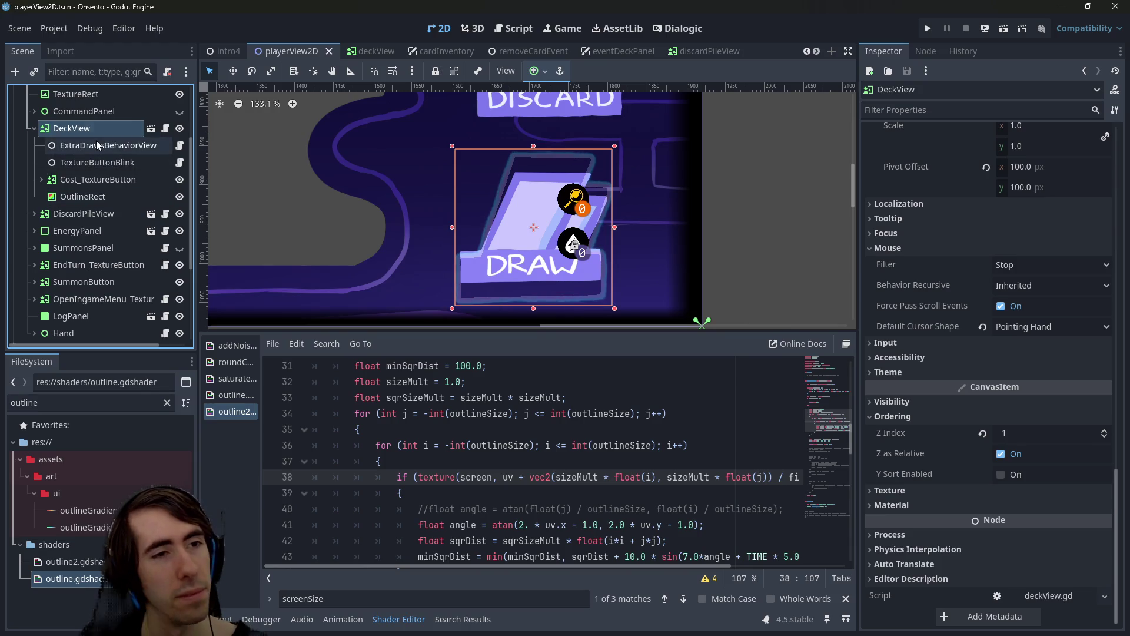
click(93, 126)
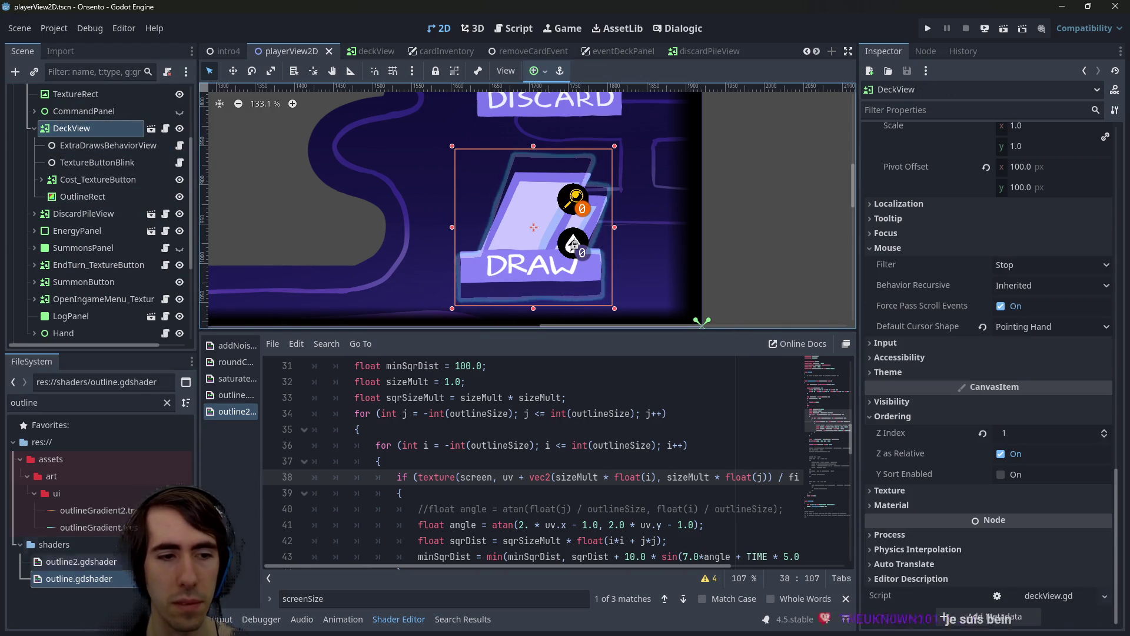
click(133, 582)
click(82, 561)
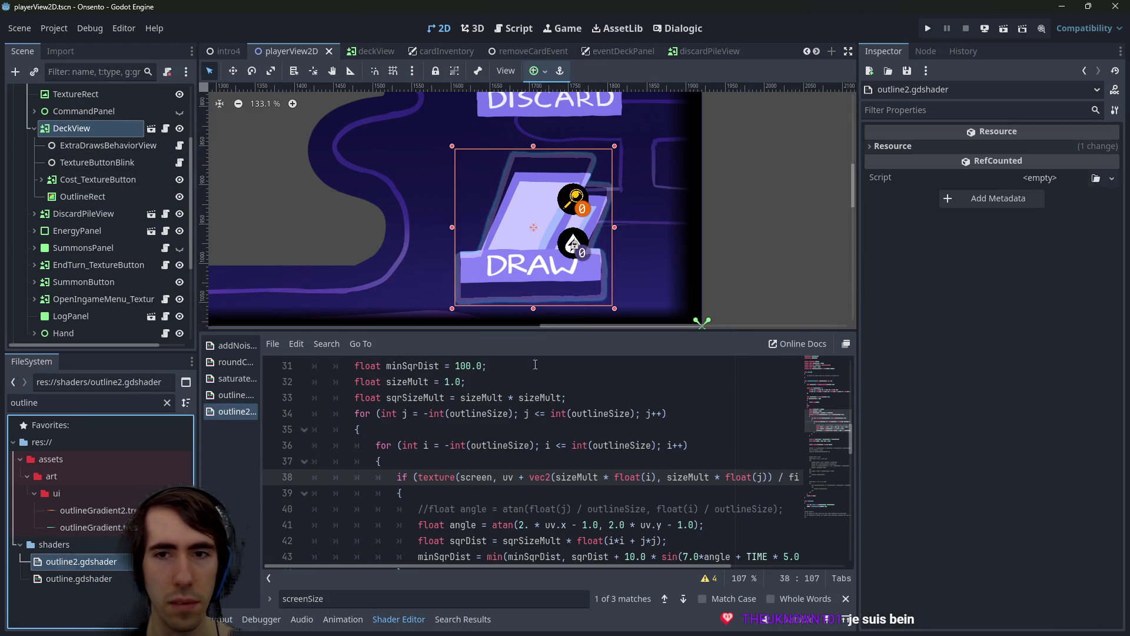
click(88, 145)
click(85, 127)
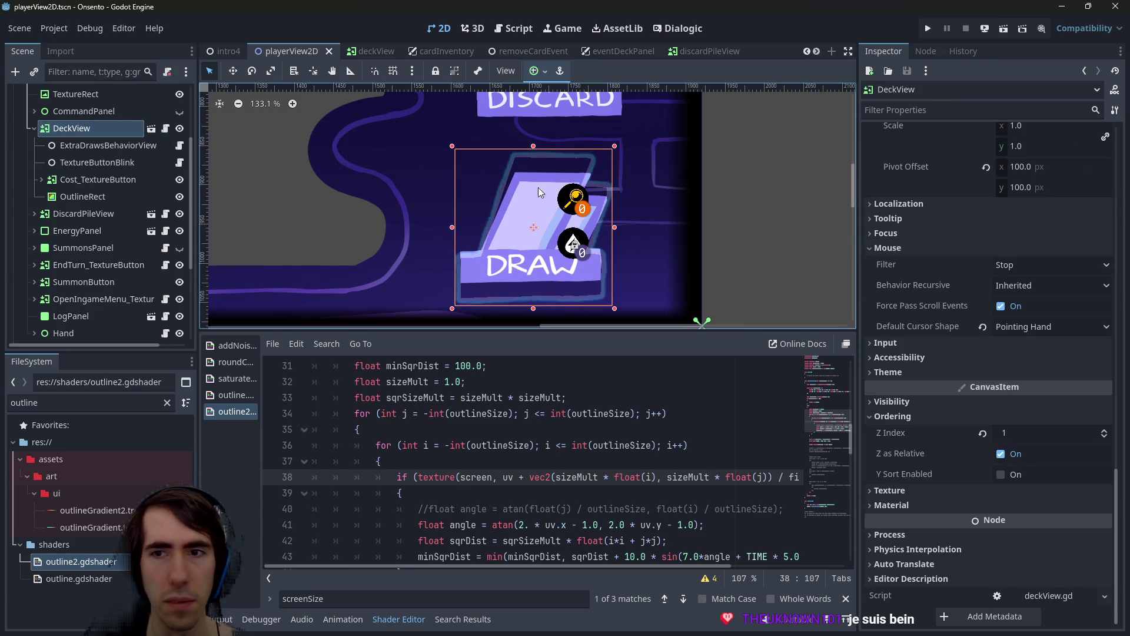
click(518, 164)
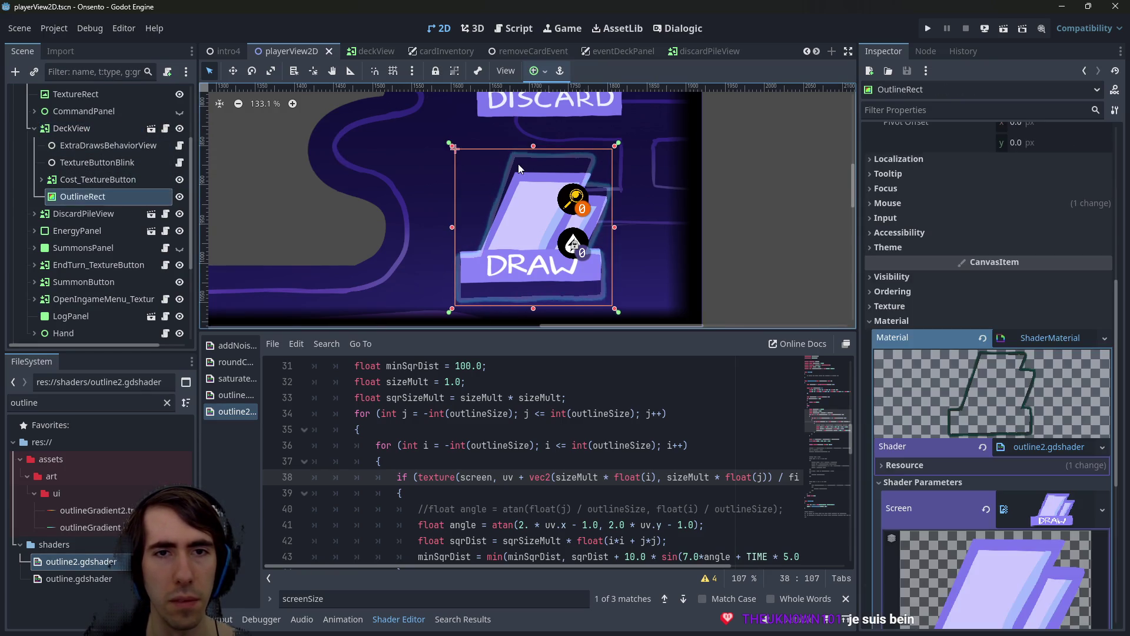
Reset OutlineRect's Aspect shader parameter to 1.0 and save the scene
scroll(966, 477, down, 6)
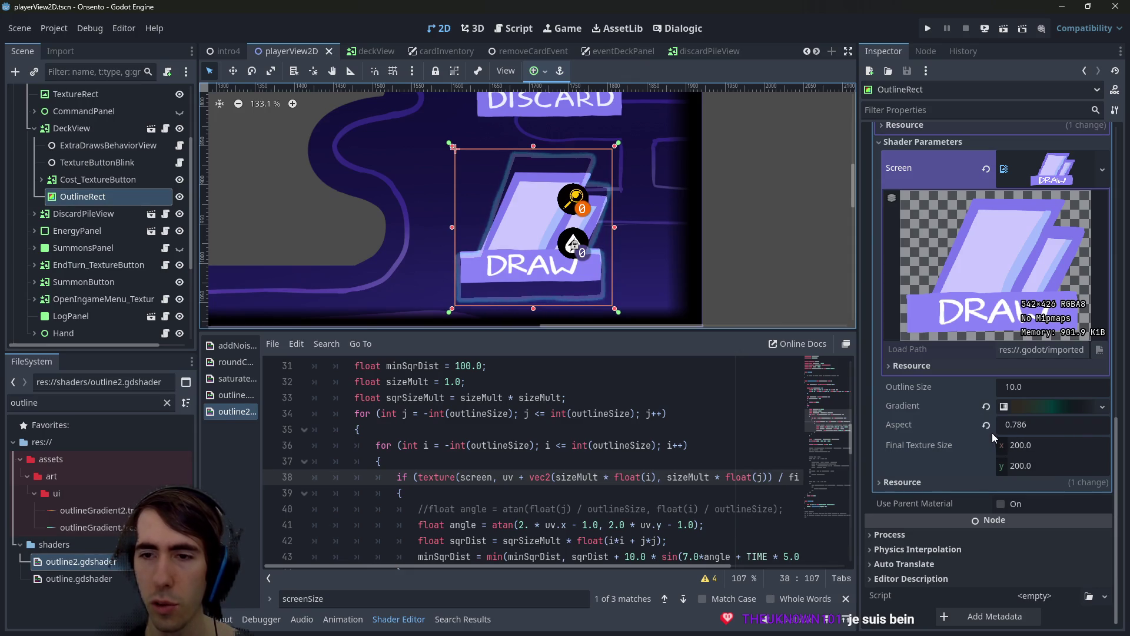
scroll(530, 489, up, 10)
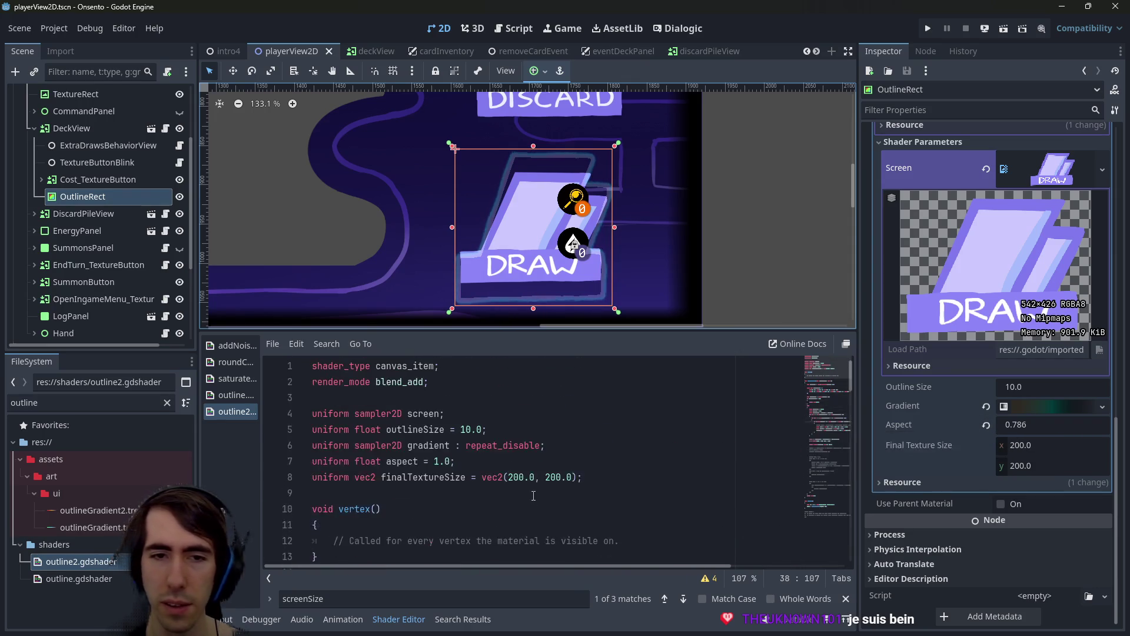
scroll(530, 488, down, 10)
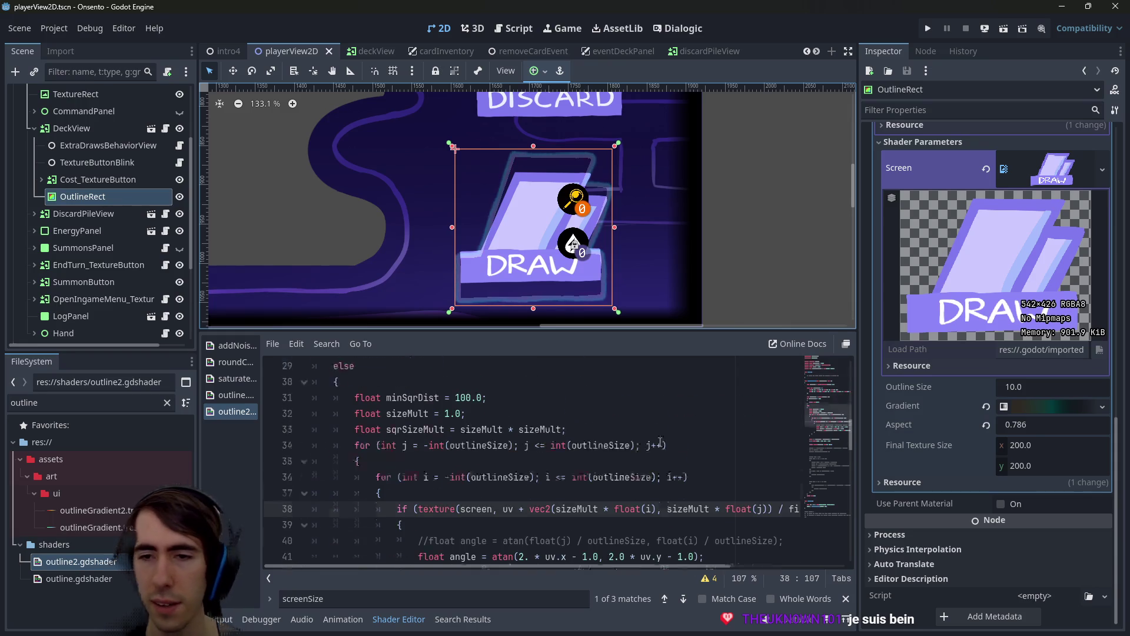
click(987, 425)
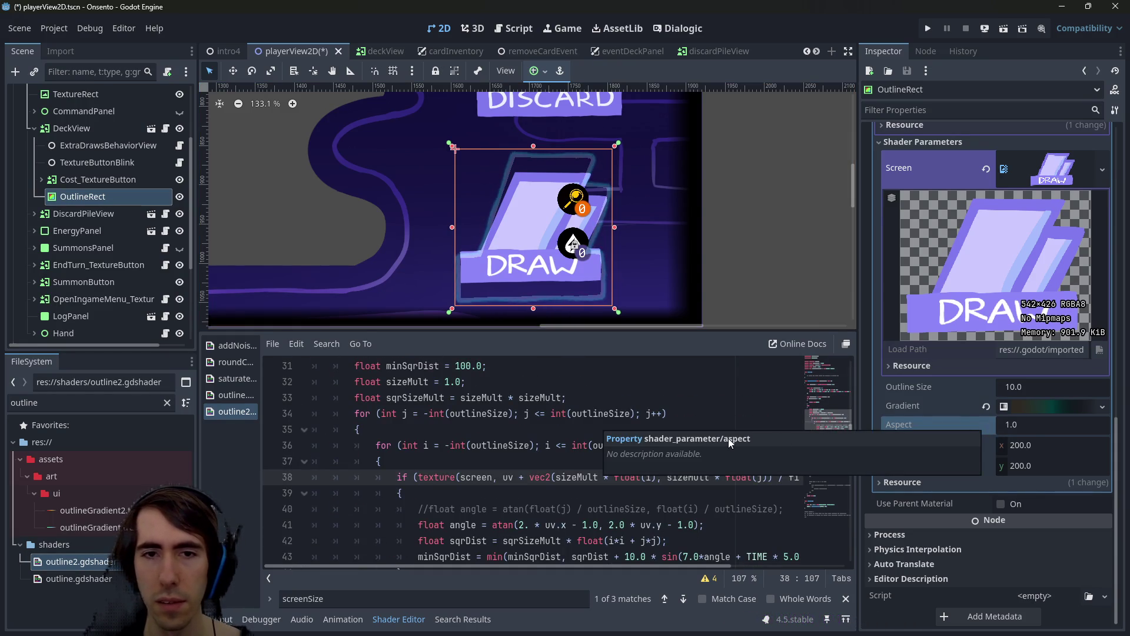
click(640, 430)
key(ctrl+s)
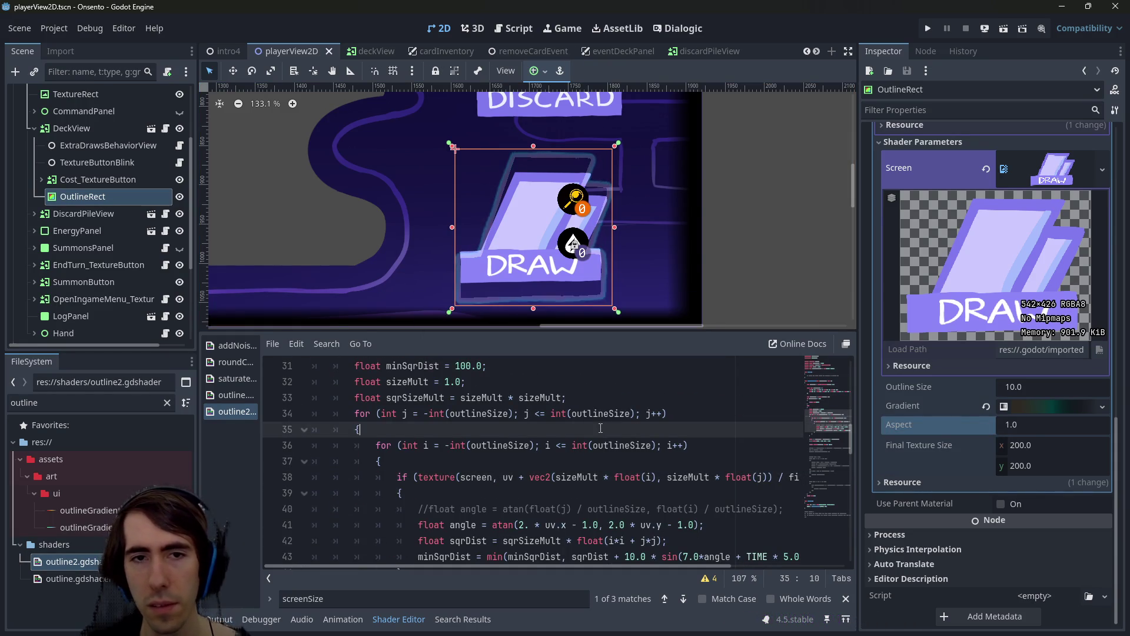
scroll(598, 430, up, 3)
scroll(598, 430, up, 4)
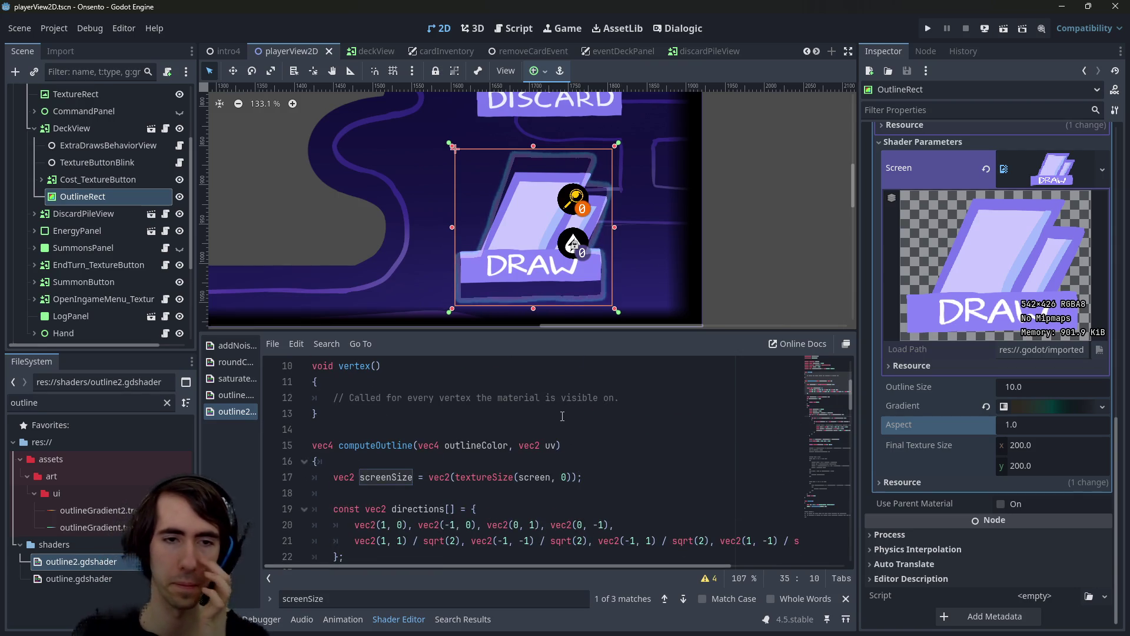
scroll(562, 416, up, 2)
scroll(484, 301, down, 1)
scroll(544, 457, down, 7)
scroll(544, 456, down, 3)
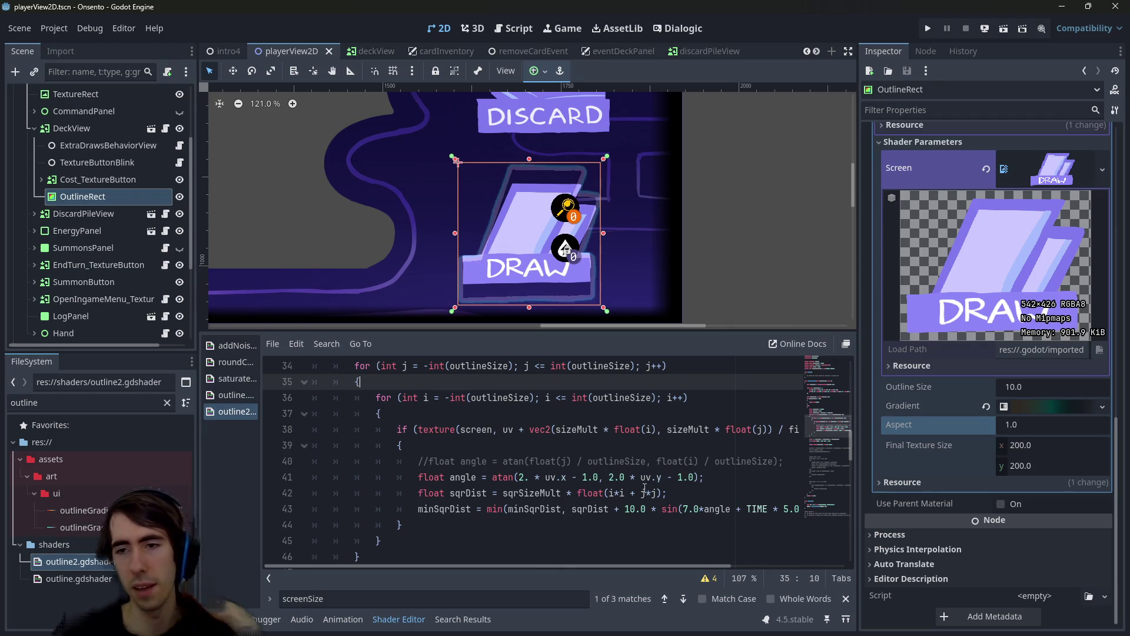
click(759, 476)
Set OutlineRect's Final Texture Size x to 184.15 in the Inspector
drag(1027, 445, 1023, 445)
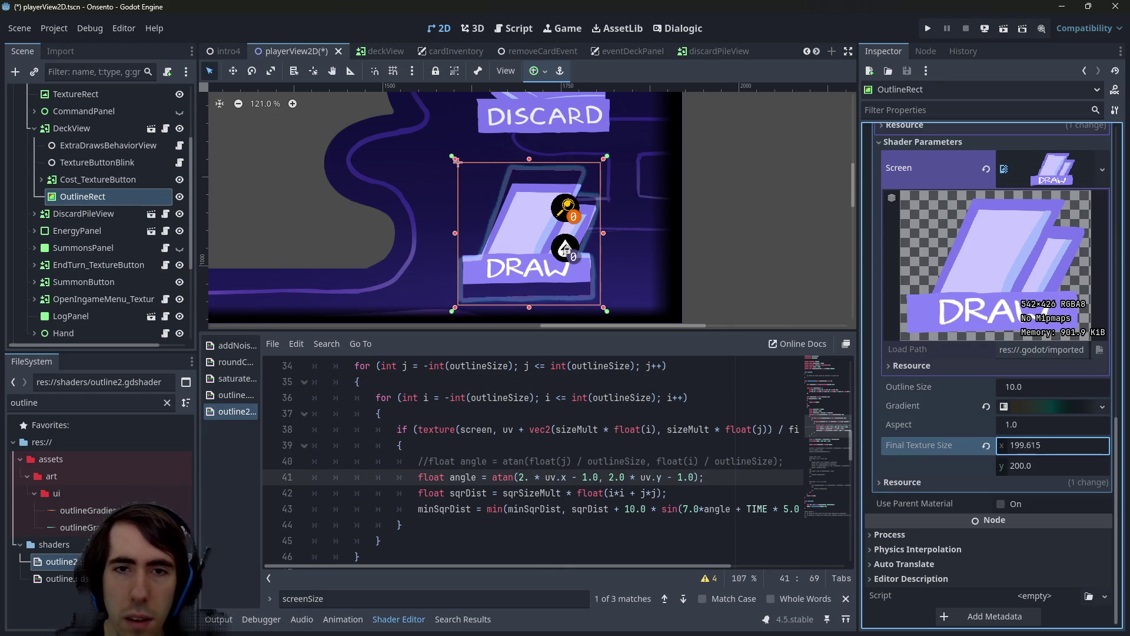
double_click(1074, 443)
text(5)
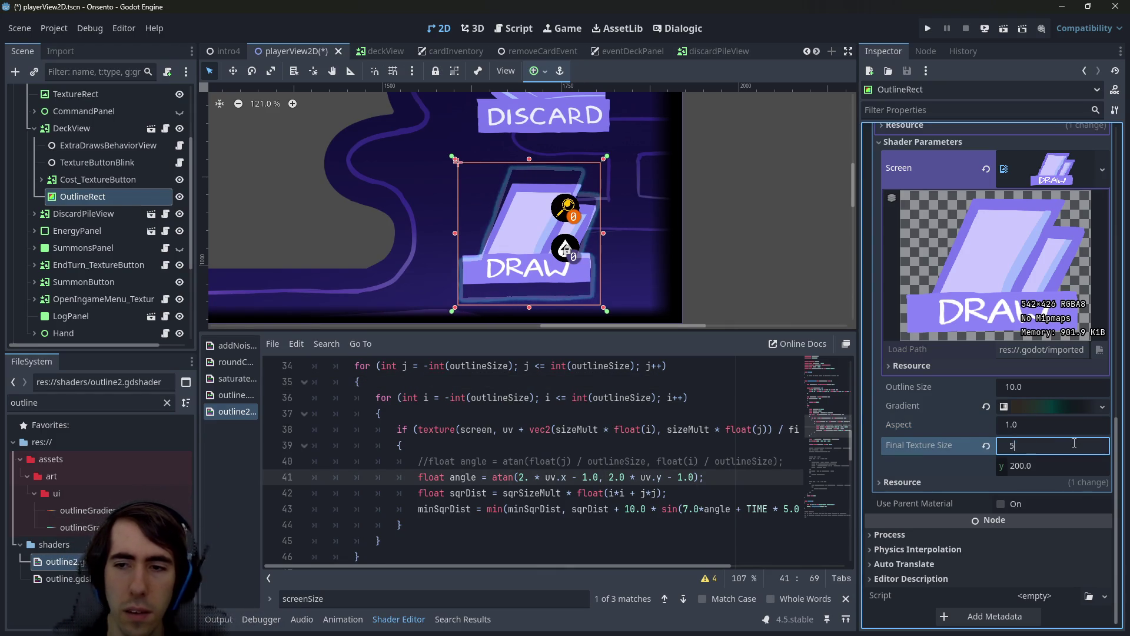
key(Return)
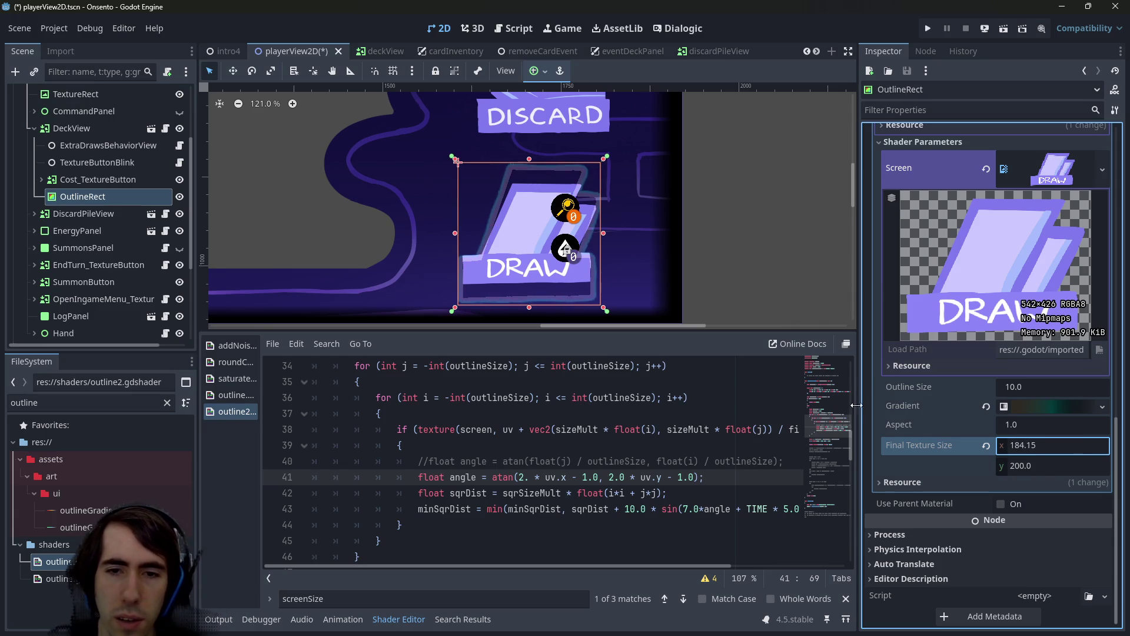
Check the finalTextureSize declaration, return to line 38, and save the scene
click(749, 430)
ctrl+click(748, 429)
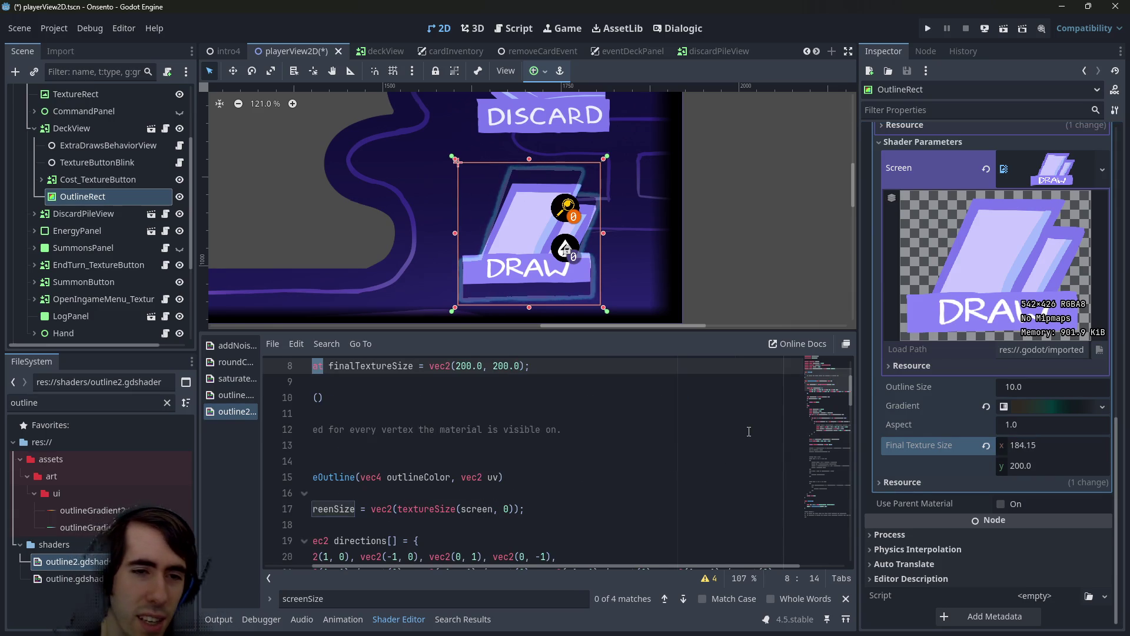
scroll(456, 480, up, 3)
click(457, 478)
key(ctrl+s)
key(alt+Left)
key(ctrl+s)
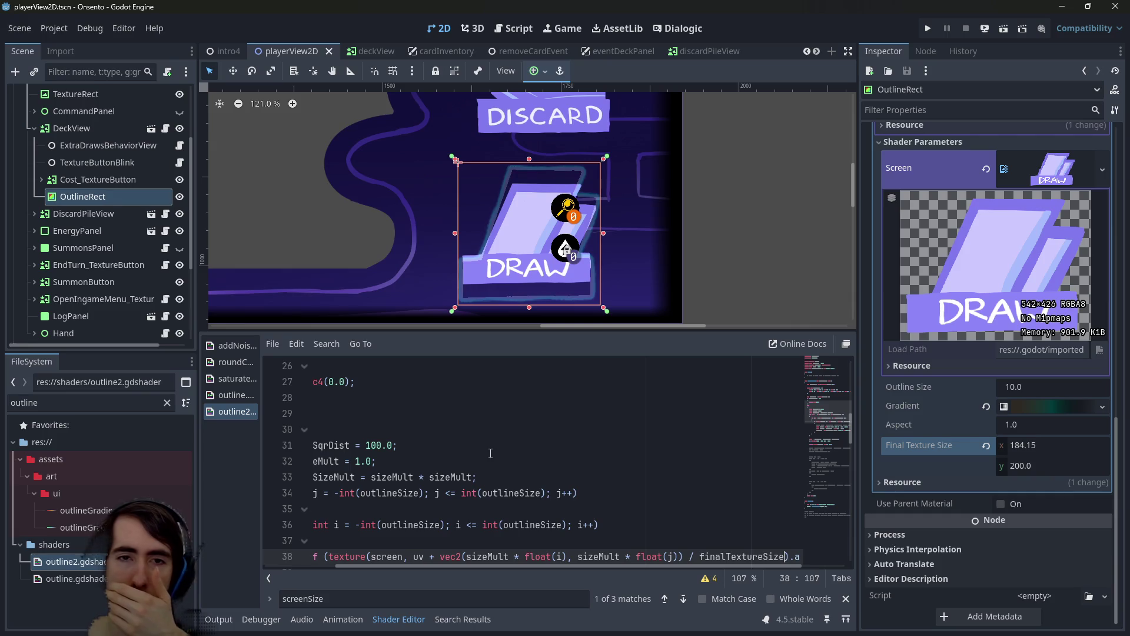
Narrow the Inspector dock to give the shader code more width
drag(614, 495, 461, 476)
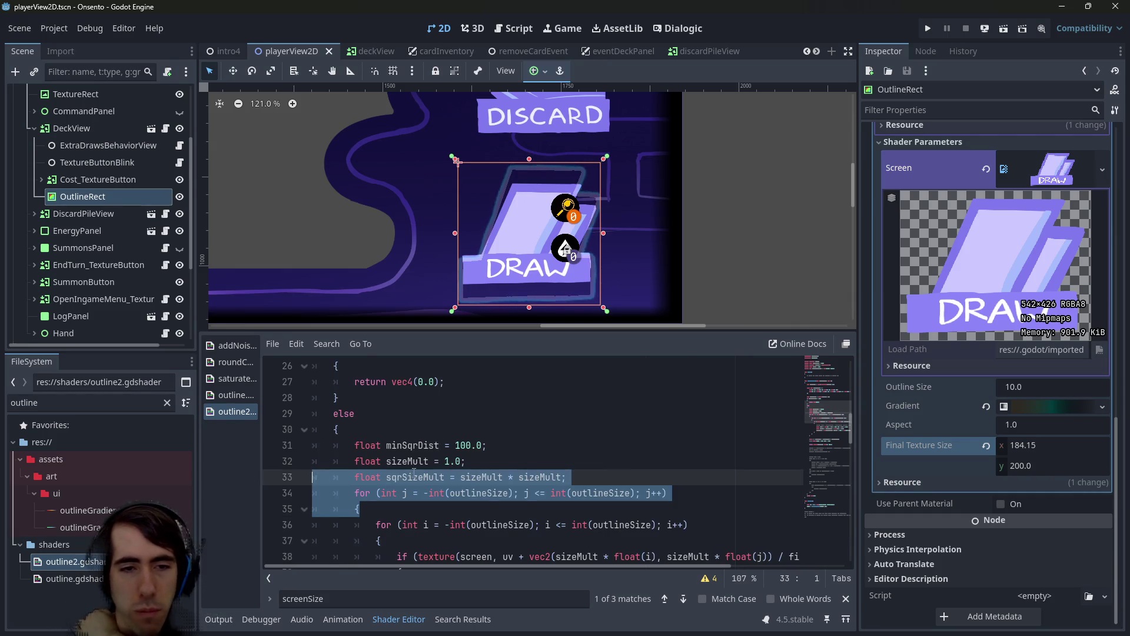
click(460, 476)
scroll(490, 521, down, 3)
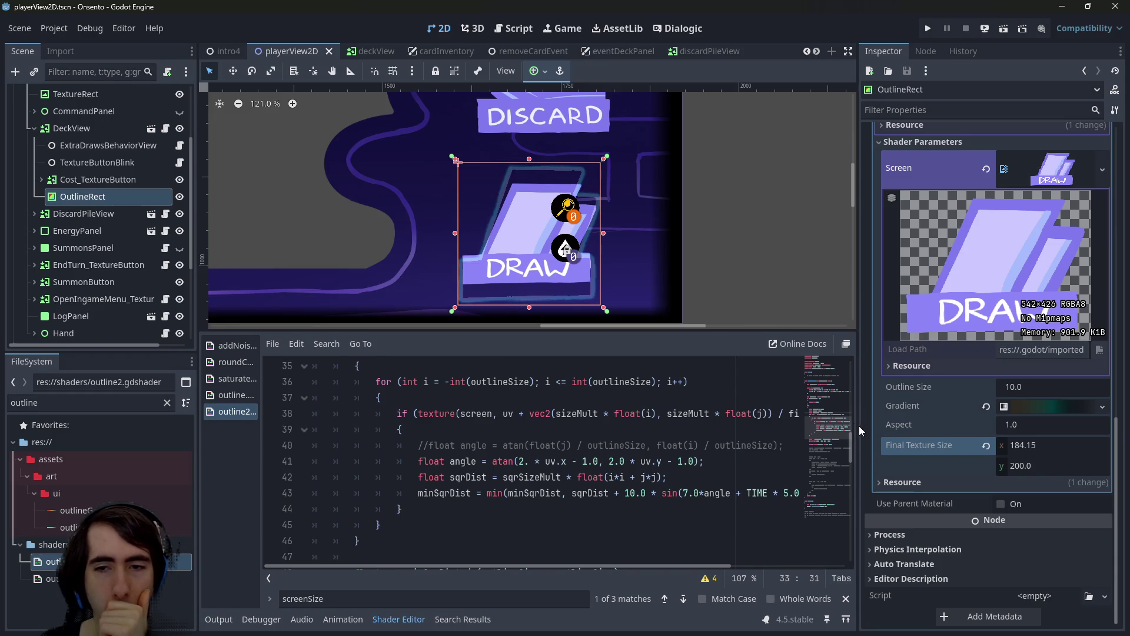
drag(858, 430, 1042, 432)
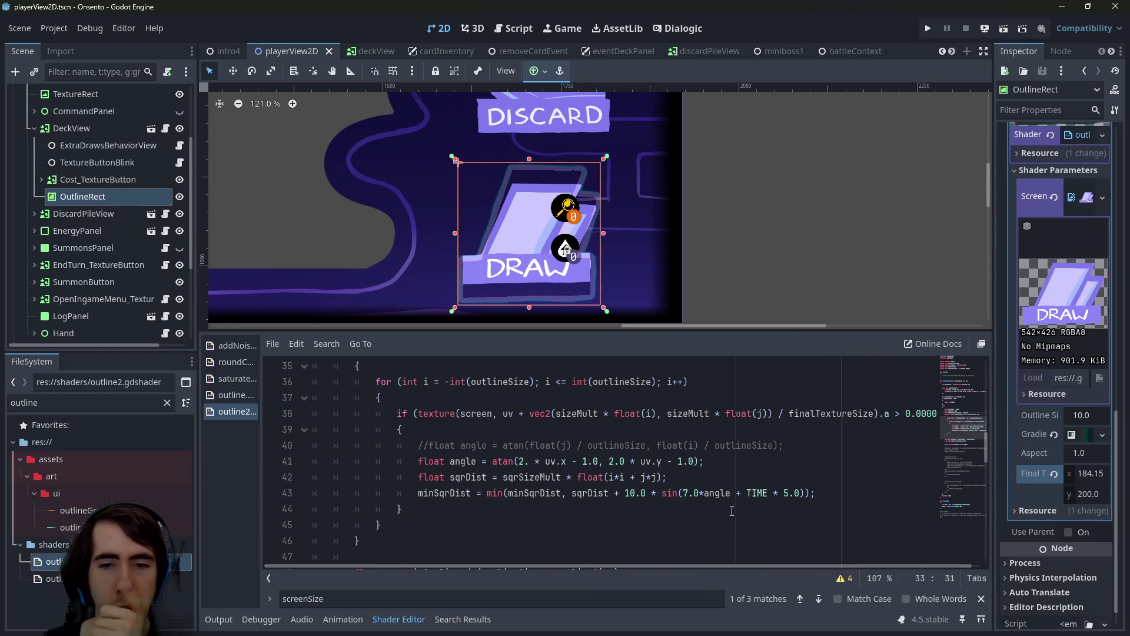
click(774, 416)
scroll(649, 506, down, 7)
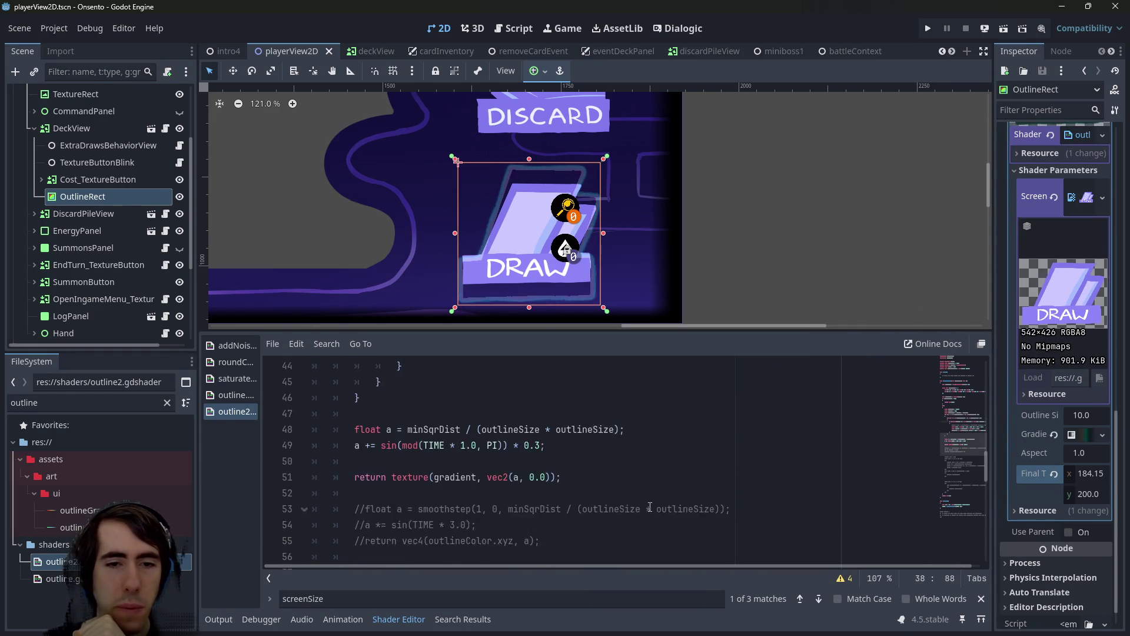
scroll(649, 506, down, 8)
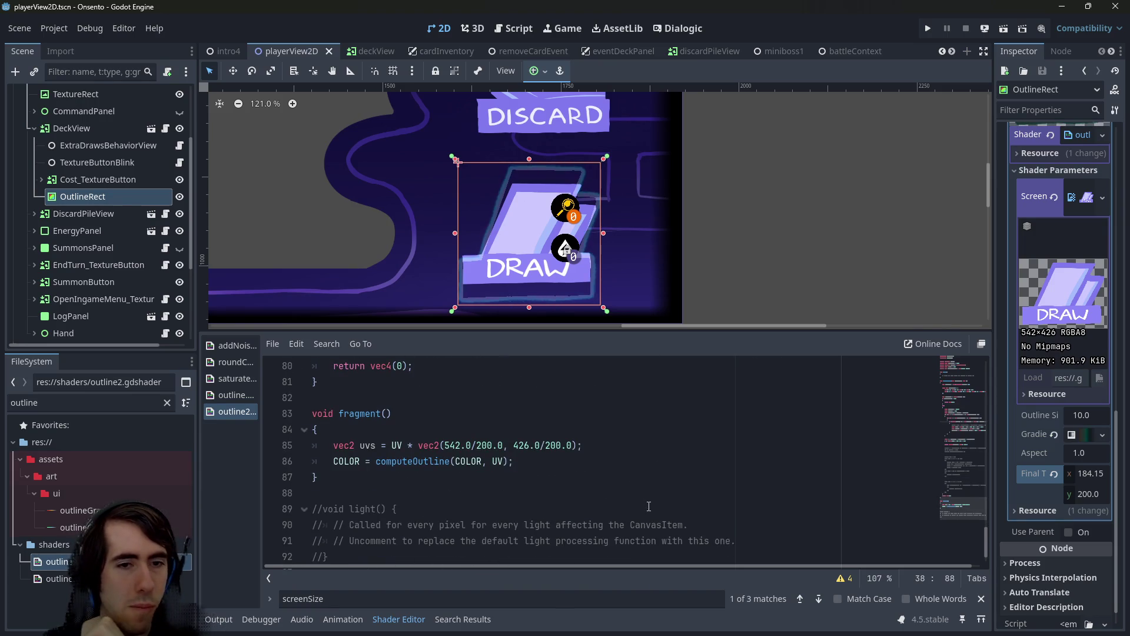
Review computeOutline and the fragment() function, then narrow the left dock
double_click(402, 460)
scroll(412, 465, up, 19)
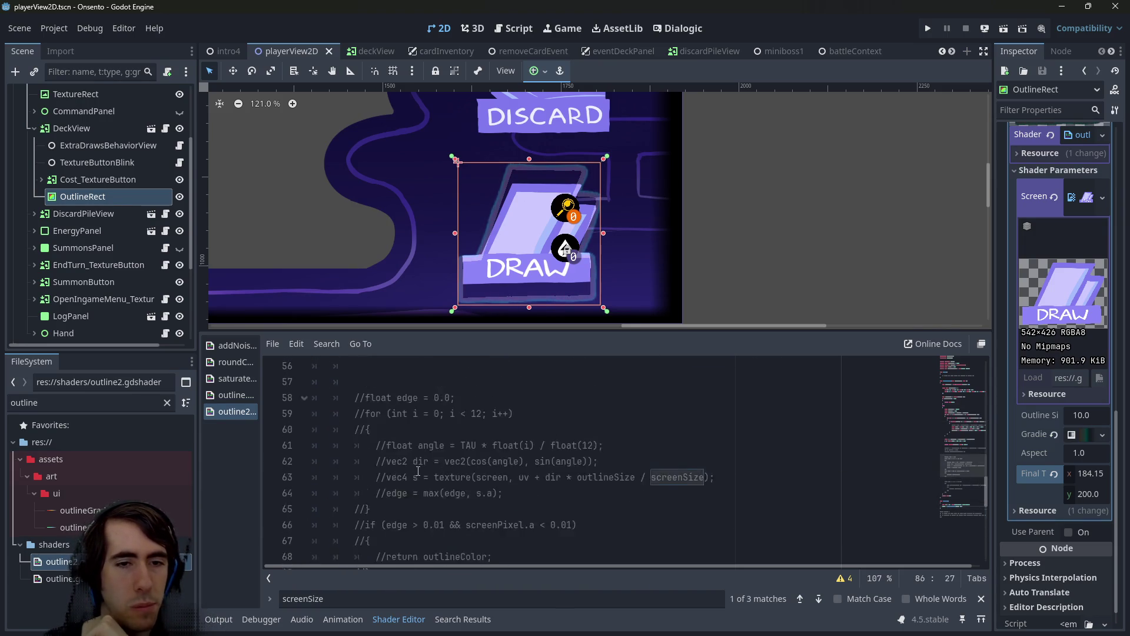
scroll(418, 470, up, 3)
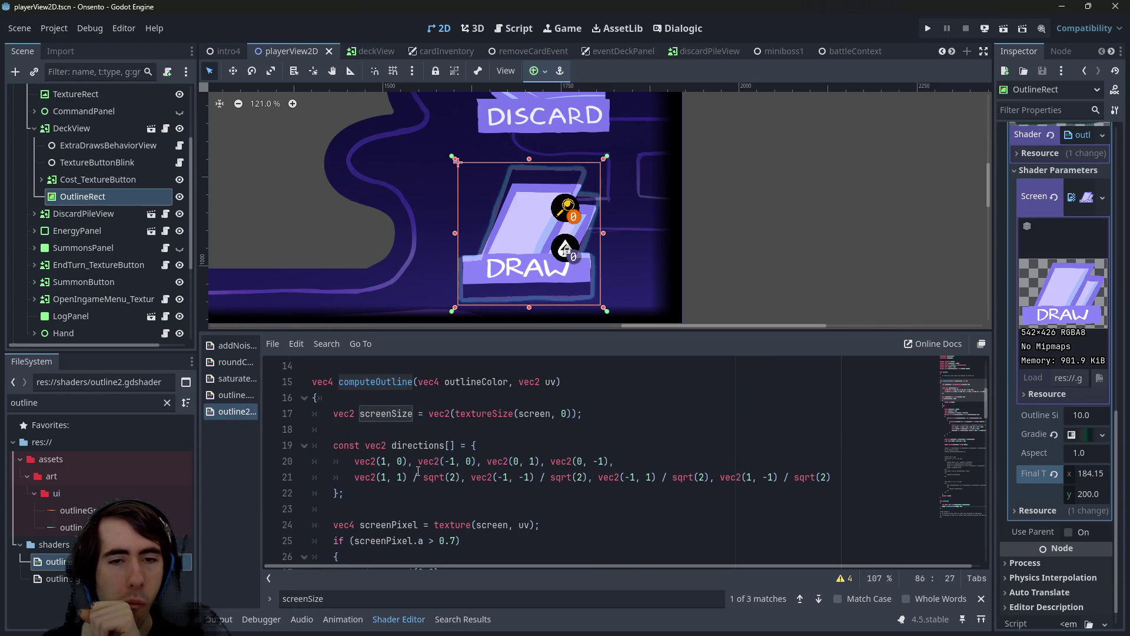
click(417, 445)
scroll(421, 447, down, 8)
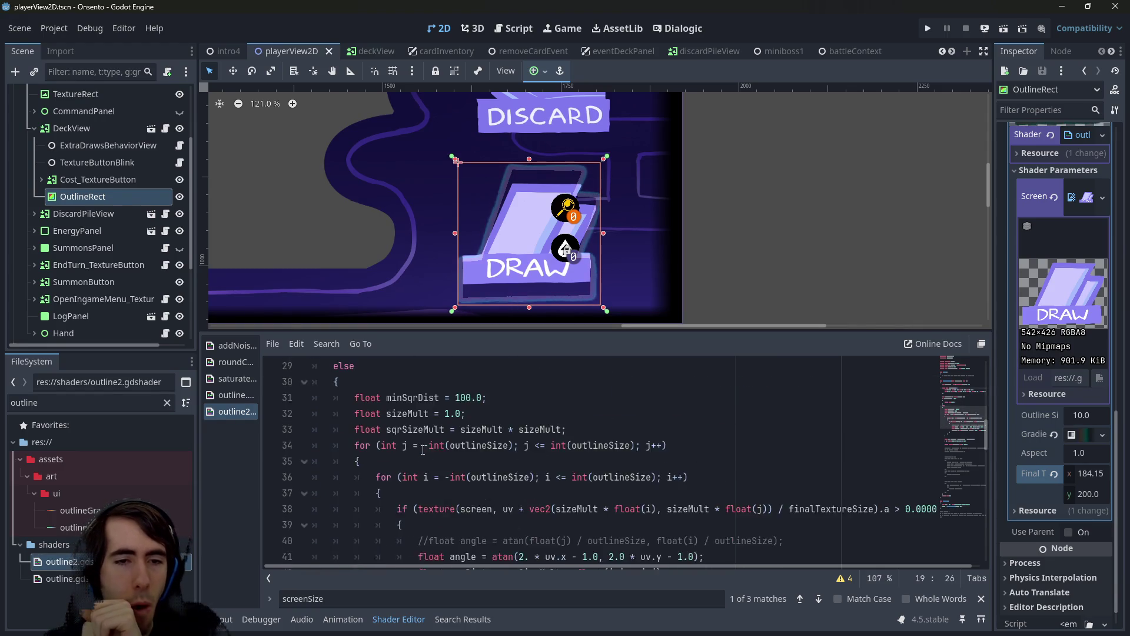
scroll(422, 451, down, 3)
scroll(422, 450, up, 11)
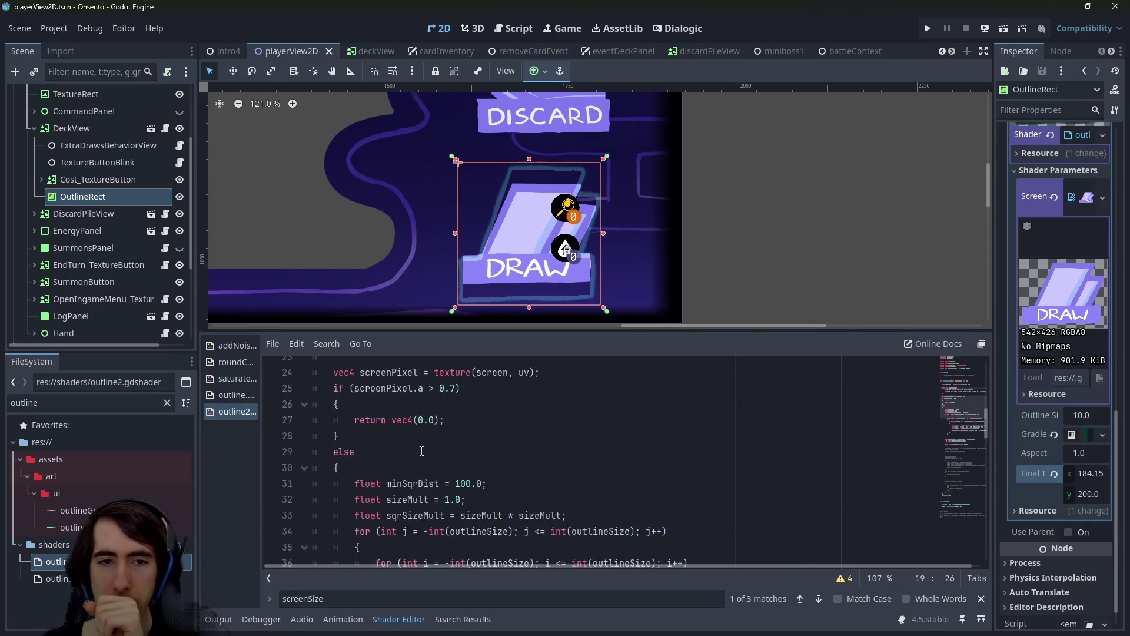
scroll(422, 452, up, 1)
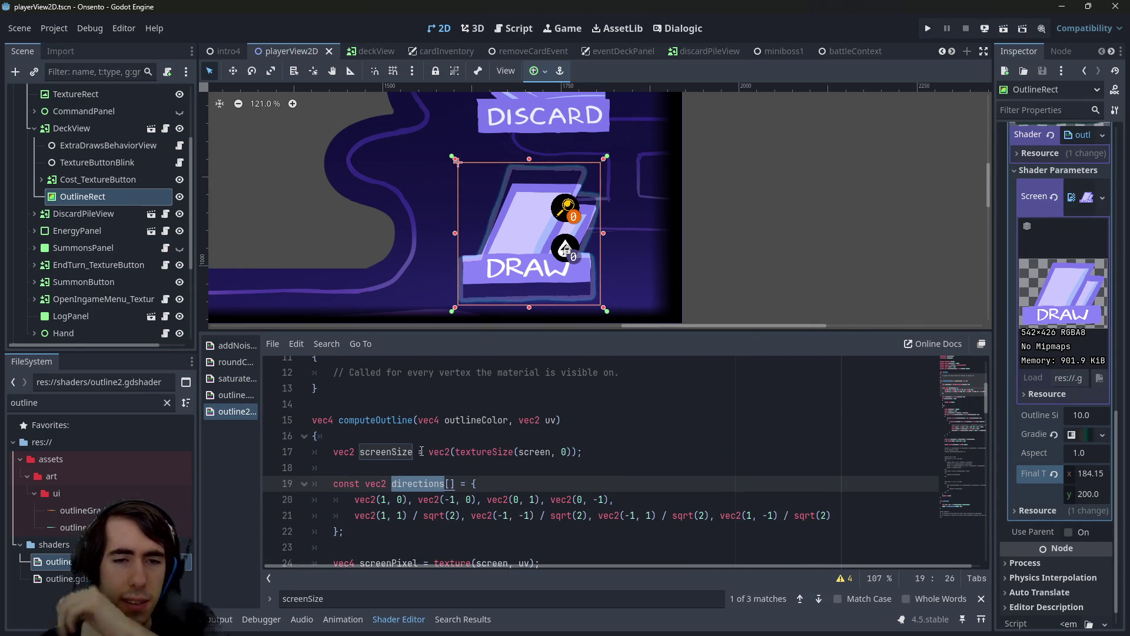
scroll(422, 451, up, 3)
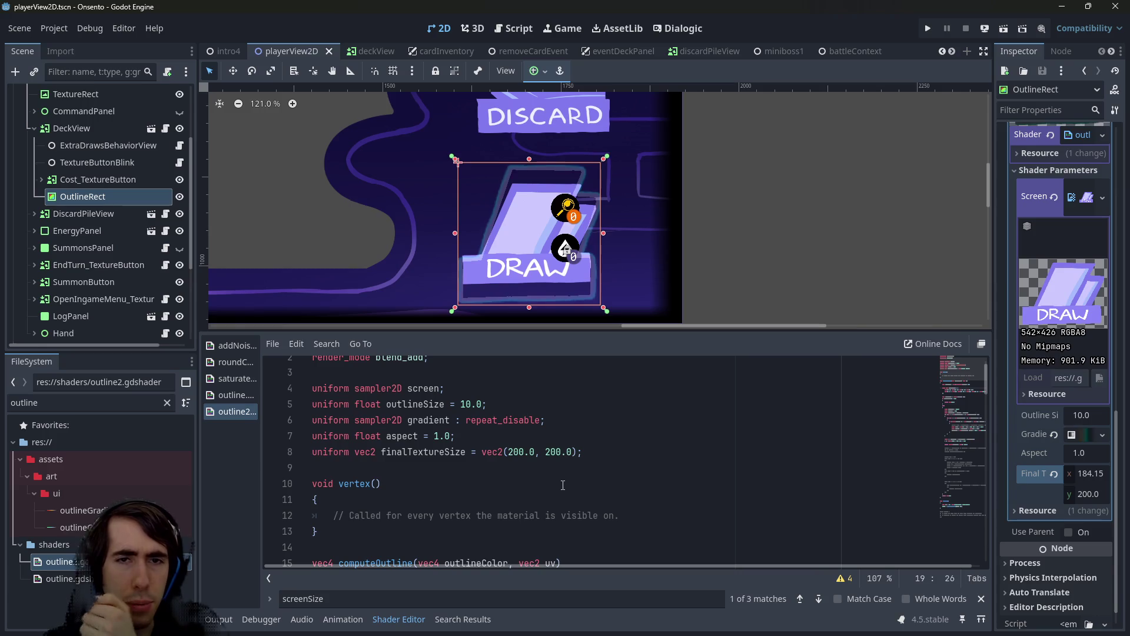
scroll(557, 482, down, 2)
scroll(557, 482, up, 1)
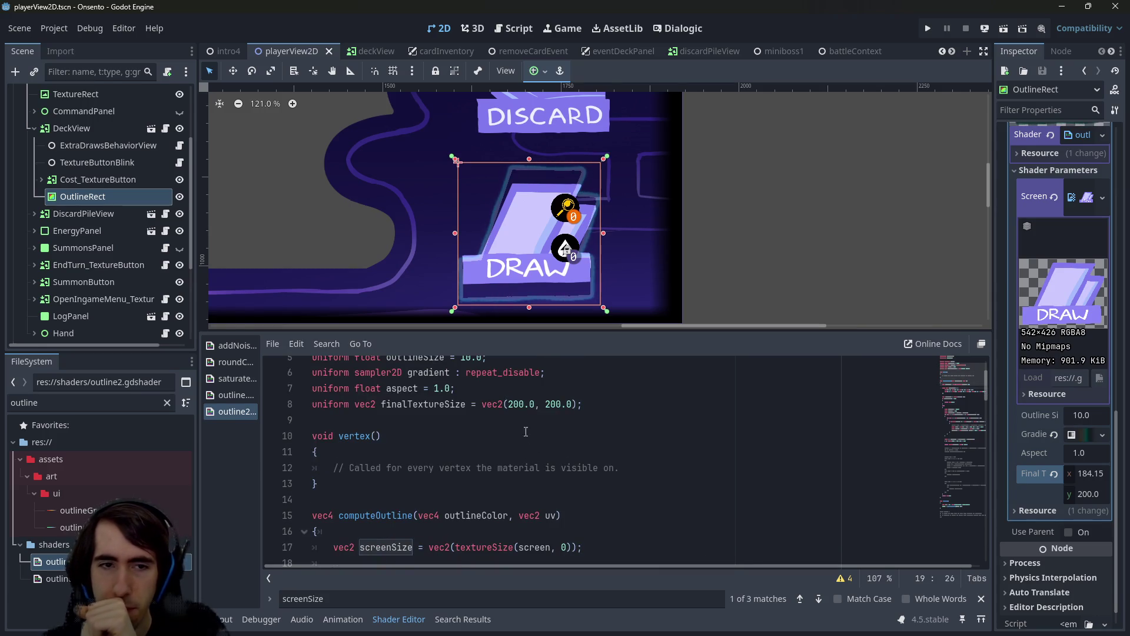
mouse_move(199, 365)
mouse_down()
mouse_move(134, 366)
mouse_move(180, 365)
mouse_up()
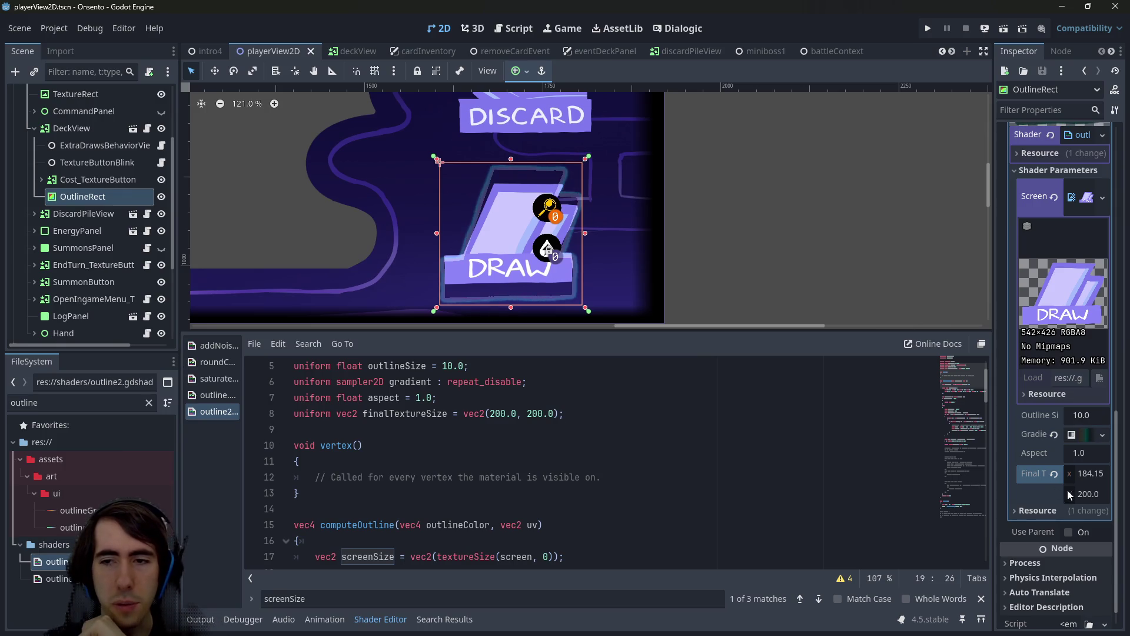
Reset Final Texture Size to 200 and set the Aspect parameter to 6.025, then save
click(1053, 473)
click(1081, 456)
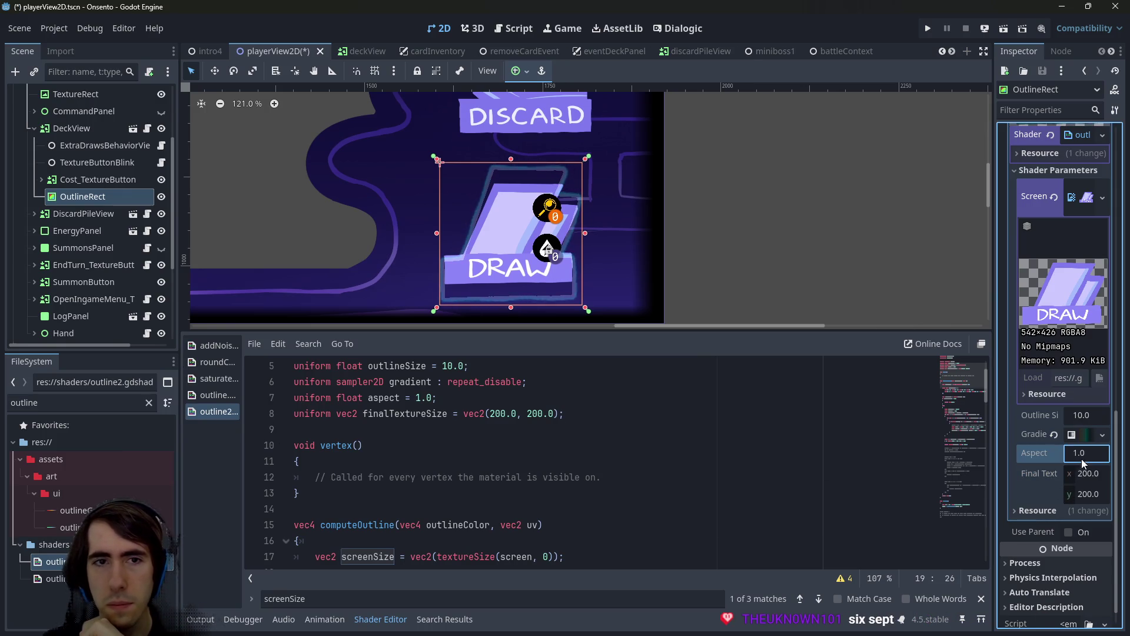
text(1.34.79)
key(Return)
click(447, 429)
key(ctrl+s)
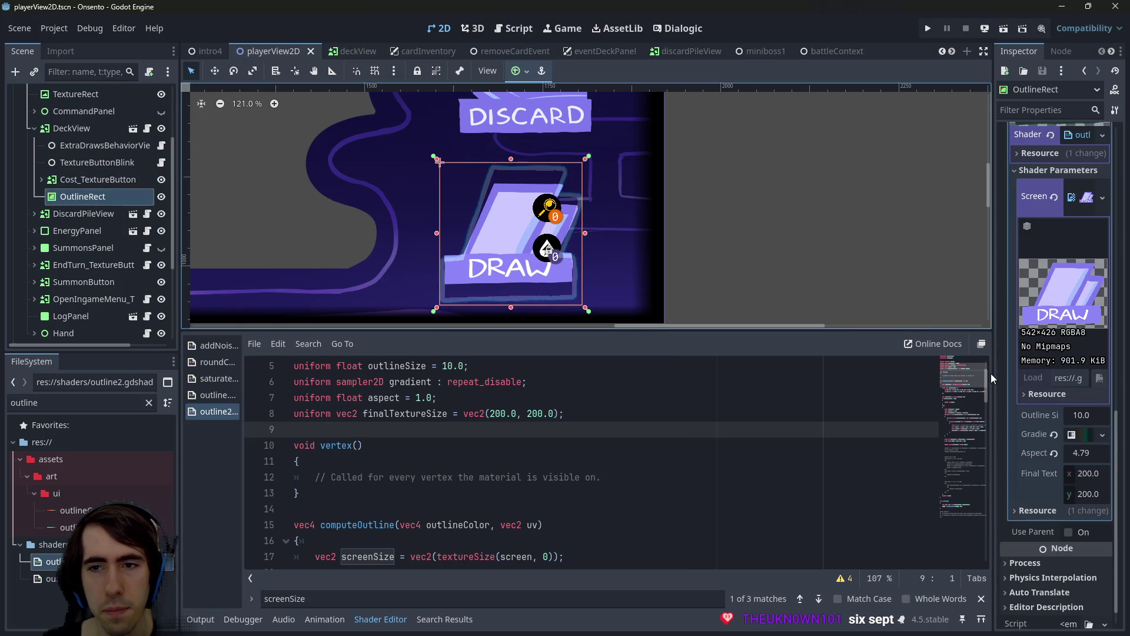
drag(994, 378, 826, 371)
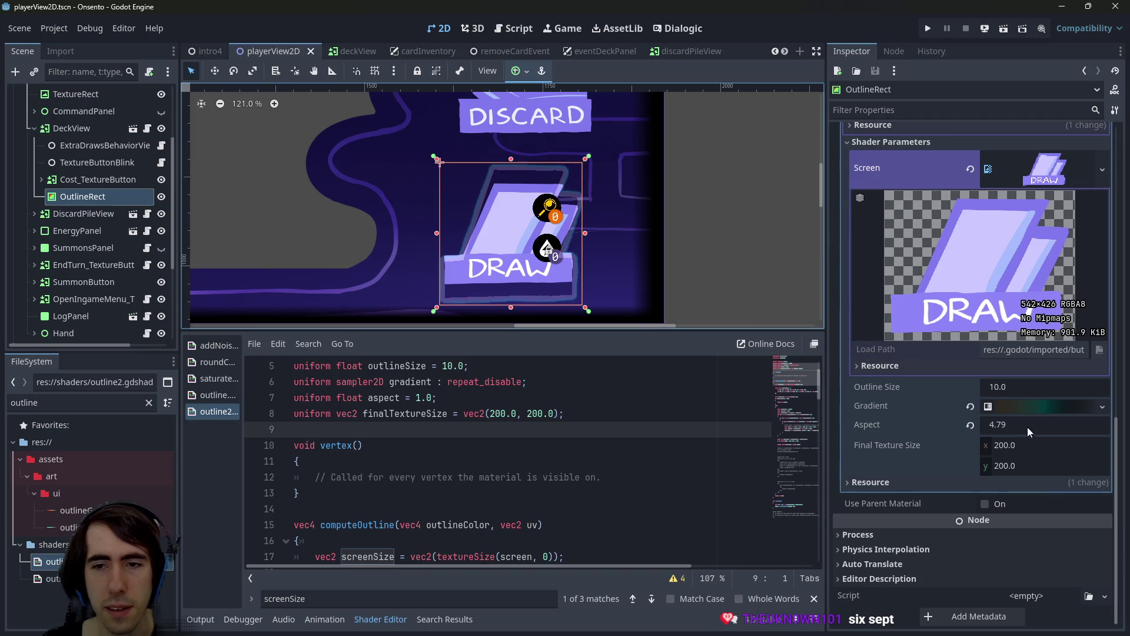
drag(1031, 429, 1053, 428)
key(ctrl+s)
Try dividing the UV argument on line 86 by aspect, then revert it and save
scroll(491, 523, up, 2)
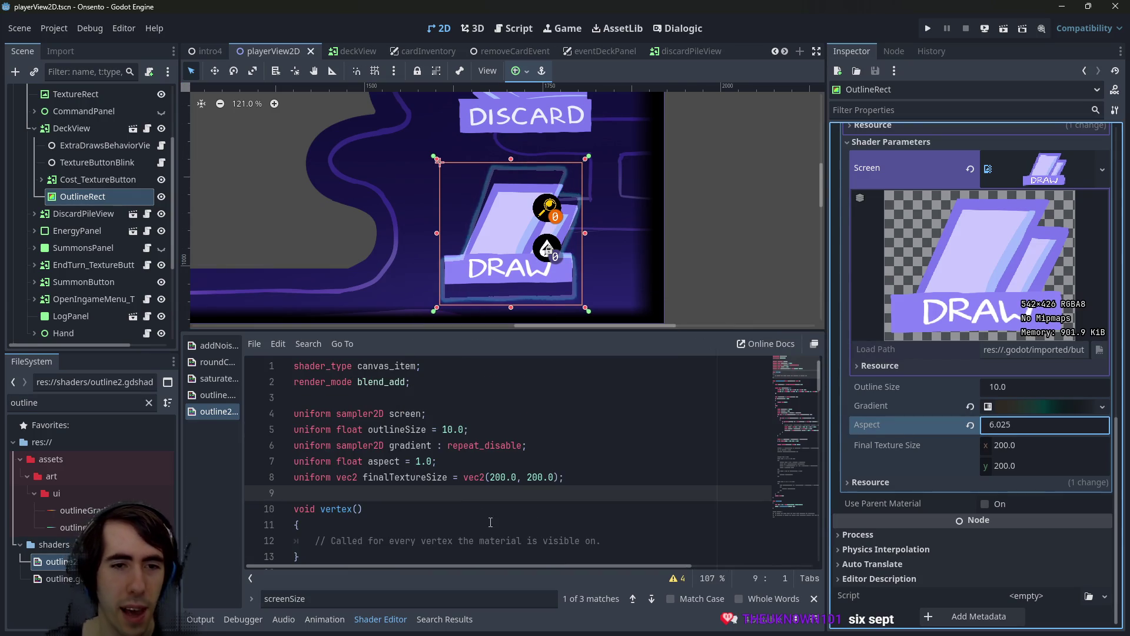
double_click(389, 463)
scroll(471, 479, down, 18)
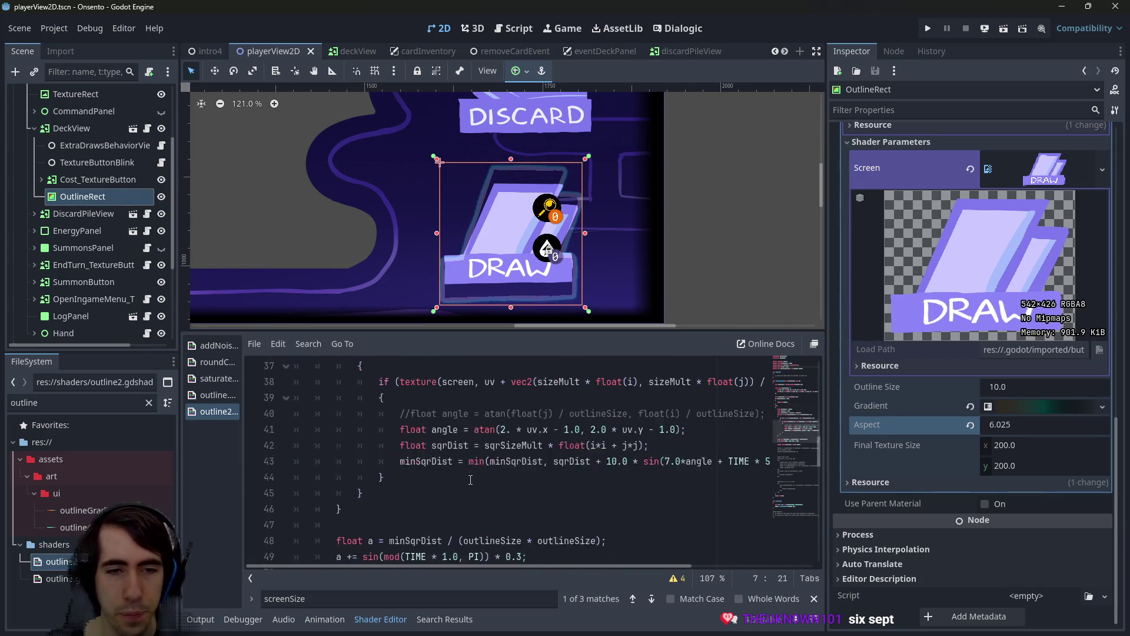
scroll(470, 479, down, 9)
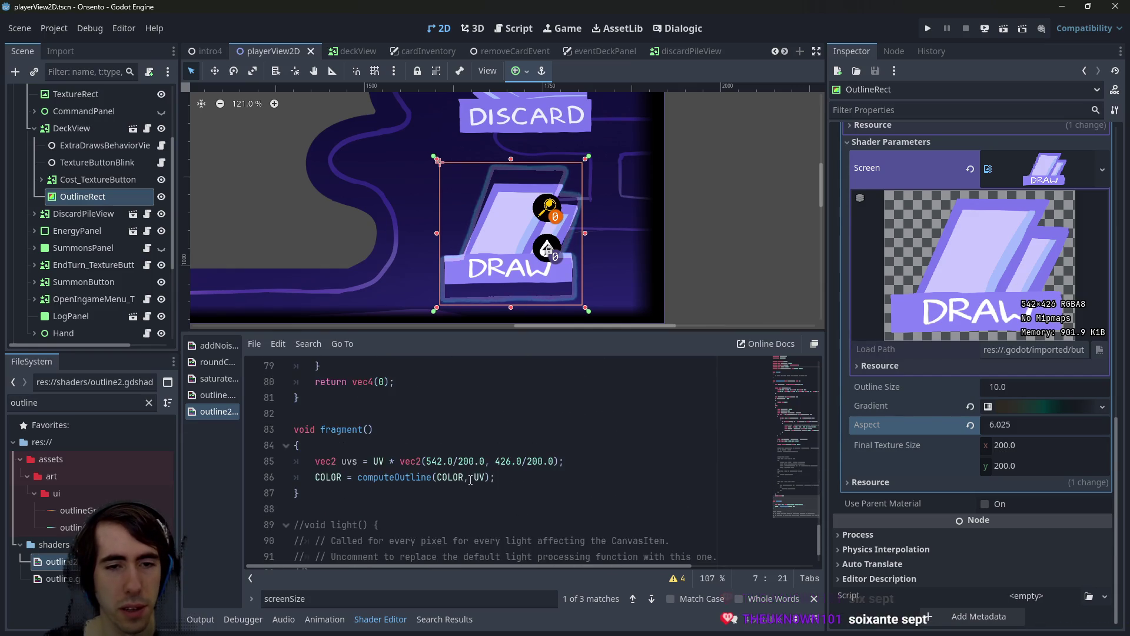
scroll(470, 479, up, 2)
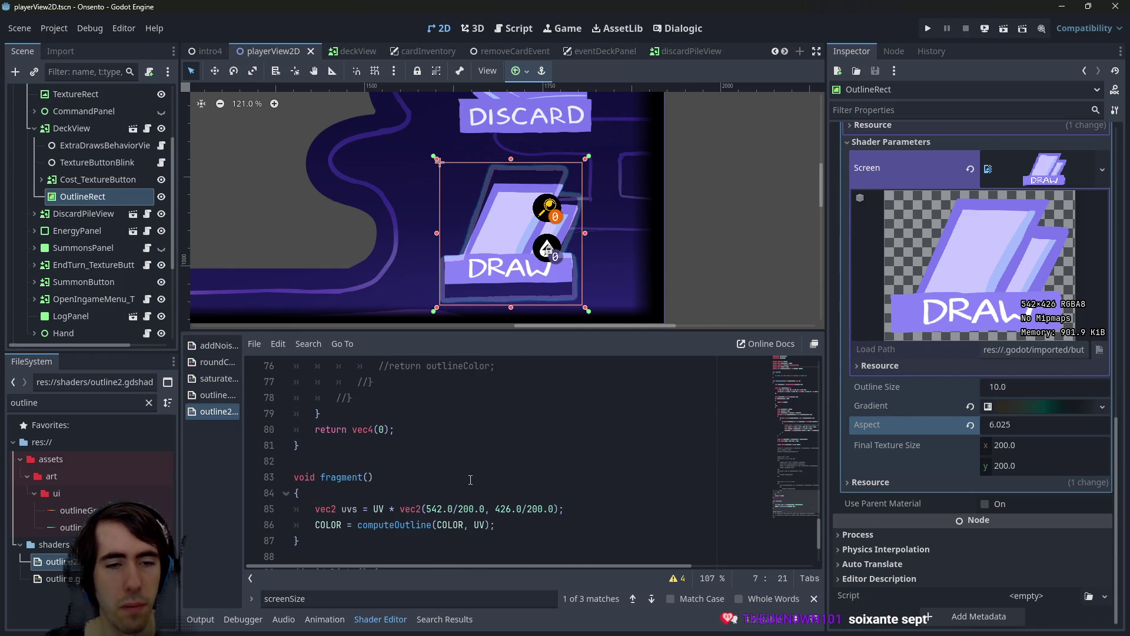
click(482, 525)
key(Right)
text(/ aspect)
key(Escape)
key(BackSpace)
key(BackSpace)
key(BackSpace)
key(ctrl+s)
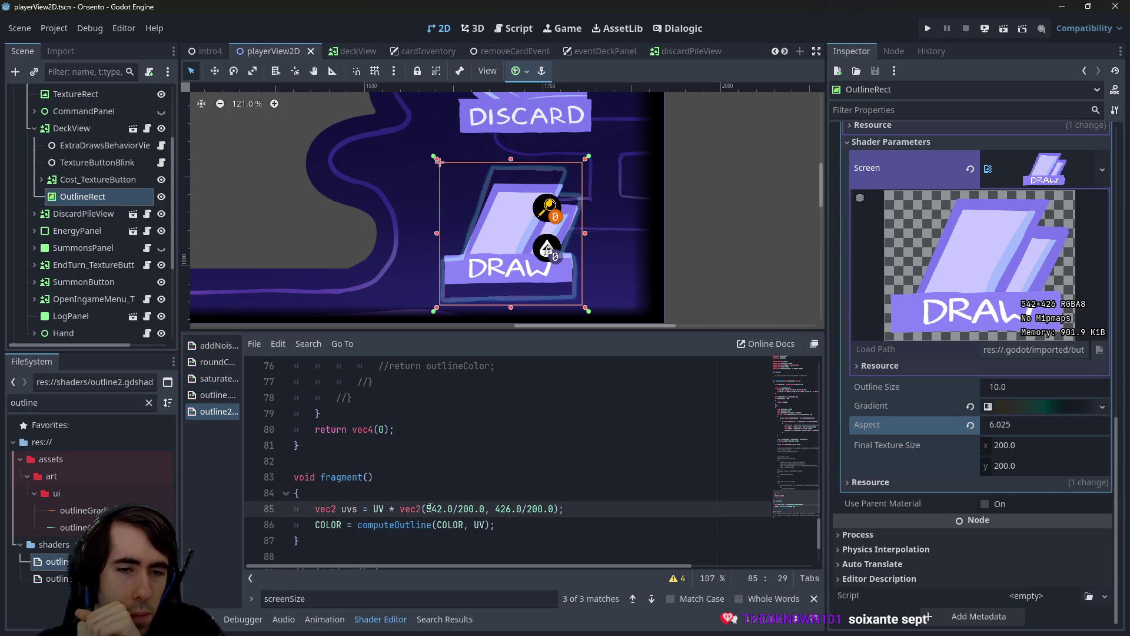
click(395, 509)
Replace the hard-coded vec2(542.0/200.0, 426.0/200.0) constant on line 85 with aspect and save
drag(403, 510, 561, 505)
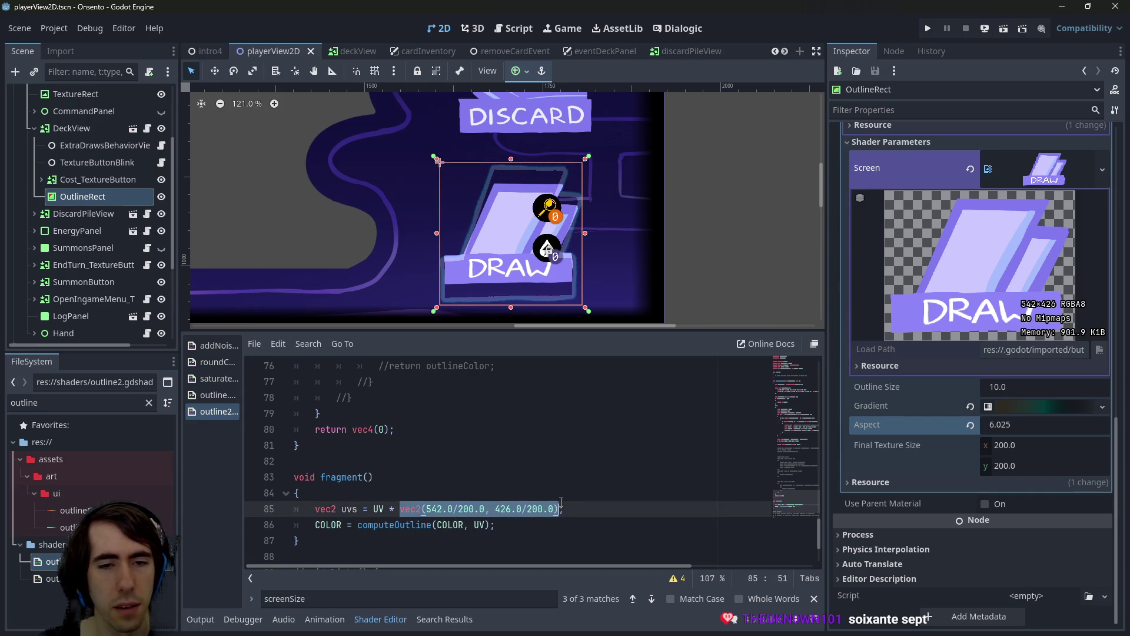
key(BackSpace)
text(aspect;)
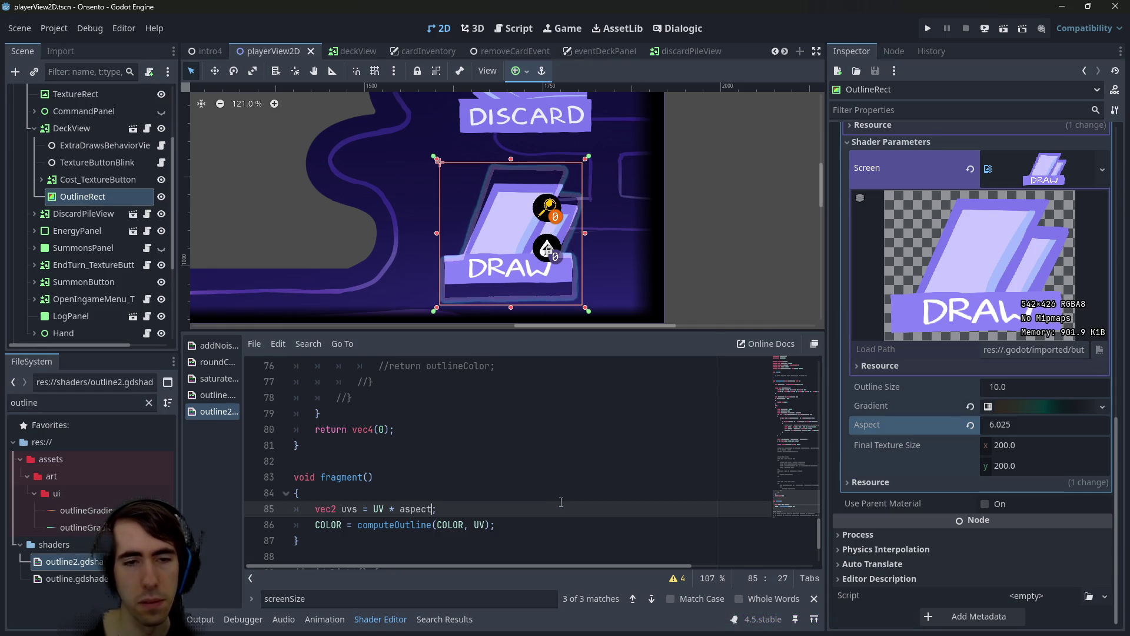
key(ctrl+s)
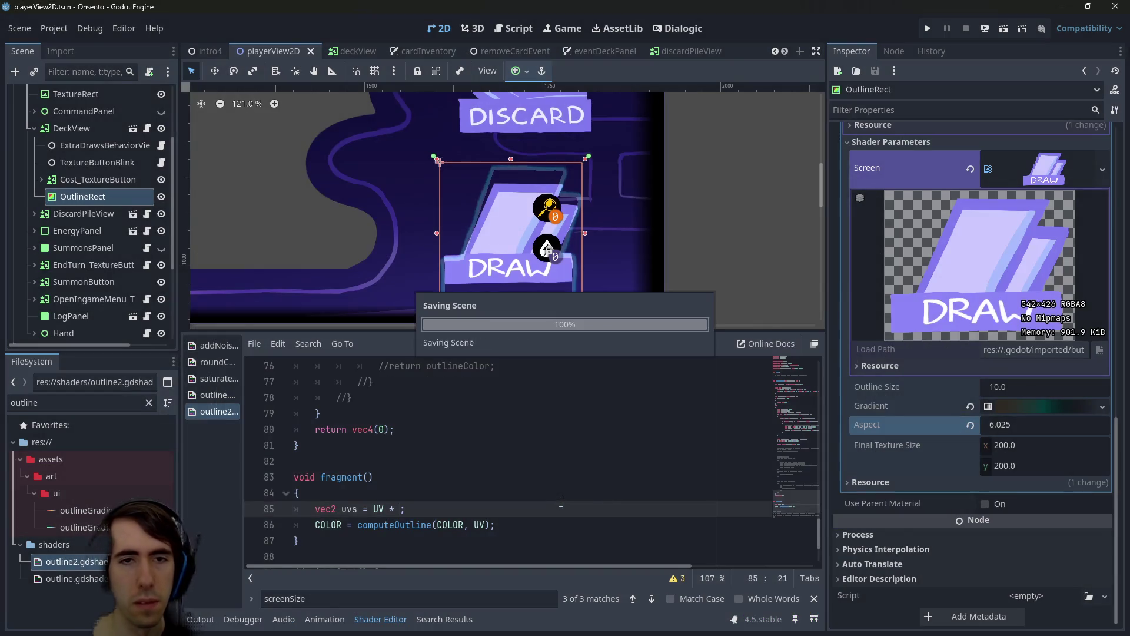
key(ctrl+s)
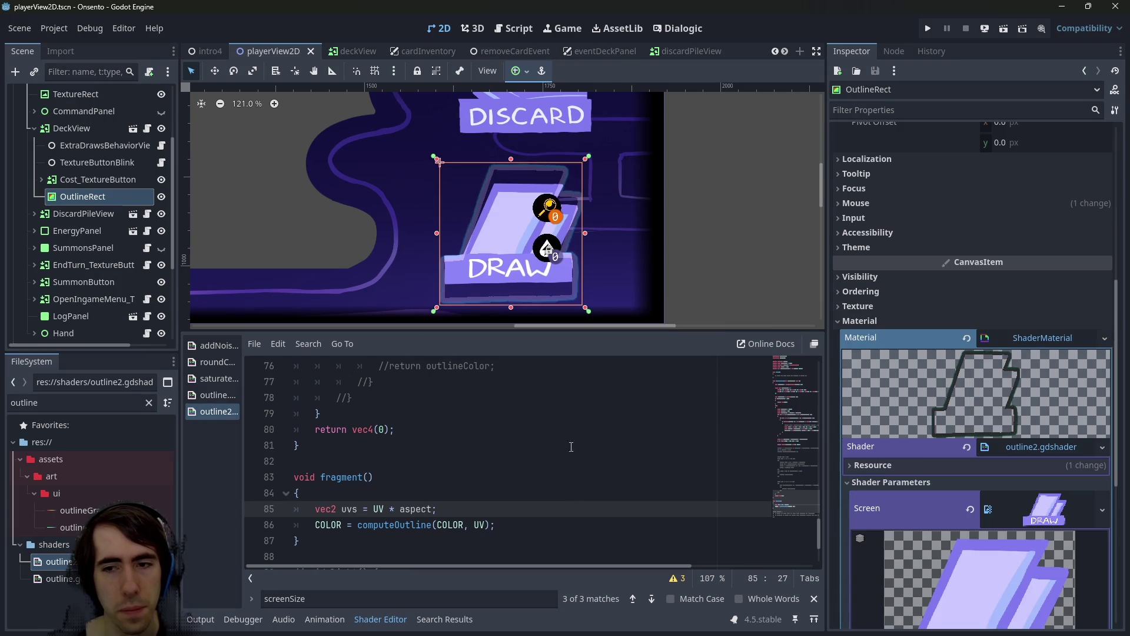
Adjust Final Texture Size and test Aspect values of 10 and 0.2, saving the scene
scroll(995, 512, down, 5)
drag(1010, 543, 1004, 516)
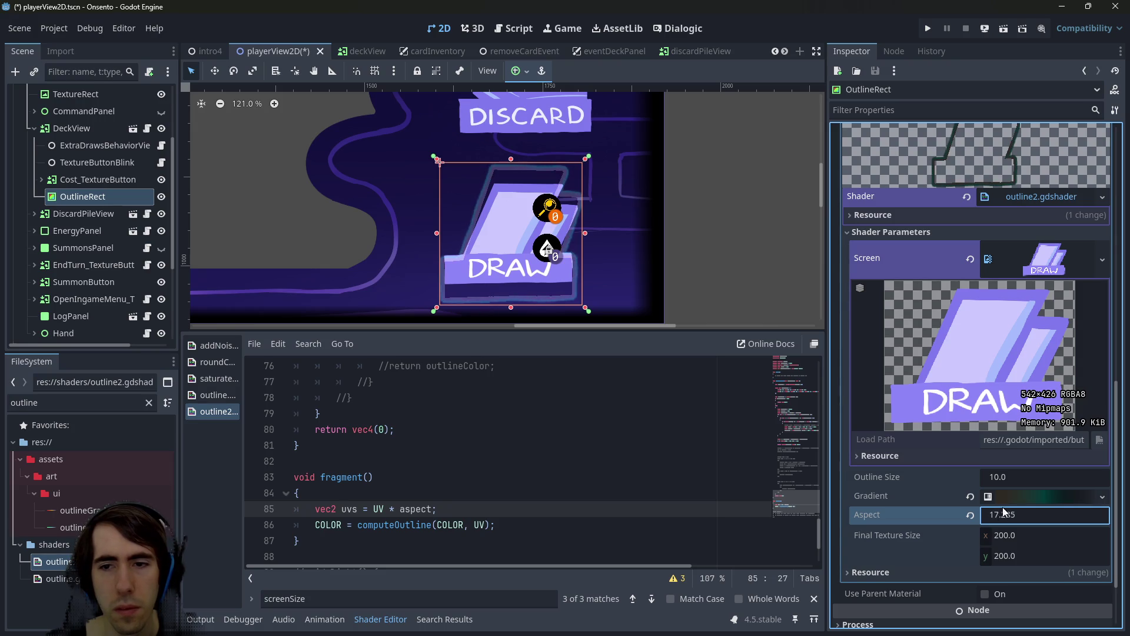
key(ctrl+s)
click(1037, 515)
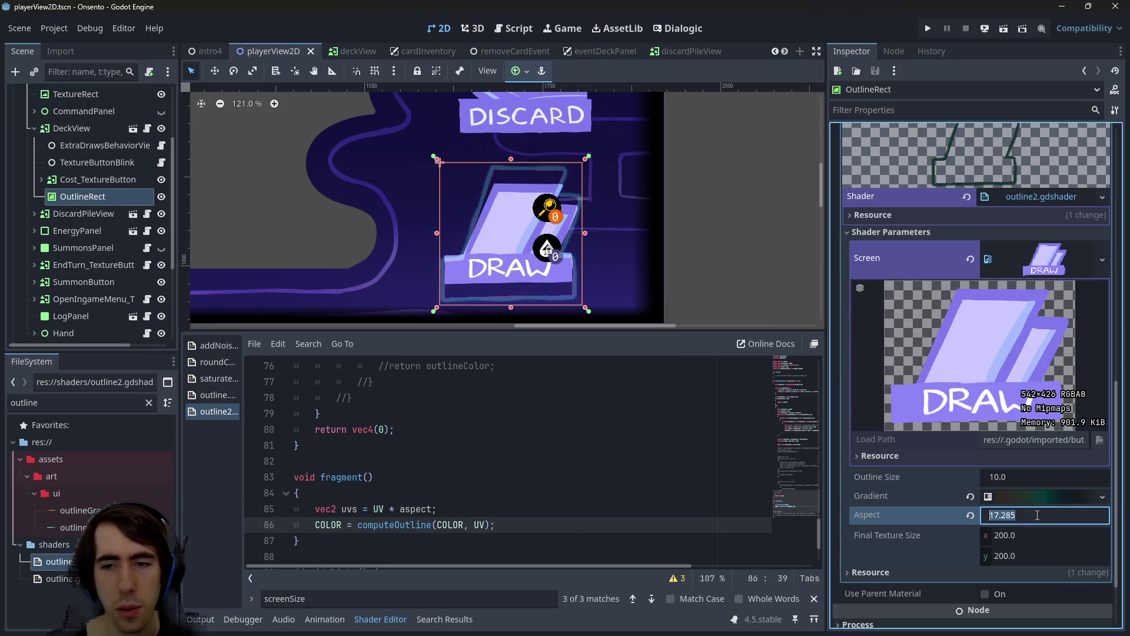
text(10)
key(Return)
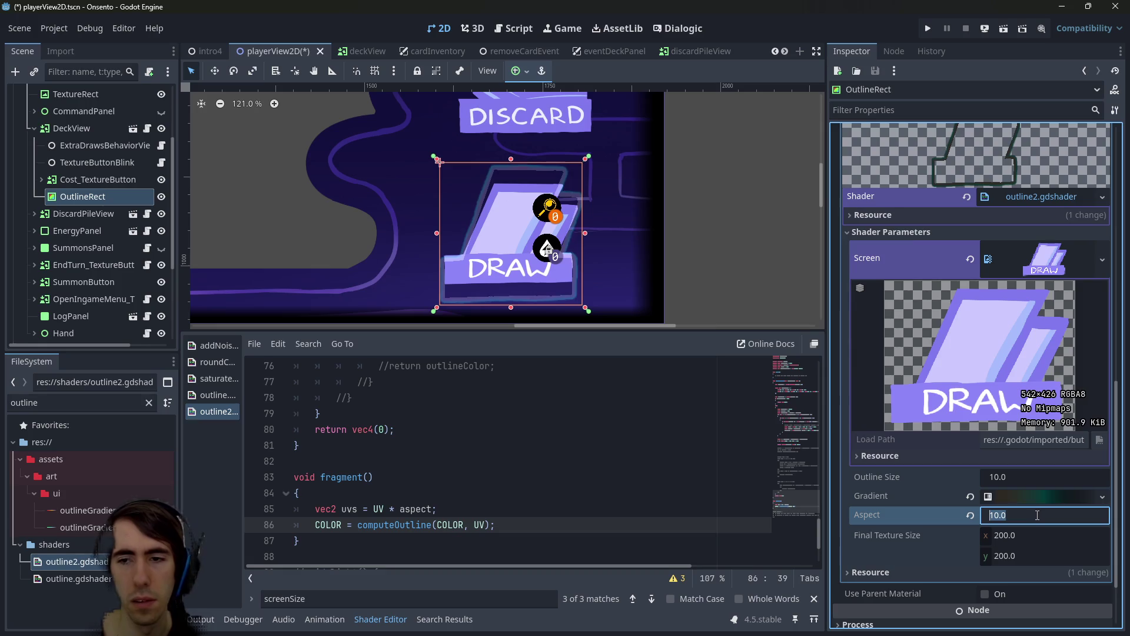
text(0.2)
key(Return)
key(ctrl+s)
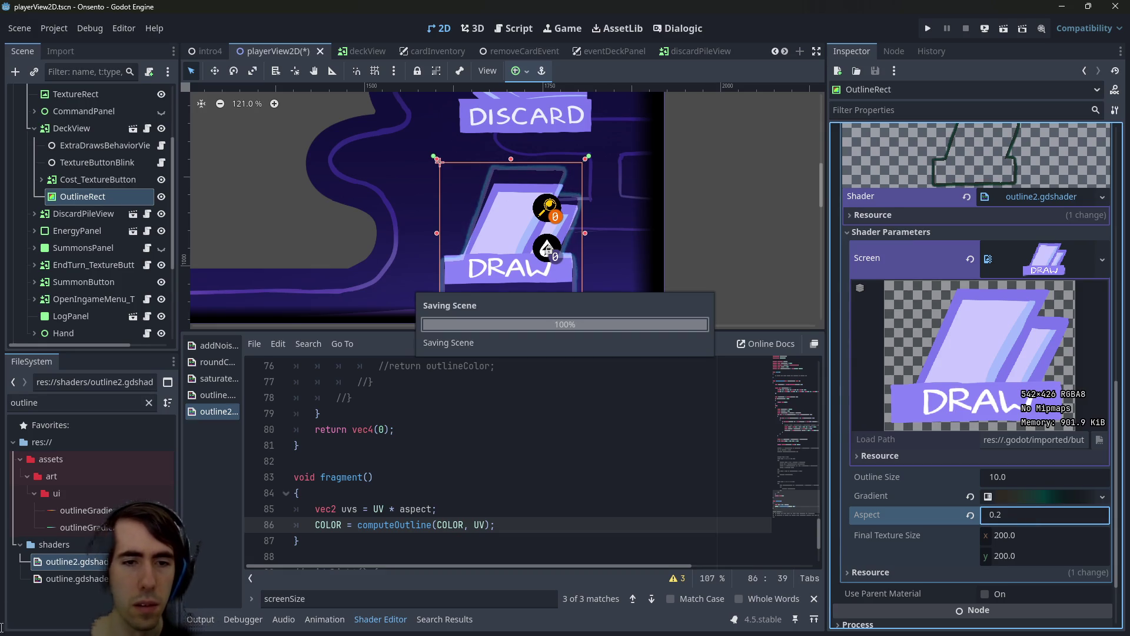
Change the computeOutline argument on line 86 from UV to uvs and save
double_click(349, 508)
double_click(480, 525)
text(uvs)
key(ctrl+s)
Set the Aspect parameter to 1.18, after trying 1 and 1.085
double_click(416, 509)
click(1036, 517)
text(1)
key(Return)
click(1008, 517)
text(1.085)
key(Return)
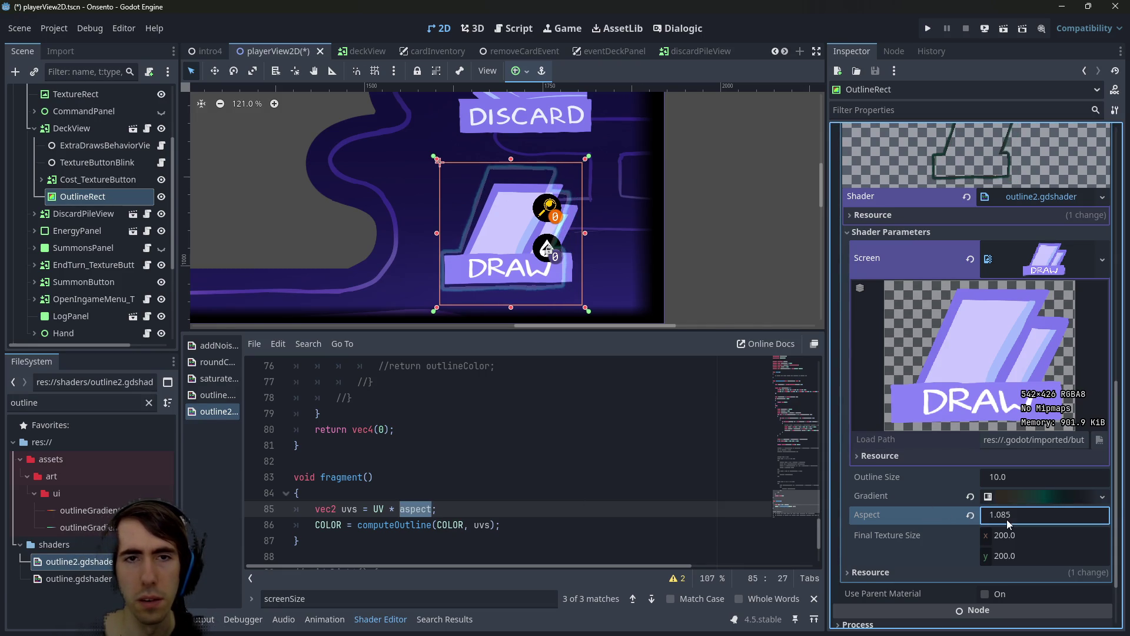
key(BackSpace)
key(BackSpace)
key(BackSpace)
text(18)
key(Return)
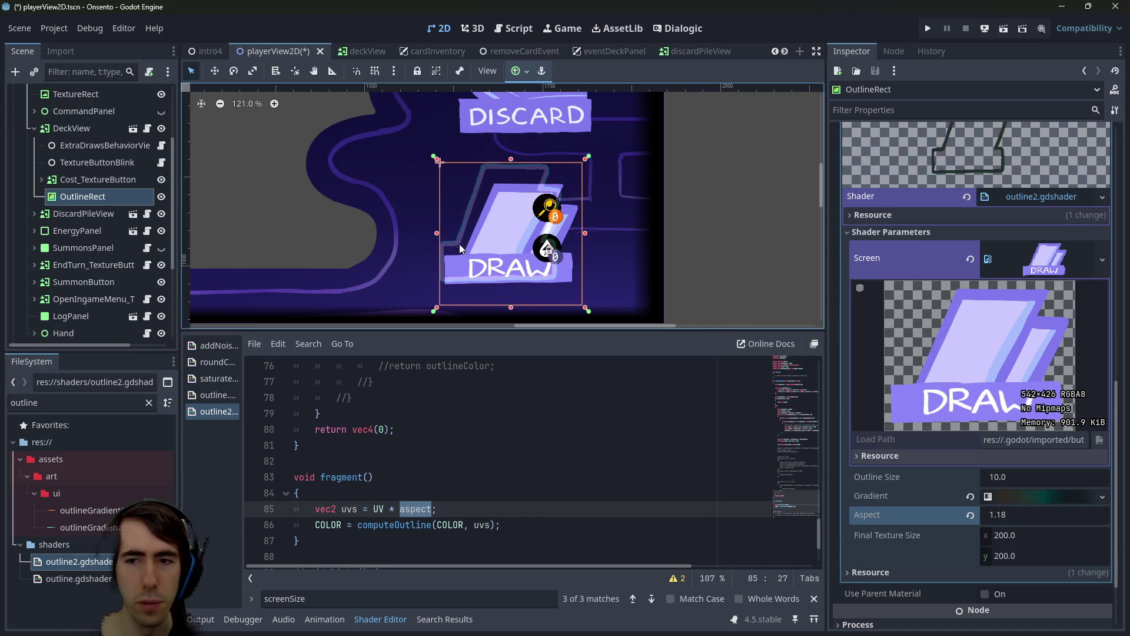
scroll(444, 241, up, 1)
Review the computeOutline call on line 86 and its uv parameter declaration
scroll(468, 241, up, 1)
scroll(479, 266, left, 1)
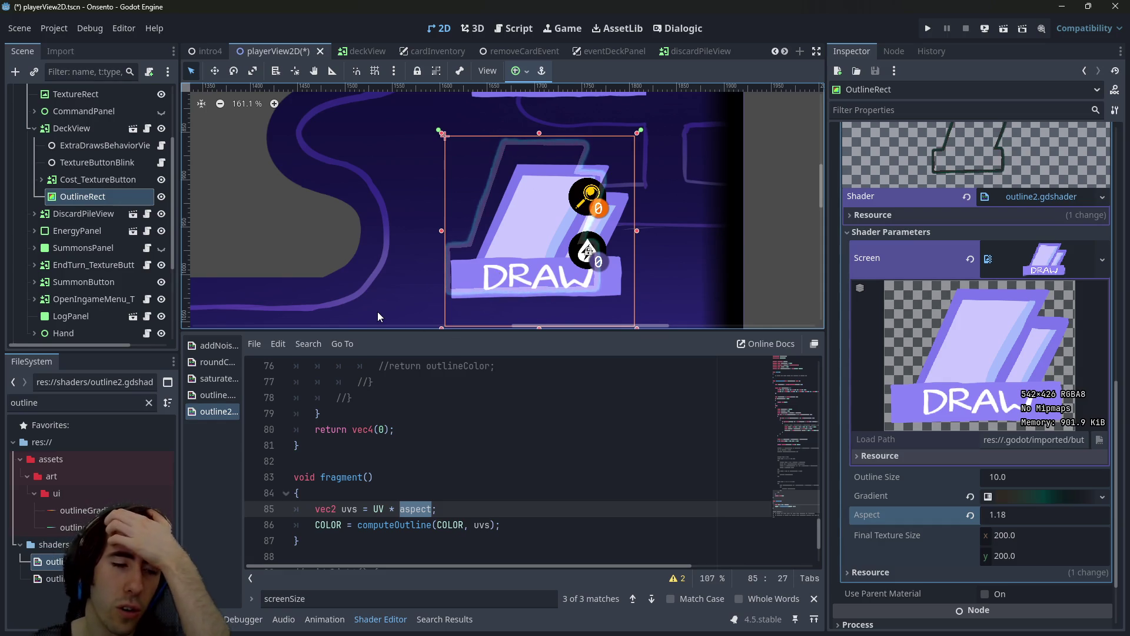
scroll(408, 387, up, 1)
scroll(398, 447, down, 1)
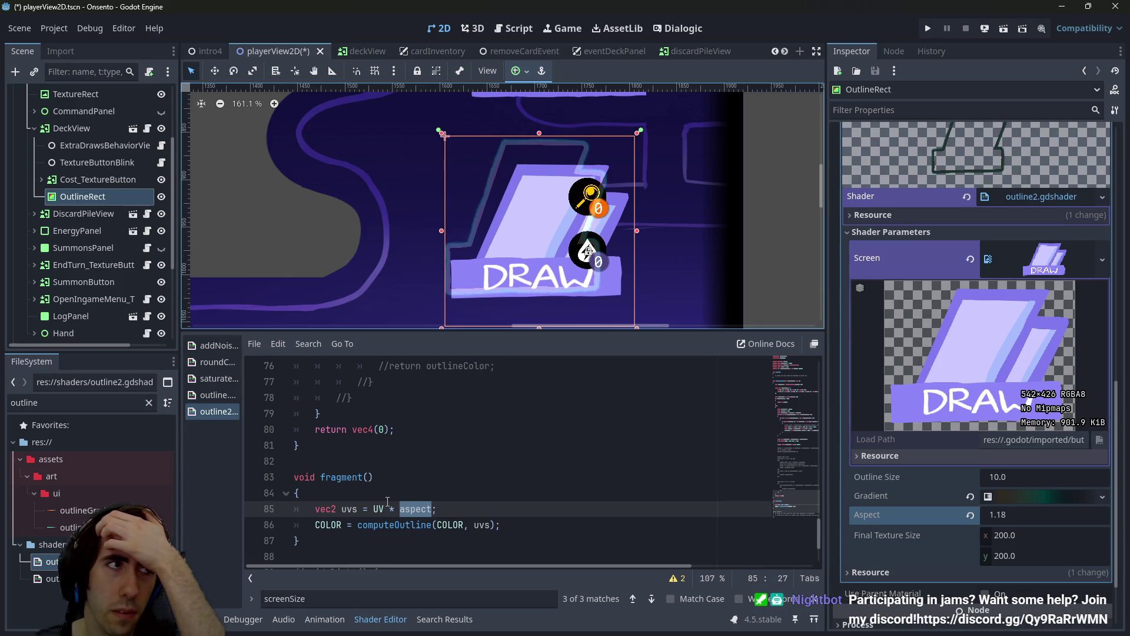
click(408, 524)
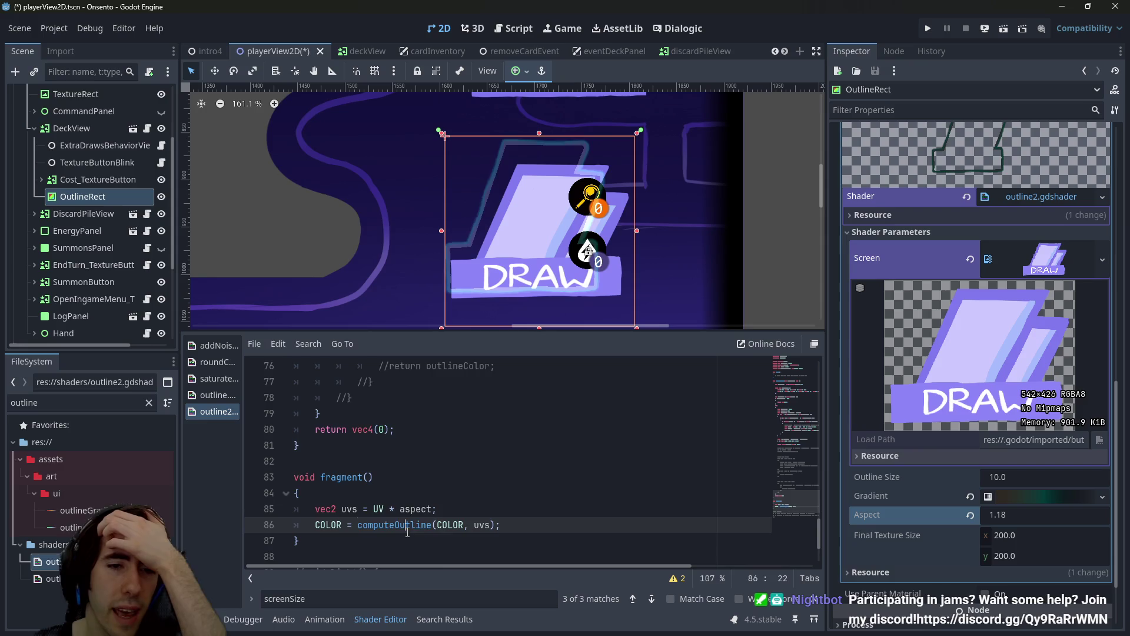
double_click(407, 525)
scroll(406, 527, up, 11)
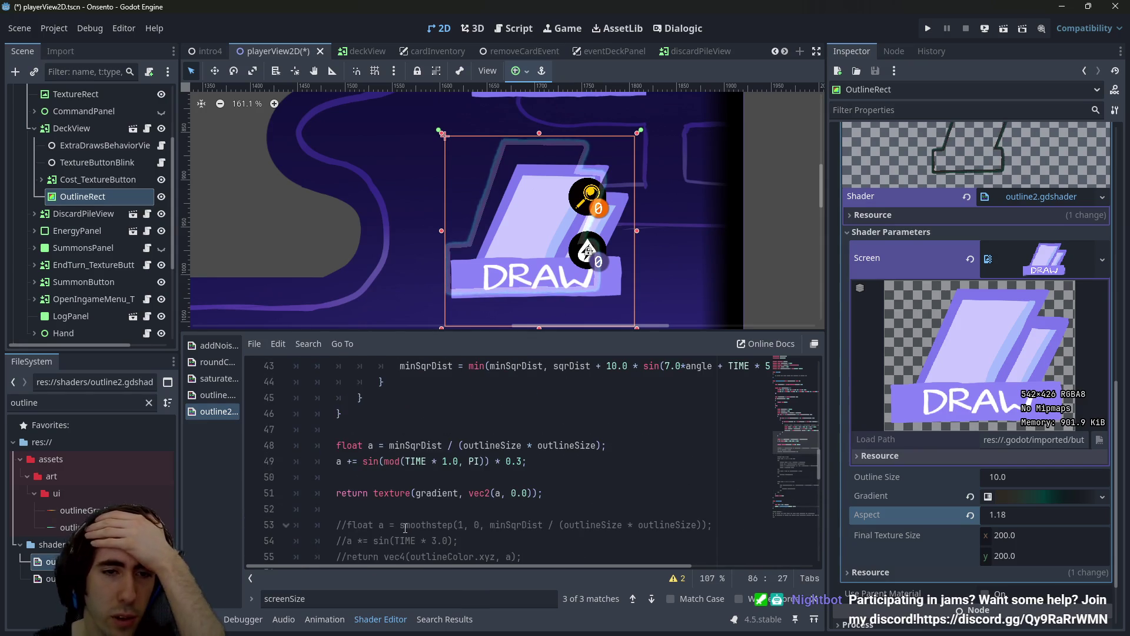
scroll(405, 528, up, 3)
scroll(405, 528, up, 4)
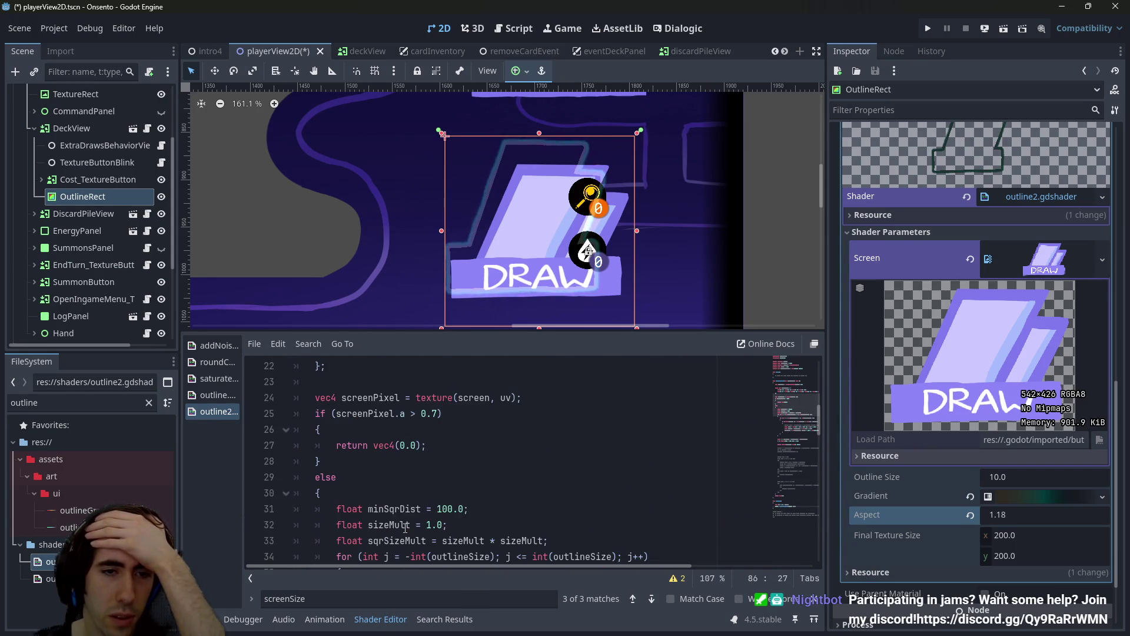
scroll(405, 528, down, 5)
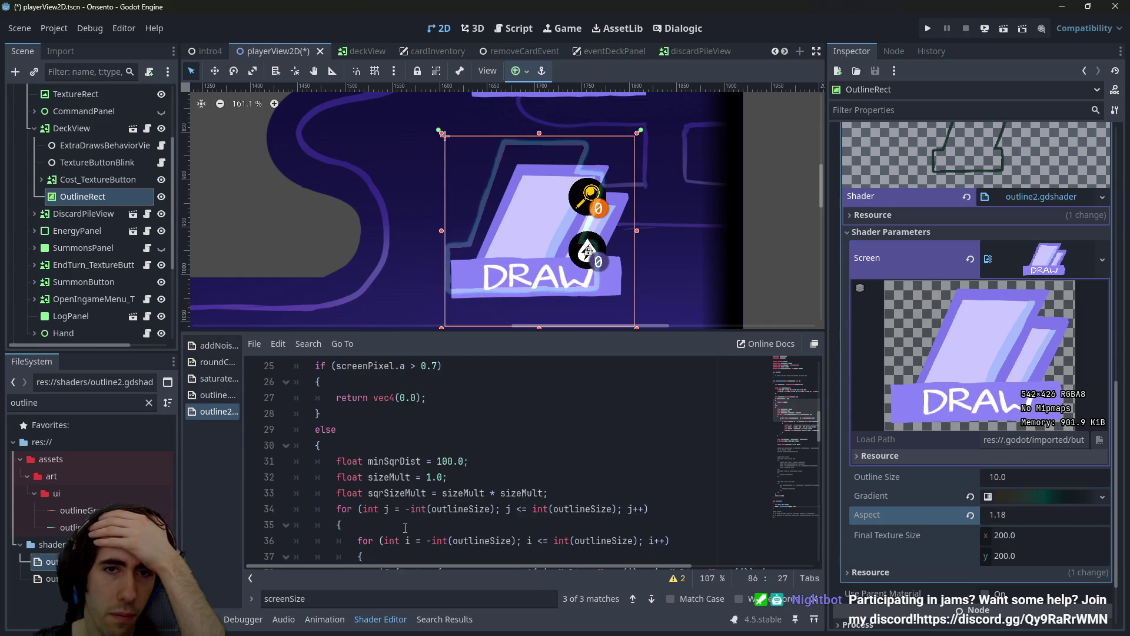
scroll(405, 528, up, 4)
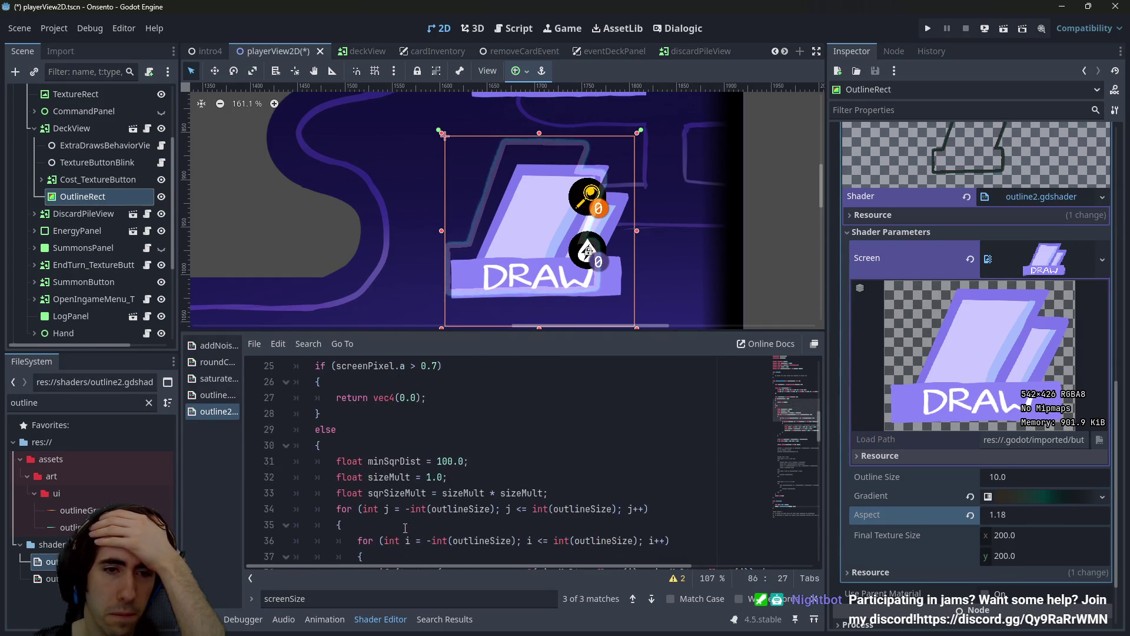
scroll(405, 528, up, 5)
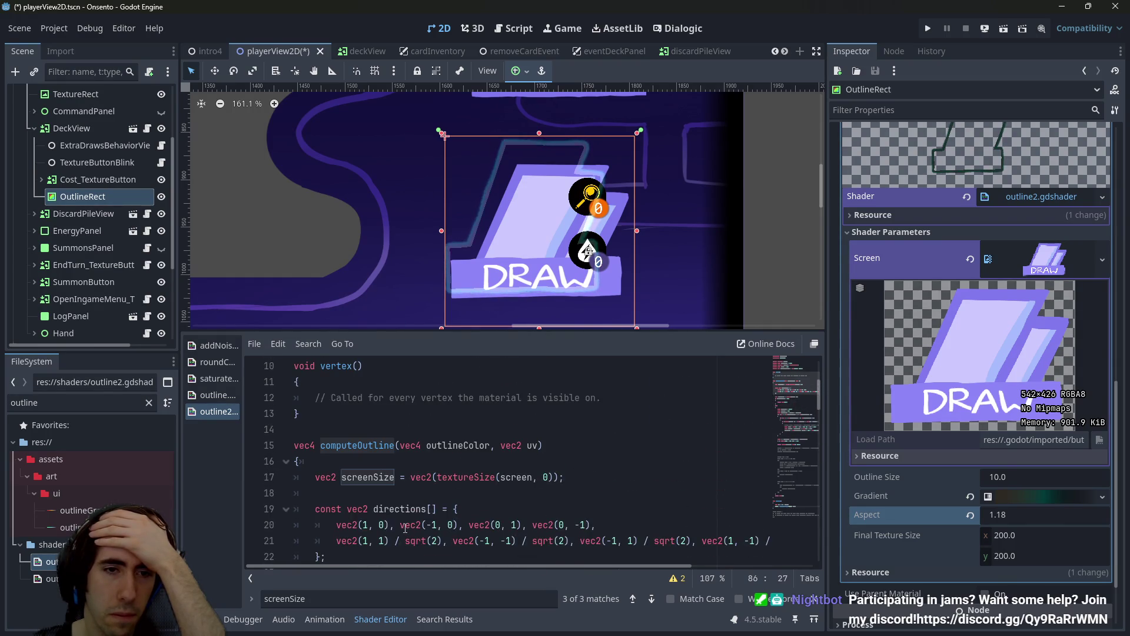
double_click(532, 445)
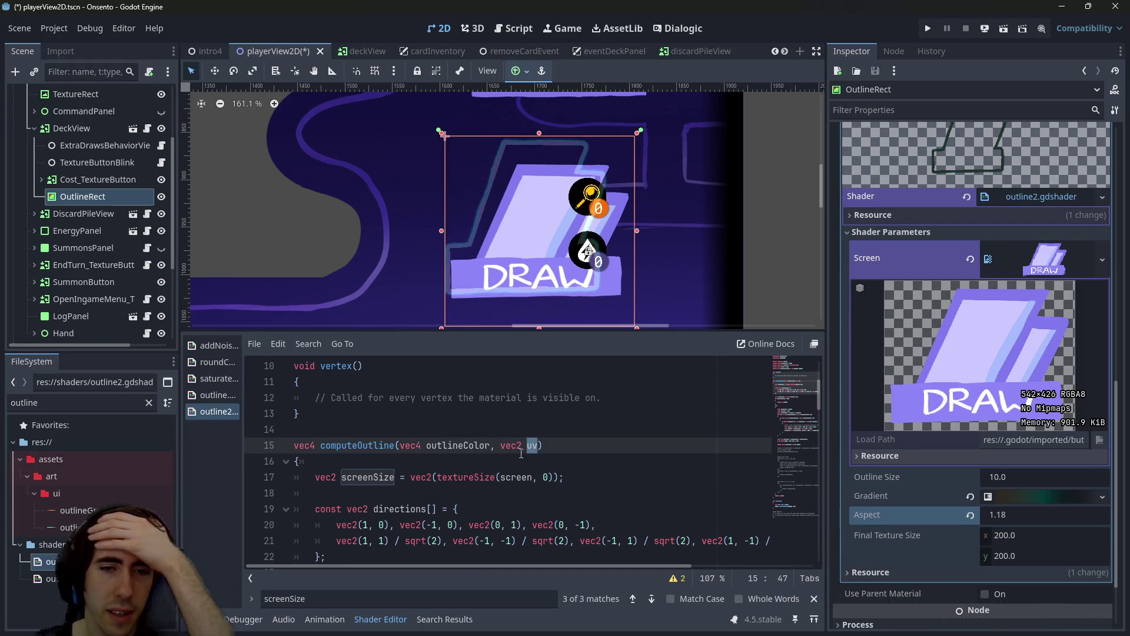
key(Escape)
Examine the screenPixel texture lookup and the uv parameter on line 15
scroll(513, 464, down, 4)
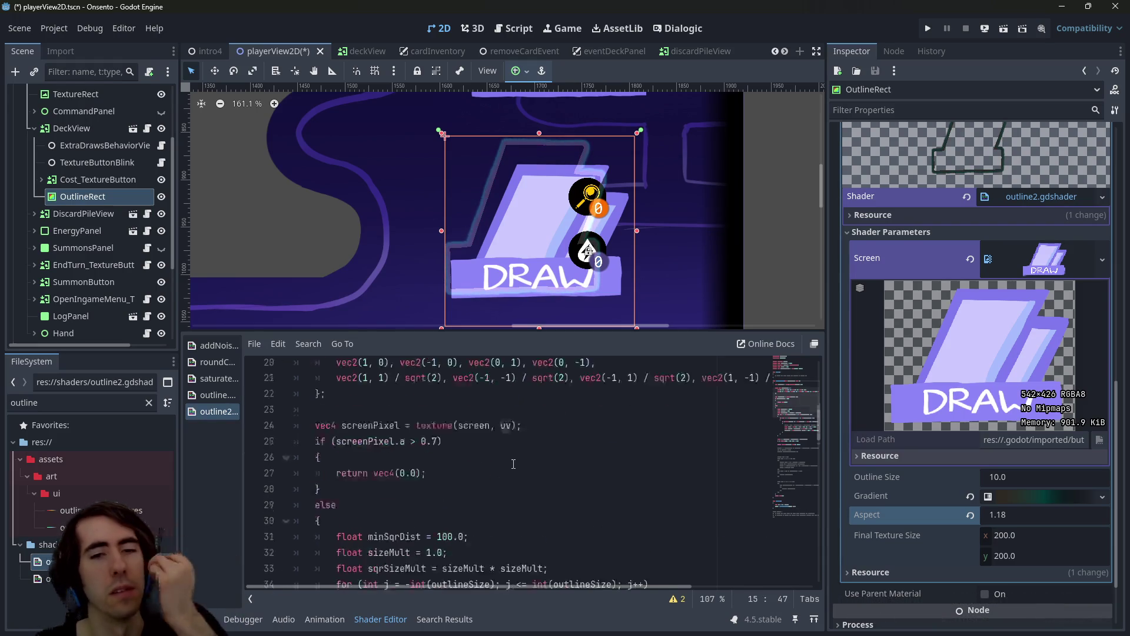
scroll(513, 464, up, 1)
scroll(477, 523, up, 1)
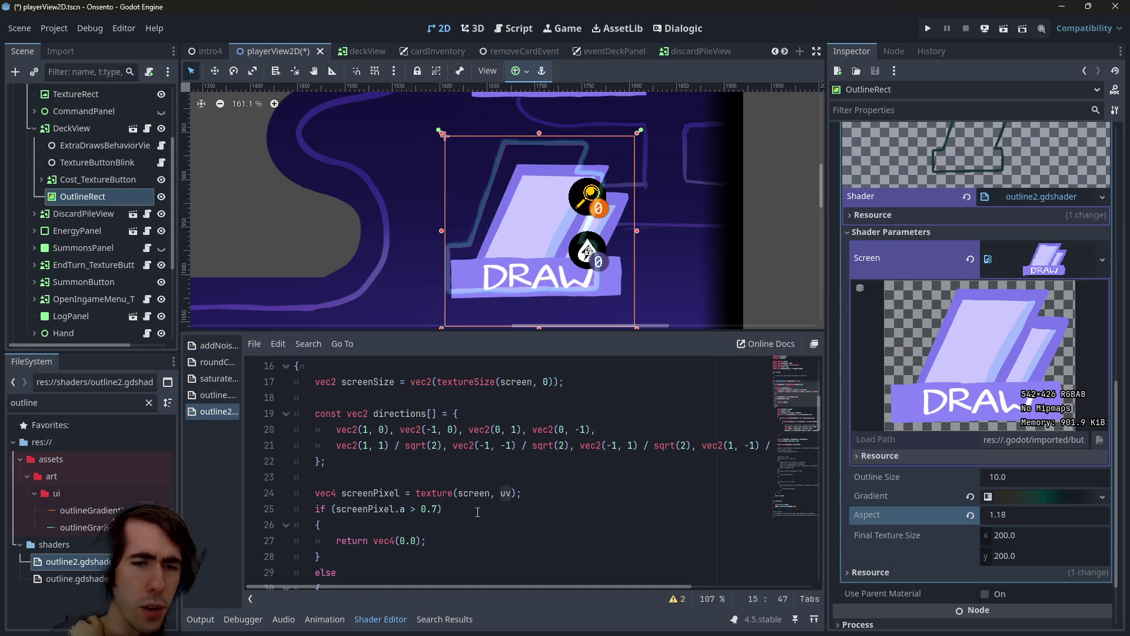
scroll(477, 511, up, 1)
scroll(477, 512, down, 2)
click(375, 446)
scroll(375, 450, down, 3)
scroll(412, 447, up, 6)
click(533, 446)
click(535, 446)
scroll(536, 465, down, 5)
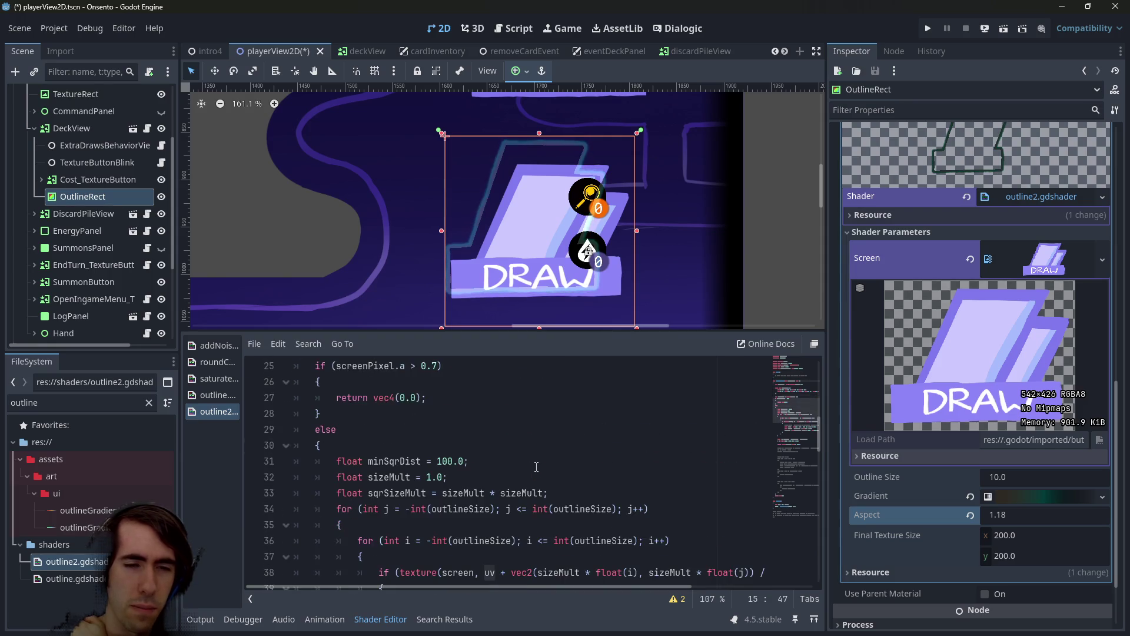
scroll(537, 467, down, 3)
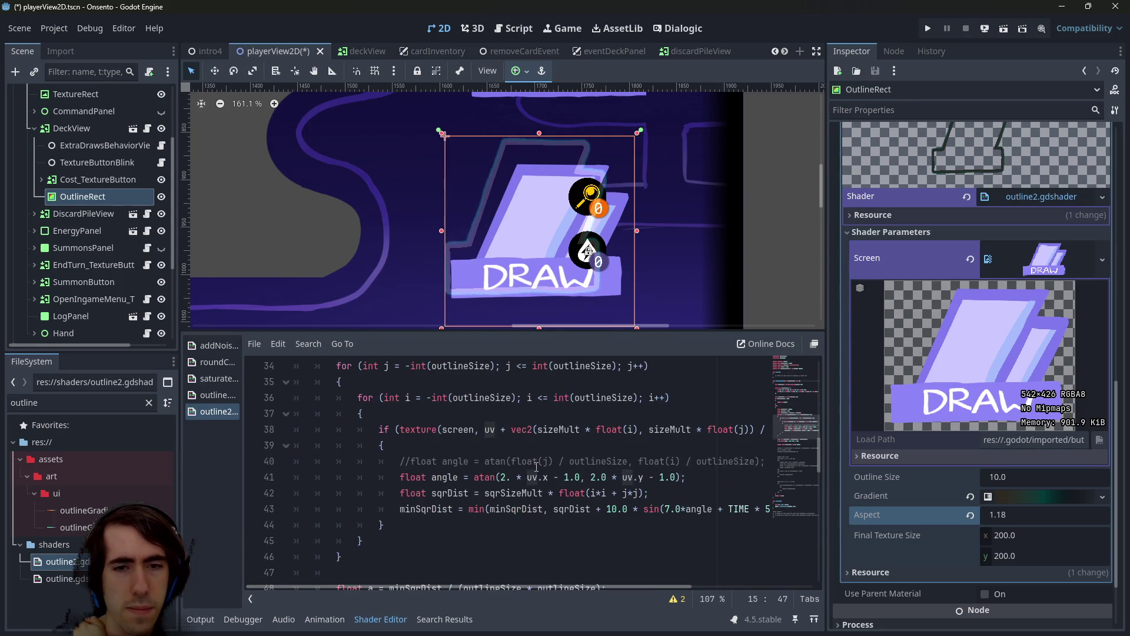
drag(464, 581, 620, 576)
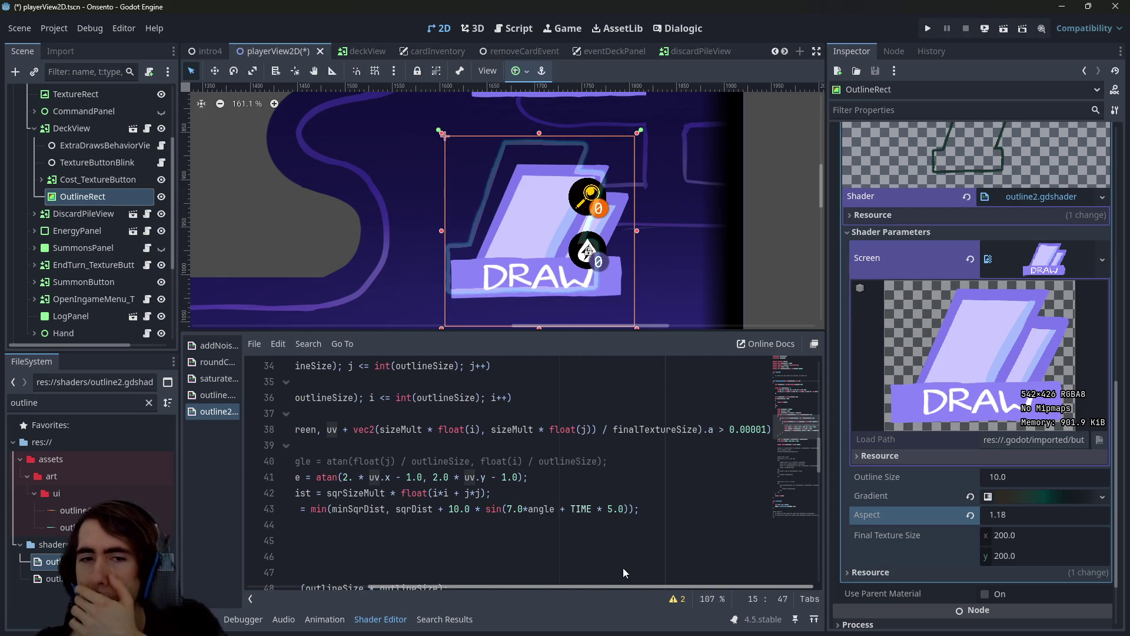
scroll(432, 529, left, 5)
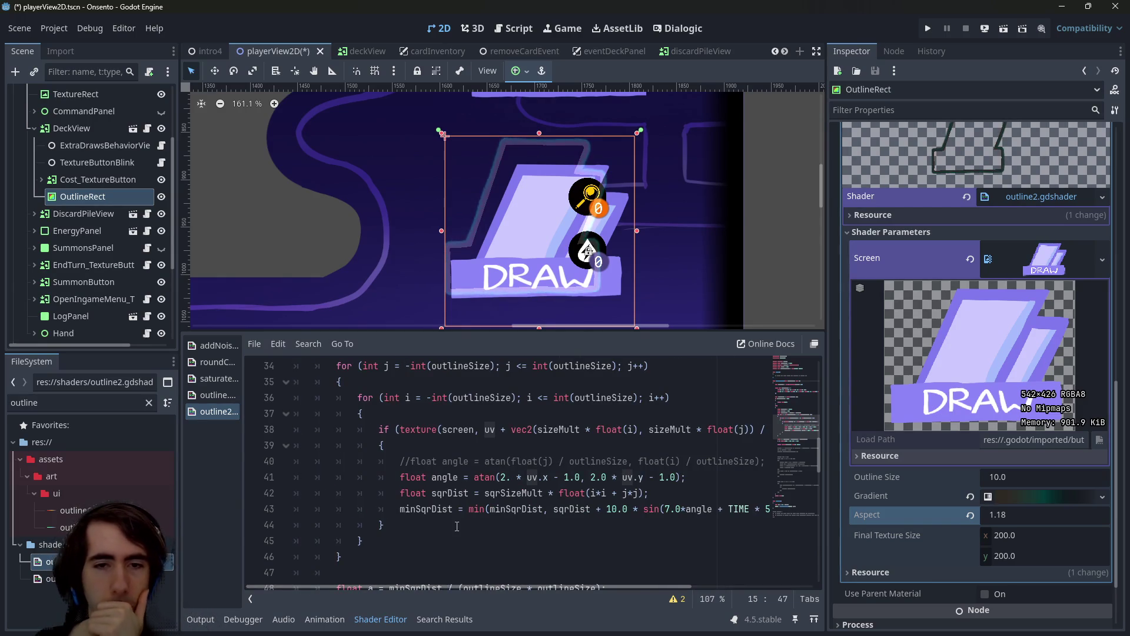
scroll(457, 526, down, 14)
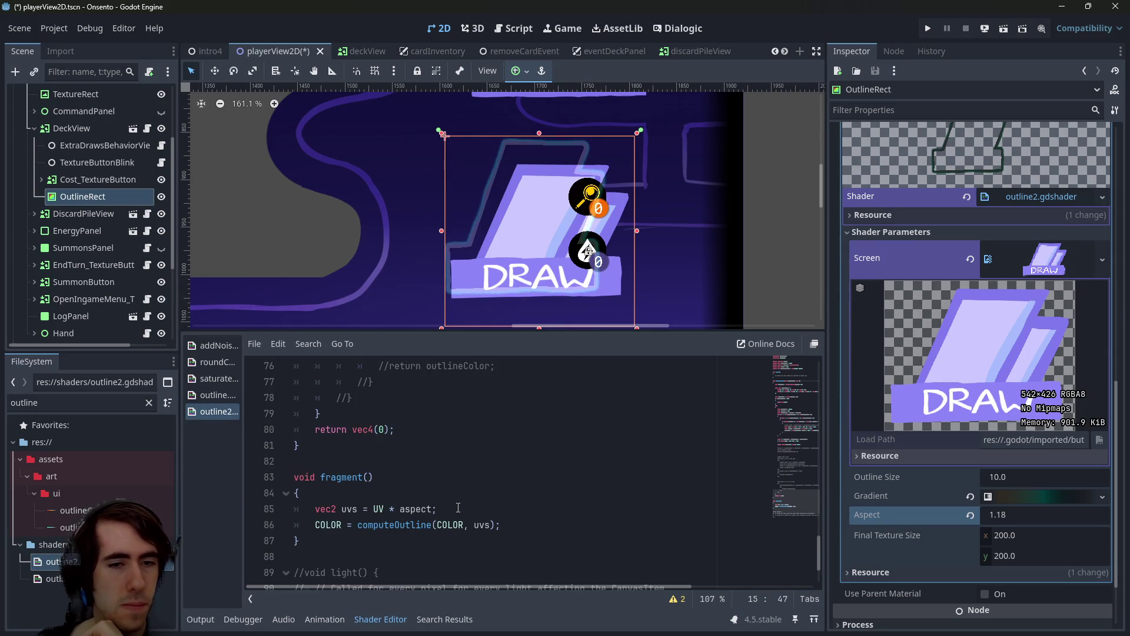
Remove the aspect factor so line 85 reads vec2 uvs = UV; and save
double_click(418, 509)
key(BackSpace)
key(BackSpace)
key(BackSpace)
key(BackSpace)
key(ctrl+s)
scroll(535, 503, up, 8)
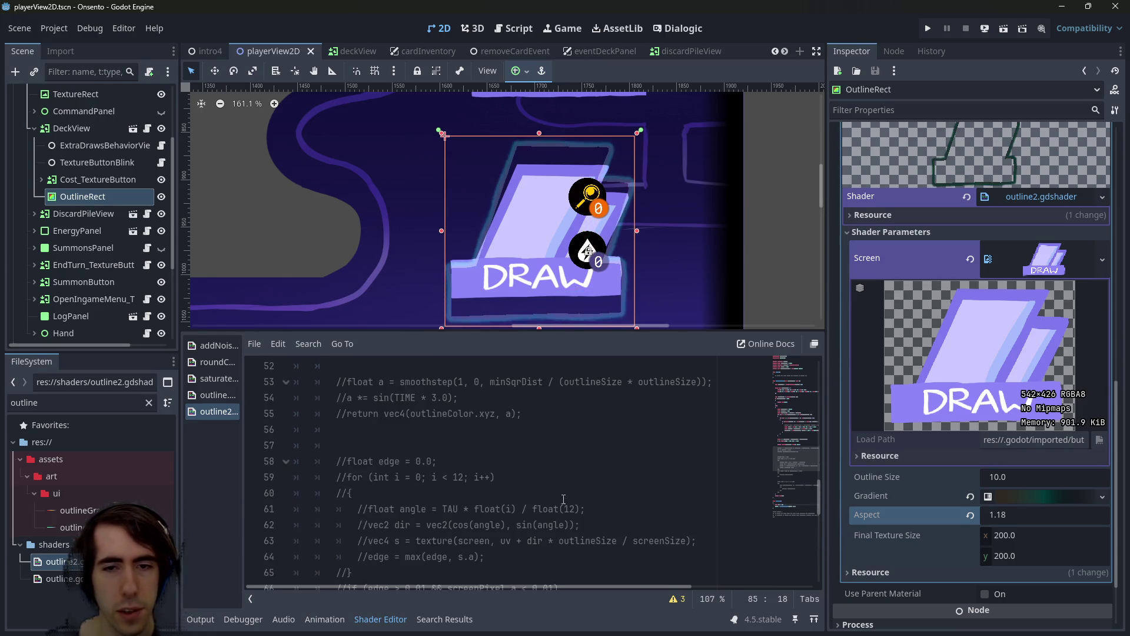
scroll(535, 503, up, 6)
drag(532, 583, 581, 581)
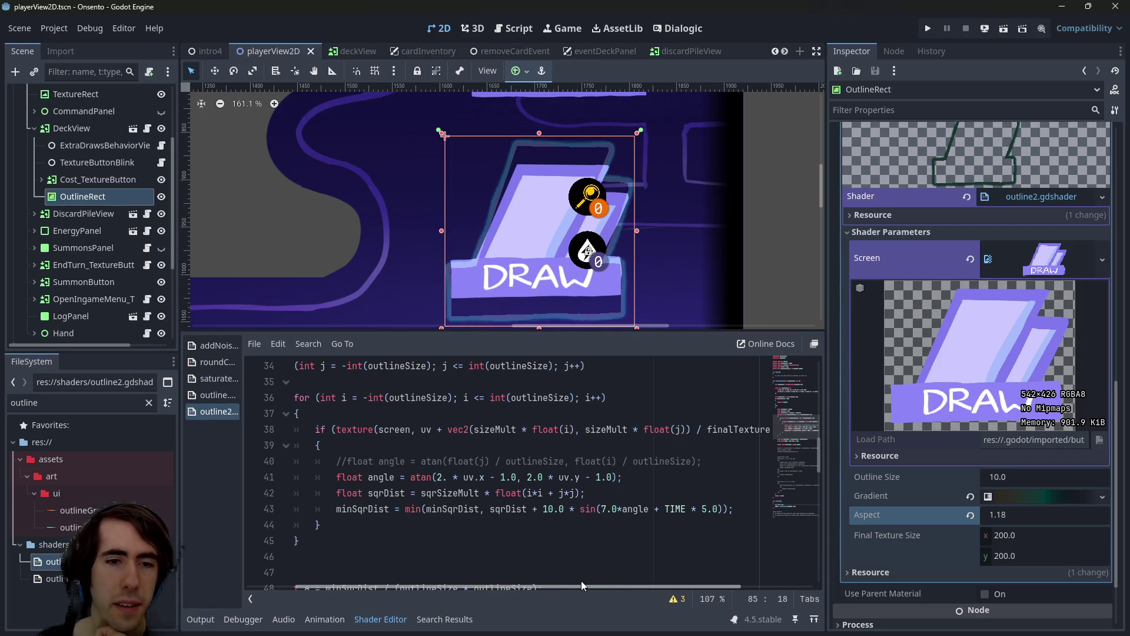
Inspect the neighbour-sampling loop and the uv offset divisor on line 38
click(396, 438)
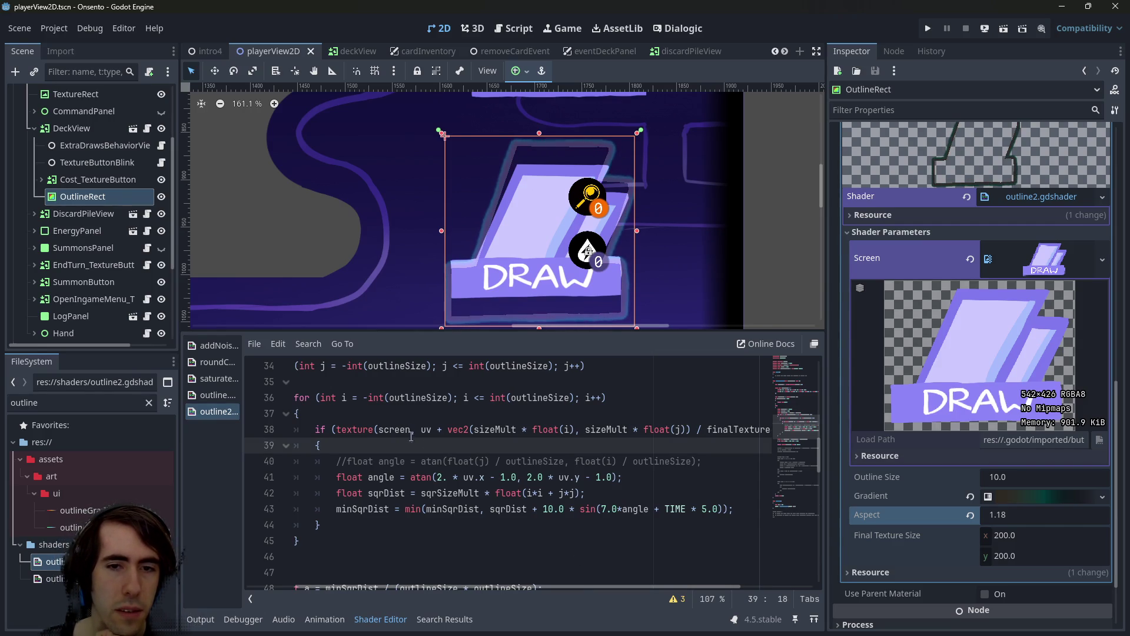
scroll(458, 458, up, 2)
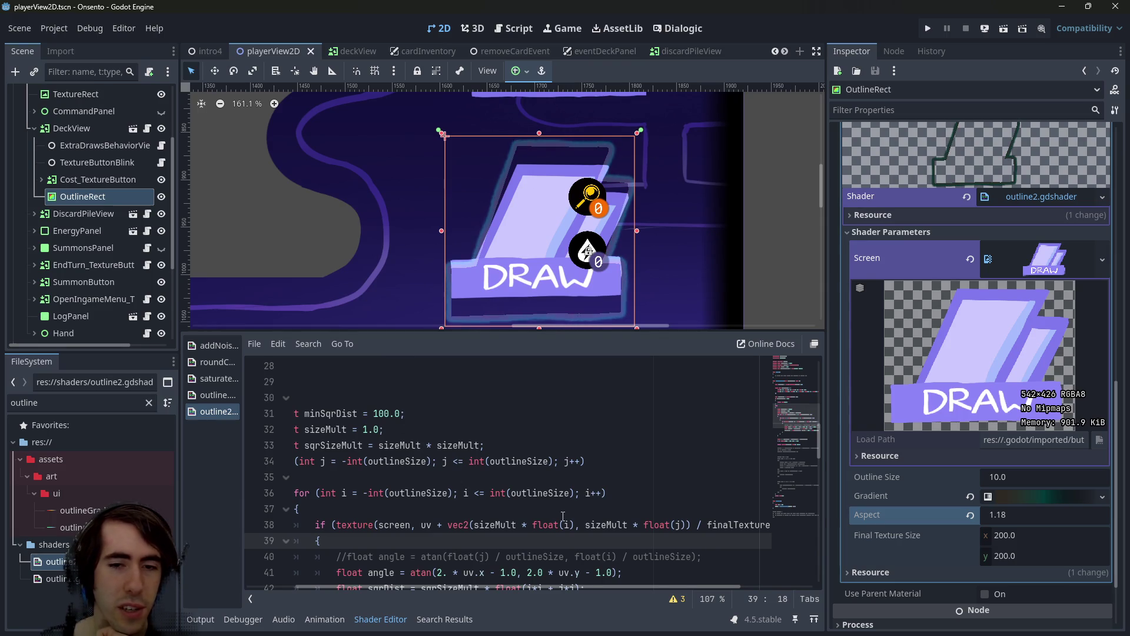
double_click(425, 525)
click(690, 524)
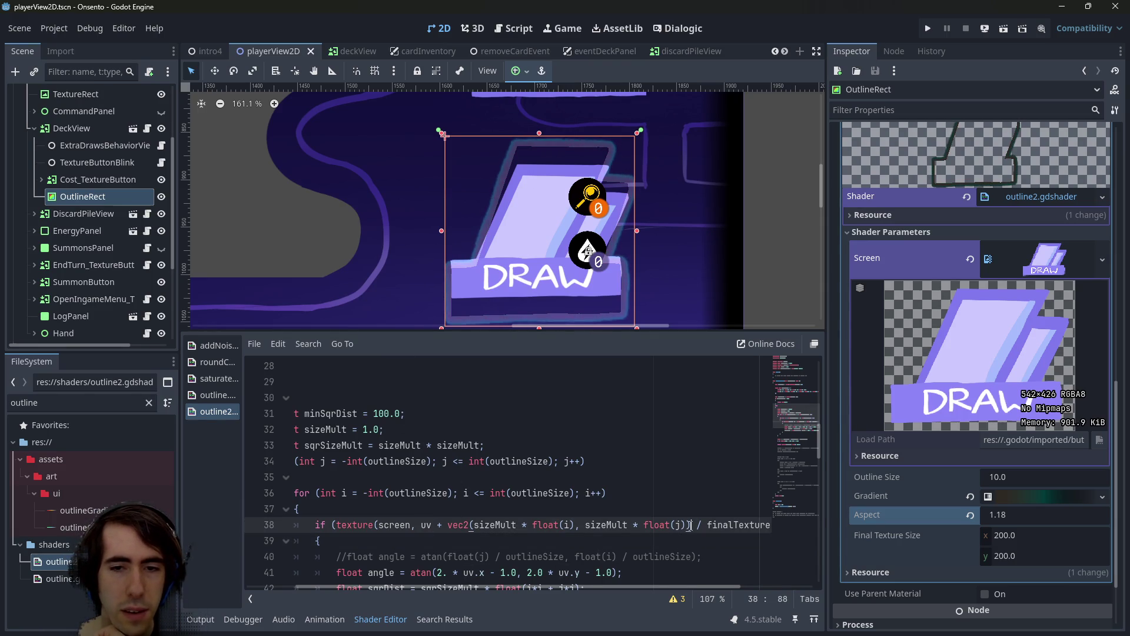
click(451, 524)
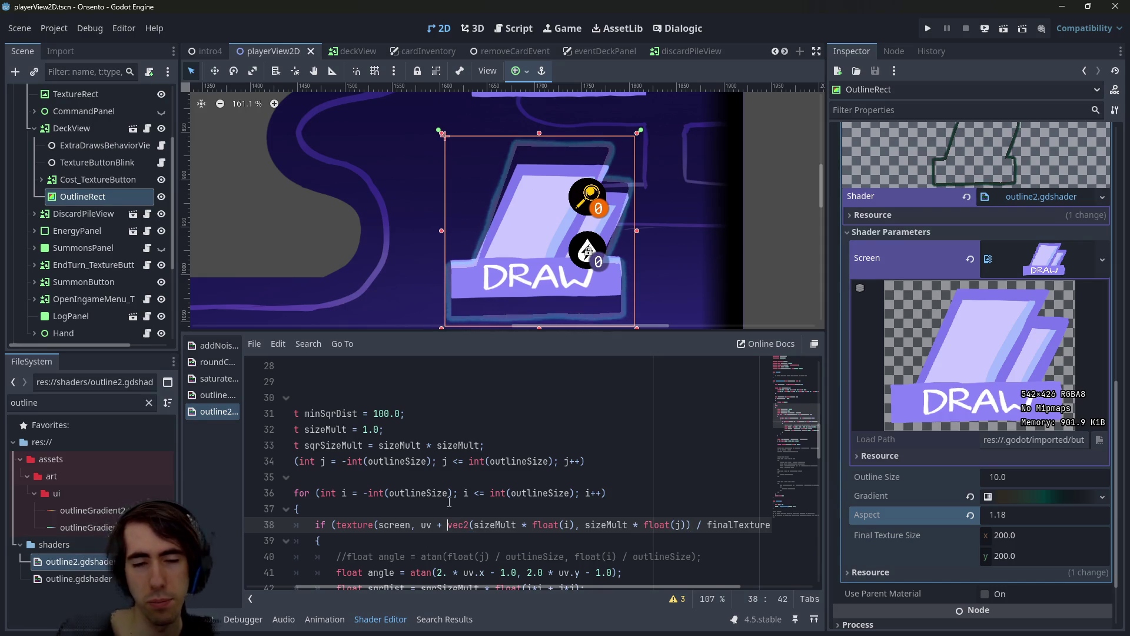
key(Left)
key(Left)
key(Left)
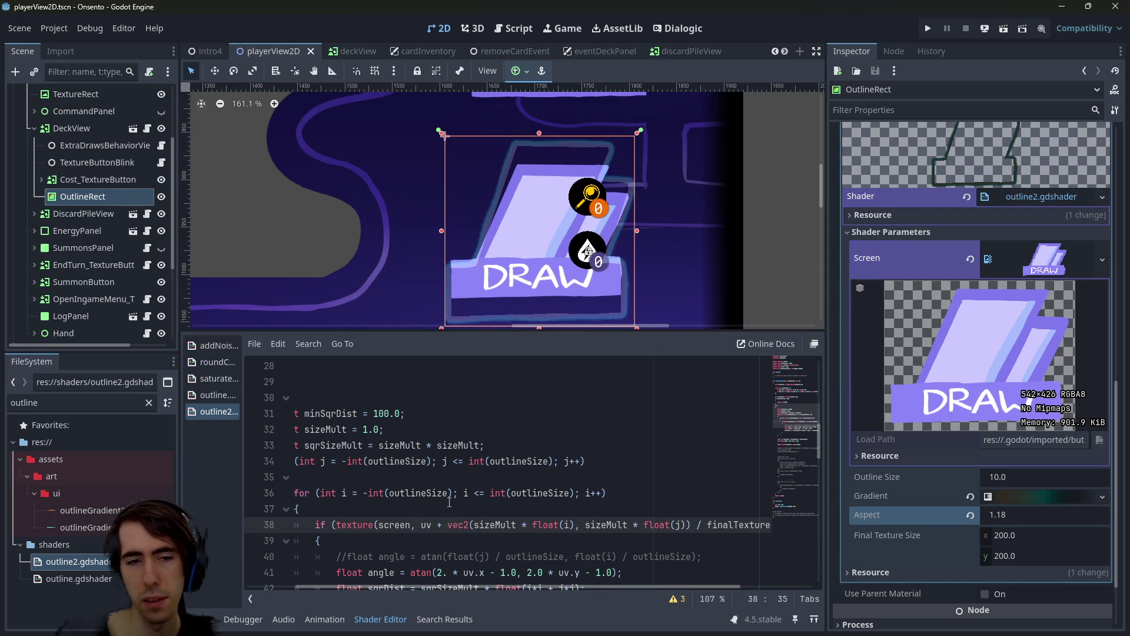
scroll(406, 518, down, 1)
mouse_move(489, 587)
mouse_down()
mouse_move(602, 585)
mouse_move(450, 596)
mouse_up()
scroll(389, 507, up, 3)
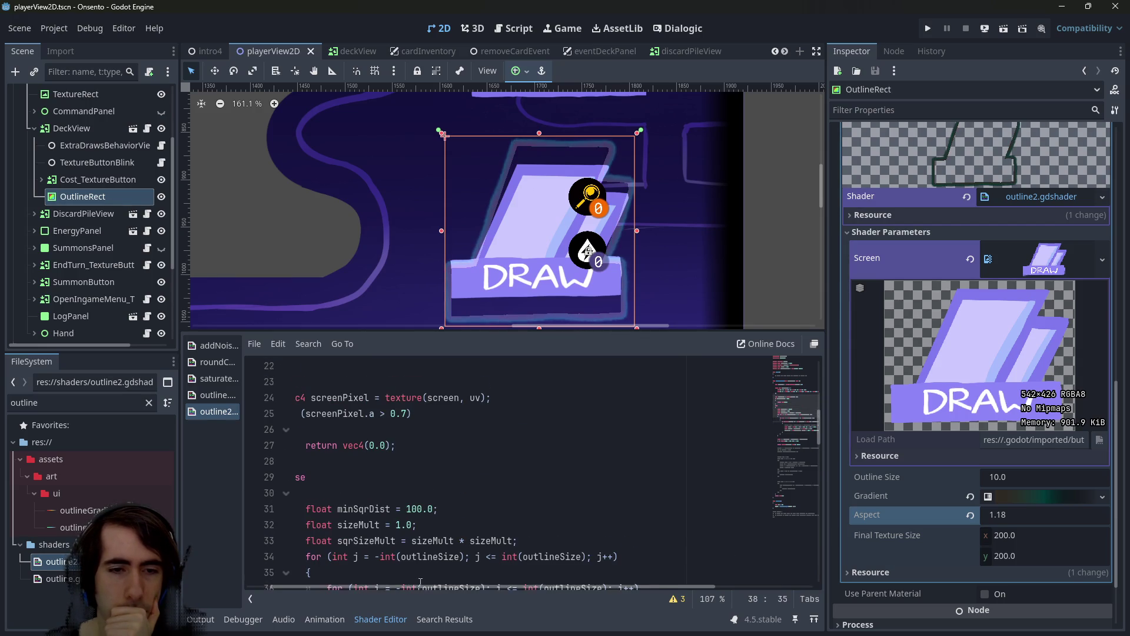
scroll(412, 500, down, 2)
Examine the offset expression on line 38 and the screen pixel lookup on line 24
click(423, 541)
drag(465, 541, 608, 533)
click(608, 537)
mouse_move(553, 583)
mouse_down()
mouse_move(590, 583)
mouse_move(589, 592)
mouse_move(486, 585)
mouse_up()
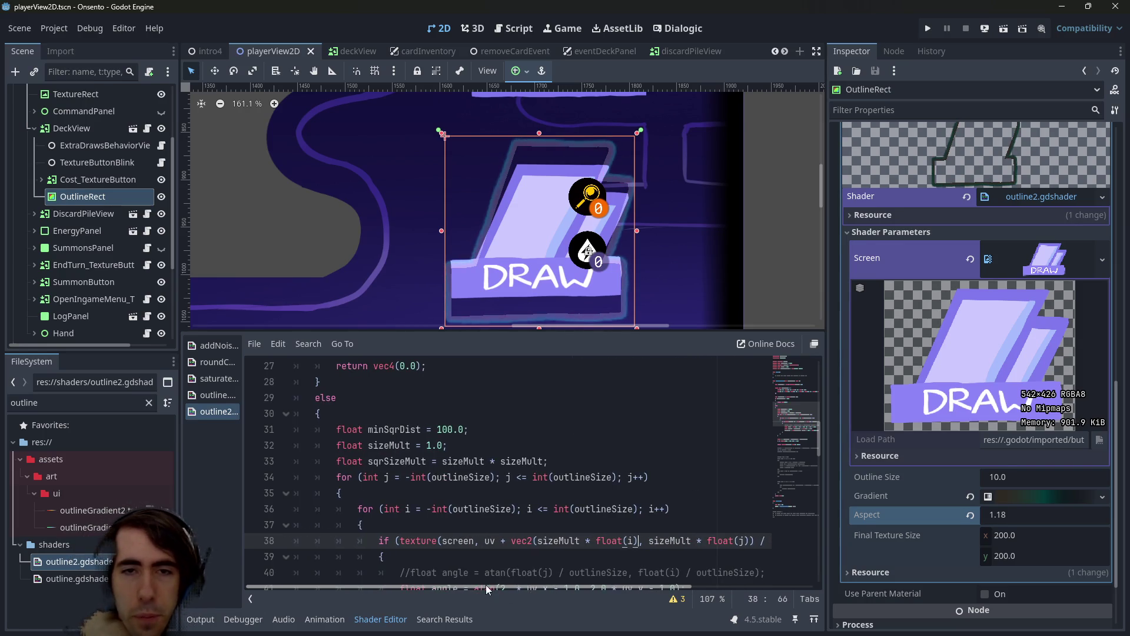
double_click(490, 539)
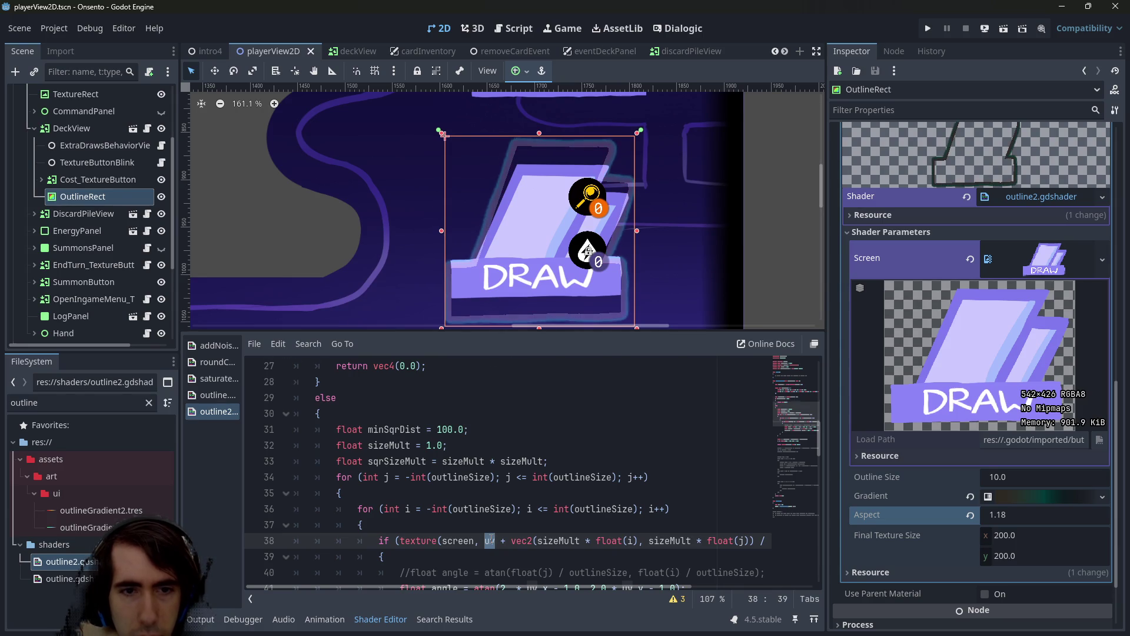
scroll(491, 539, up, 2)
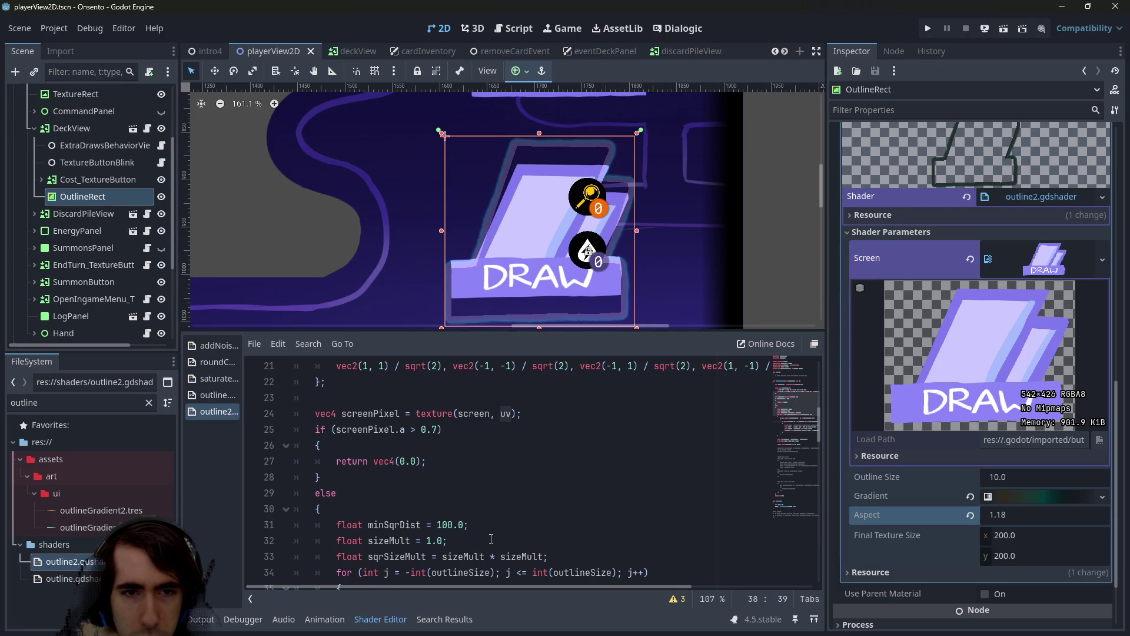
scroll(491, 539, up, 1)
click(429, 465)
scroll(429, 465, up, 1)
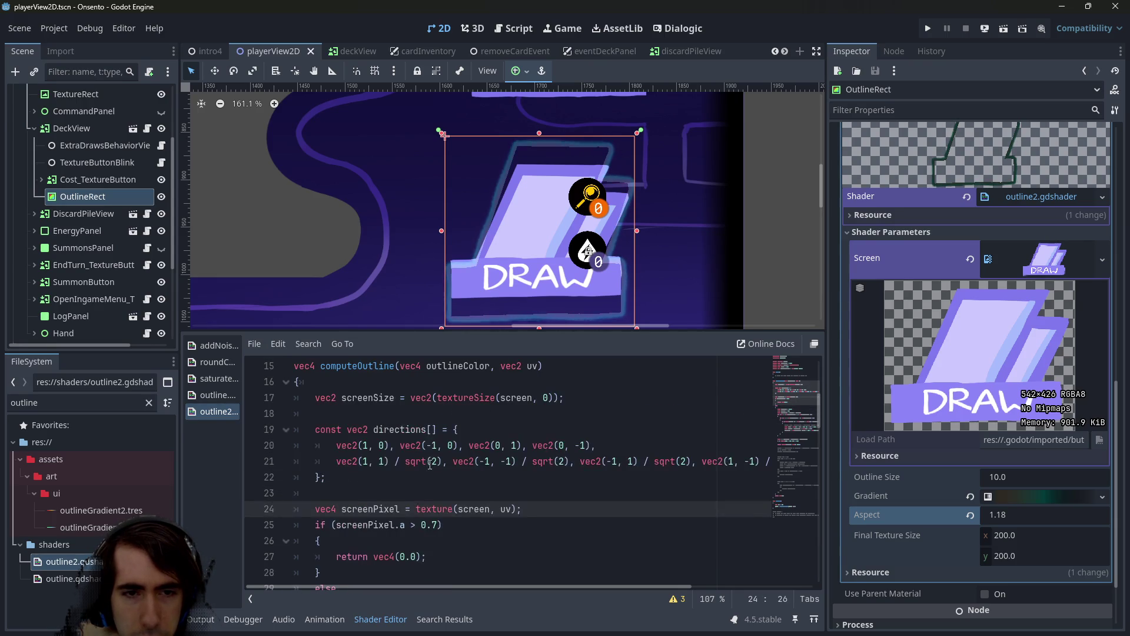
scroll(430, 465, down, 5)
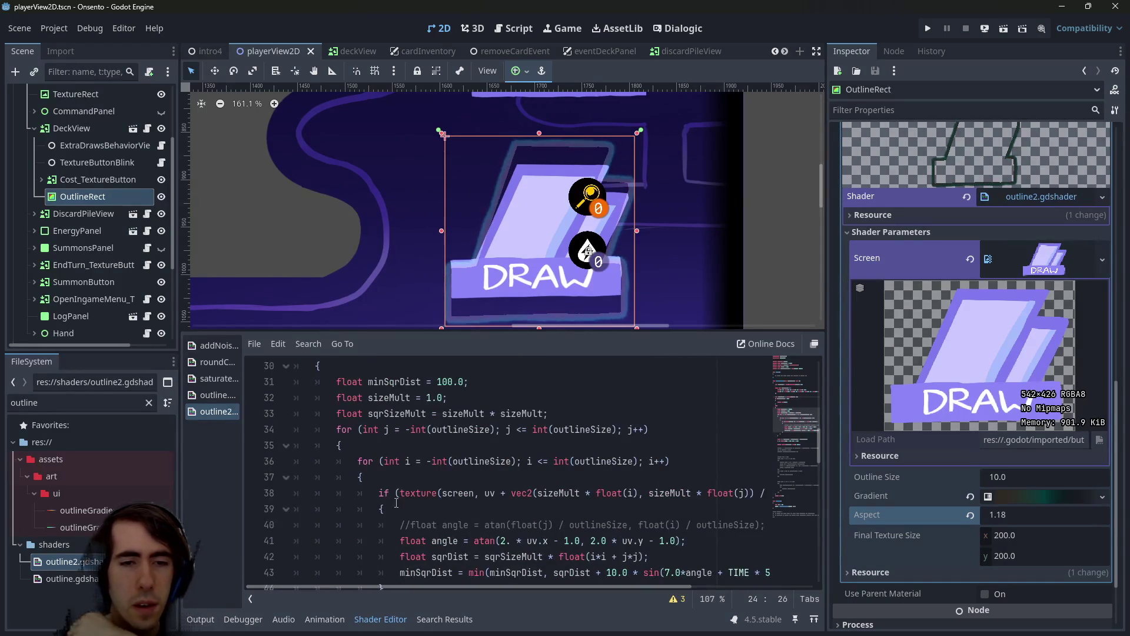
click(430, 493)
click(494, 493)
scroll(485, 493, up, 3)
Add a COLOR = texture(COLOR, UV); line above the computeOutline call and save
scroll(485, 493, up, 3)
scroll(485, 492, down, 1)
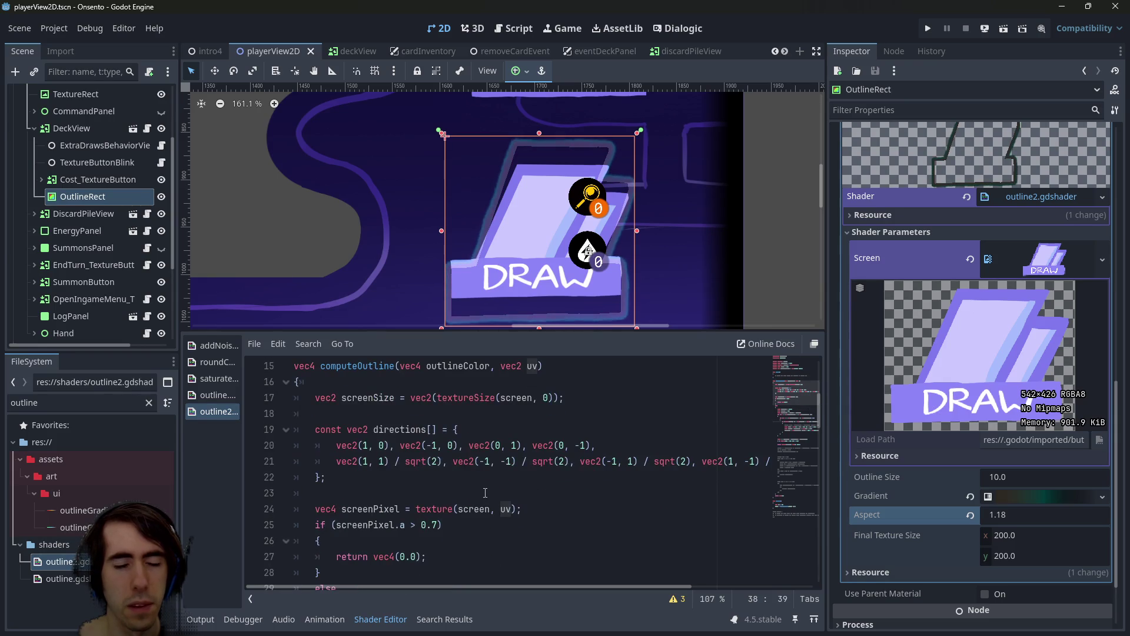
scroll(485, 493, down, 20)
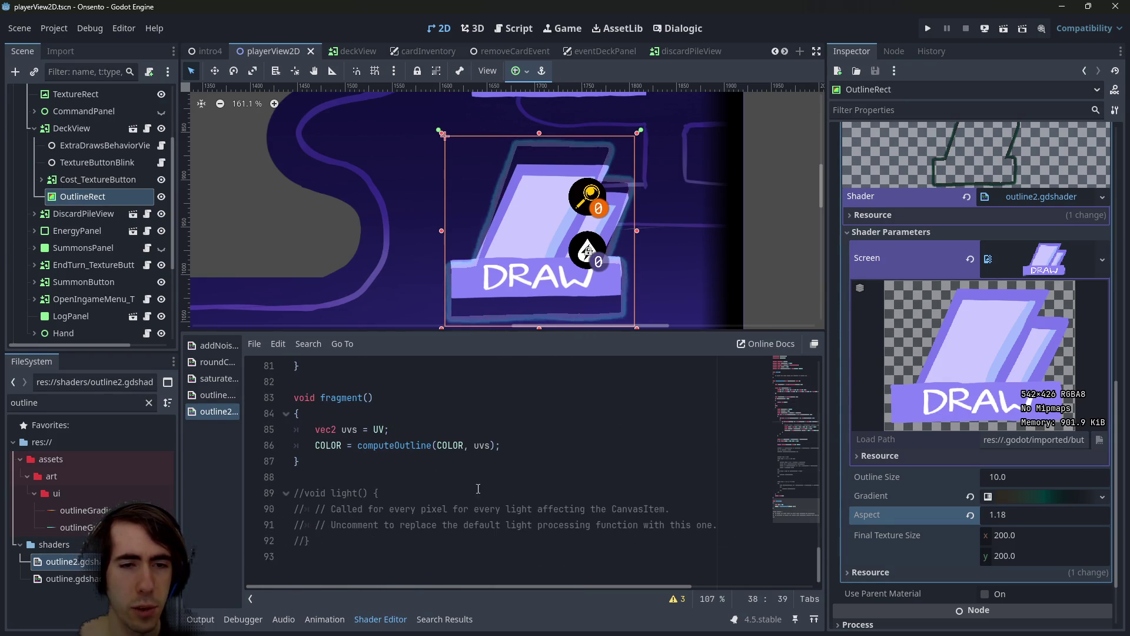
click(330, 444)
click(412, 429)
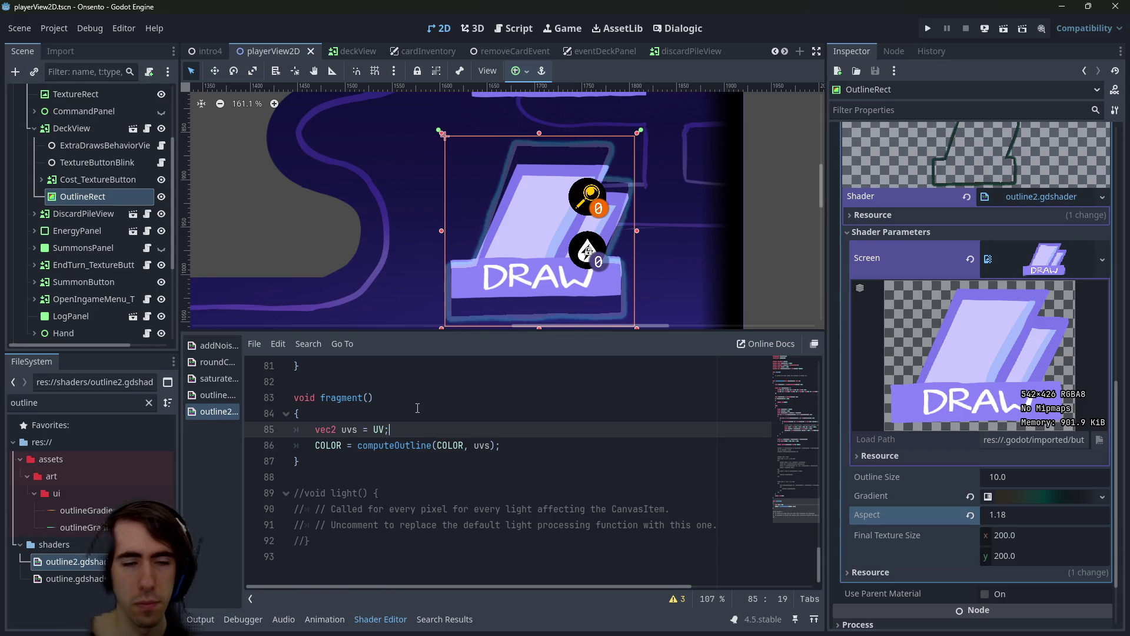
key(Return)
text(COLOR = texture(U)
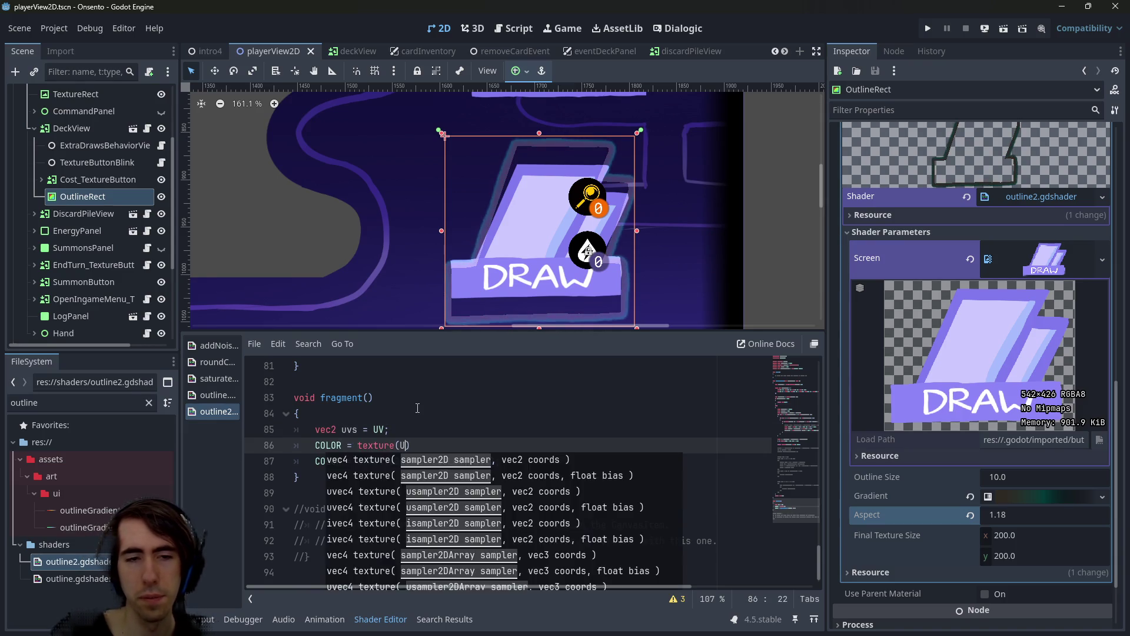
key(Escape)
text(COLOR,)
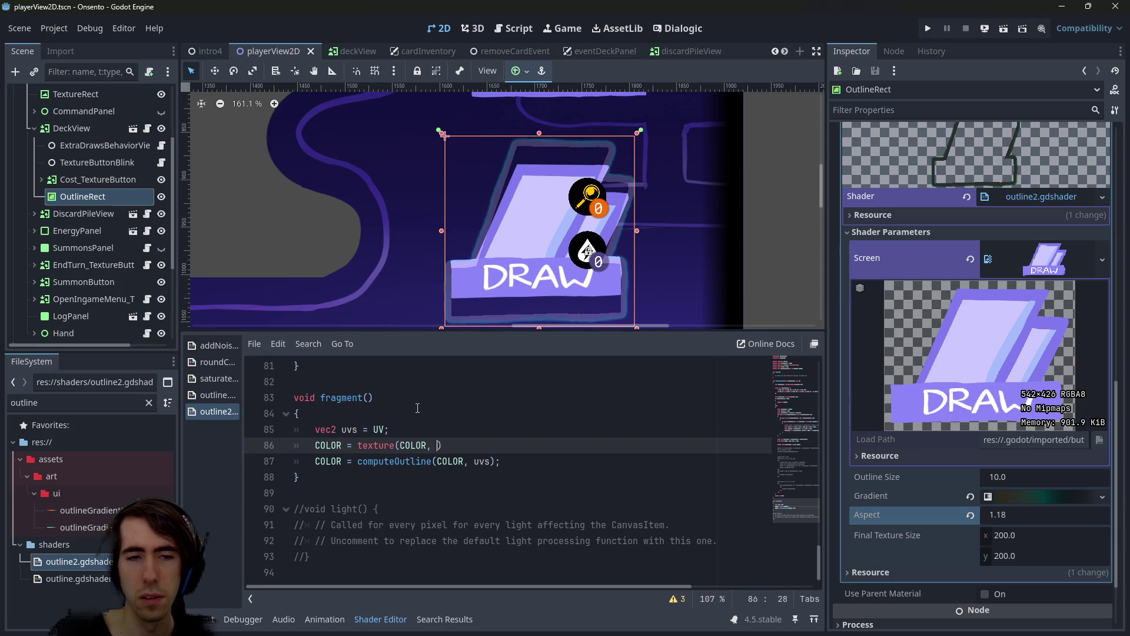
key(BackSpace)
text(, UV))
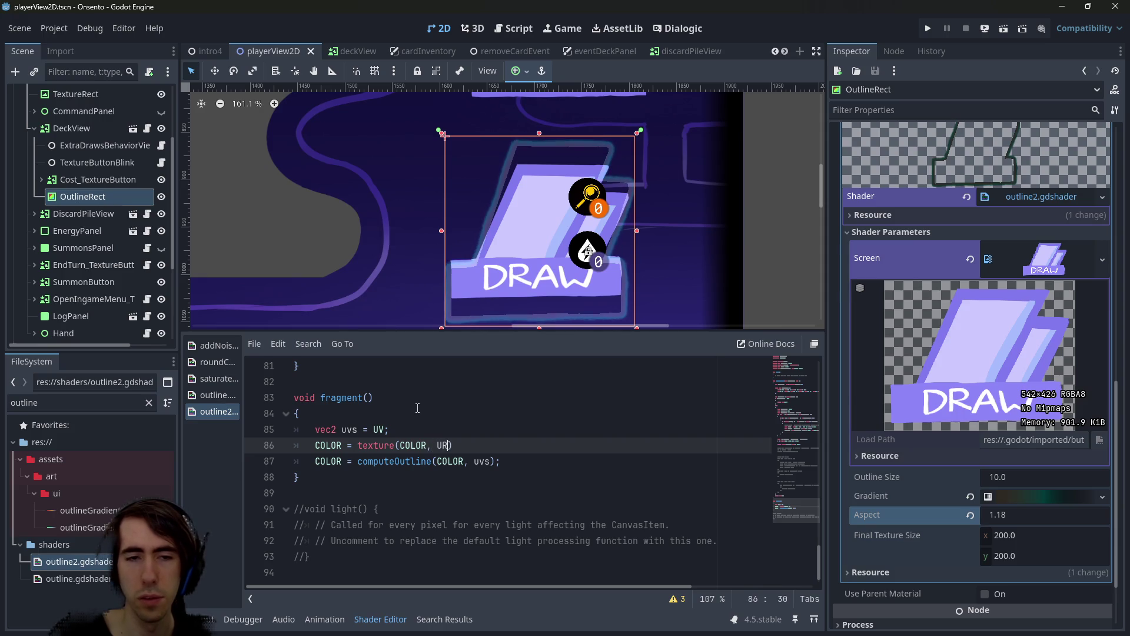
text(;)
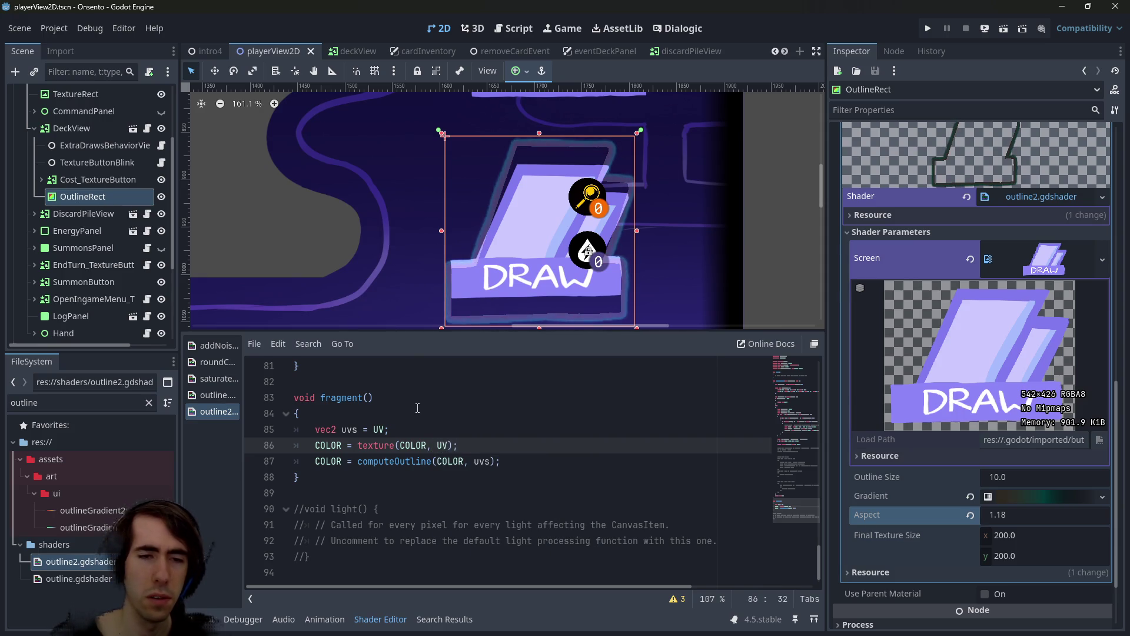
key(ctrl+s)
Comment out the computeOutline line and copy the screen sampler name
click(526, 460)
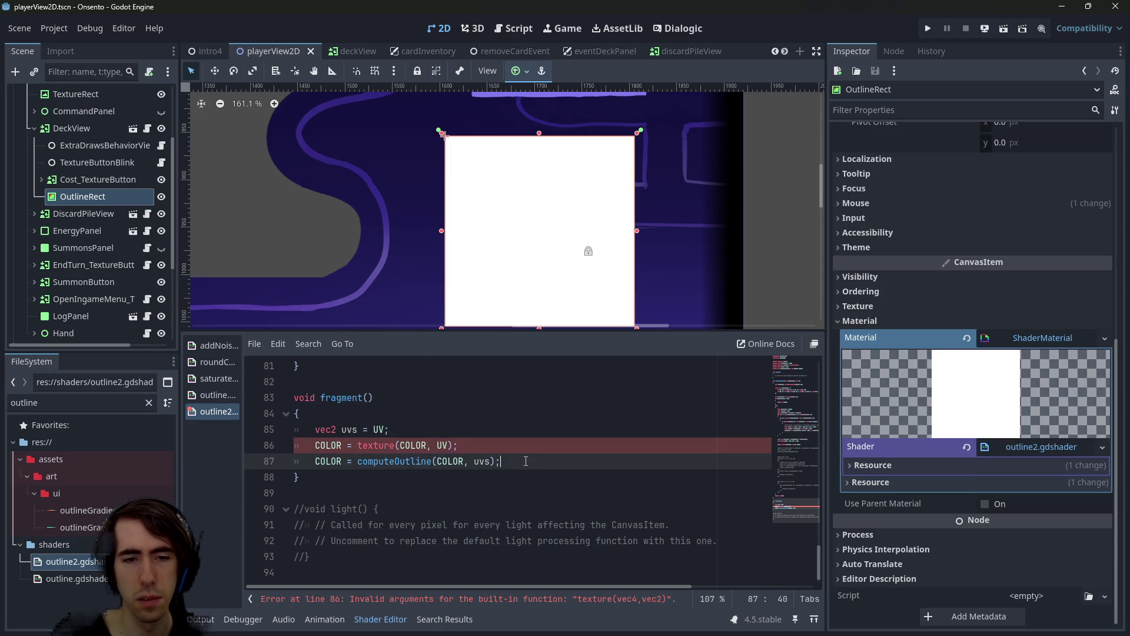
key(ctrl+k)
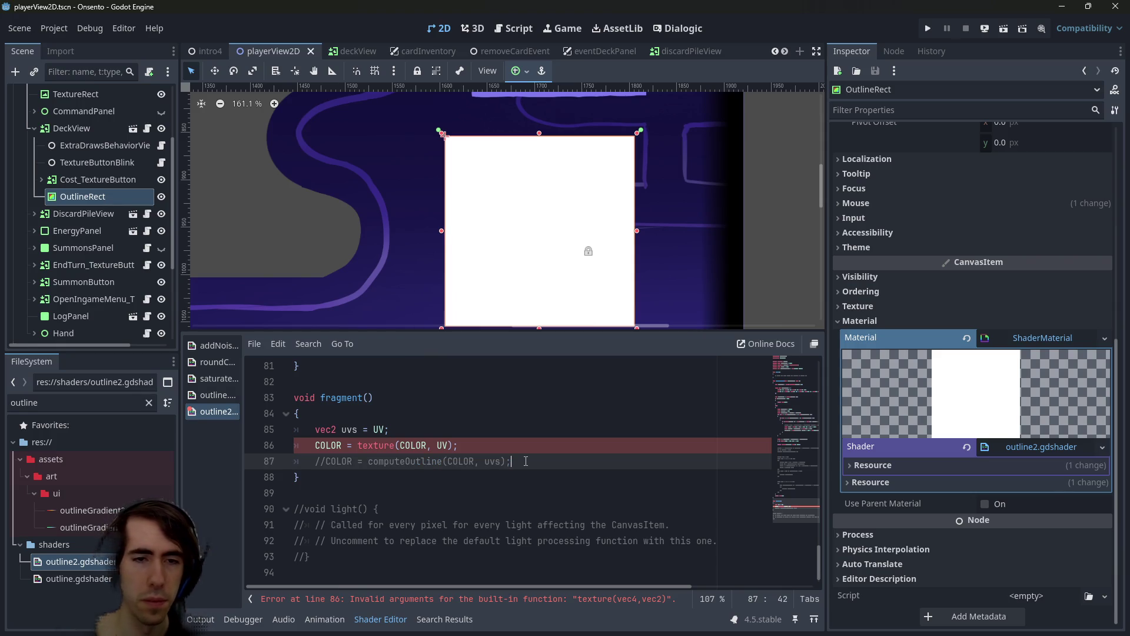
double_click(417, 445)
scroll(416, 446, up, 18)
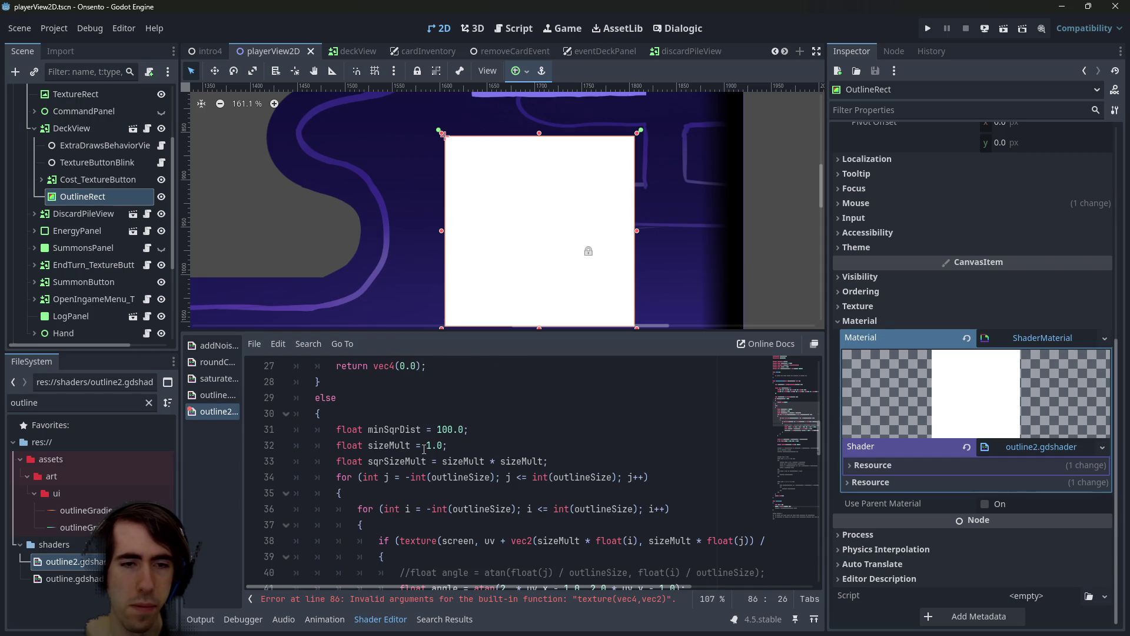
scroll(424, 448, up, 4)
double_click(463, 510)
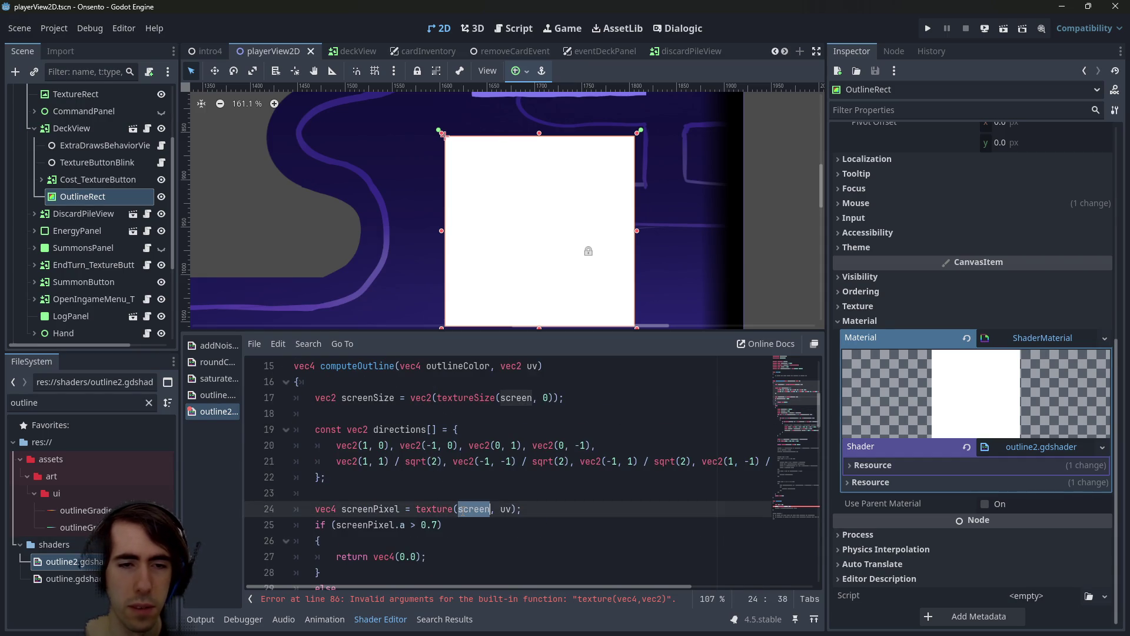
scroll(467, 501, up, 2)
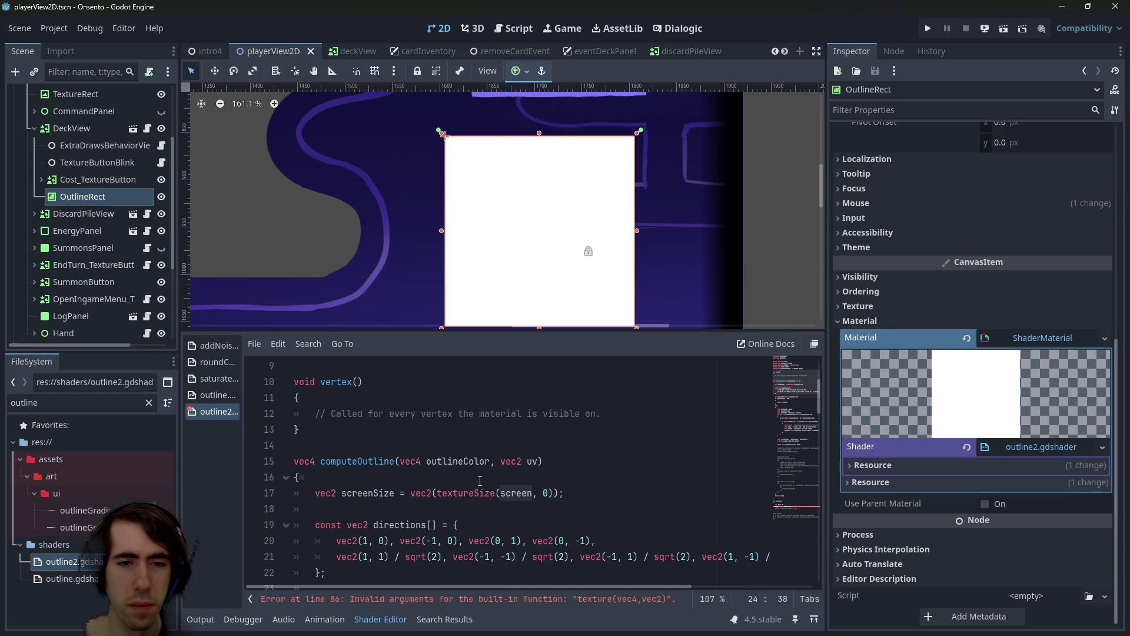
scroll(478, 483, down, 2)
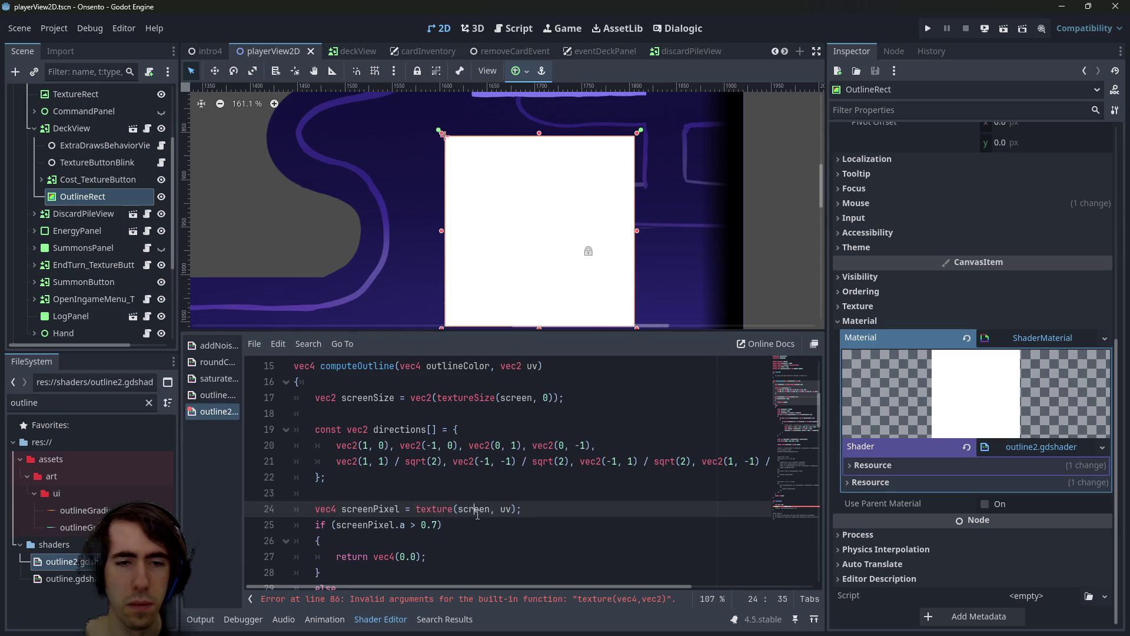
triple_click(476, 510)
double_click(475, 510)
key(ctrl+c)
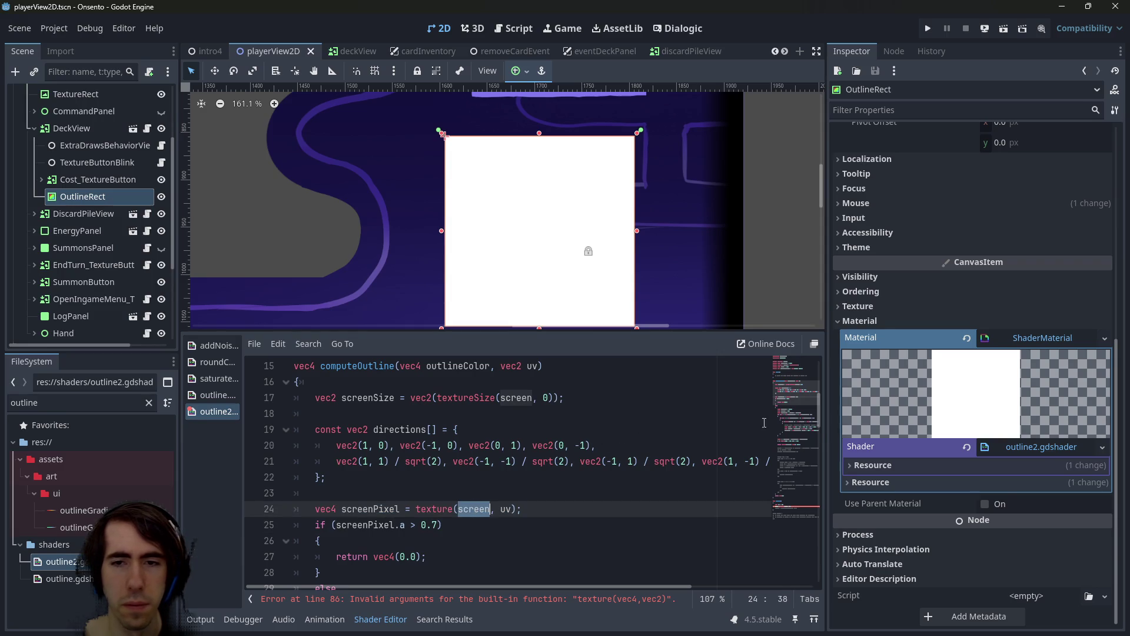
scroll(761, 425, up, 5)
Replace COLOR with screen in the texture call and save so the shader compiles
drag(294, 429, 416, 445)
click(380, 429)
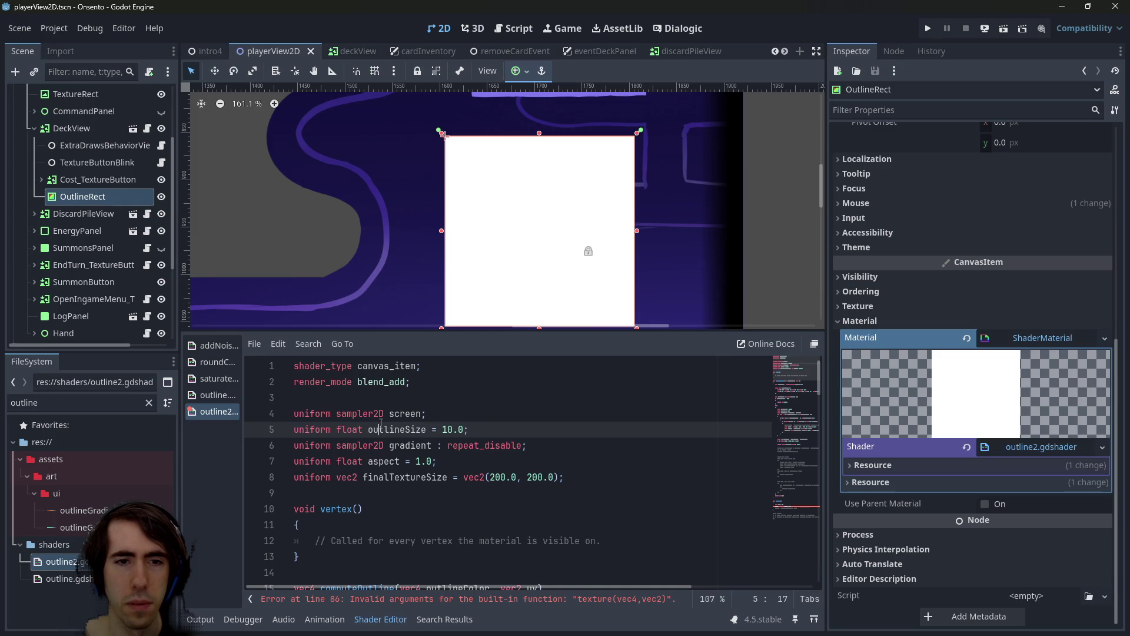
click(462, 599)
click(416, 481)
double_click(415, 482)
key(ctrl+v)
click(483, 418)
key(ctrl+s)
scroll(518, 461, down, 1)
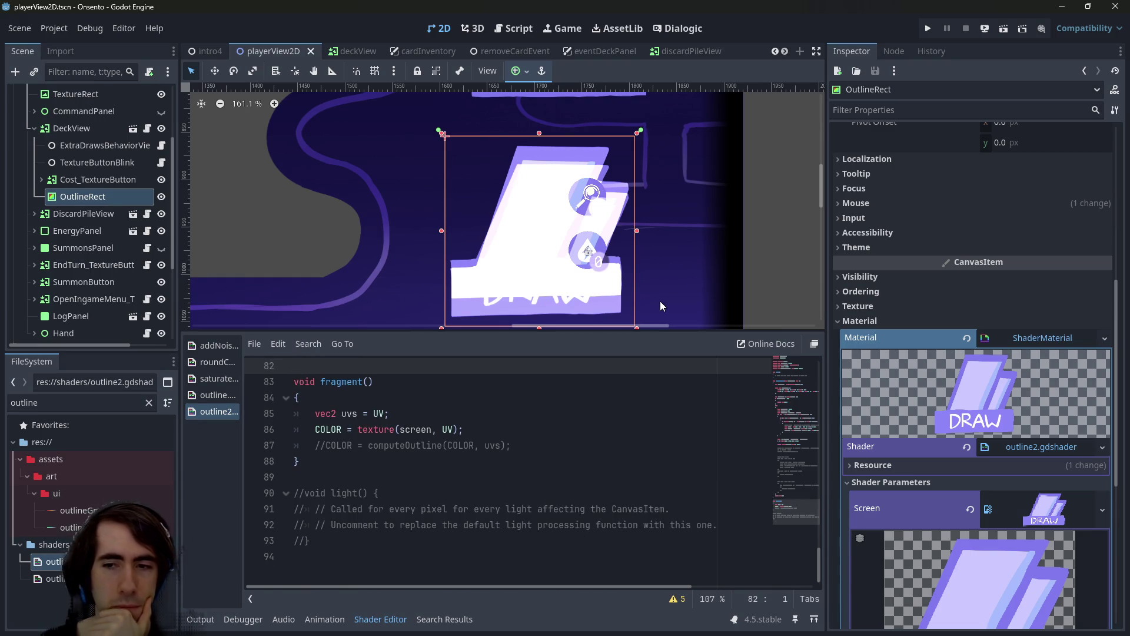
scroll(659, 301, down, 3)
click(518, 71)
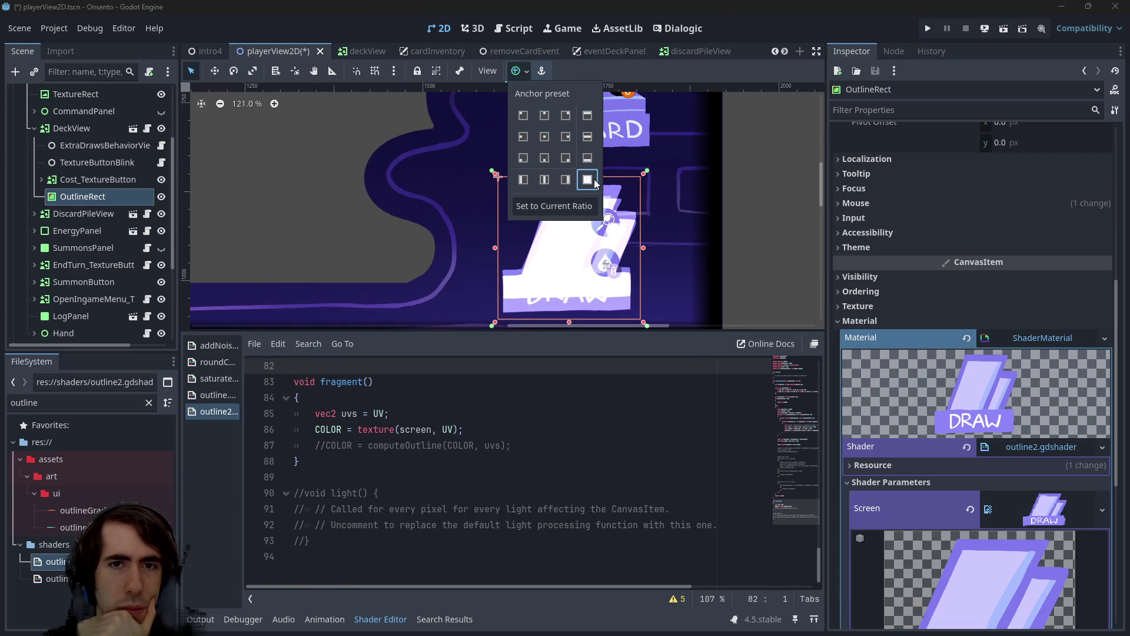
click(618, 253)
scroll(669, 292, up, 3)
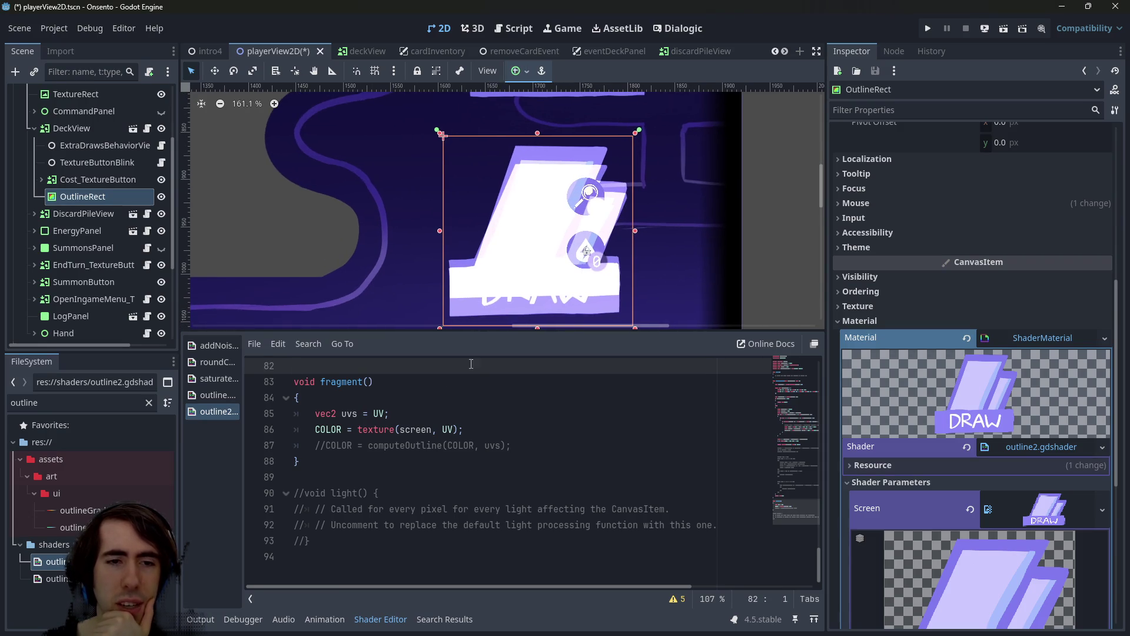
scroll(420, 442, up, 1)
click(457, 471)
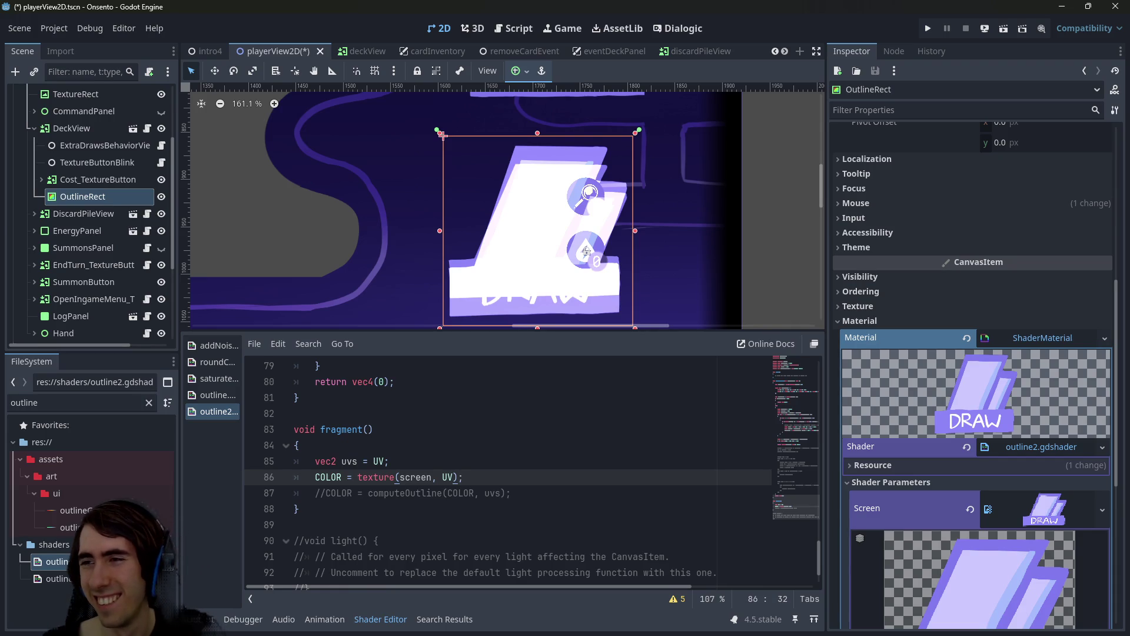
click(475, 475)
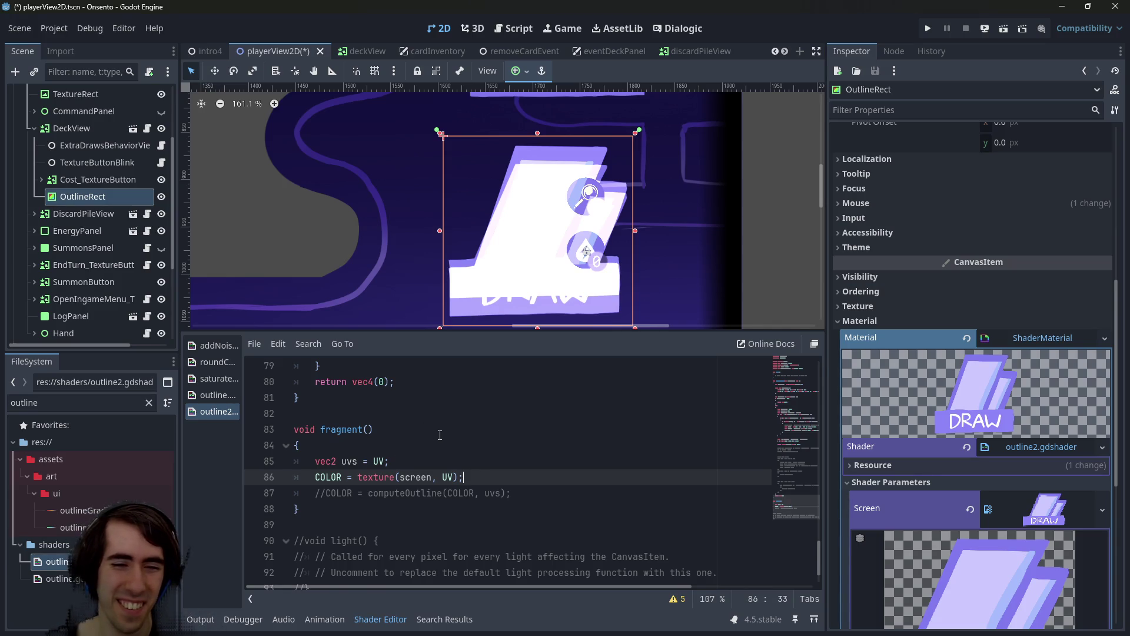
mouse_move(545, 260)
mouse_down()
mouse_move(339, 241)
mouse_move(377, 240)
mouse_up()
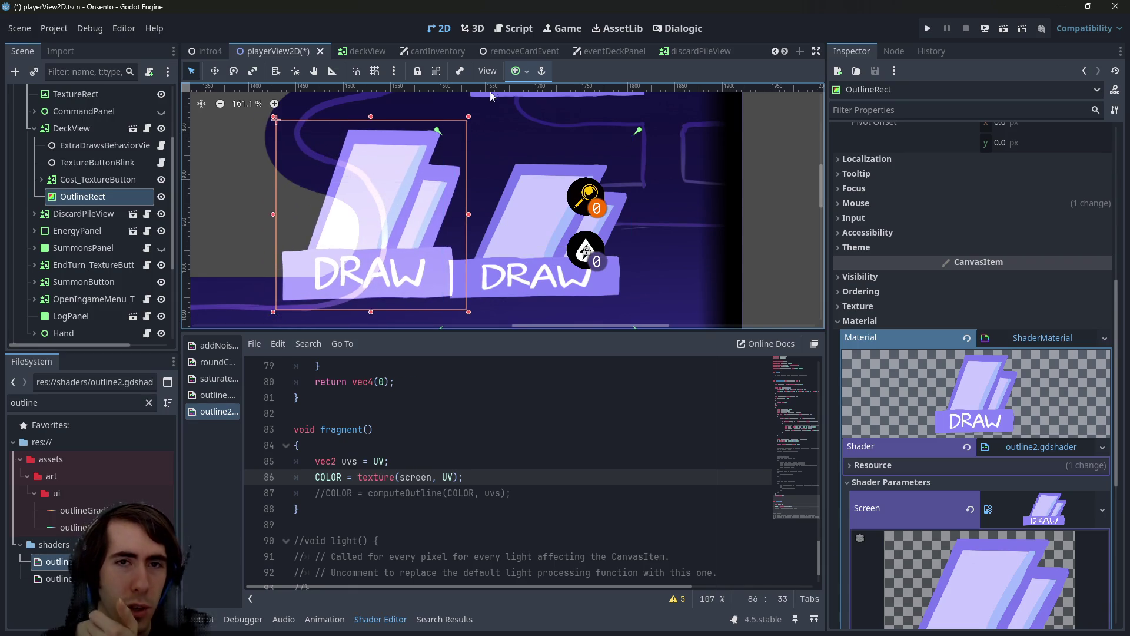
click(519, 71)
click(587, 179)
click(586, 177)
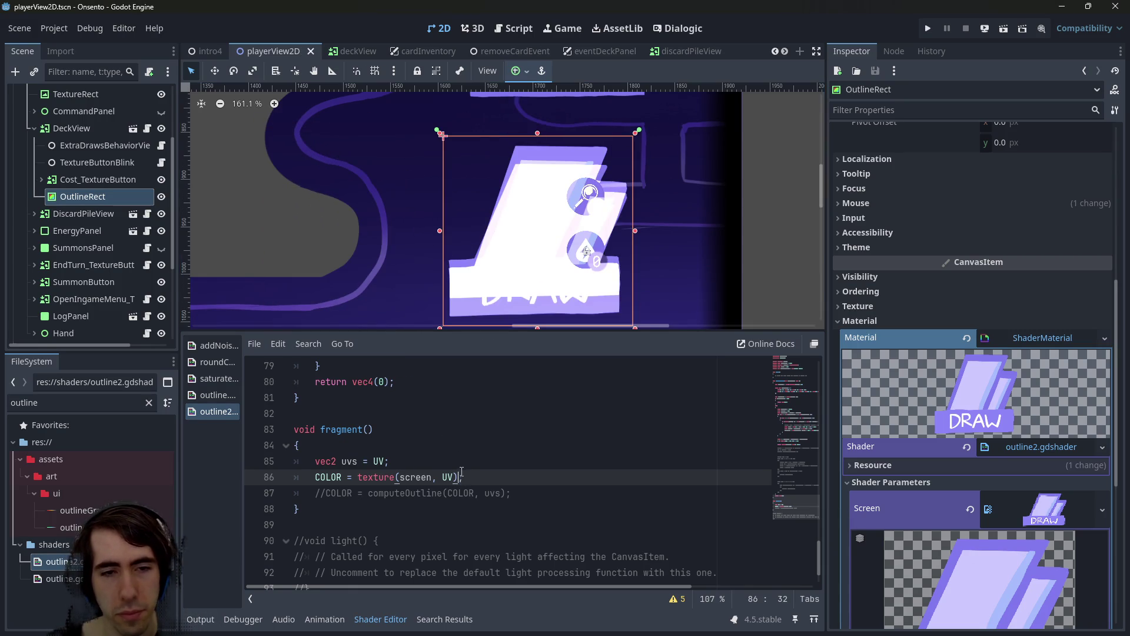
key(Up)
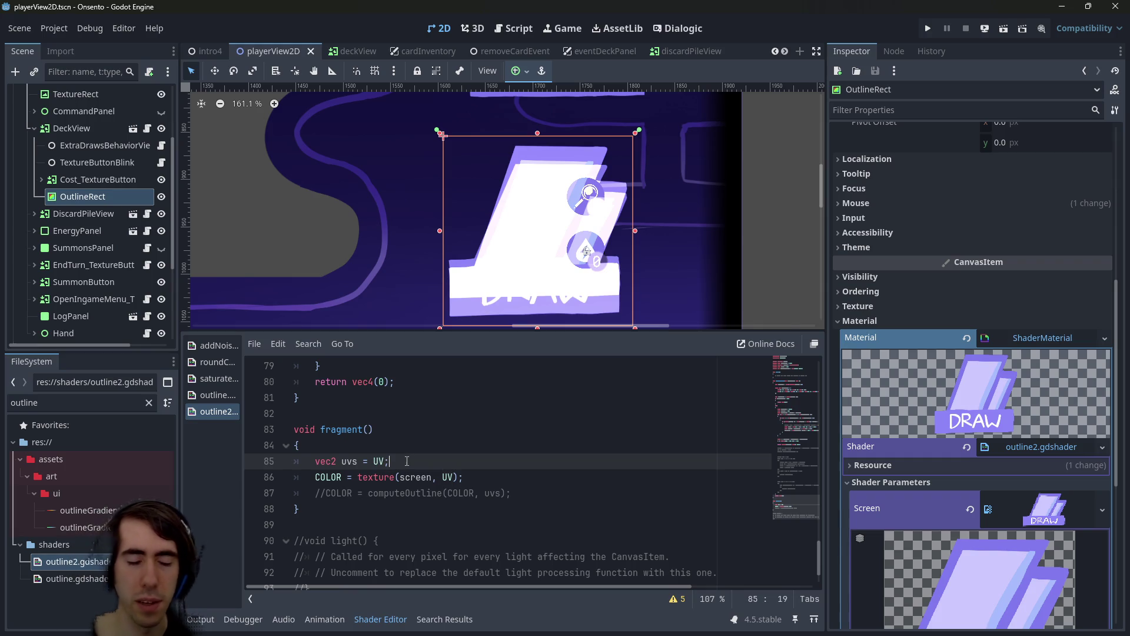
Change texture(screen, UV) to texture(screen, uvs) on line 86 and save
key(Up)
key(Down)
key(Down)
key(Down)
key(Up)
key(Left)
key(Left)
key(Left)
key(End)
key(Left)
key(Left)
key(BackSpace)
key(BackSpace)
text(uvs)
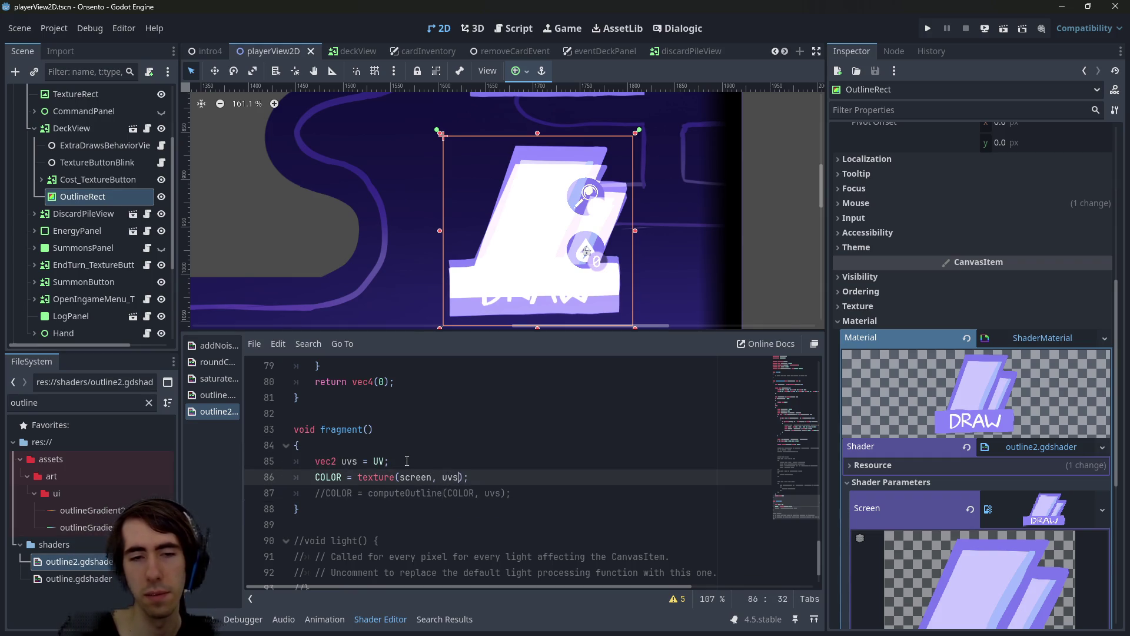
key(ctrl+s)
Remove the unfinished 'uvs /= vec2' line, save to recompile, and move OutlineRect left of the DRAW button
key(Escape)
key(Home)
key(Return)
key(Up)
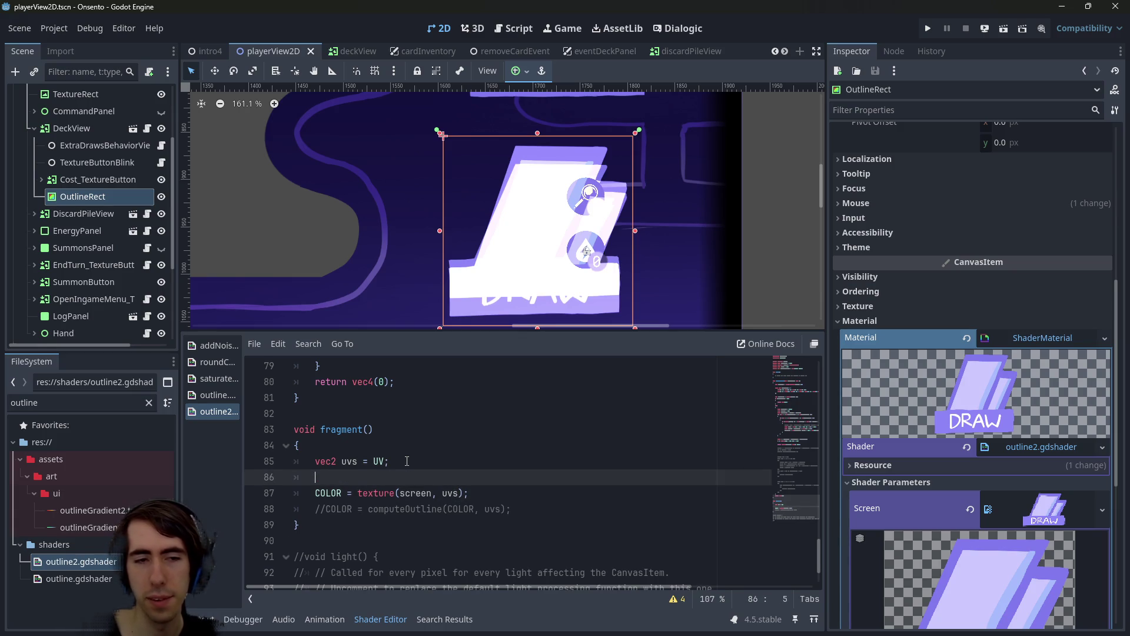
text(uvs )
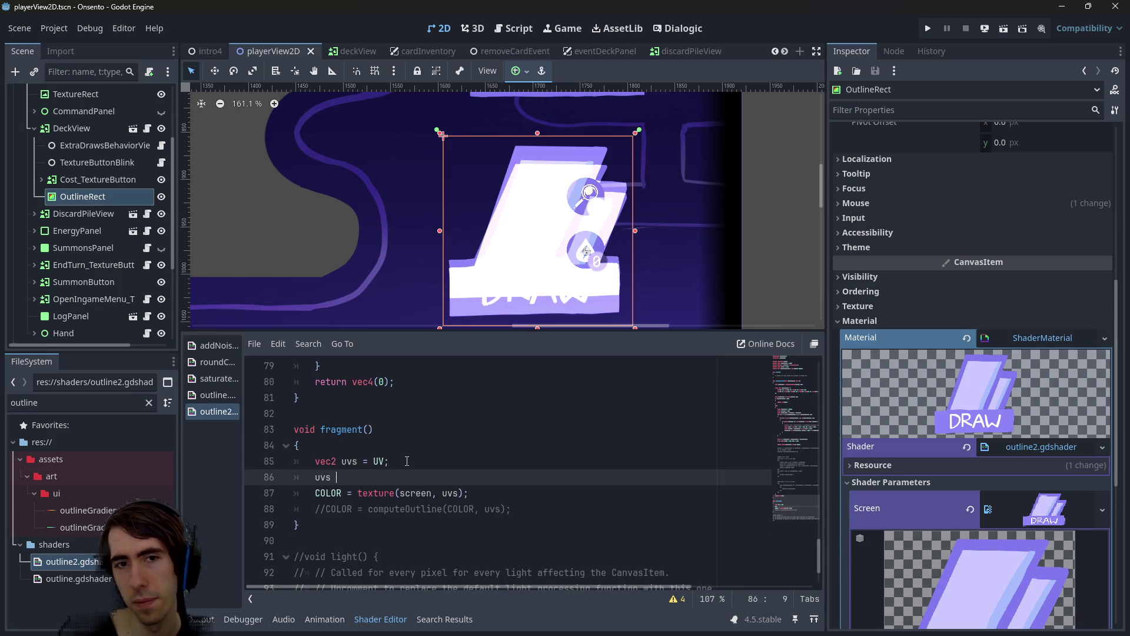
text(/= ve)
key(Return)
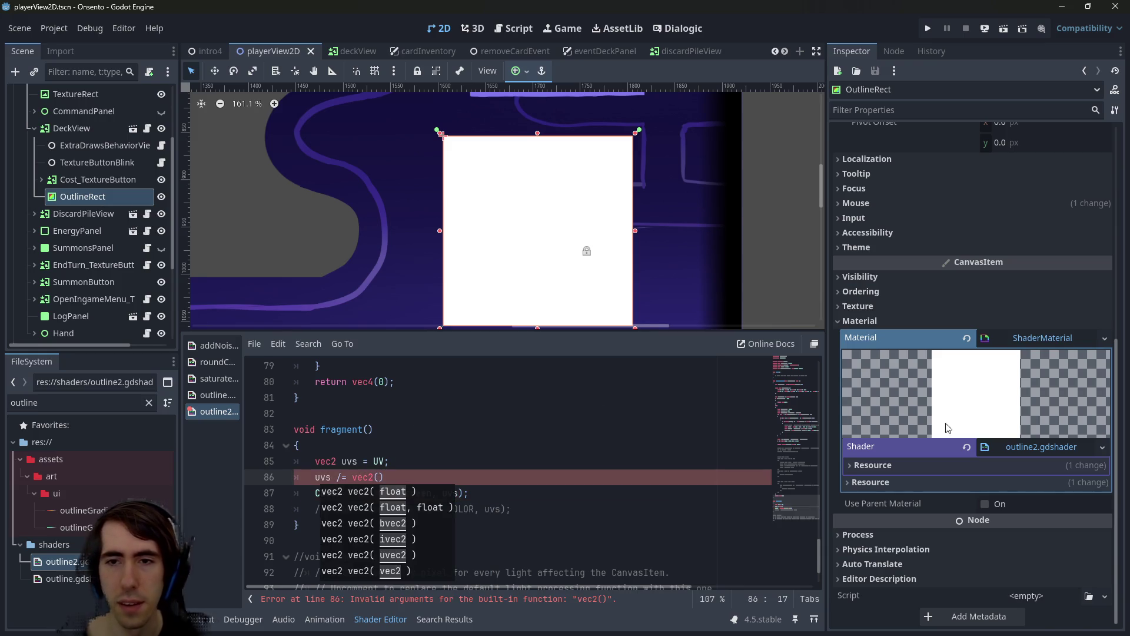
click(74, 202)
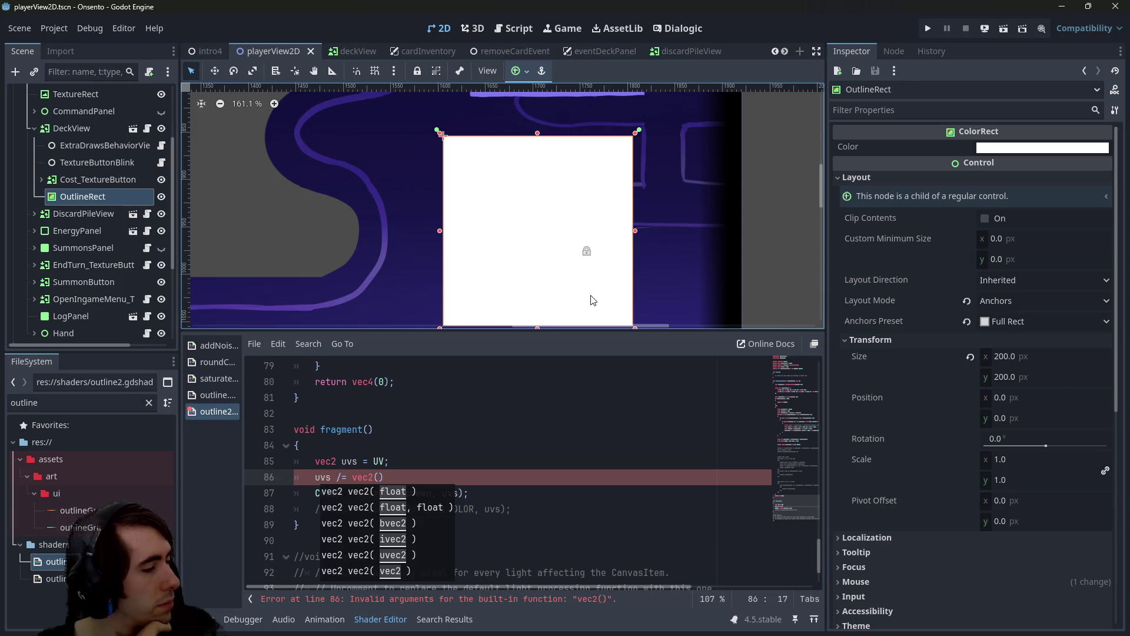
key(BackSpace)
key(BackSpace)
key(BackSpace)
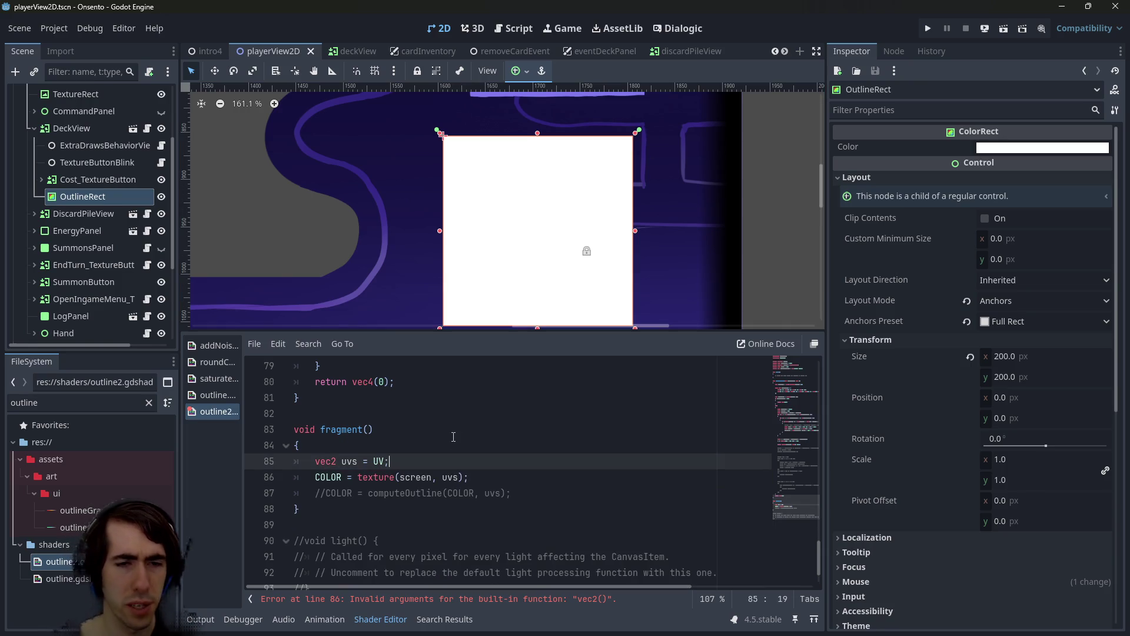
key(ctrl+s)
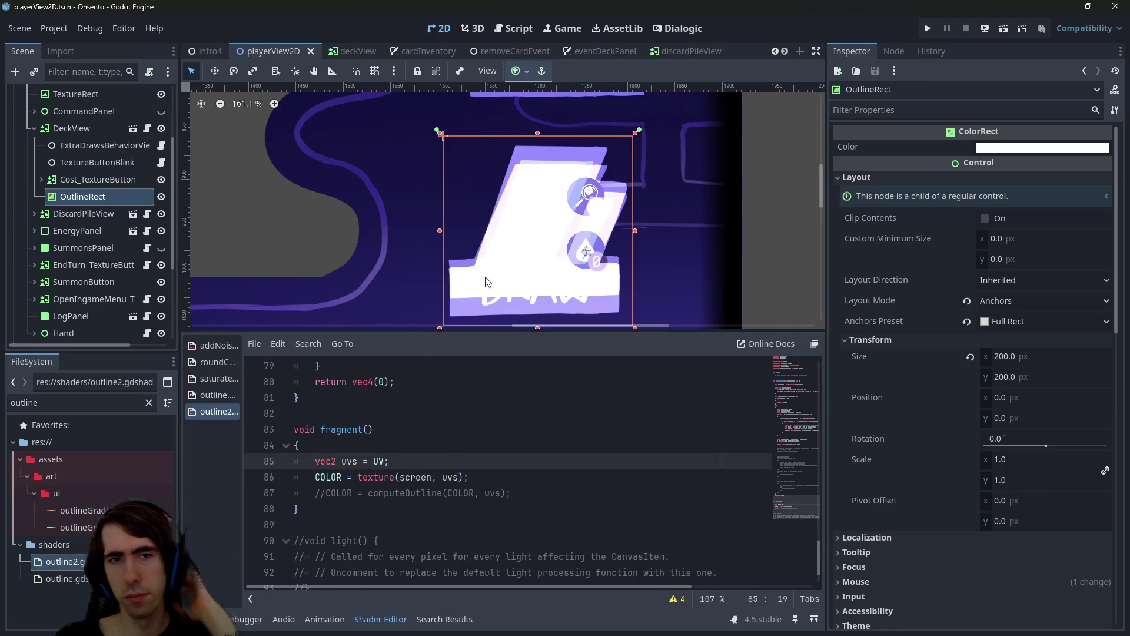
drag(497, 232, 268, 229)
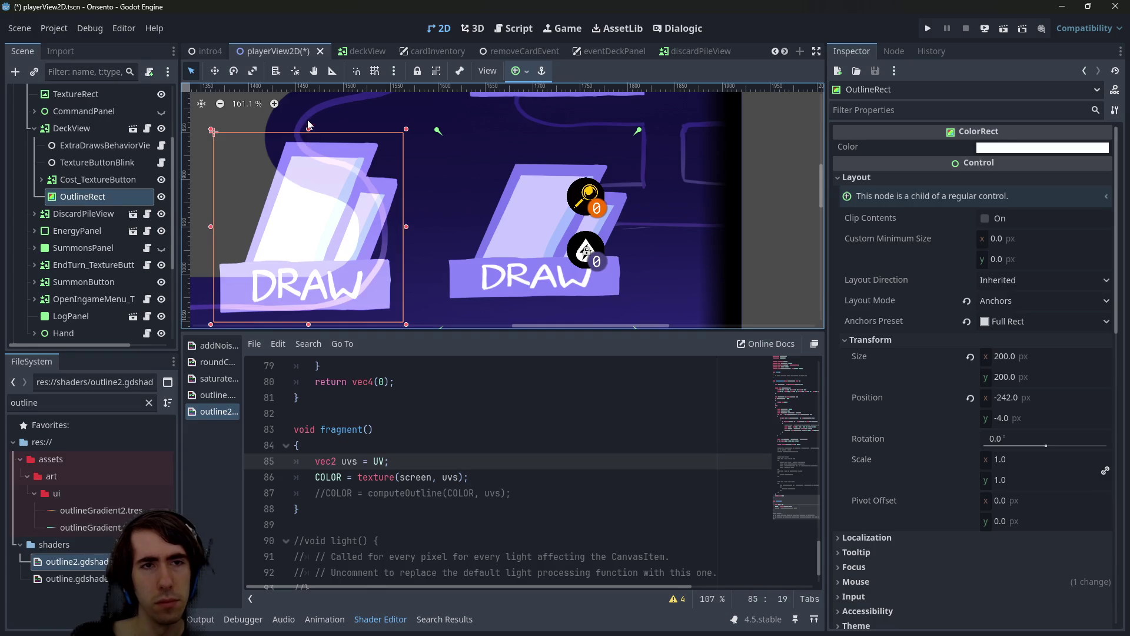
Shrink OutlineRect from the top to a height of 86, level with the DRAW button
drag(309, 129, 307, 236)
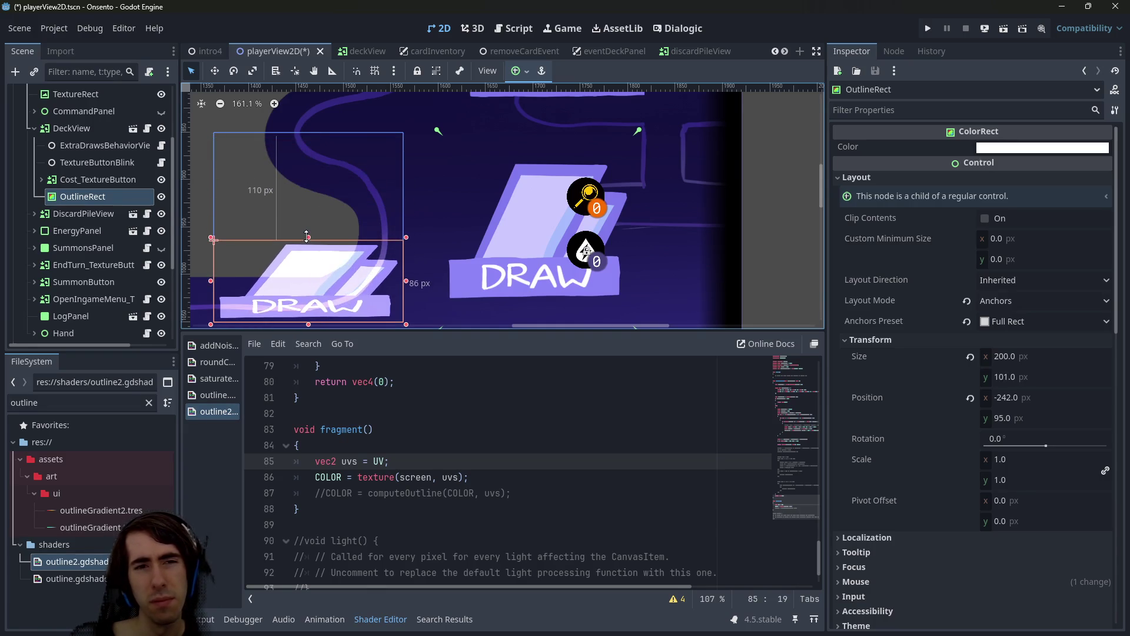
scroll(577, 177, down, 2)
scroll(578, 178, left, 3)
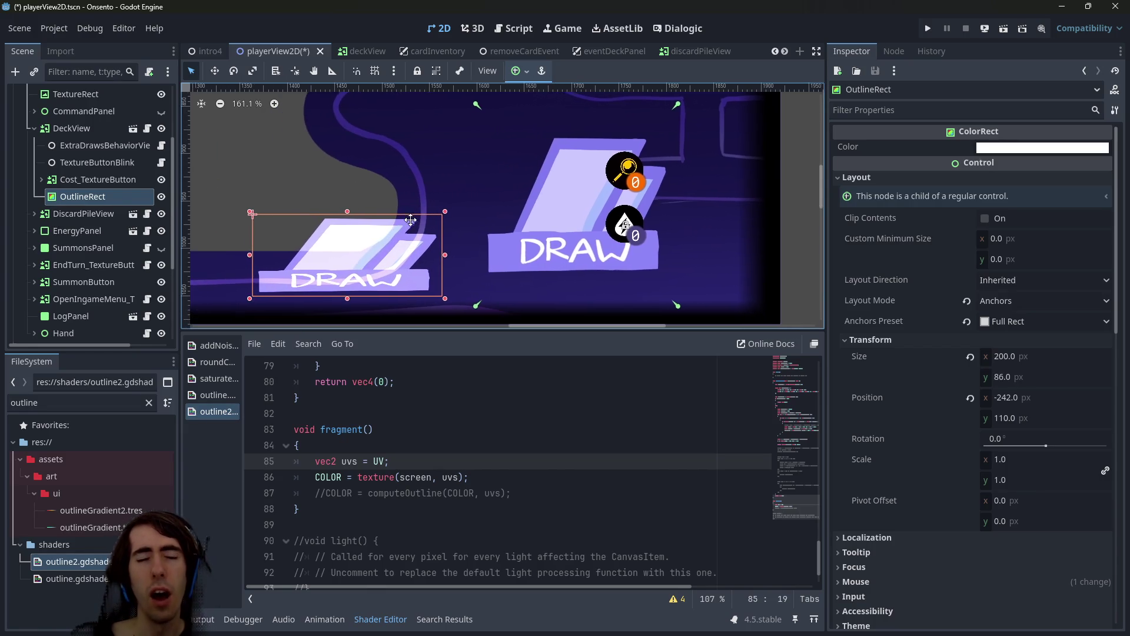
Check the DeckView button's DRAW texture in the Inspector, then reselect OutlineRect
click(578, 178)
scroll(915, 283, up, 5)
scroll(915, 284, down, 4)
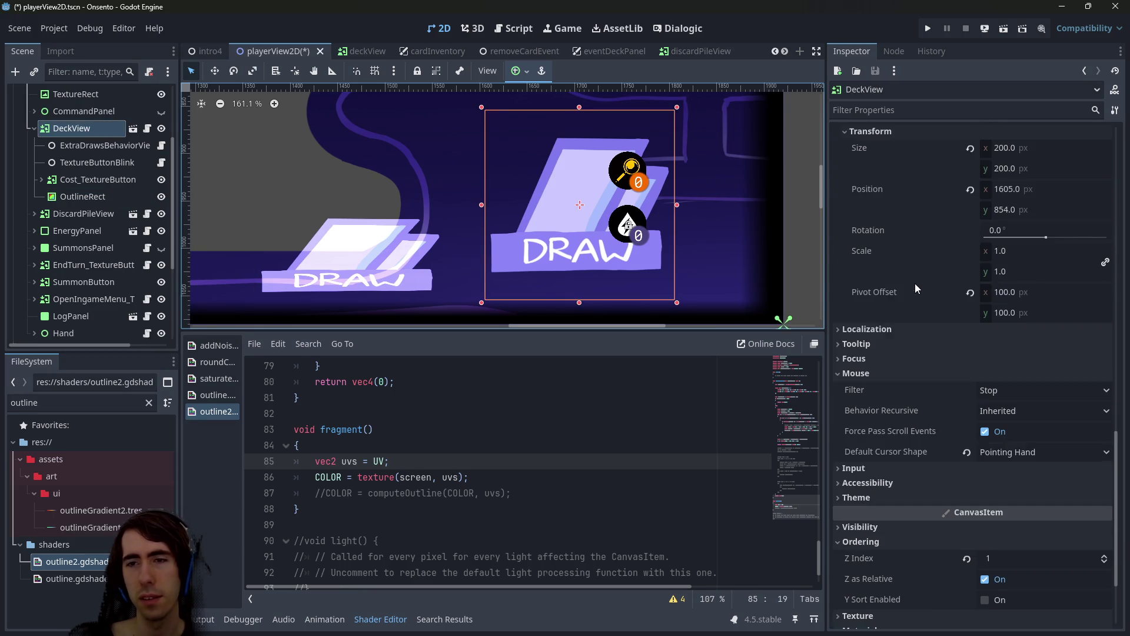
scroll(915, 284, up, 15)
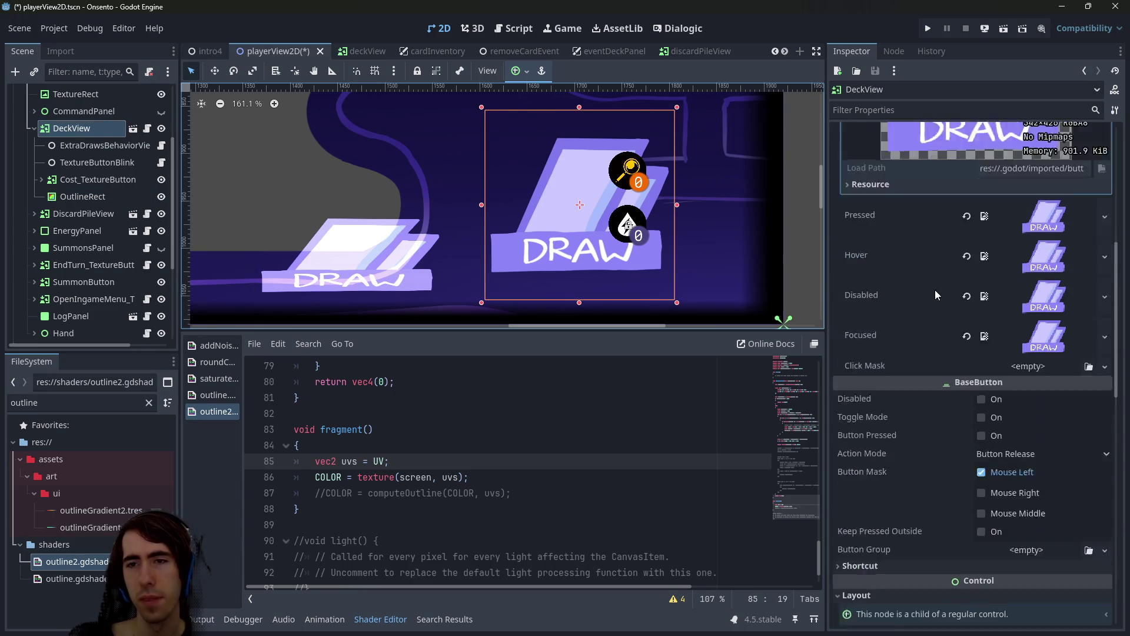
scroll(936, 292, up, 5)
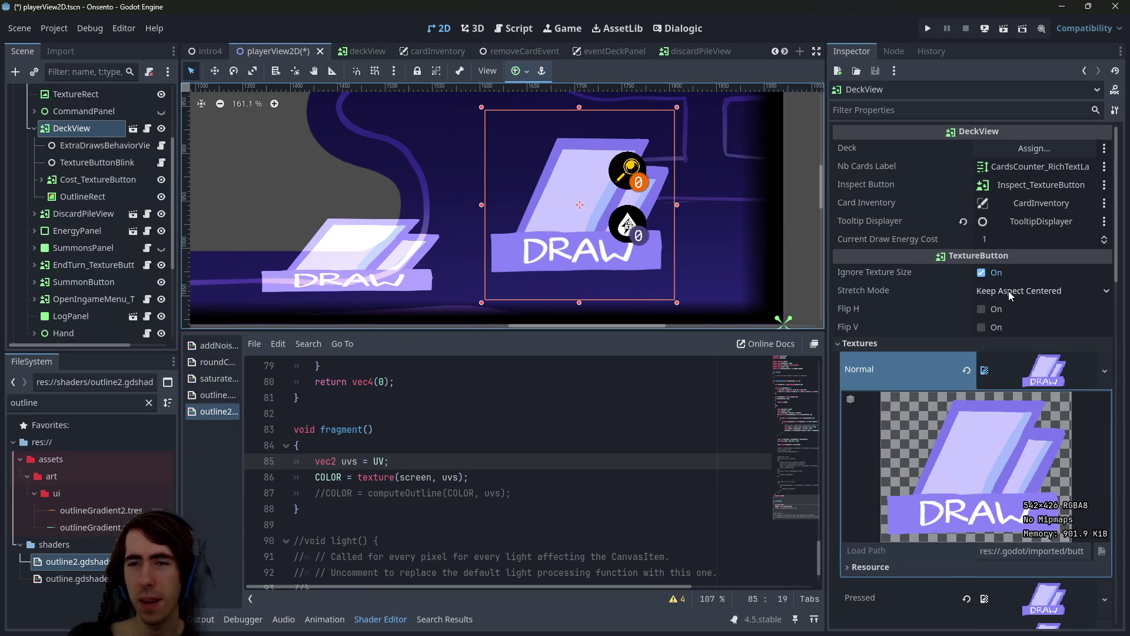
click(367, 249)
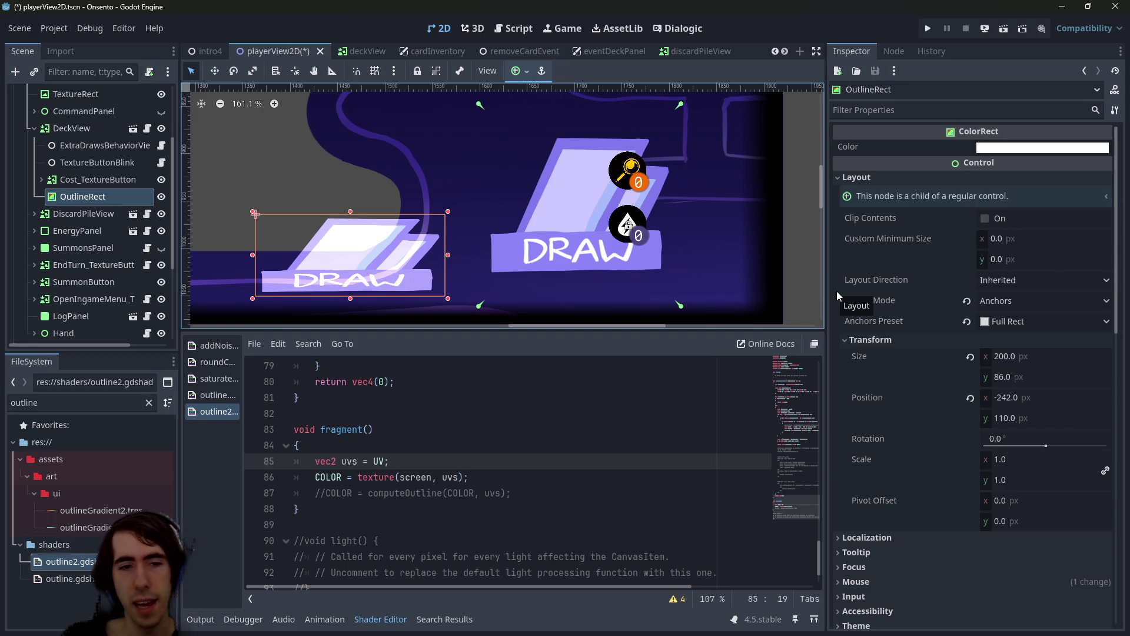
Return OutlineRect to 200 × 200 at position -242, -4 beside the DRAW button
drag(350, 211, 351, 104)
drag(255, 104, 482, 108)
key(ctrl+s)
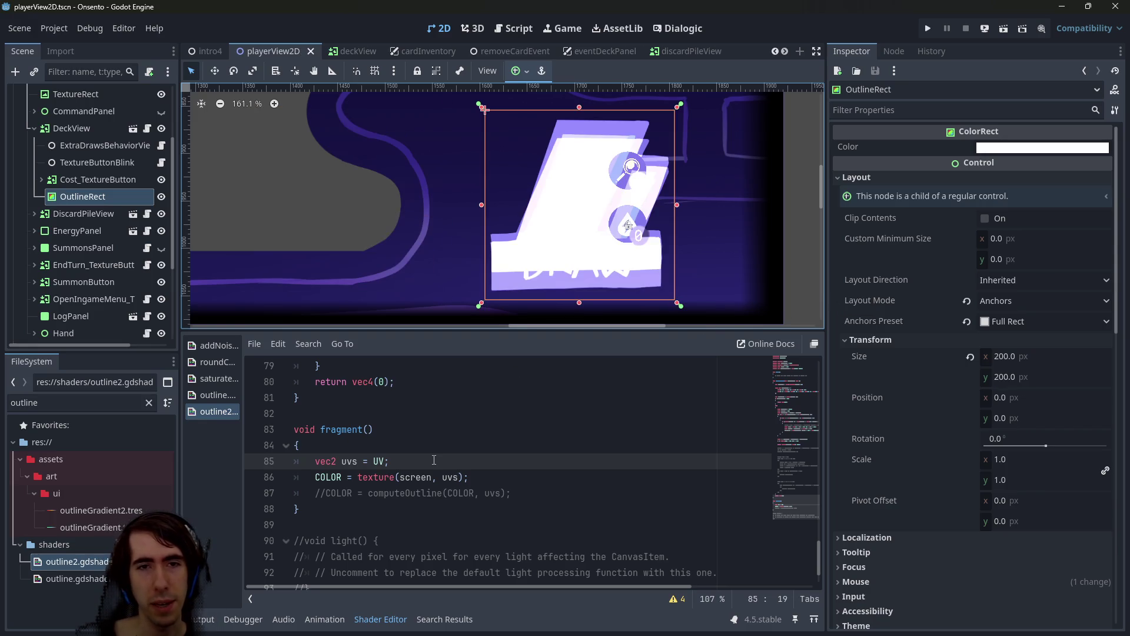
key(ctrl+z)
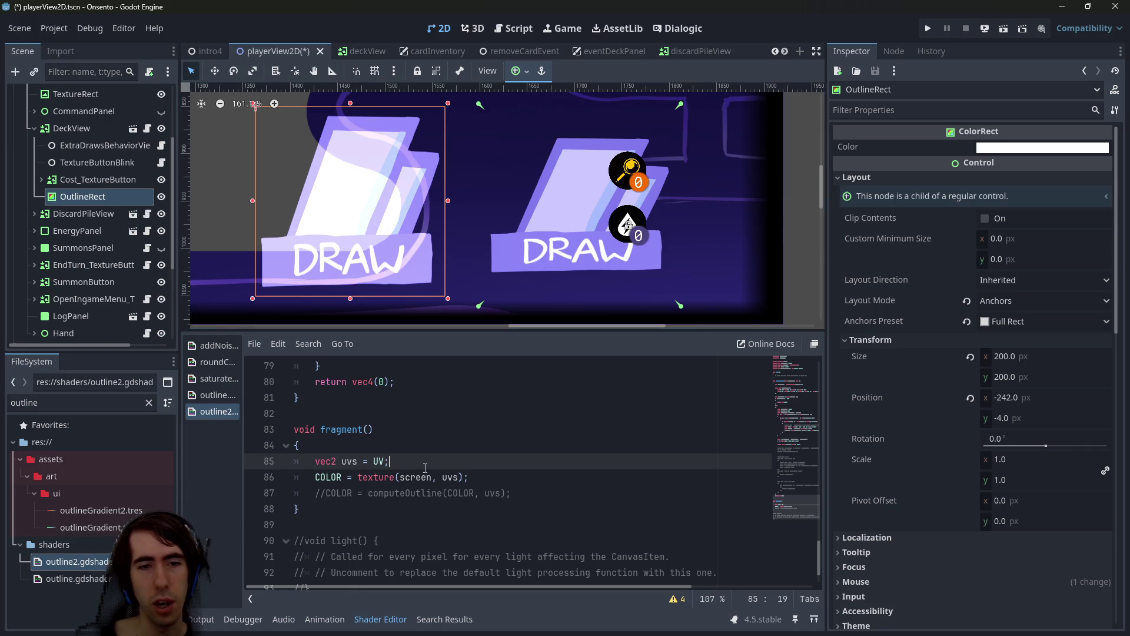
Add line 86 'uvs.y /= 542.0 / 426.0;' after the uvs declaration and save
key(Return)
text(uvs.)
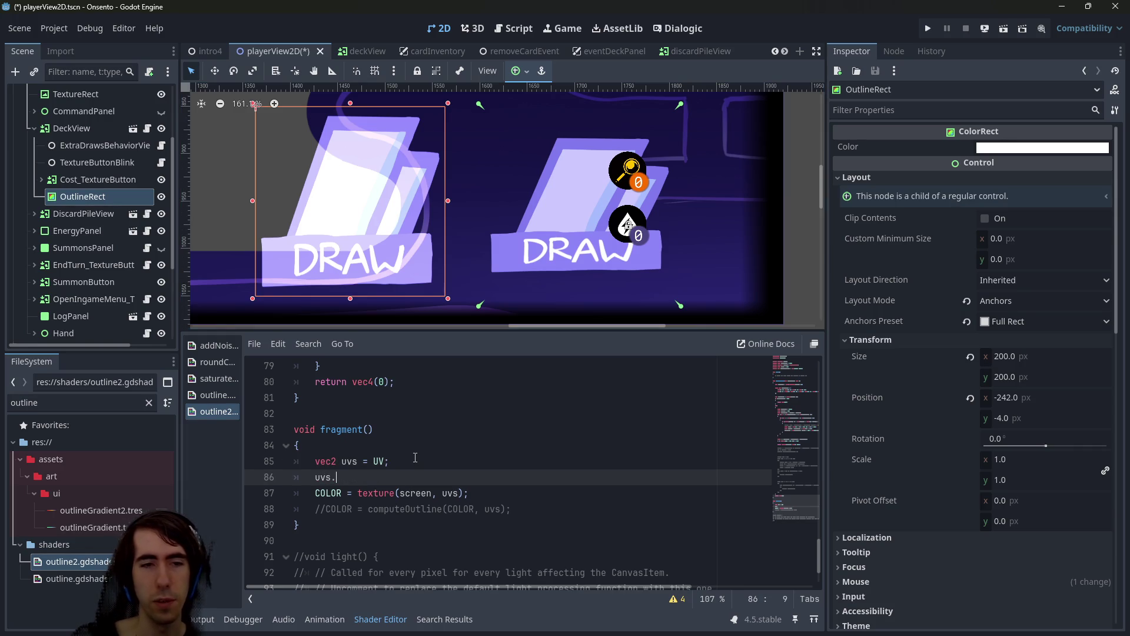
text(y)
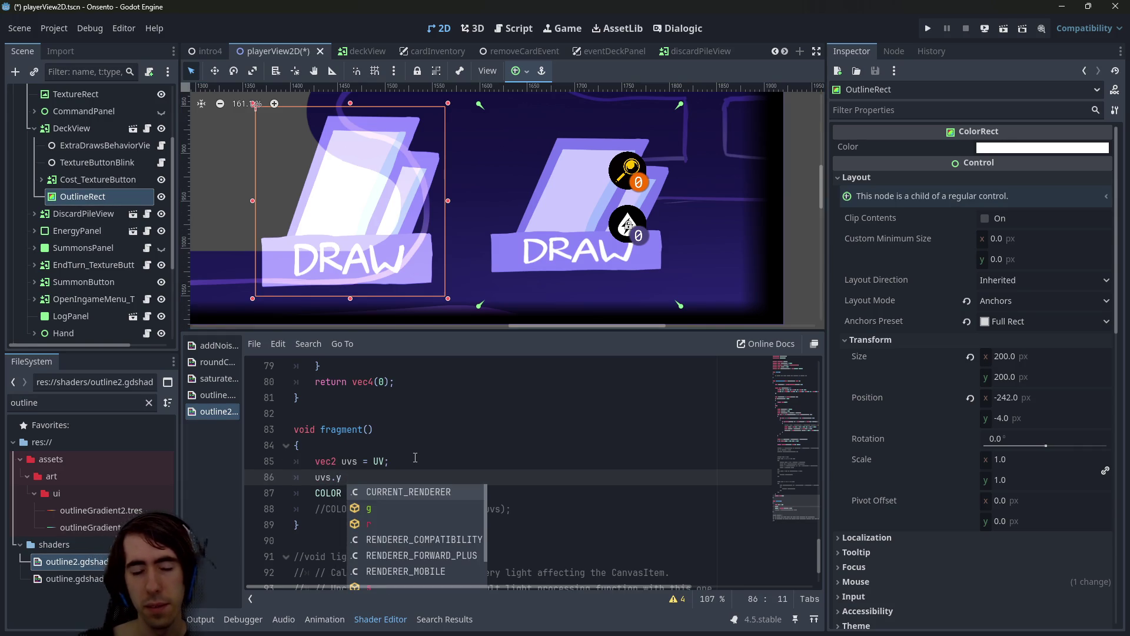
key(BackSpace)
key(BackSpace)
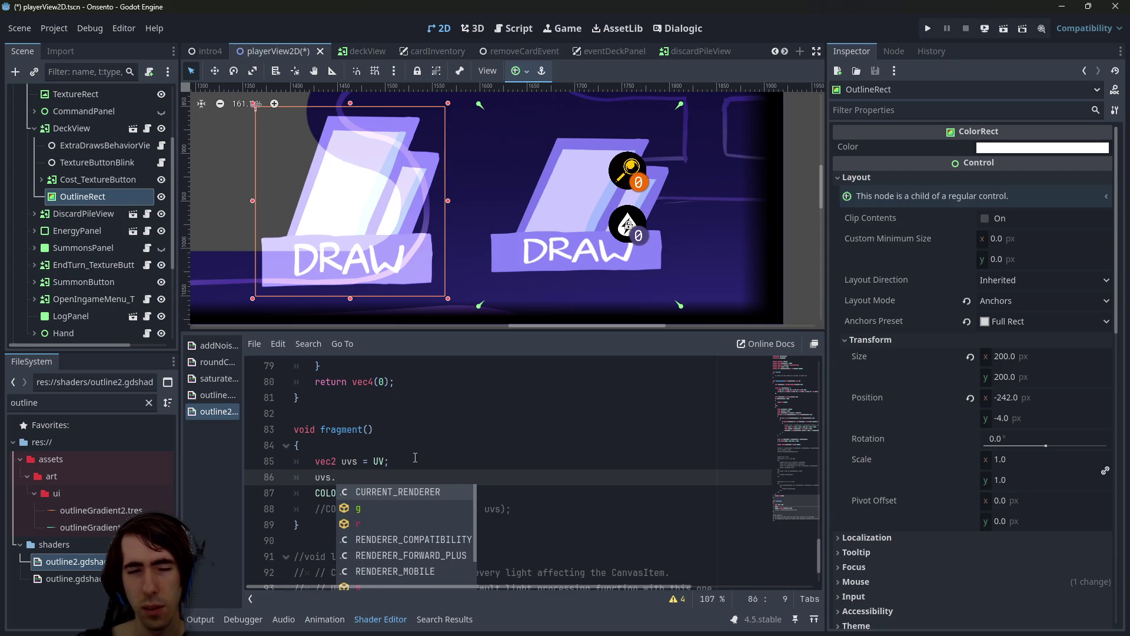
text(y )
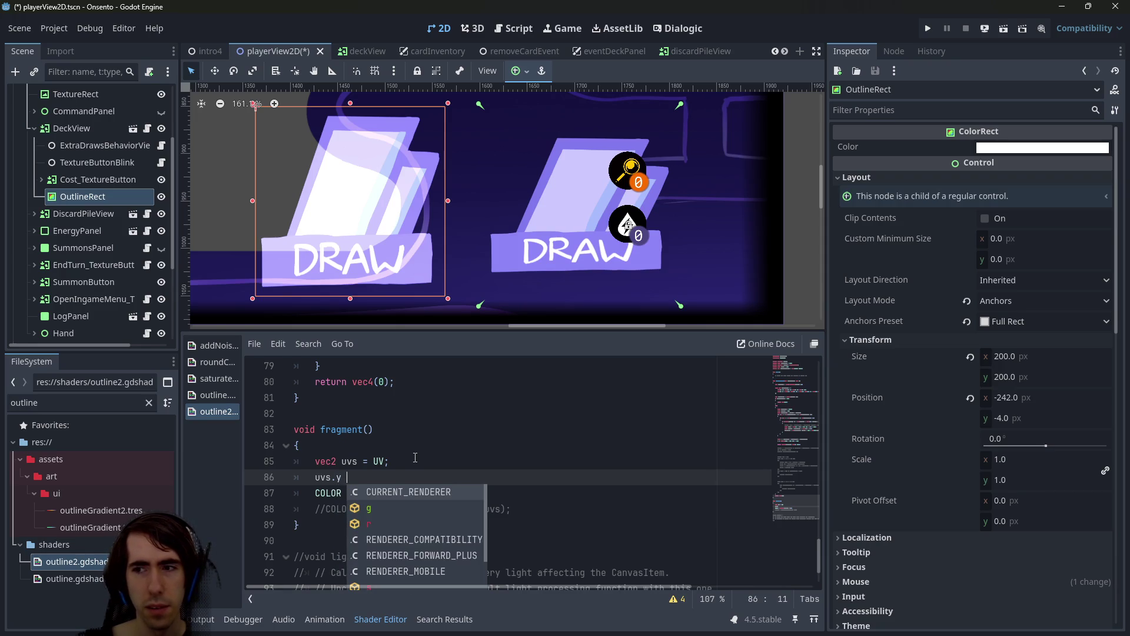
text(/=)
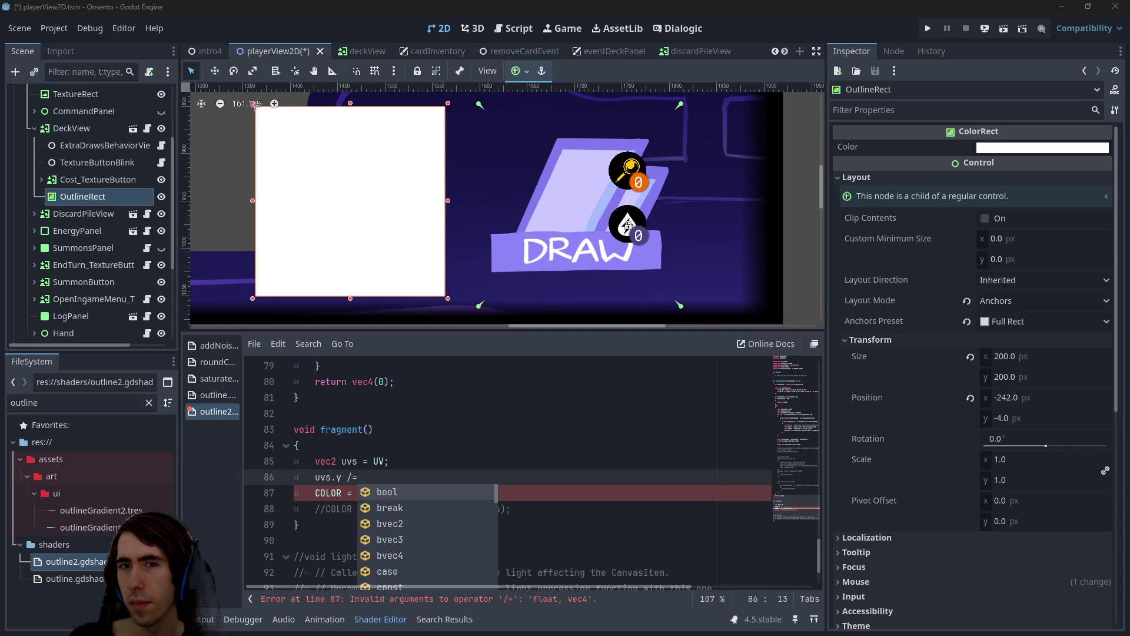
text(542)
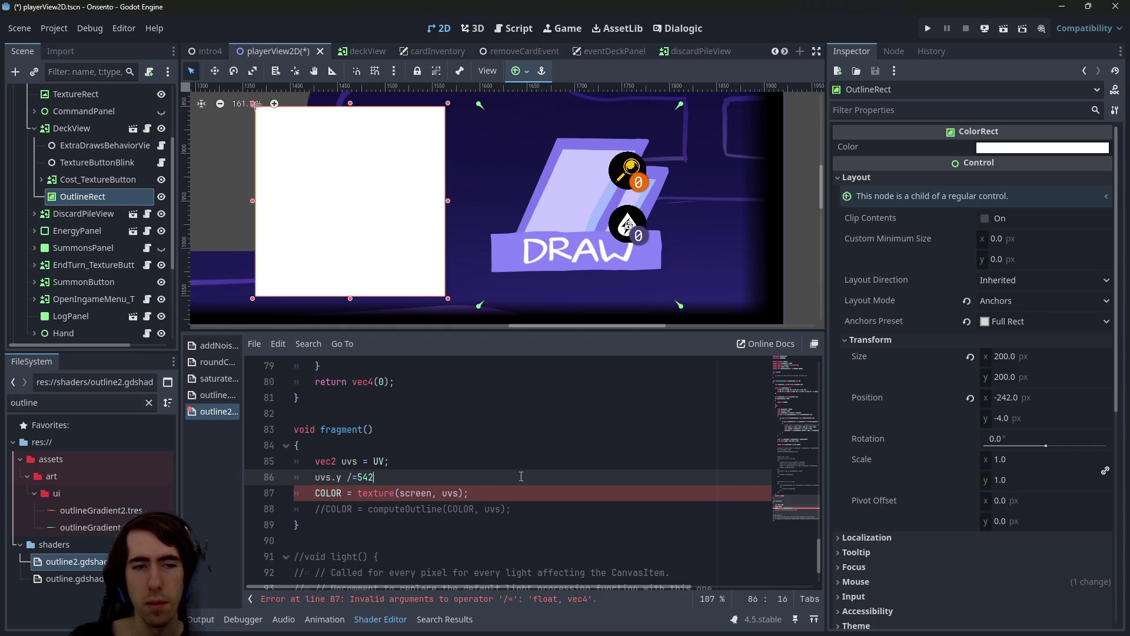
key(BackSpace)
key(BackSpace)
key(BackSpace)
text(542.0 /)
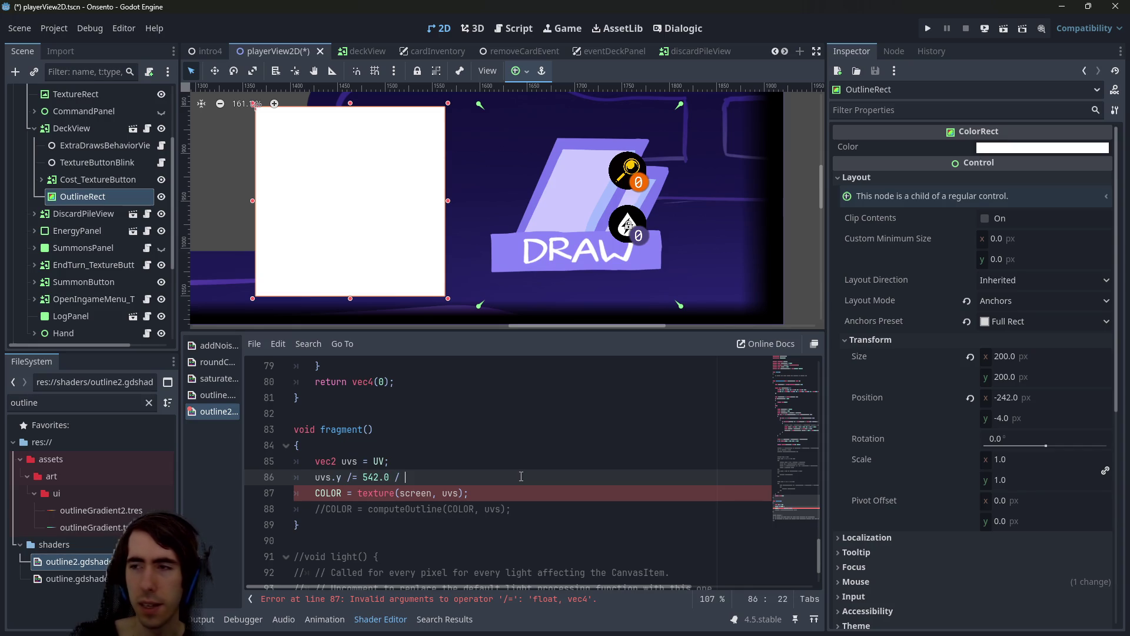
key(alt+Tab)
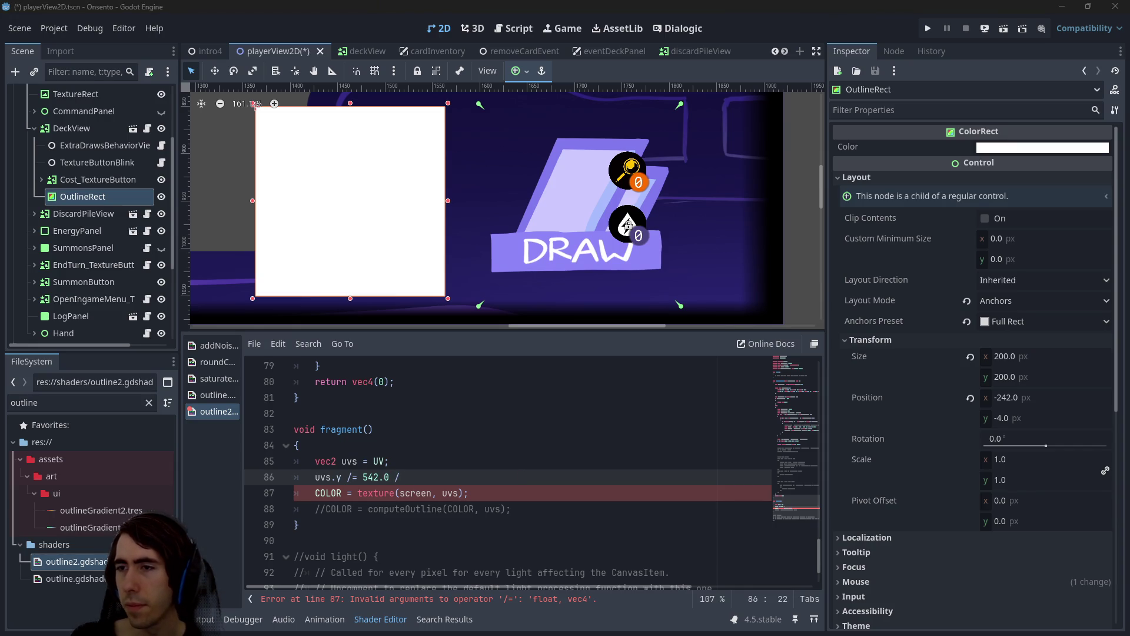
key(alt+Tab)
text(426)
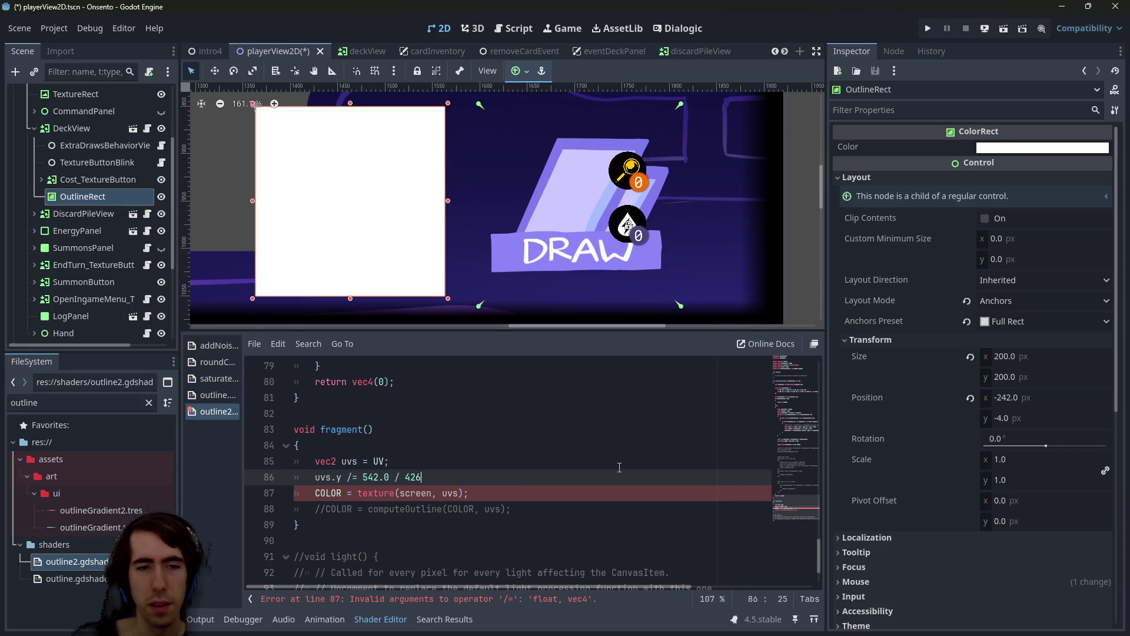
text(.0;)
key(ctrl+s)
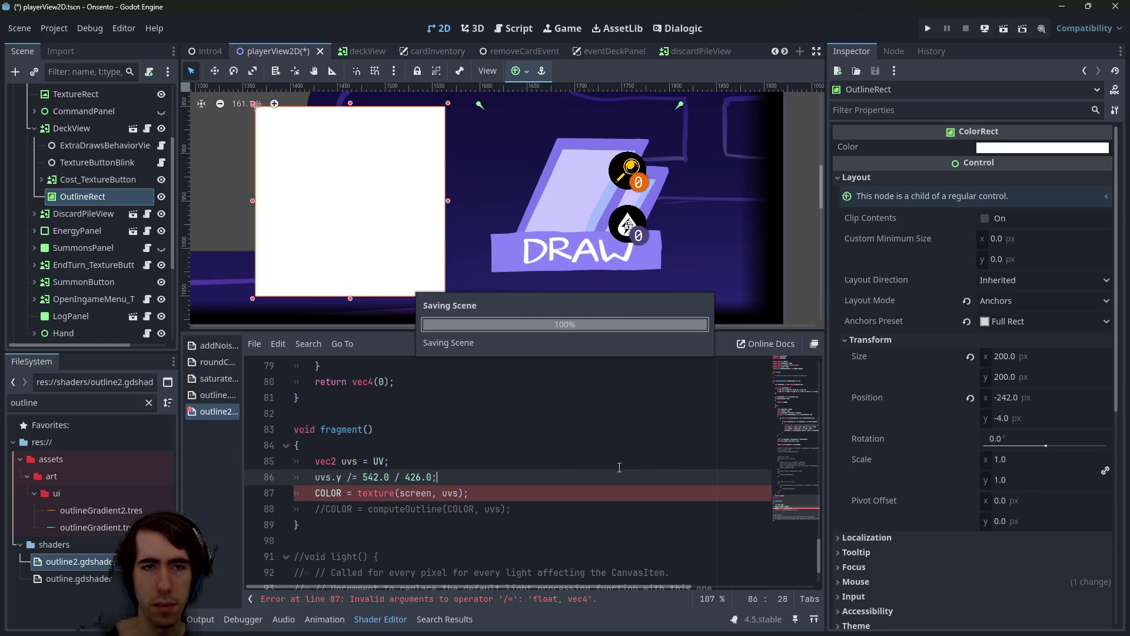
Change the division to 'uvs.y *= 542.0 / 426.0;' and save
click(351, 477)
key(BackSpace)
text(*)
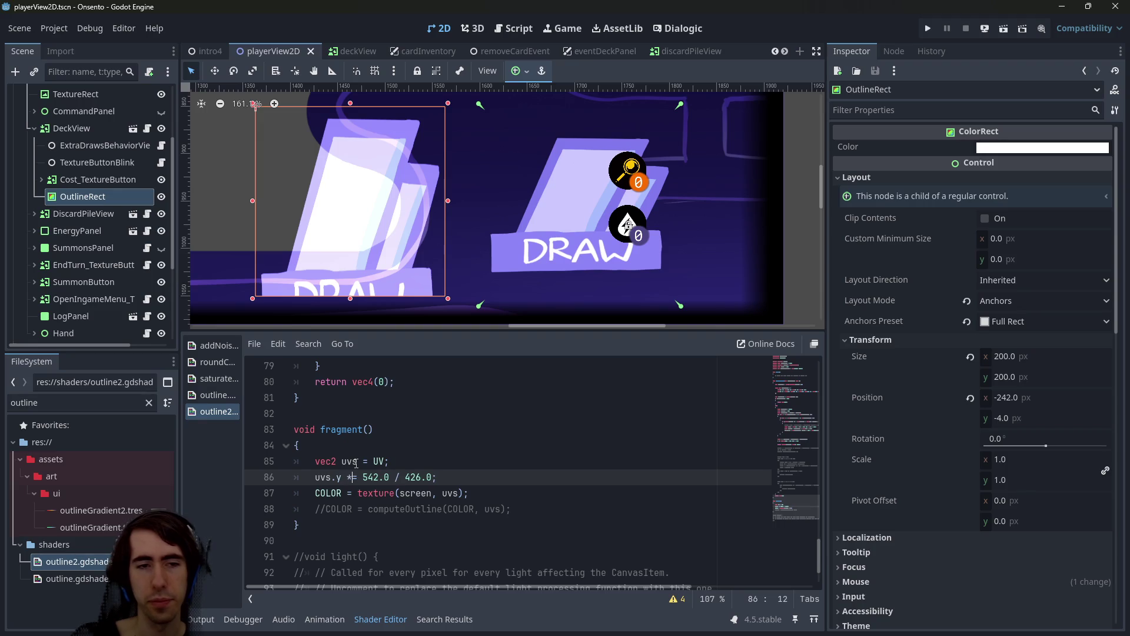
key(ctrl+s)
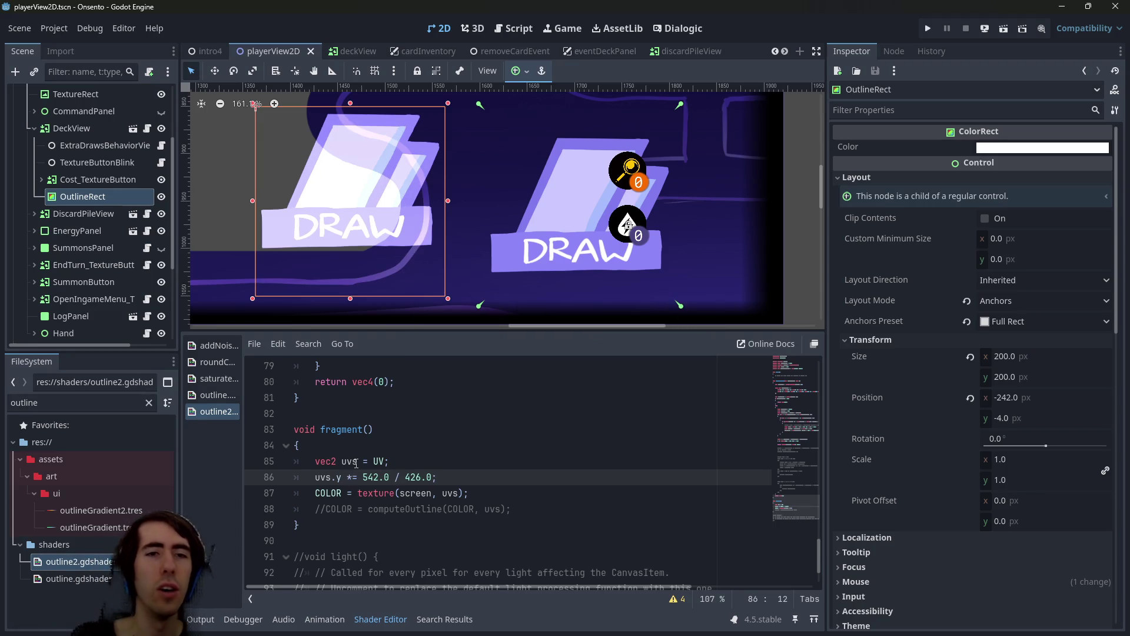
Keep OutlineRect at -242, -4 by undoing a trial move, and save
mouse_move(348, 198)
mouse_down()
mouse_move(449, 219)
mouse_move(573, 216)
mouse_up()
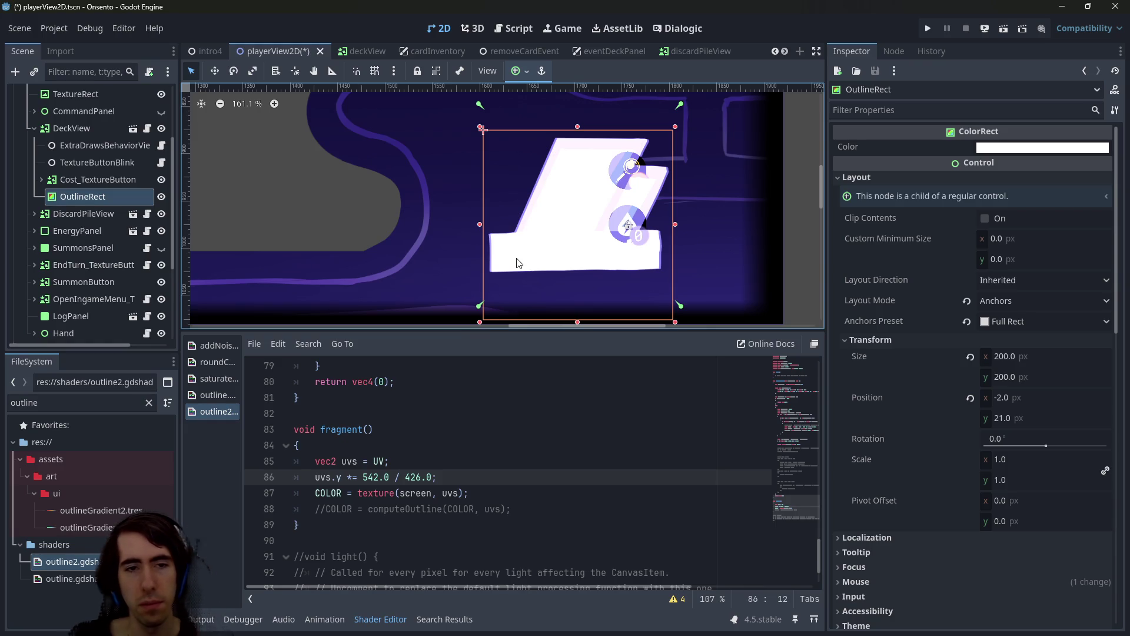
key(ctrl+z)
key(ctrl+s)
Review line 86, then select the DeckView button to view its 542×426 DRAW texture
key(End)
key(shift+Home)
key(shift+Home)
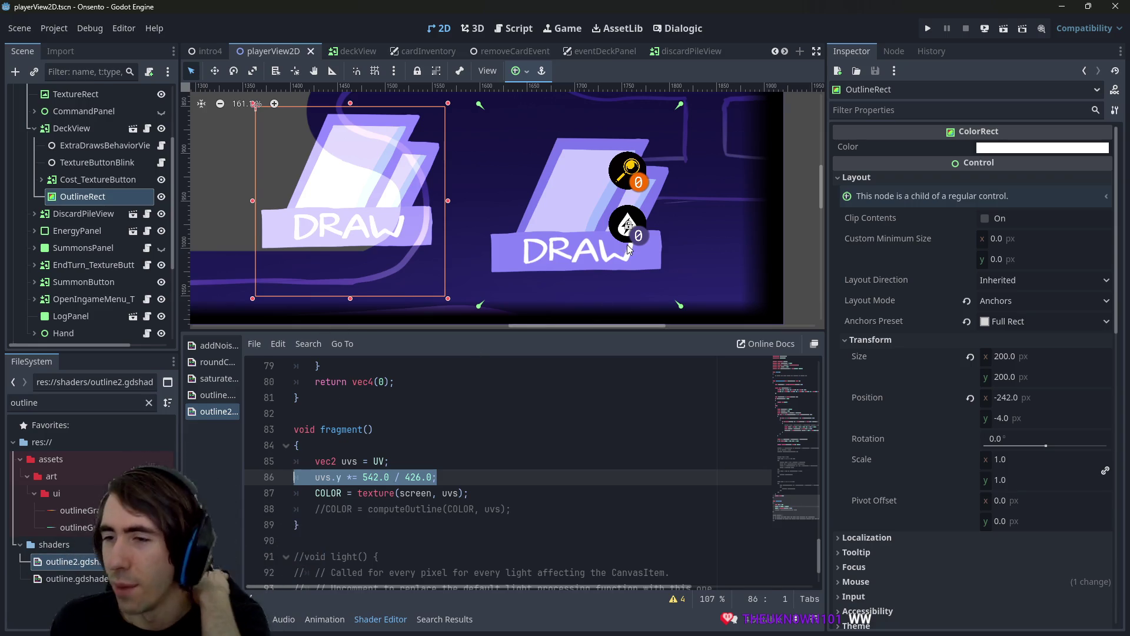
click(474, 491)
click(338, 477)
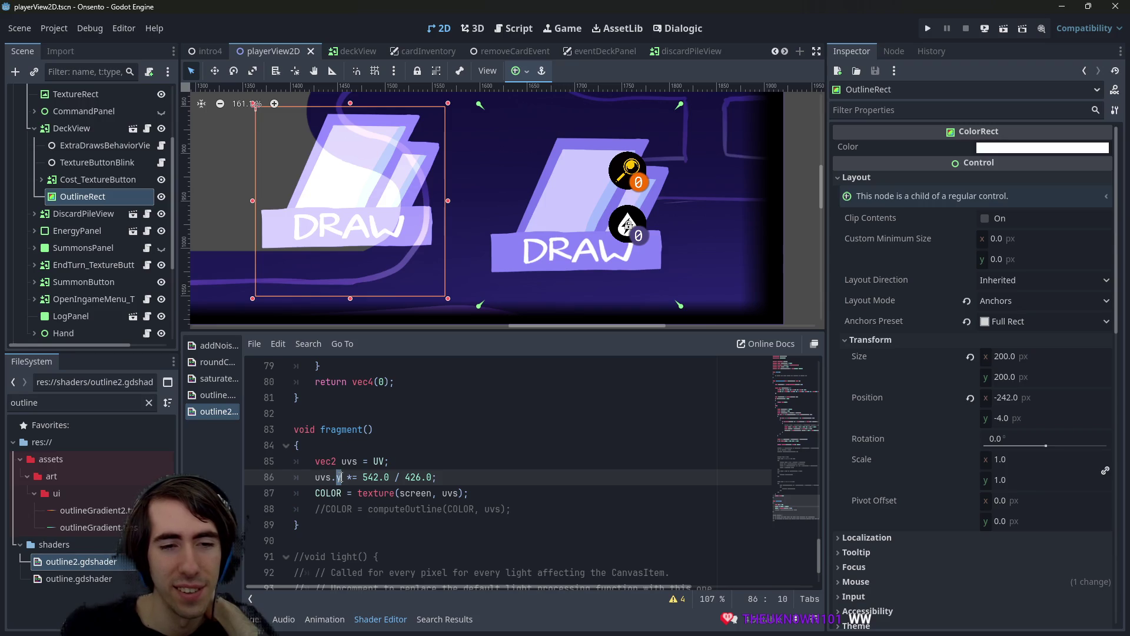
click(524, 210)
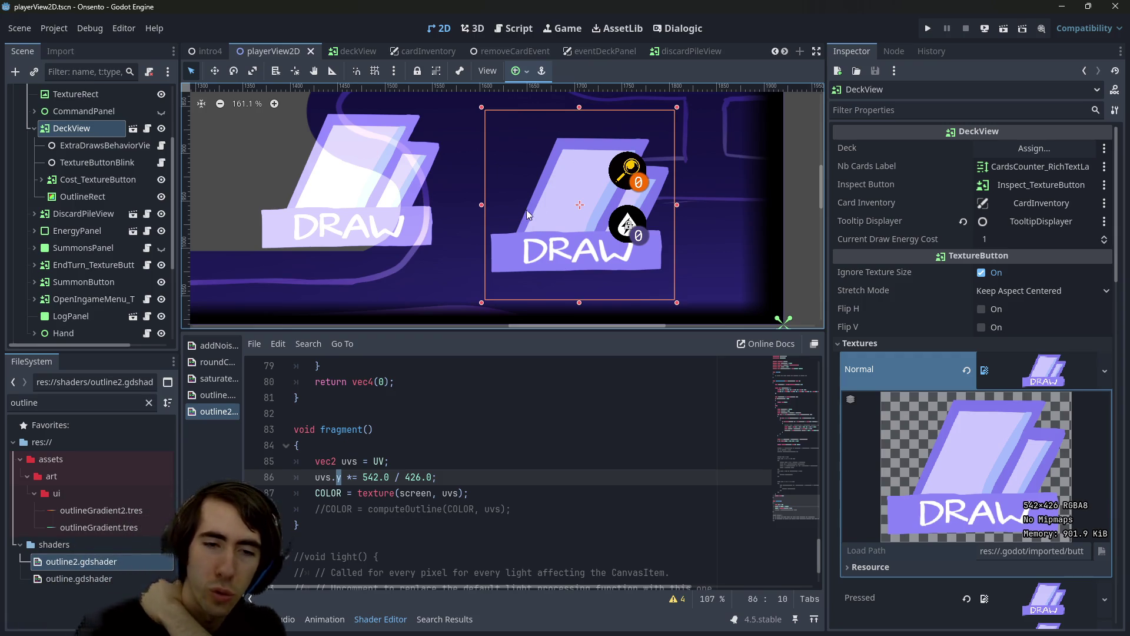
Look up the aspect uniform declaration on line 7 of the shader
click(458, 482)
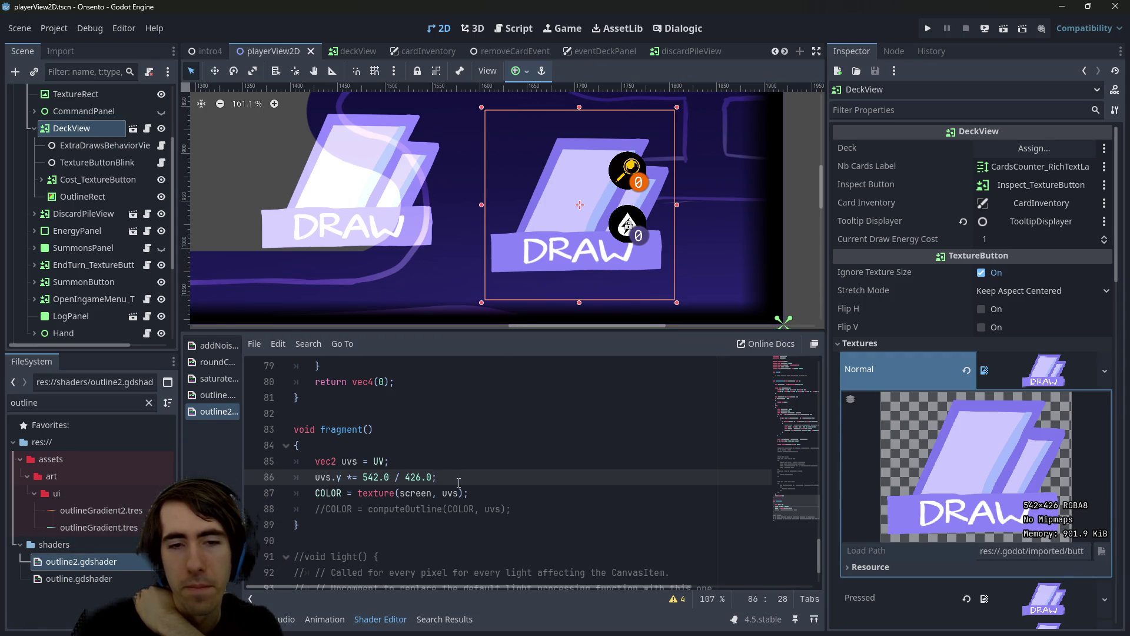
drag(775, 472, 788, 348)
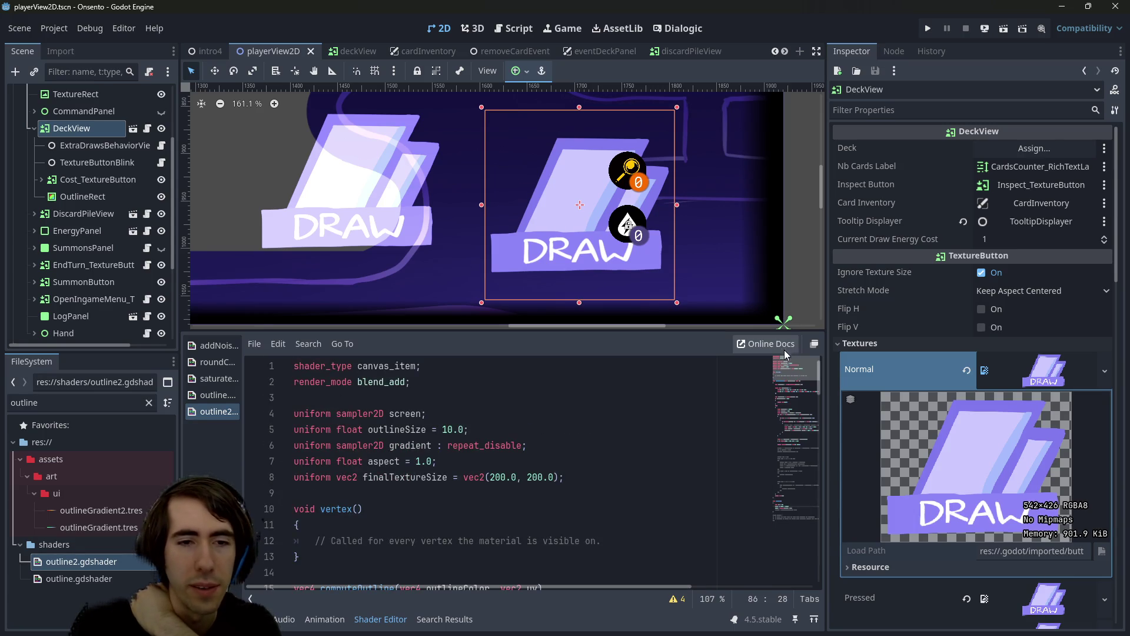
click(517, 463)
double_click(382, 460)
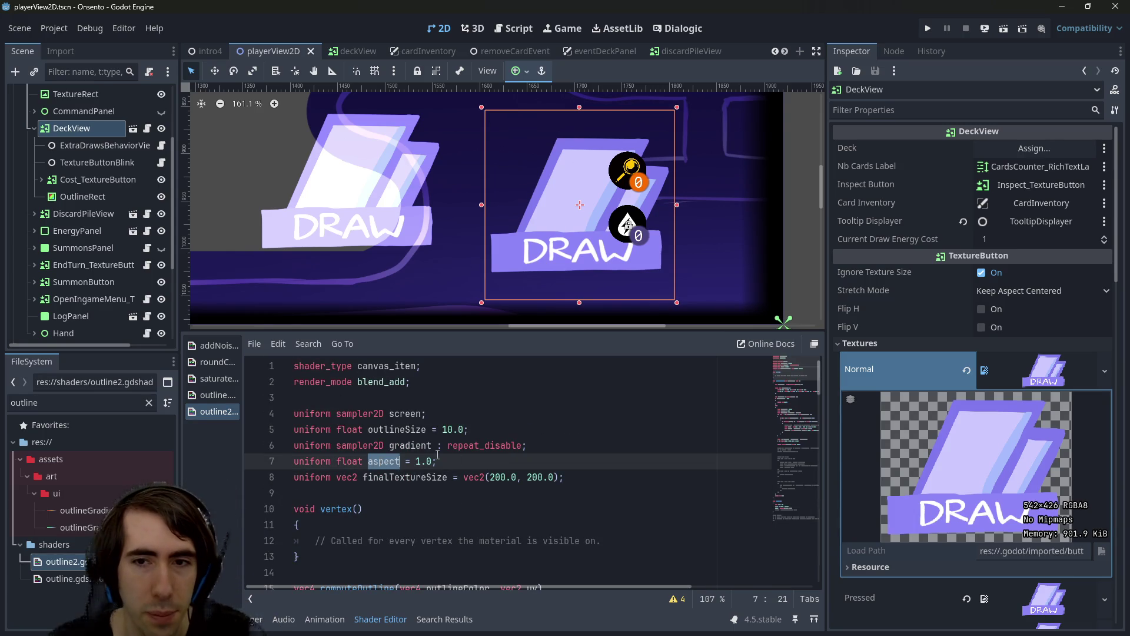
drag(776, 382, 778, 506)
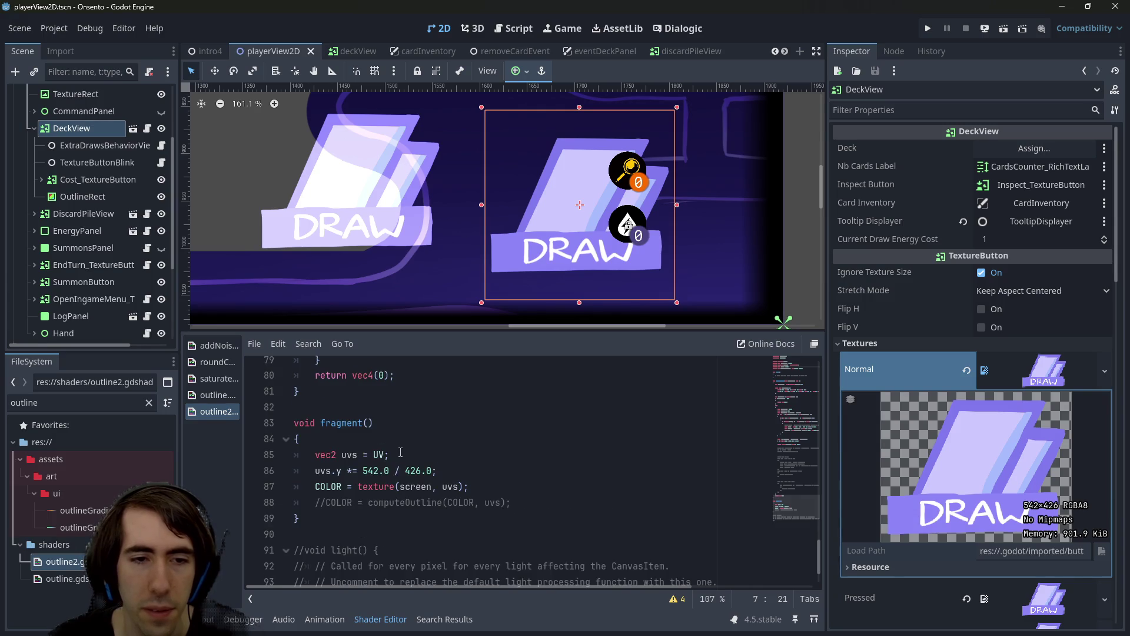
Select the 542.0 / 426.0 ratio on line 86, then reselect OutlineRect
drag(363, 470, 432, 471)
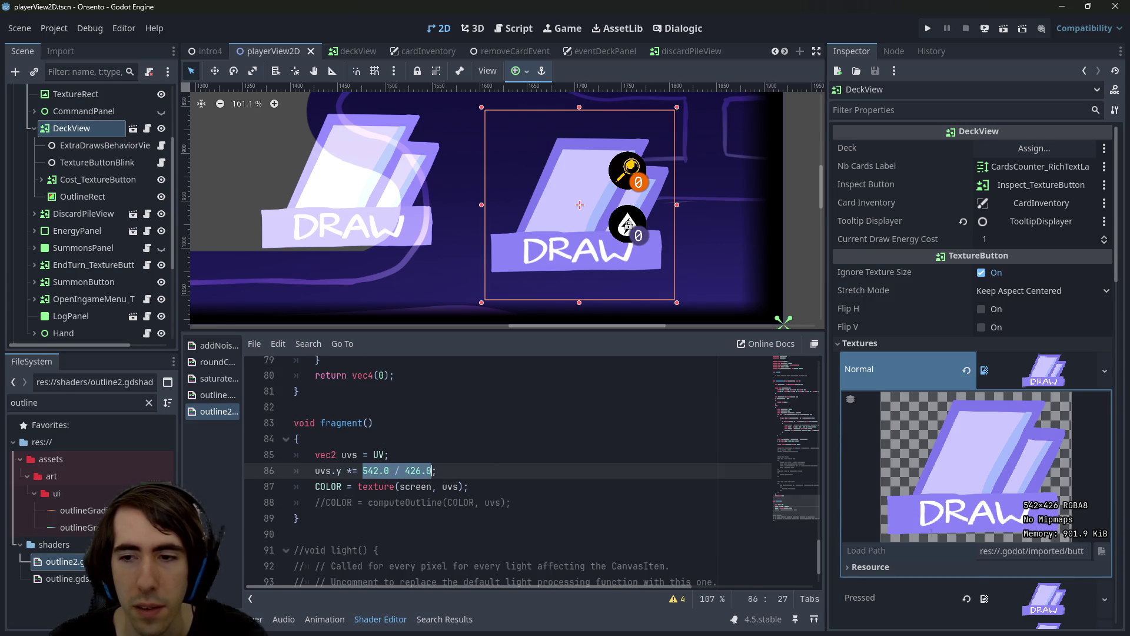
scroll(988, 564, down, 10)
scroll(982, 518, up, 8)
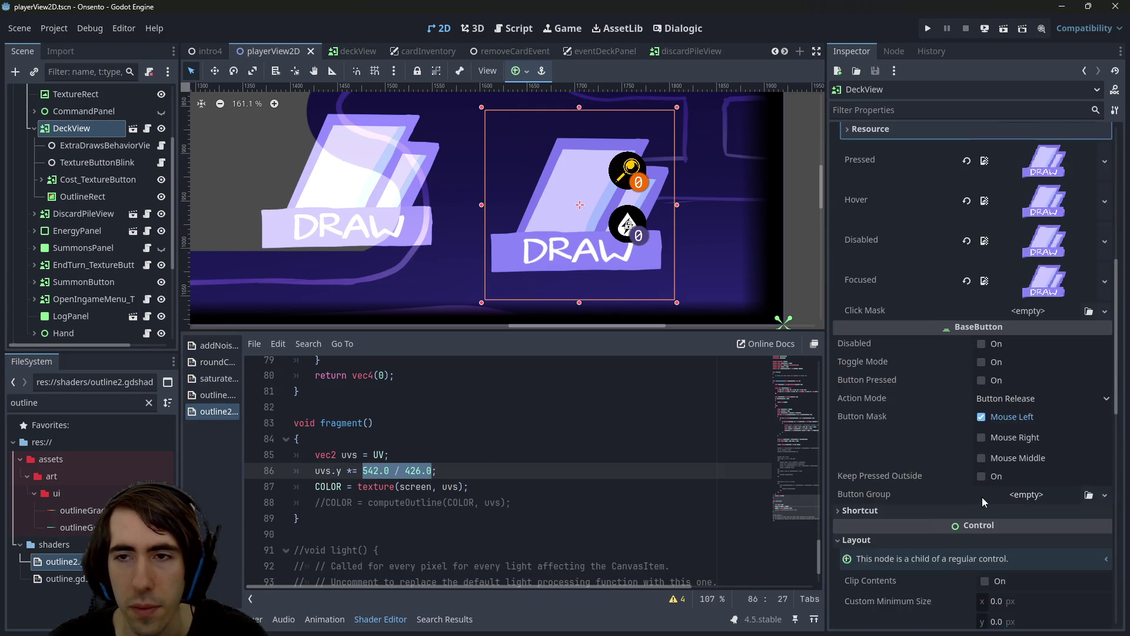
scroll(983, 489, up, 3)
click(366, 214)
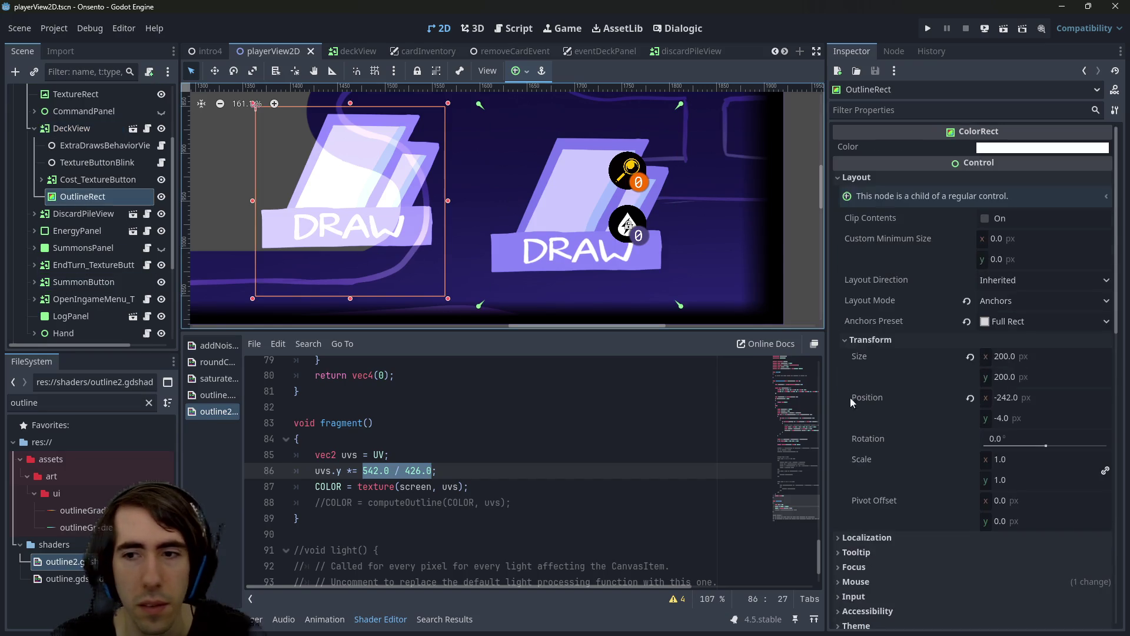
Set OutlineRect's Aspect shader parameter to 542.0 / 426.0, giving 1.272
scroll(838, 383, down, 10)
click(1042, 459)
text(542.0 / 426.0)
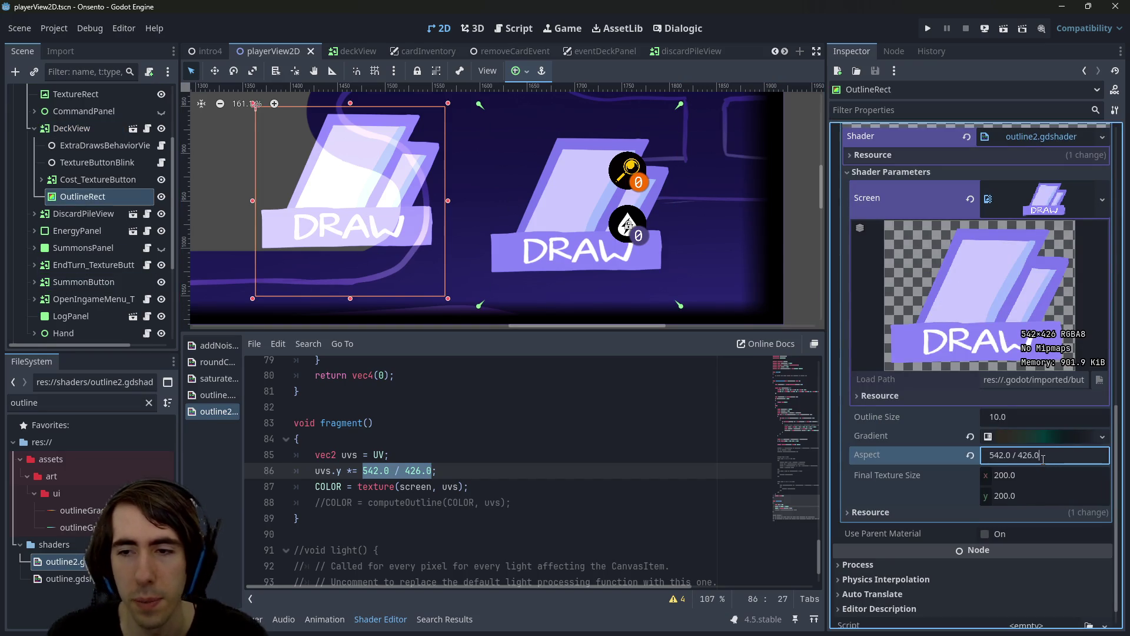
key(Return)
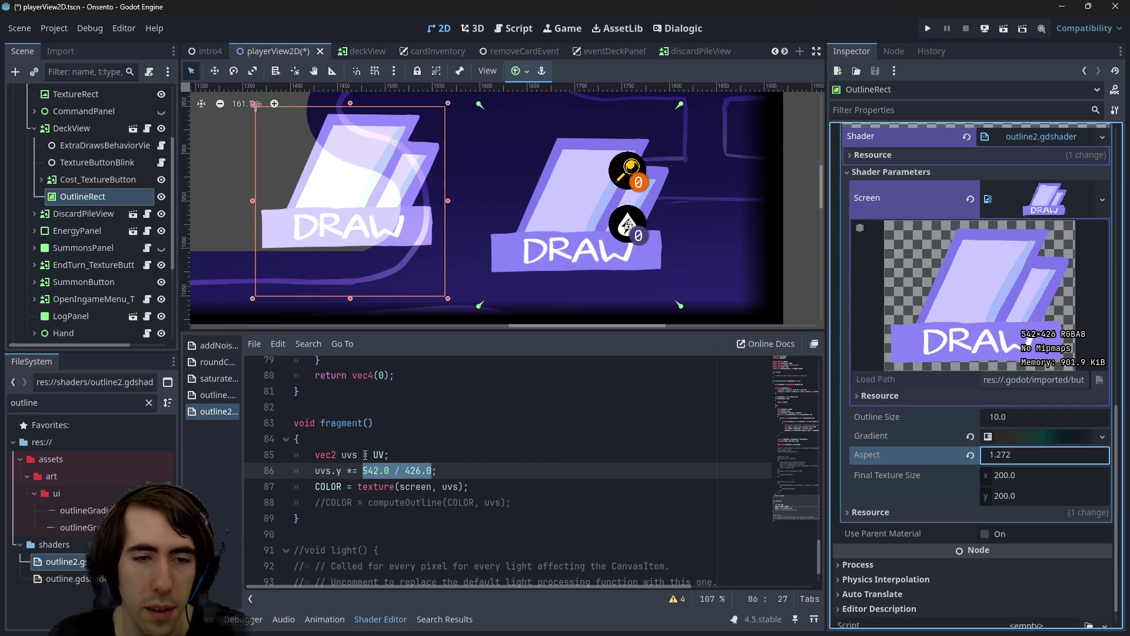
Replace the 542.0 / 426.0 literal on line 86 with aspect and save
click(365, 471)
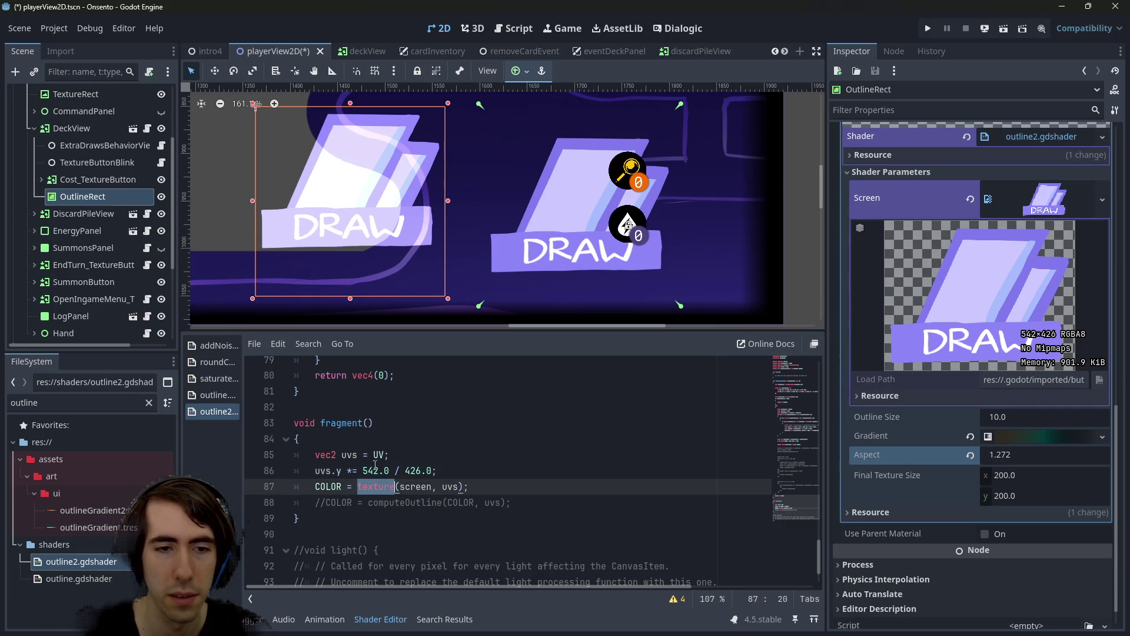
click(436, 470)
text(aspect;)
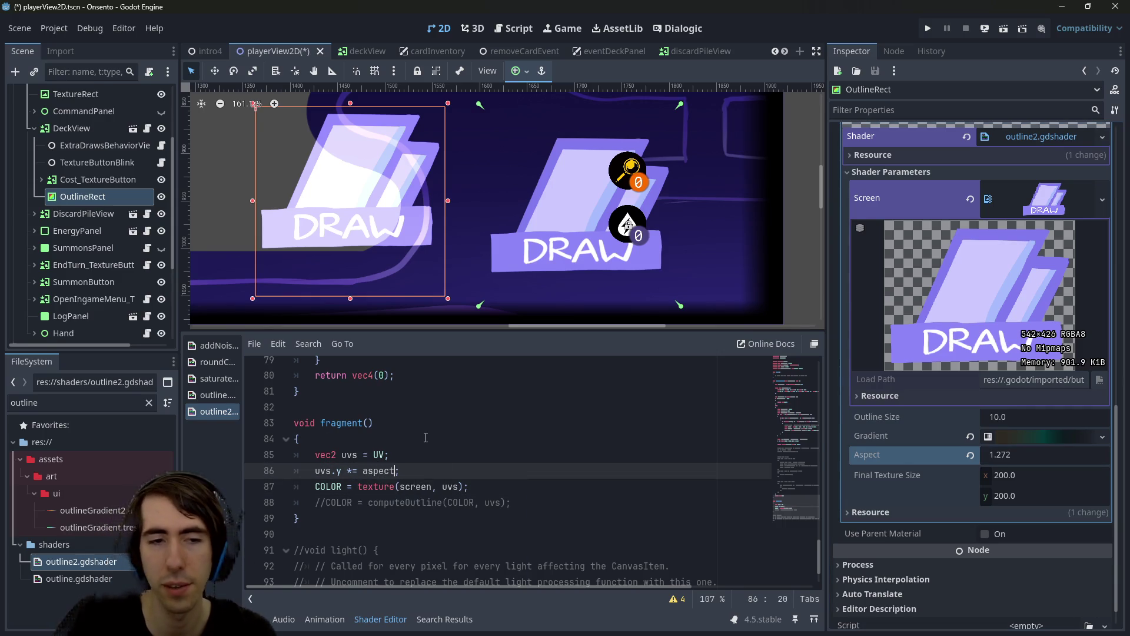
key(ctrl+s)
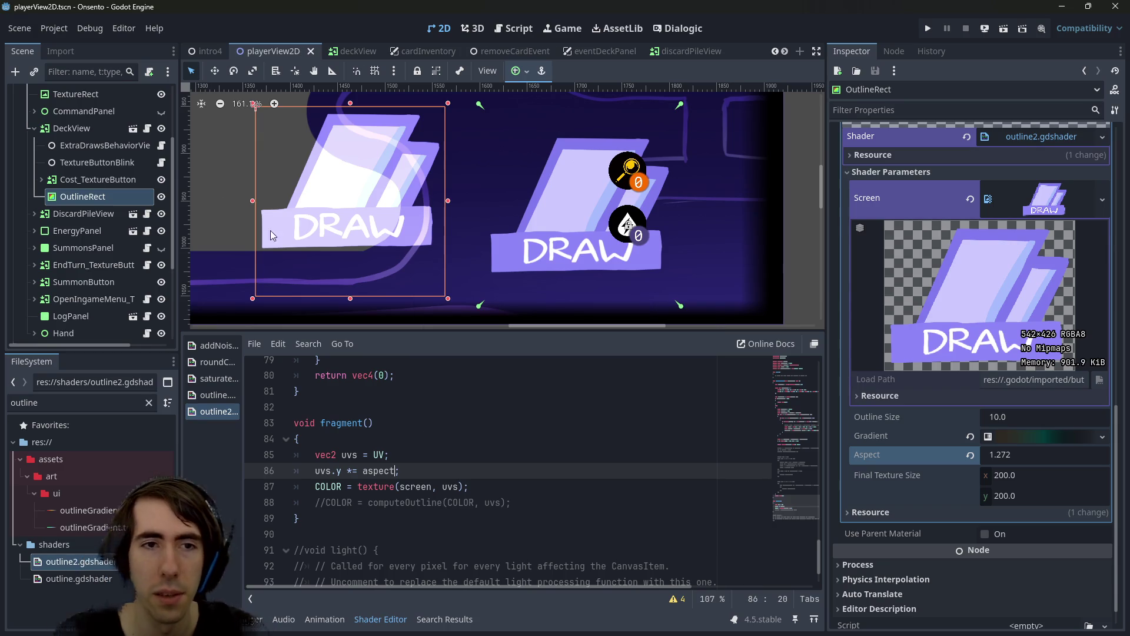
drag(417, 239, 463, 263)
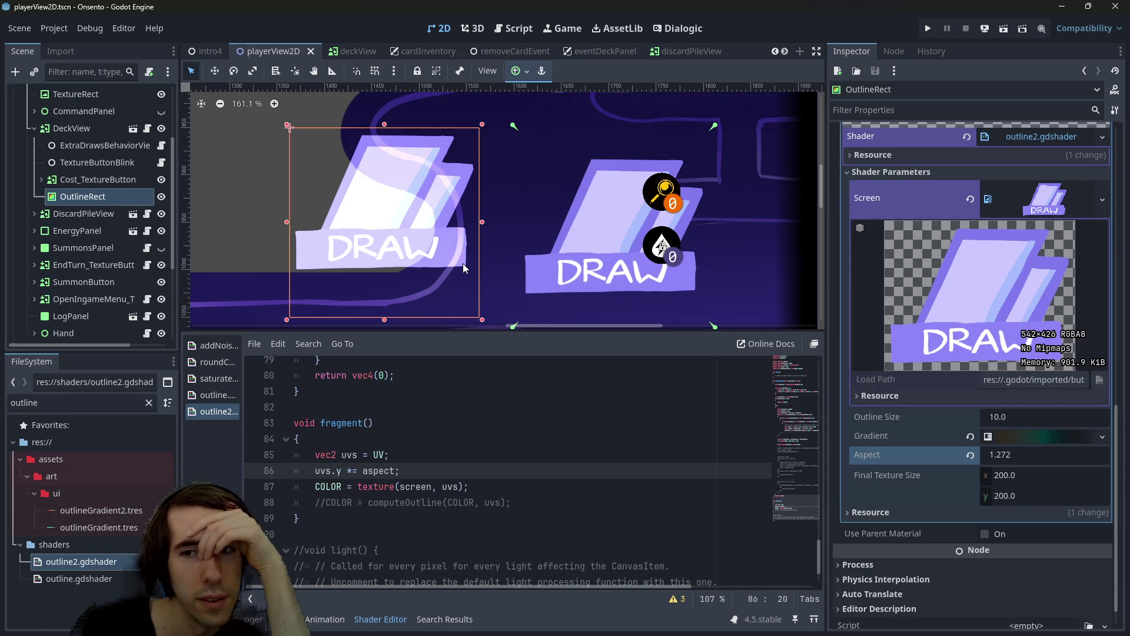
click(432, 465)
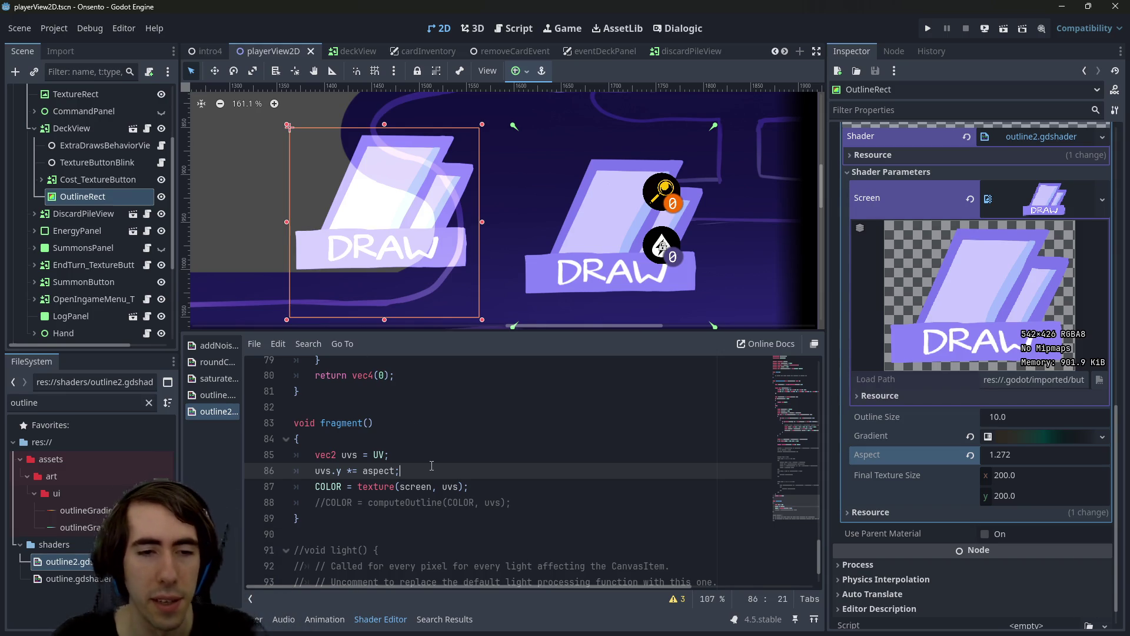
key(Up)
Add a temporary line 'float prevY = uvs.y;' and save
key(Return)
text(var)
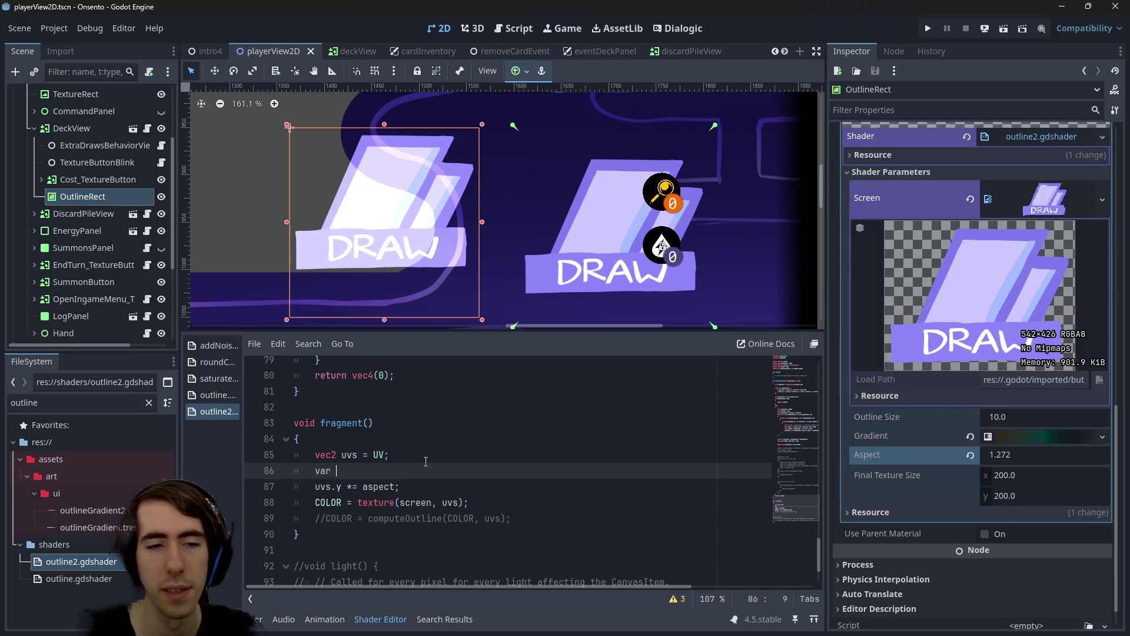
key(BackSpace)
key(BackSpace)
key(BackSpace)
text(float pr)
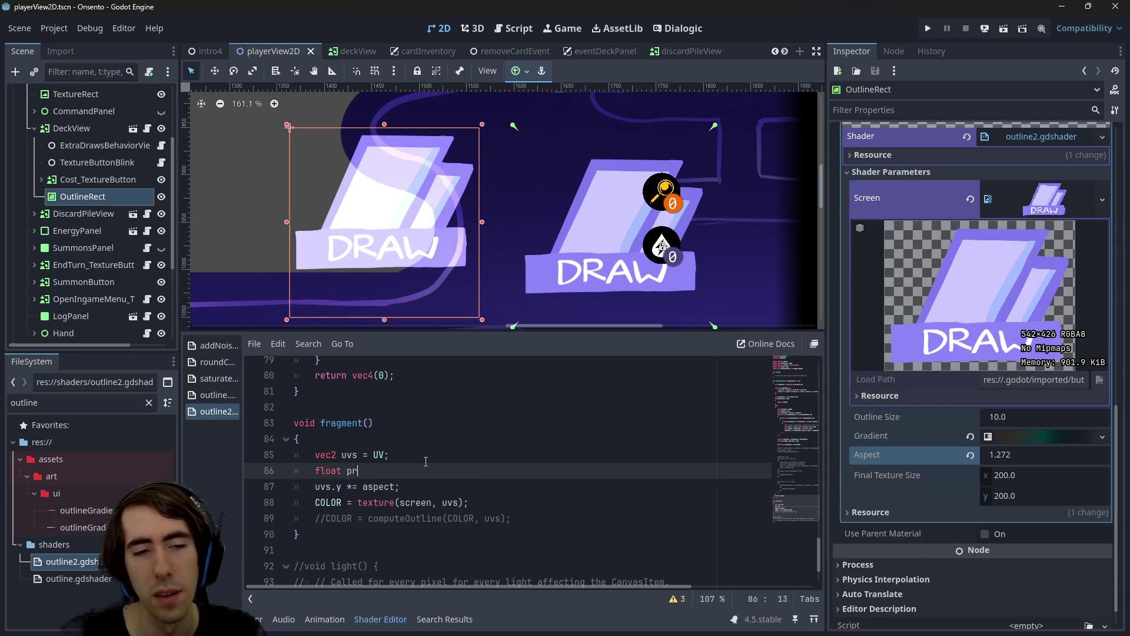
text(evY =)
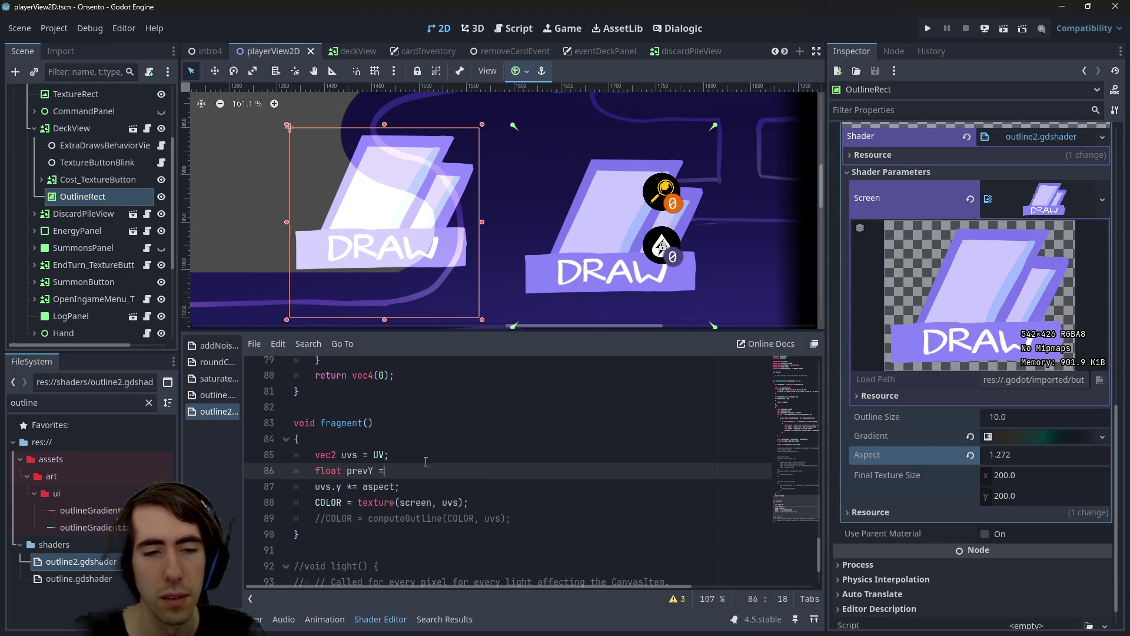
key(Escape)
text( uvs.)
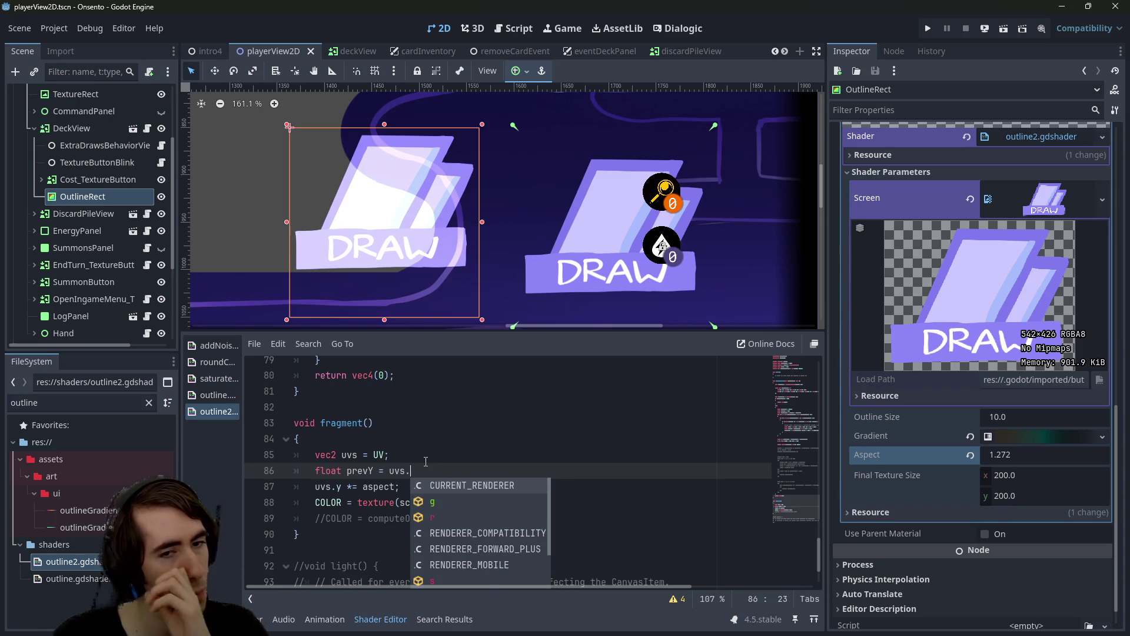
text(y)
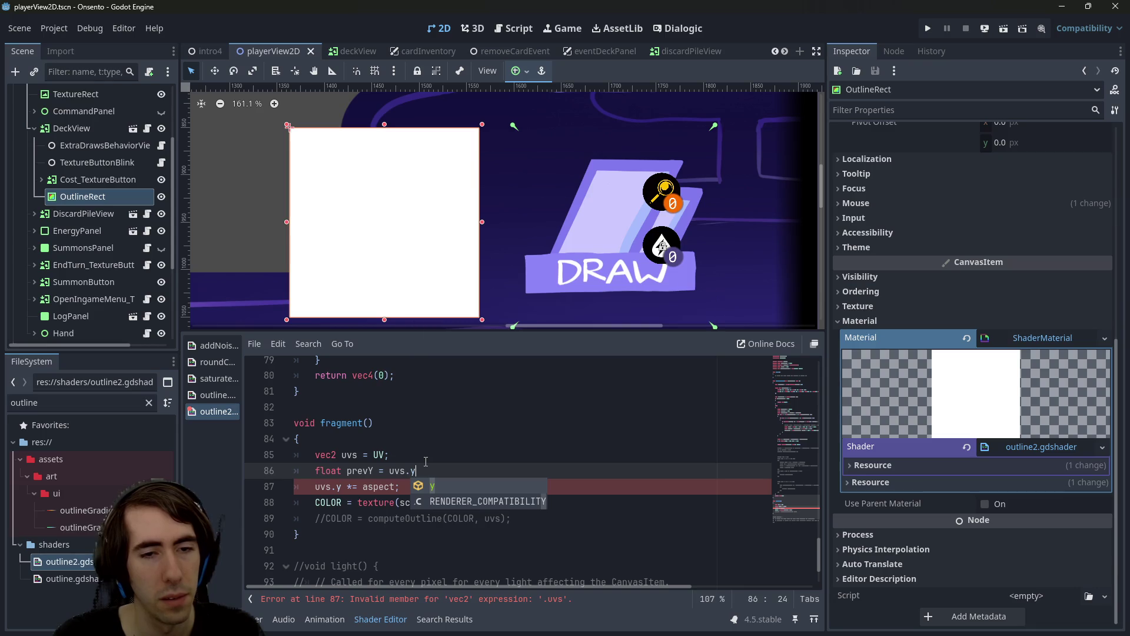
text(;)
key(ctrl+s)
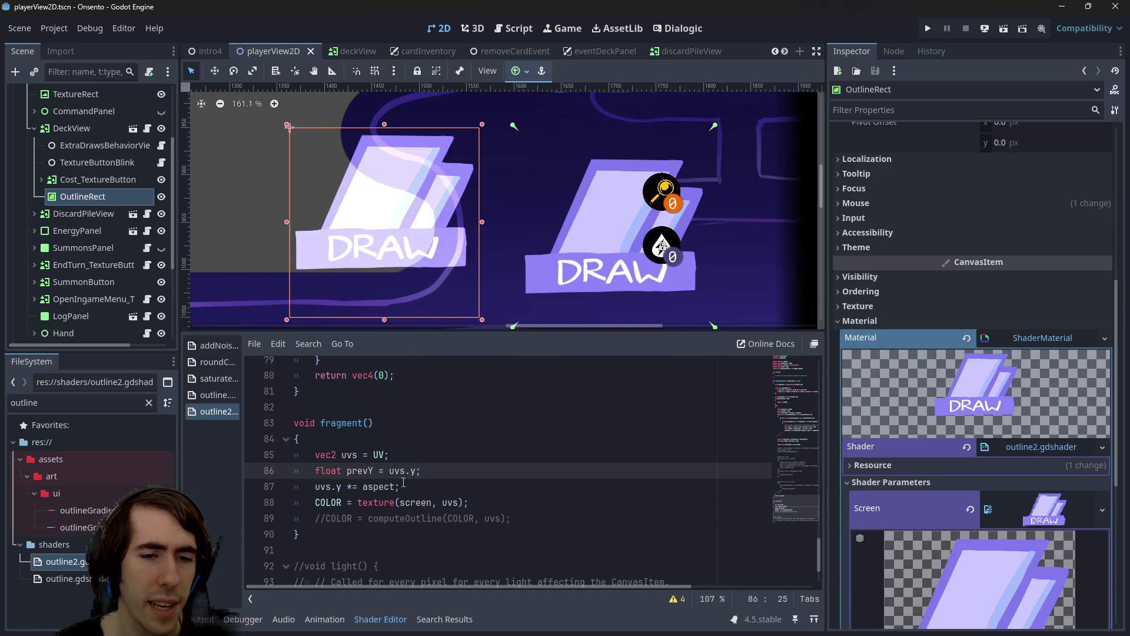
Delete the prevY line, save, and leave an empty line after 'uvs.y *= aspect;'
scroll(408, 474, up, 20)
scroll(439, 414, down, 4)
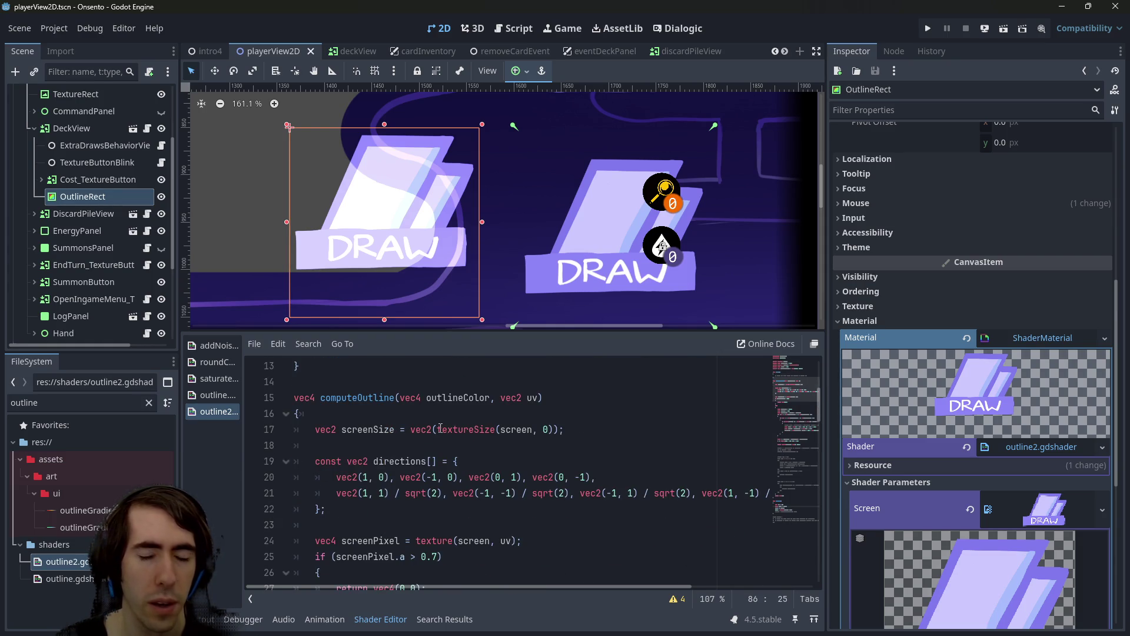
scroll(681, 446, up, 4)
mouse_move(784, 375)
mouse_down()
mouse_move(784, 497)
mouse_move(784, 371)
mouse_move(794, 503)
mouse_up()
click(470, 483)
click(249, 465)
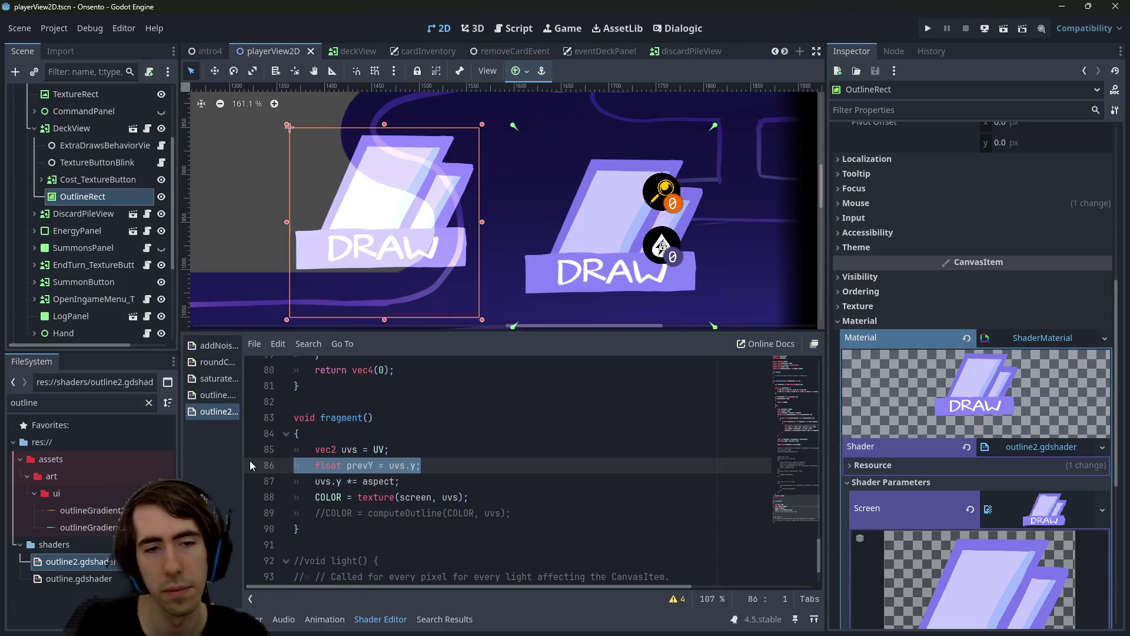
key(BackSpace)
key(ctrl+s)
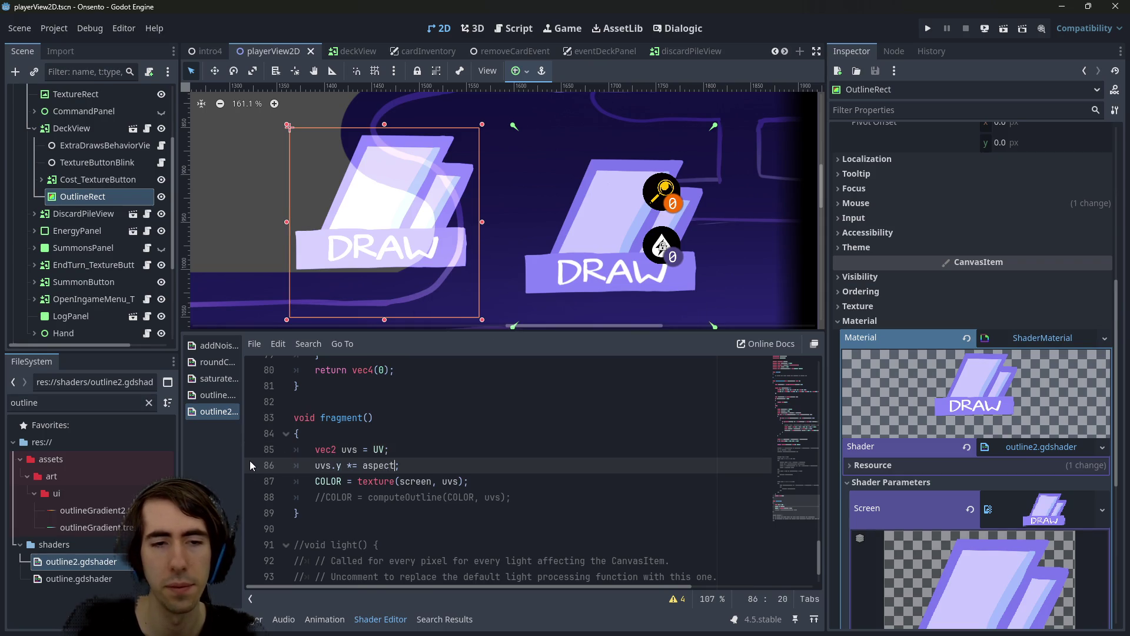
key(End)
key(Return)
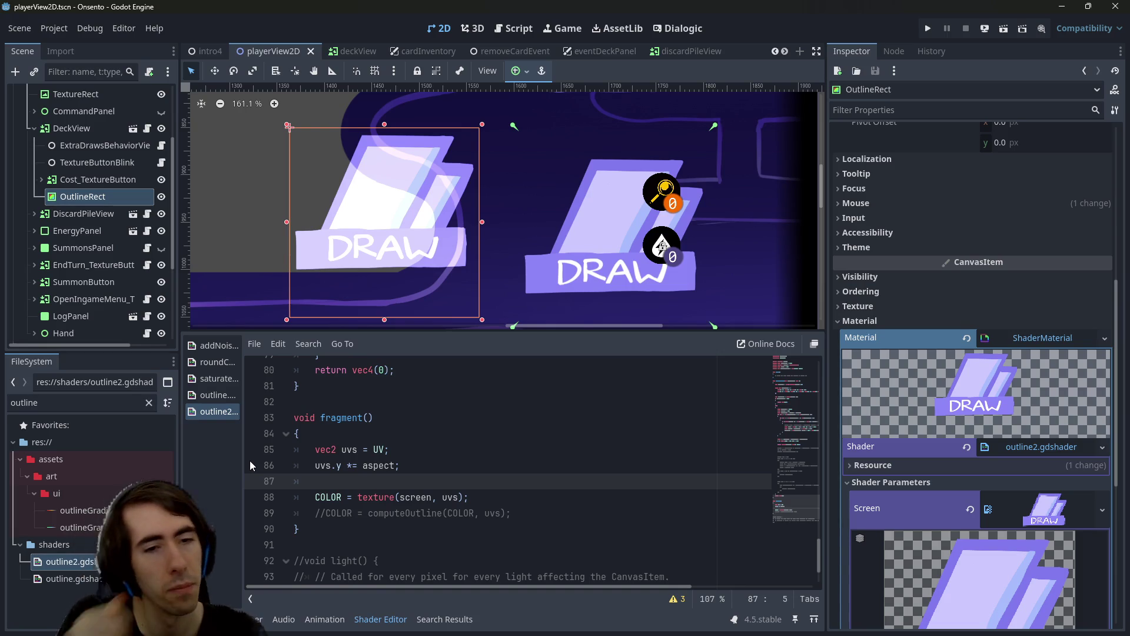
Add line 87 'uvs.y += finalTextureSize.y * aspect;', briefly trying division by aspect
text(uvs.y)
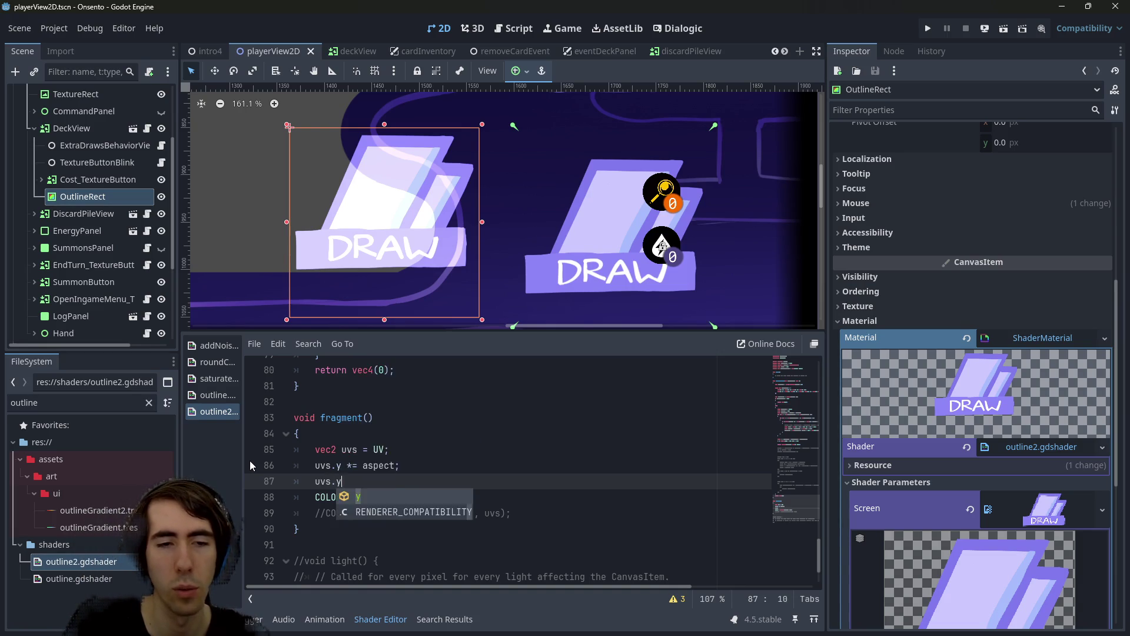
text( += finalTextureSize.)
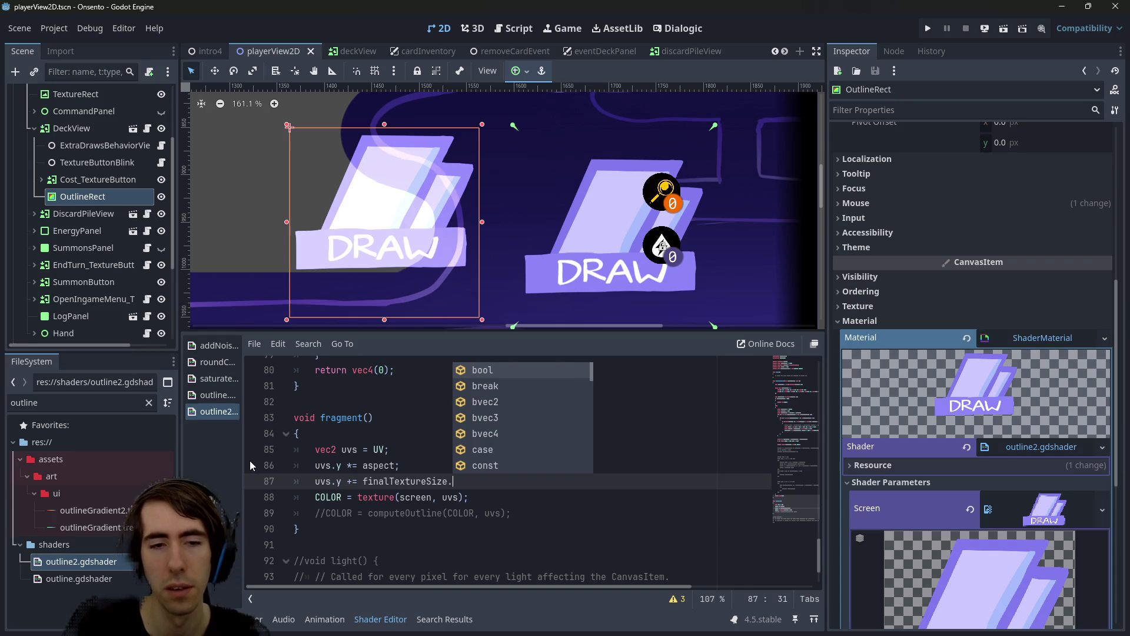
text(y)
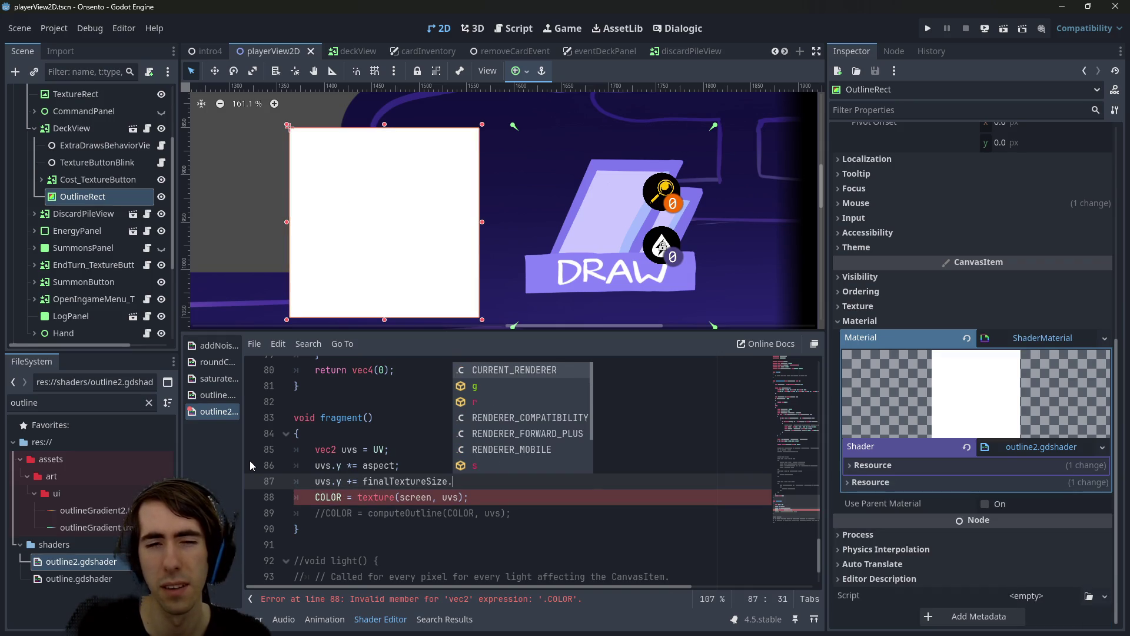
text( *)
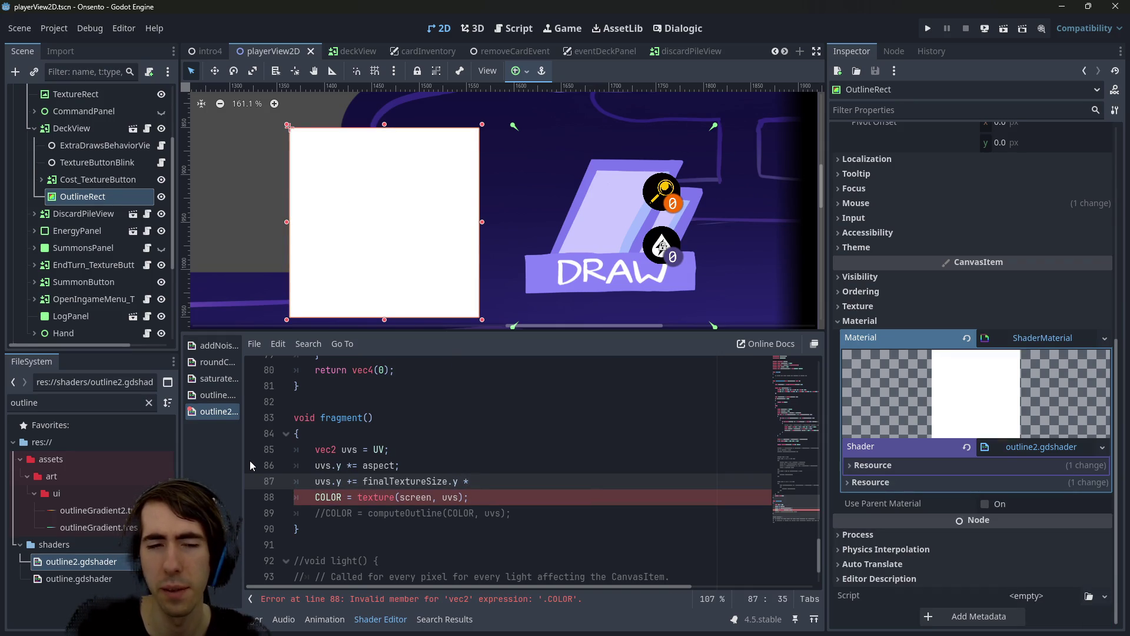
text( aspect;)
key(ctrl+s)
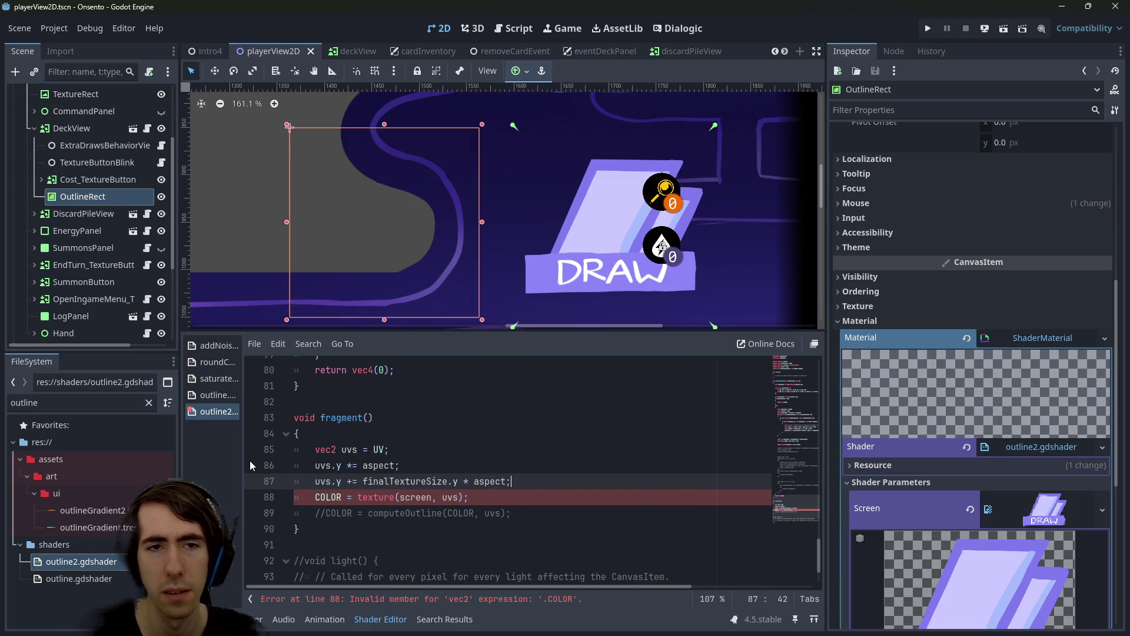
key(ctrl+Left)
key(ctrl+Left)
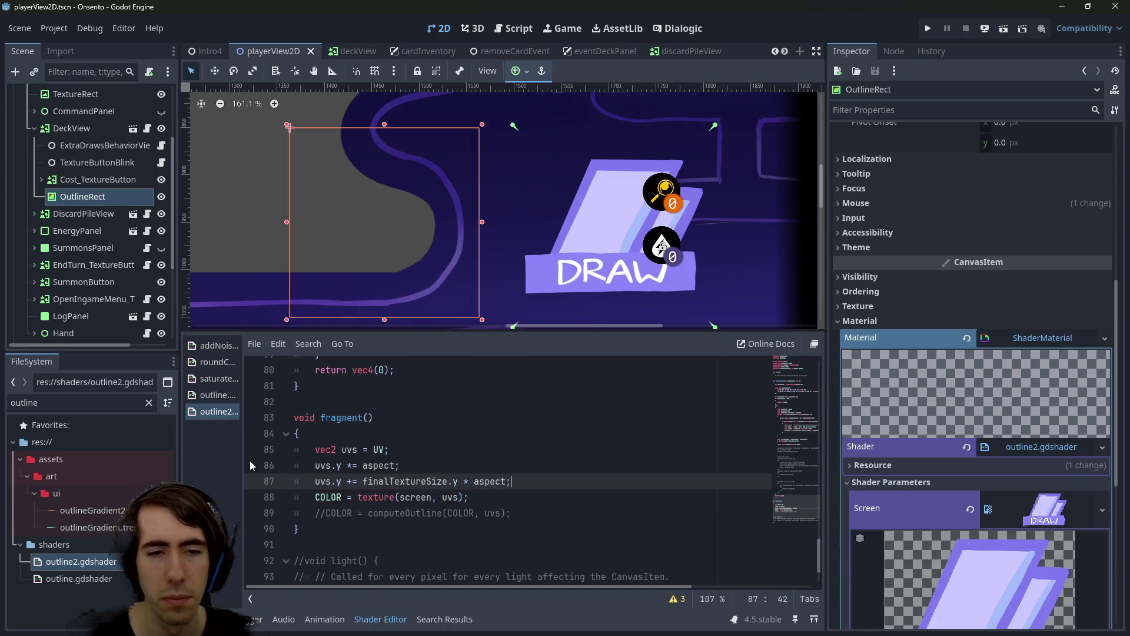
key(Left)
key(BackSpace)
text(/)
key(ctrl+s)
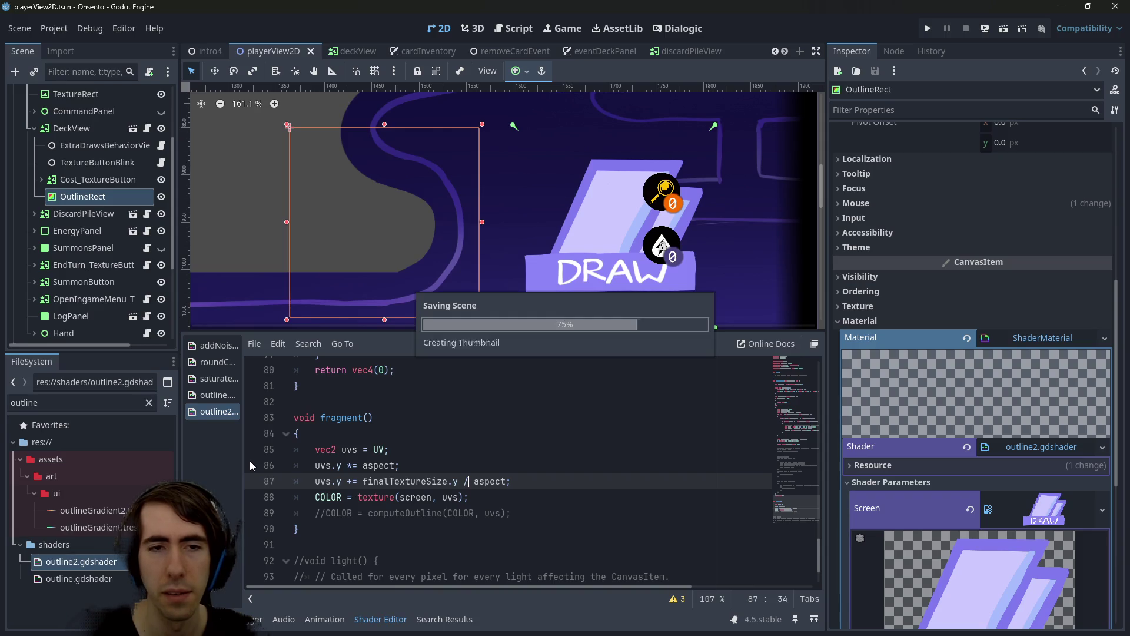
key(BackSpace)
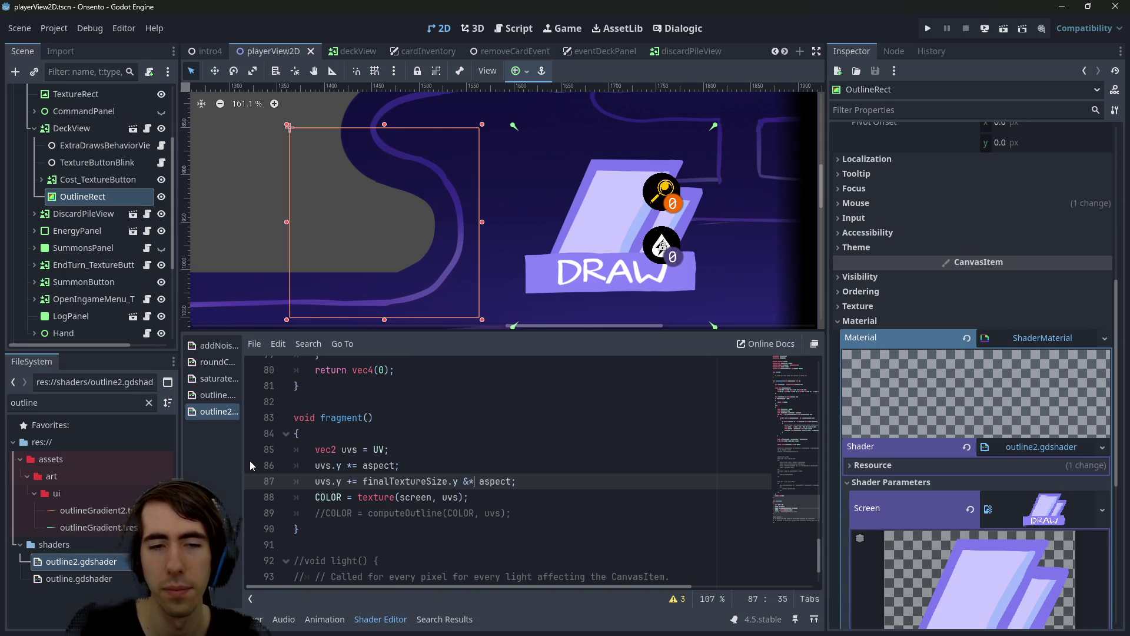
key(ctrl+z)
text(/)
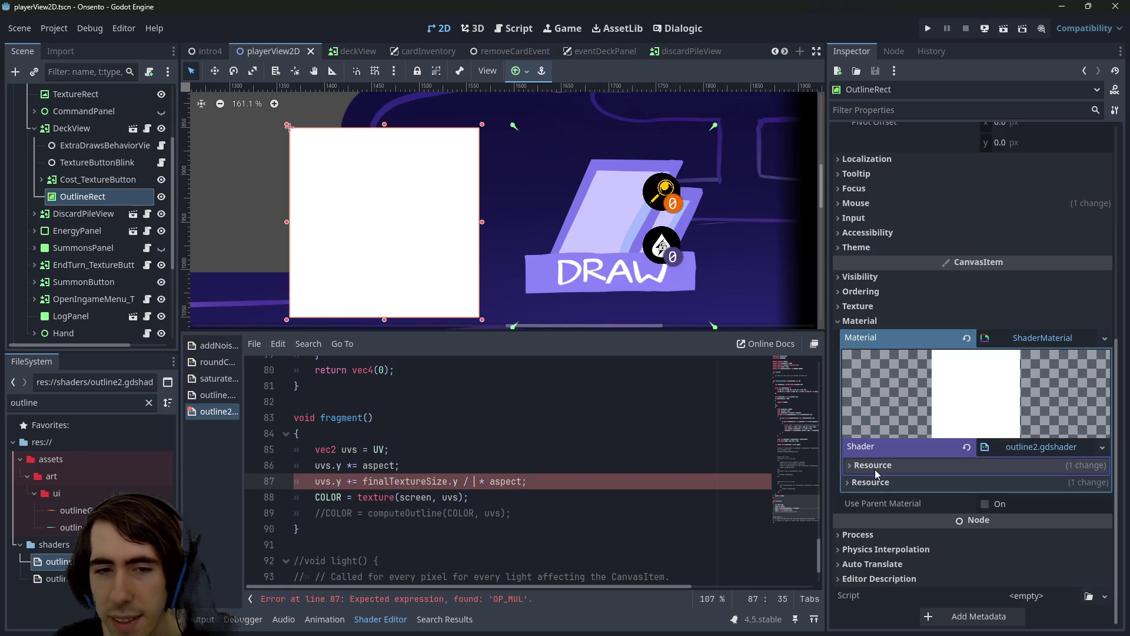
key(BackSpace)
key(BackSpace)
key(BackSpace)
key(ctrl+s)
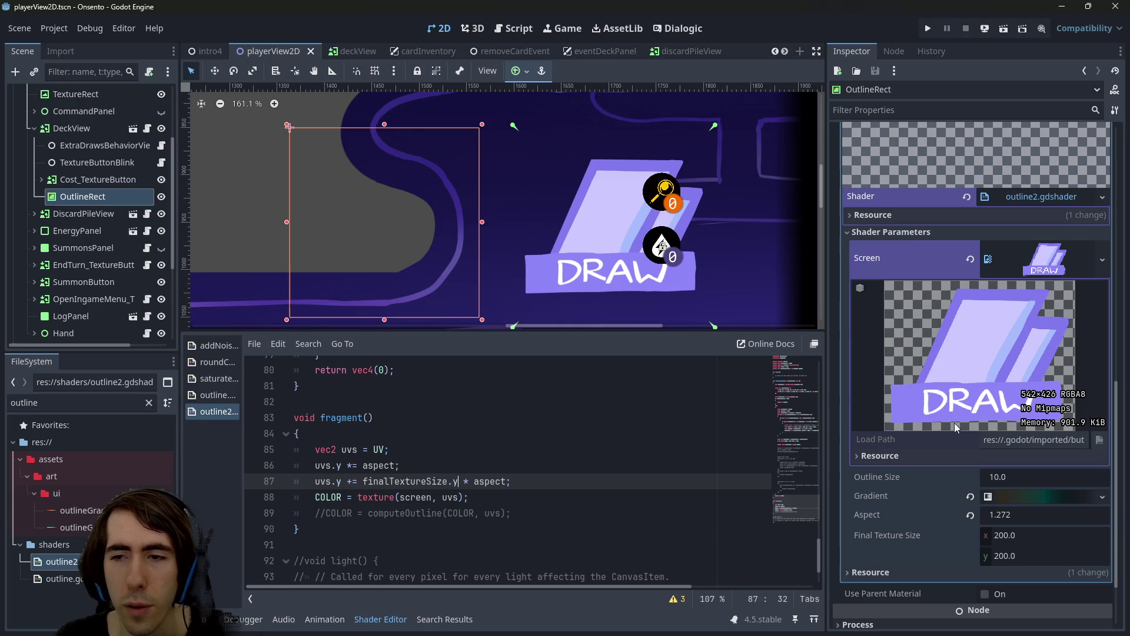
Replace the aspect factor with a division by 426.0, briefly testing multiplication instead
text(/ 4)
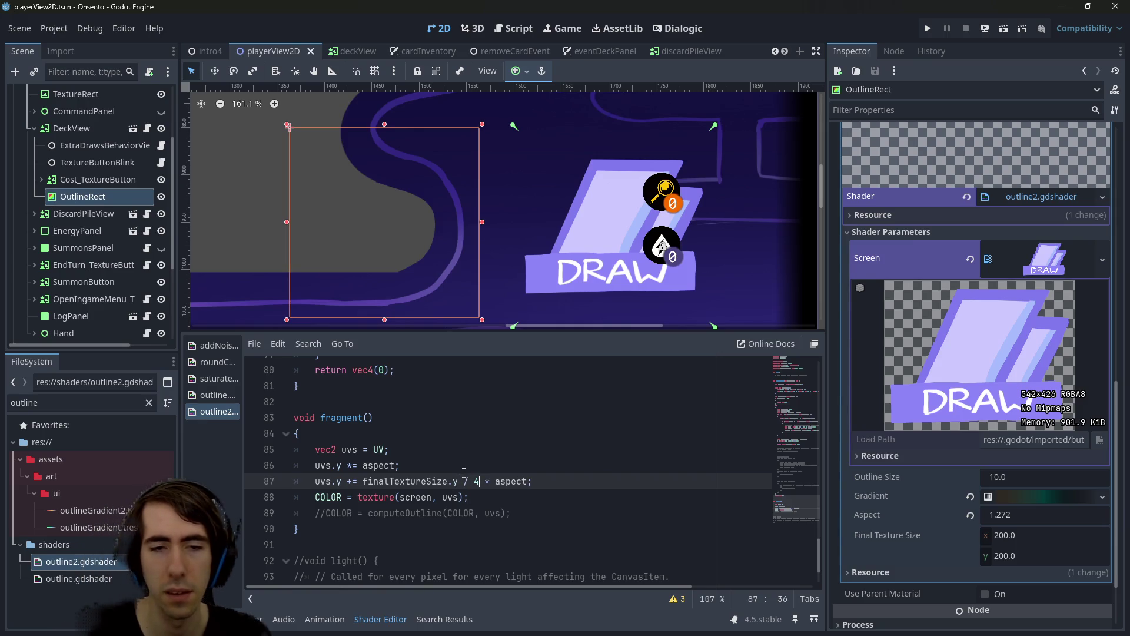
key(ctrl+shift+Right)
key(ctrl+shift+Right)
text(26)
key(ctrl+s)
text(.0)
key(ctrl+s)
key(Left)
key(Left)
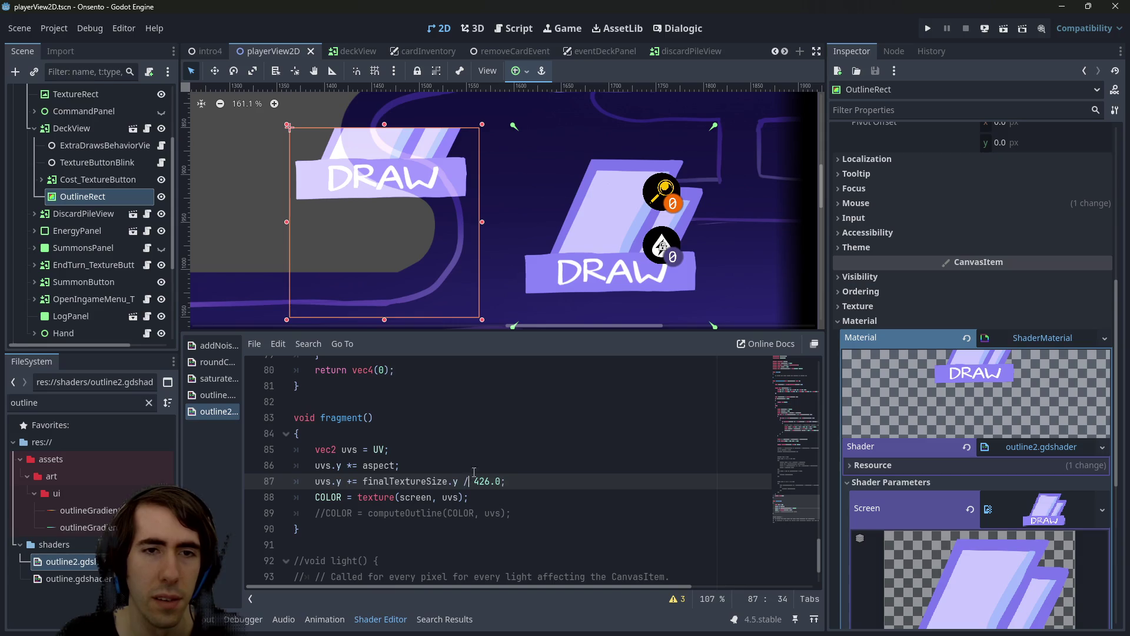
key(BackSpace)
text(*)
key(ctrl+s)
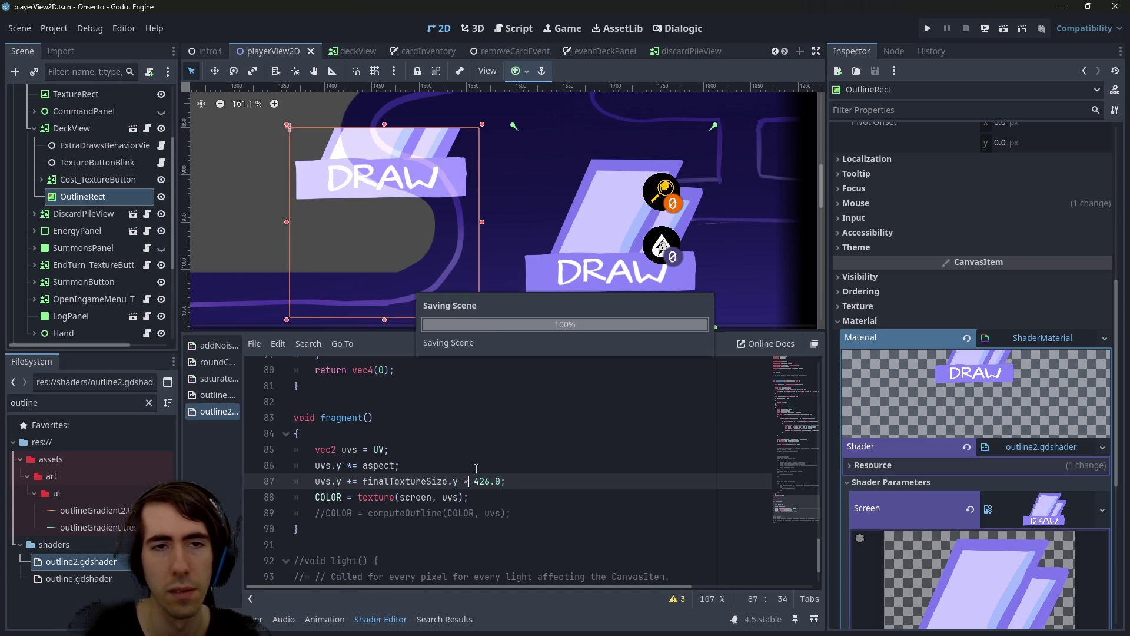
text(/)
key(Right)
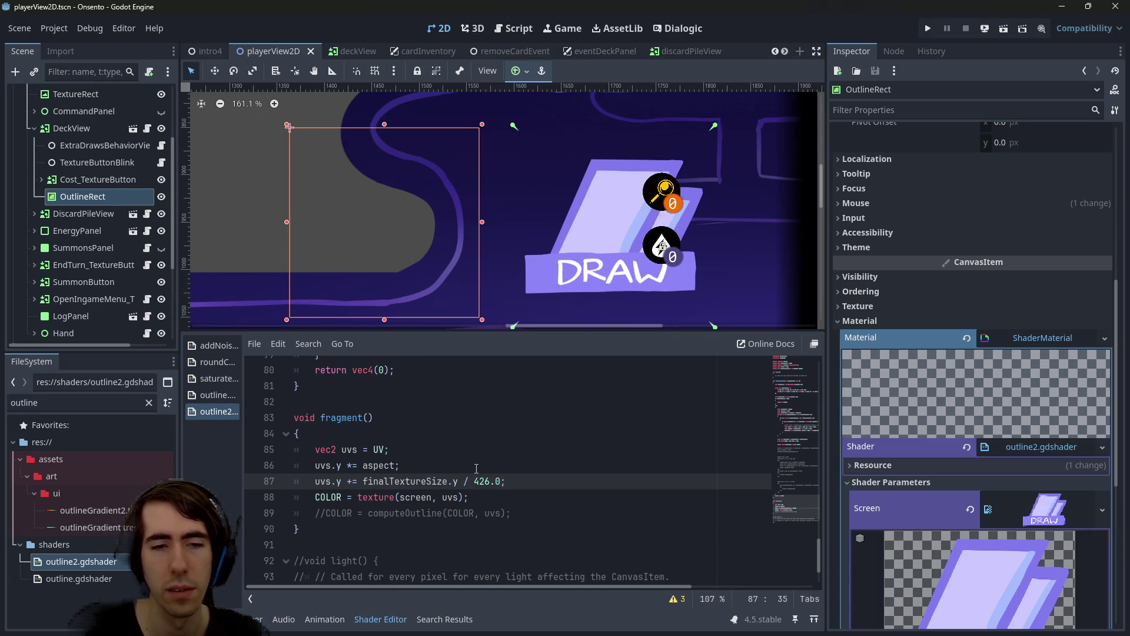
Try 426.0 as the numerator, then revert to finalTextureSize.y / 426.0
key(ctrl+shift+Right)
key(BackSpace)
key(BackSpace)
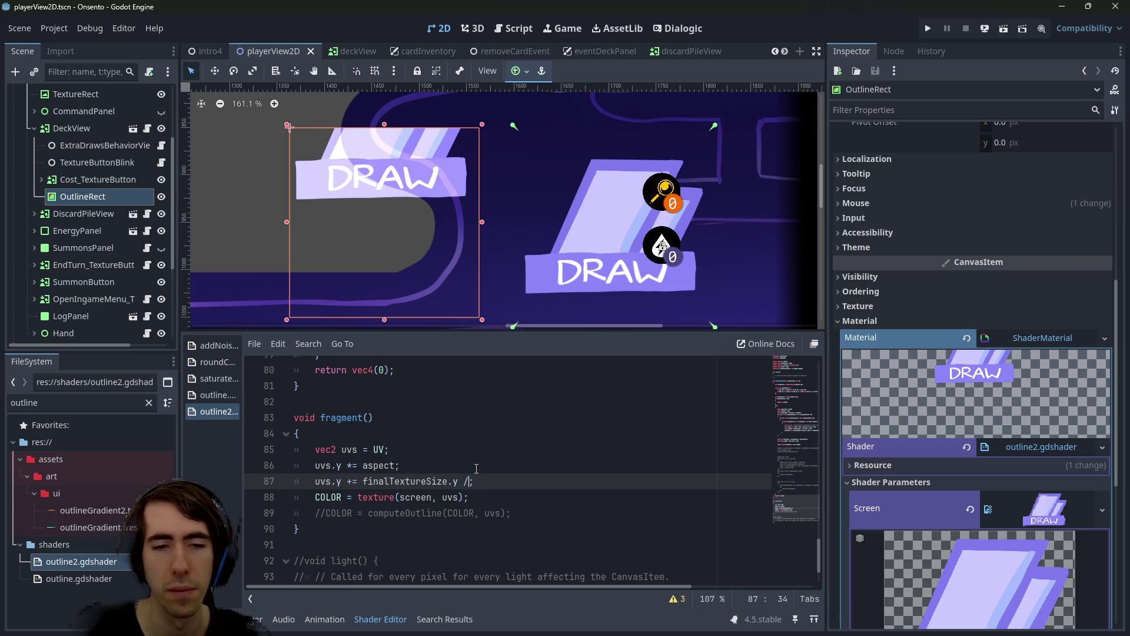
key(Right)
key(Right)
key(Right)
text(426.0 /)
key(ctrl+s)
key(ctrl+s)
key(ctrl+z)
key(ctrl+z)
key(ctrl+z)
key(ctrl+s)
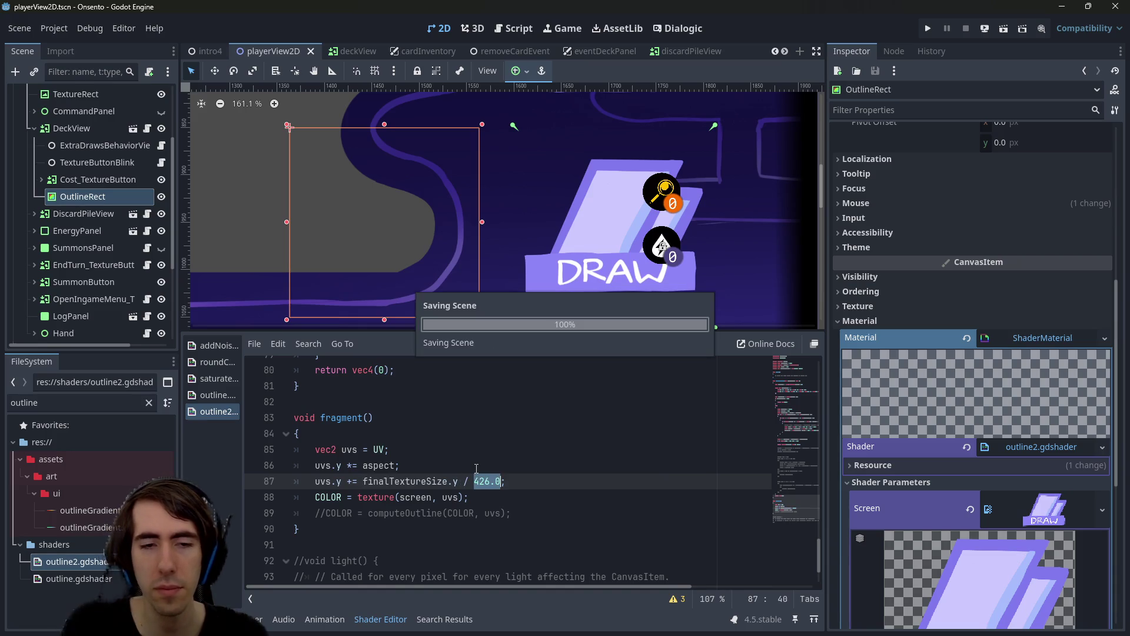
key(Left)
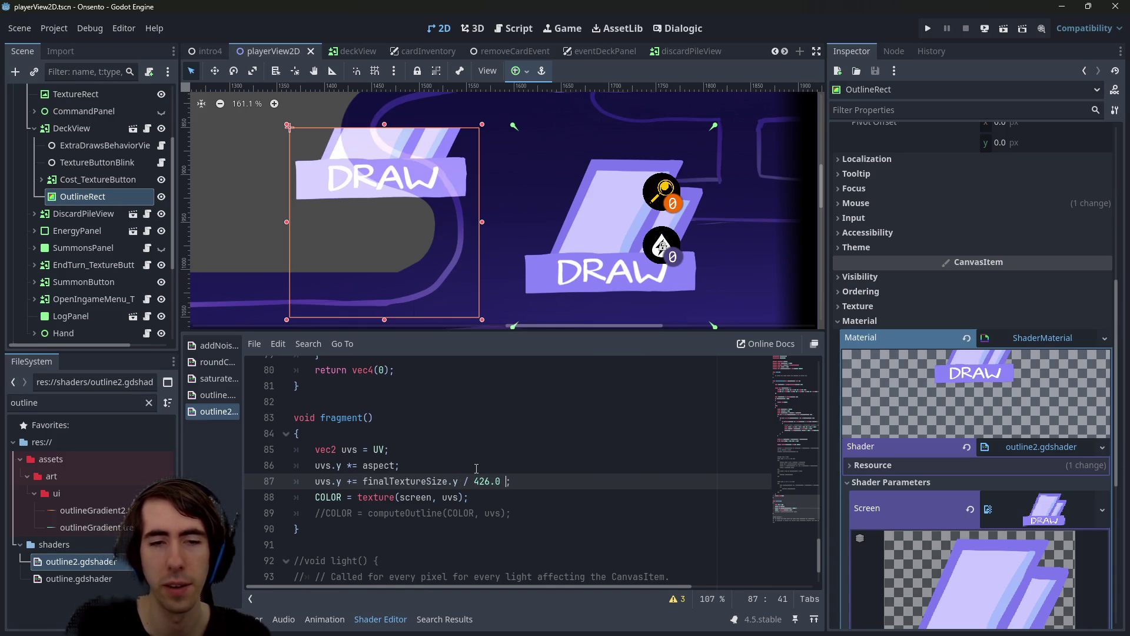
key(ctrl+s)
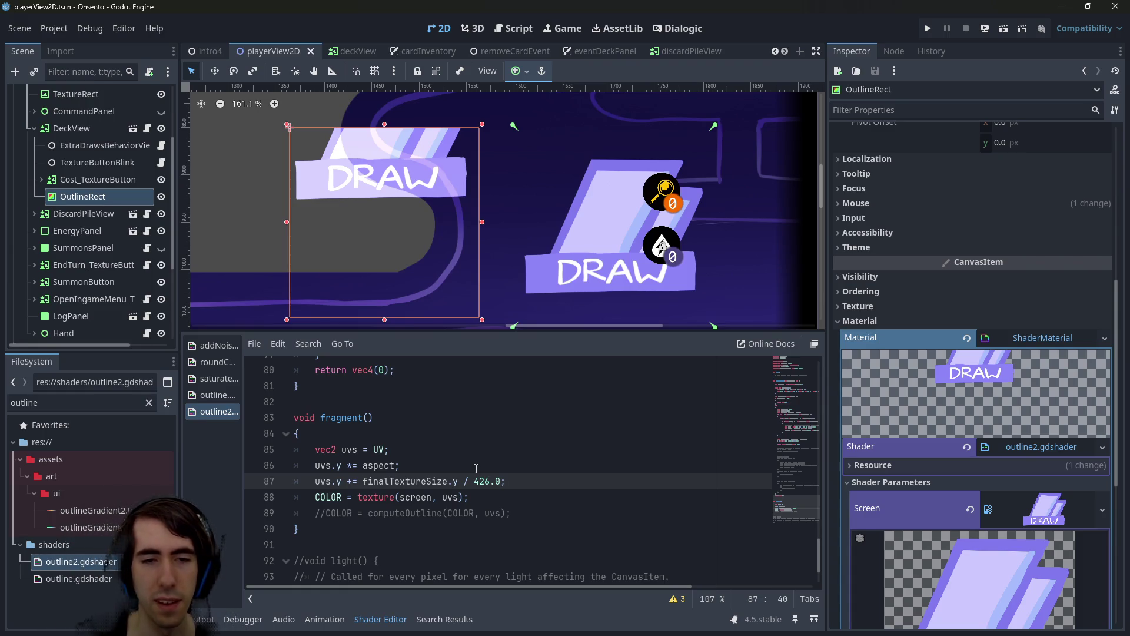
Compare results by deleting the offset expression, restoring it, and commenting out line 87
key(ctrl+shift+Left)
key(ctrl+shift+Left)
key(ctrl+shift+Left)
key(BackSpace)
key(ctrl+s)
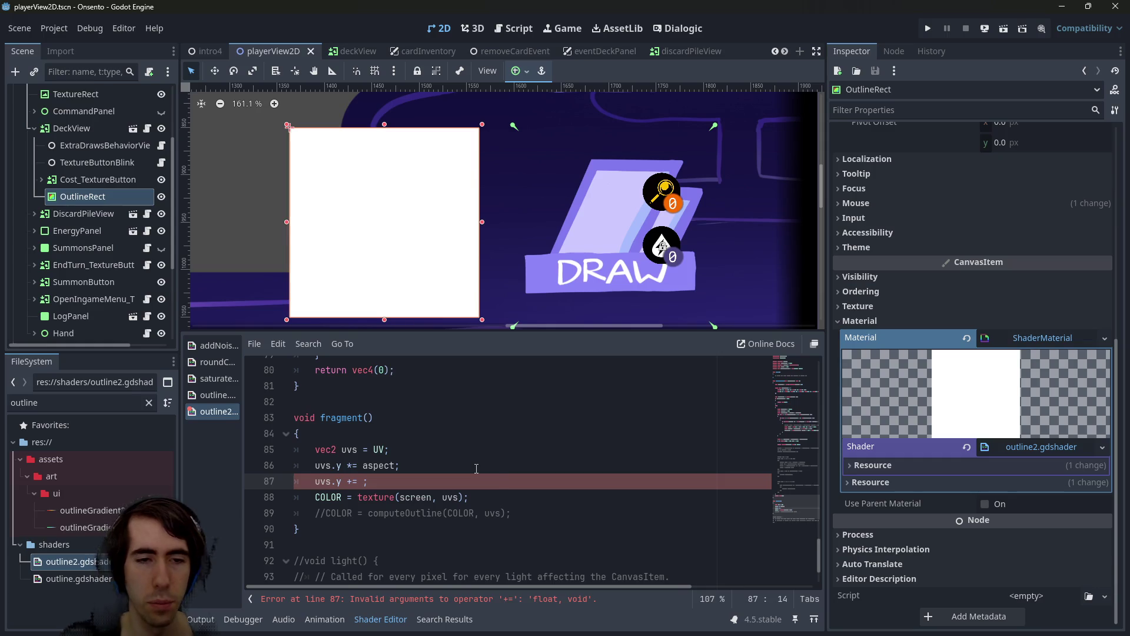
key(ctrl+z)
key(ctrl+k)
key(ctrl+s)
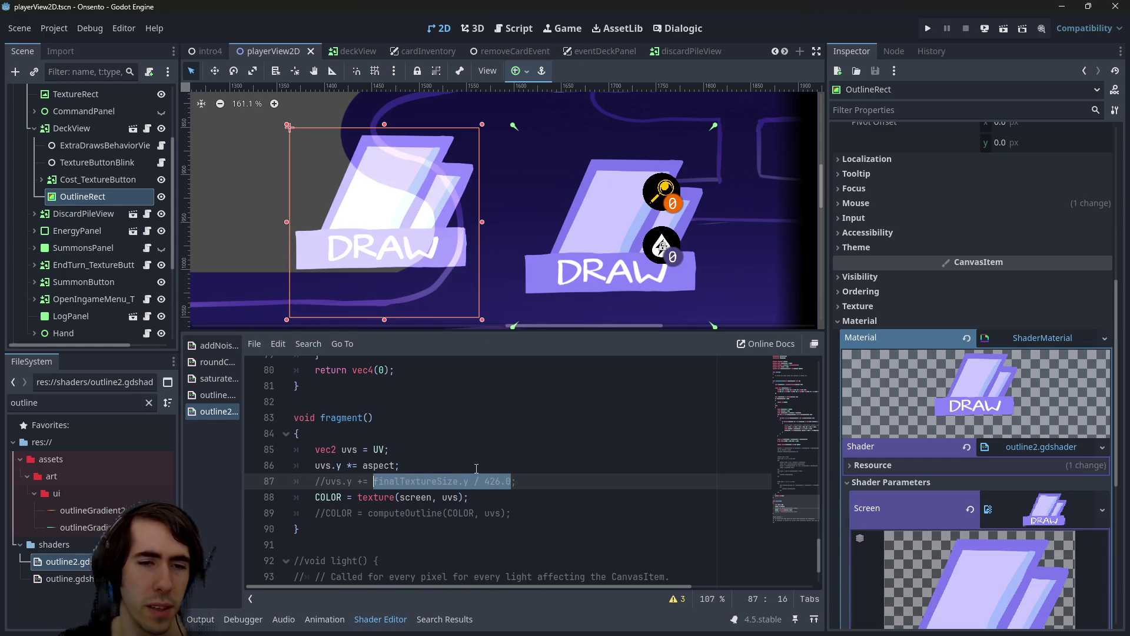
Uncomment line 87 as 'uvs.y -= finalTextureSize.y / 426.0 / 2.0;' and save
key(ctrl+k)
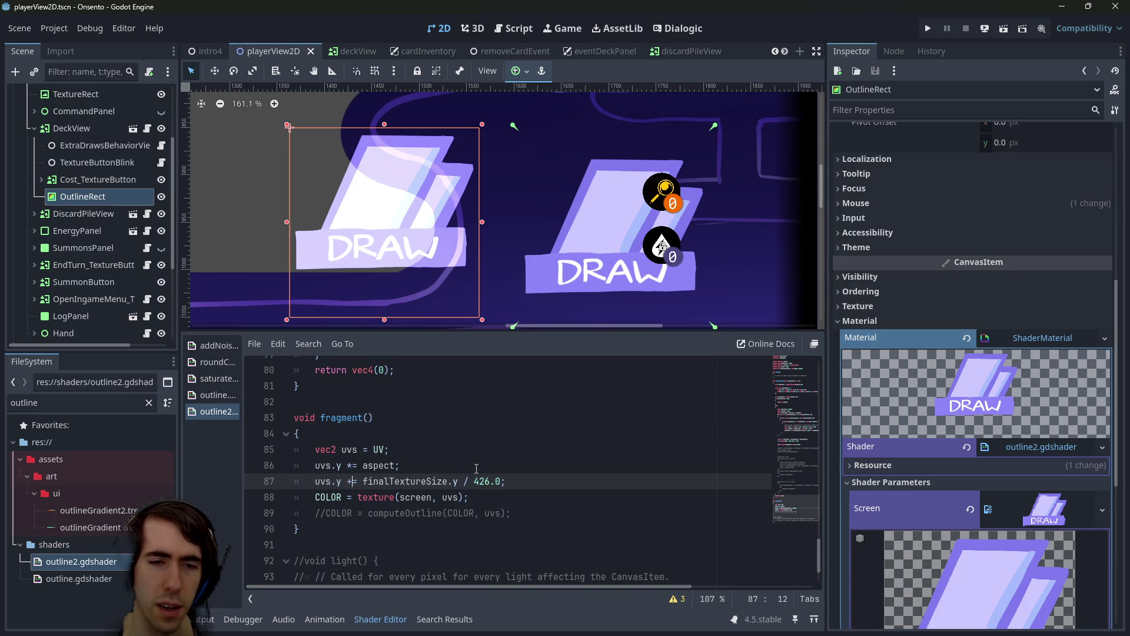
key(BackSpace)
text(-)
key(ctrl+s)
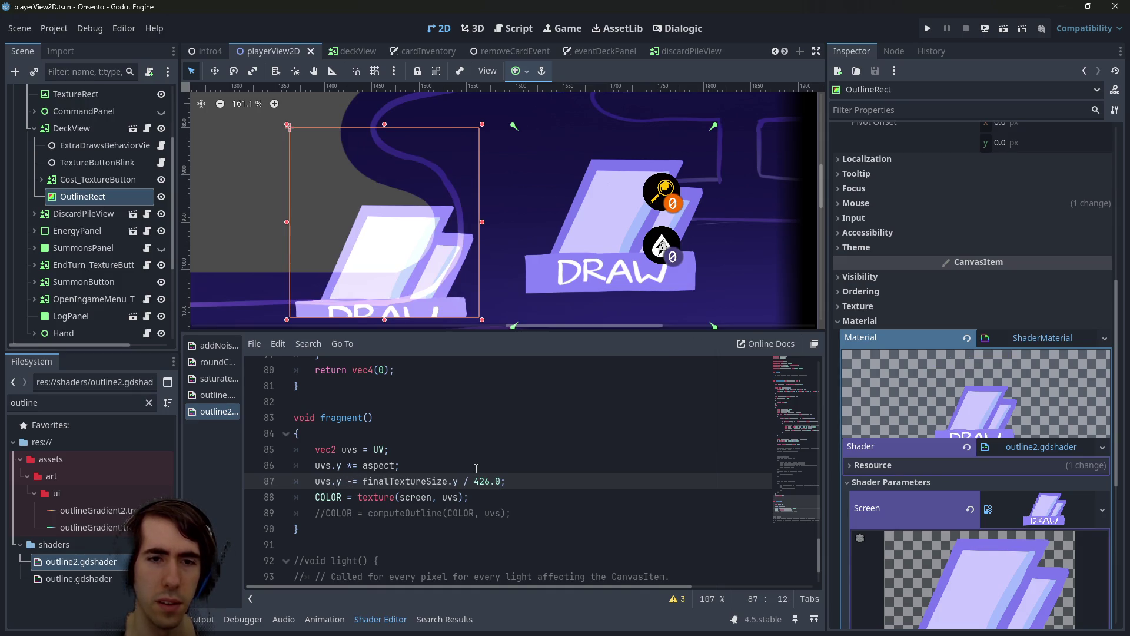
text(.0)
key(ctrl+s)
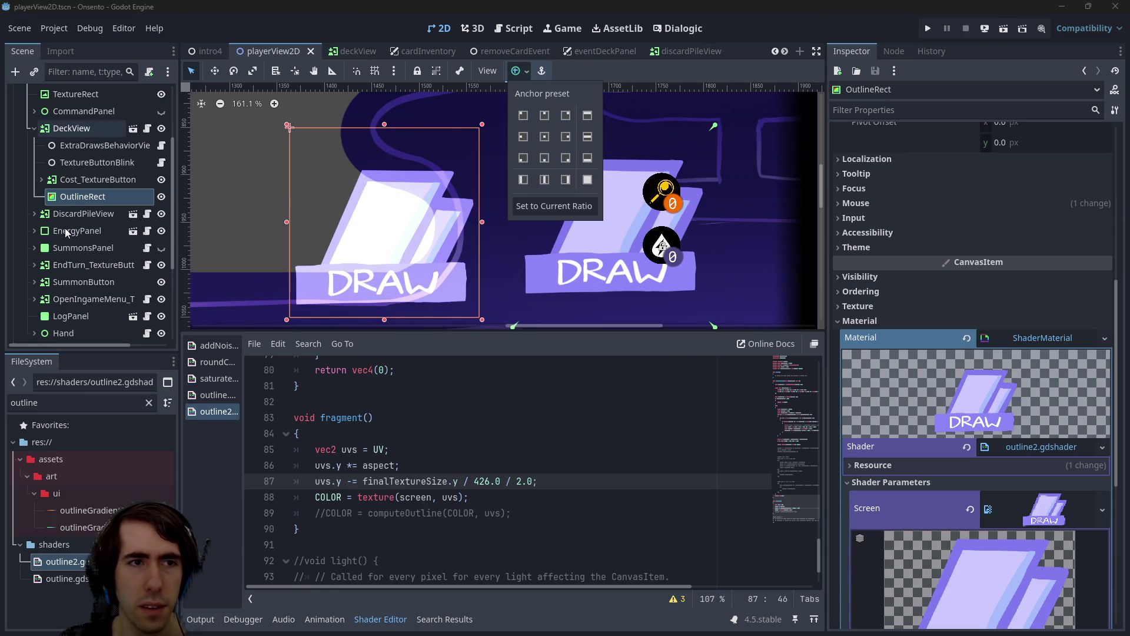
drag(408, 218, 636, 207)
Apply the Full Rect anchor preset to OutlineRect so it fills its parent
click(100, 180)
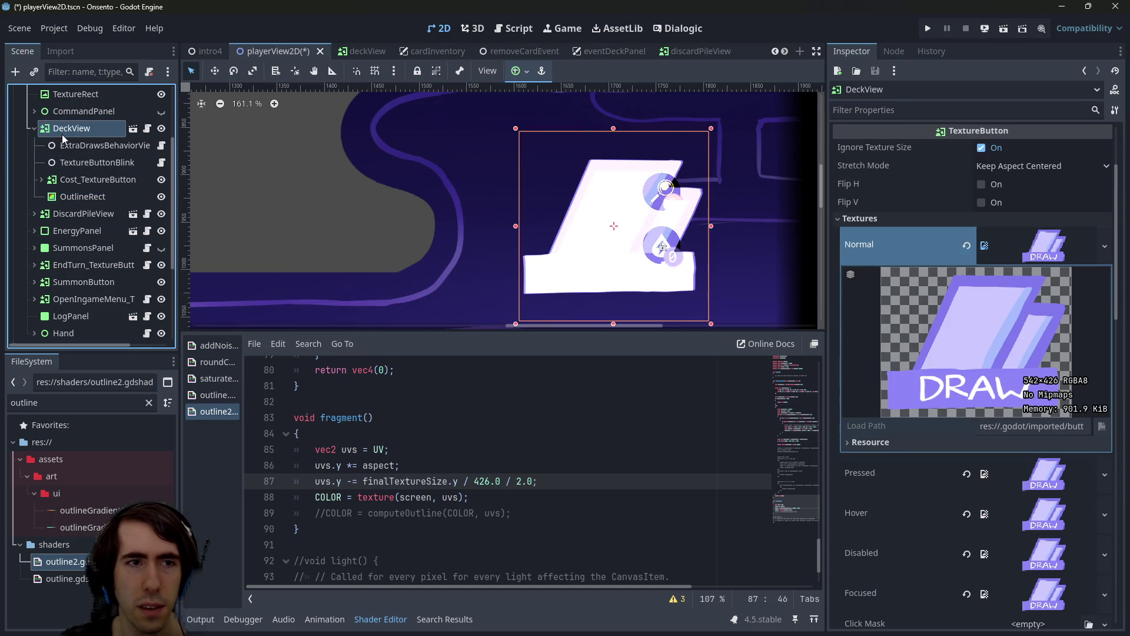
click(104, 196)
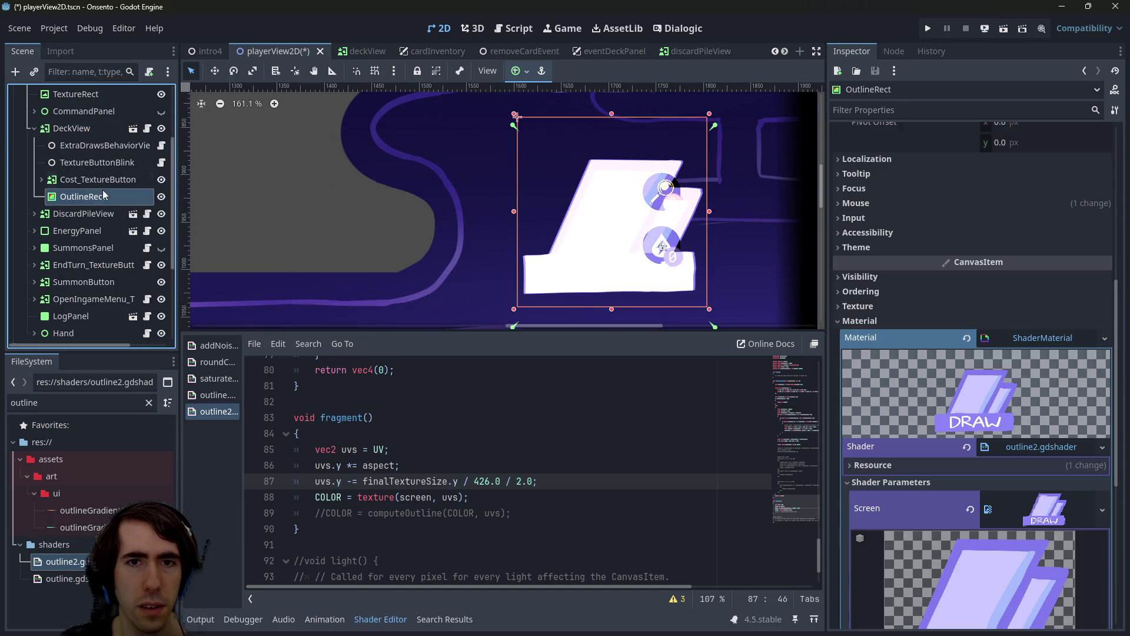
click(521, 71)
click(589, 179)
click(589, 188)
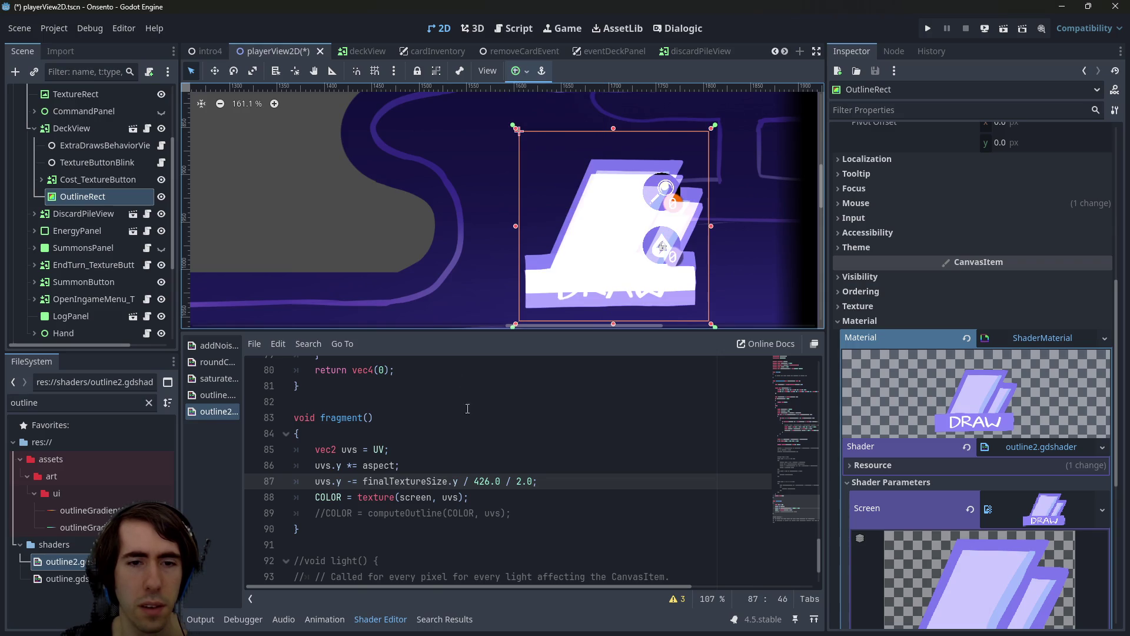
Change the divisor on line 87 of outline2.gdshader and save the scene
key(BackSpace)
text(3)
key(ctrl+s)
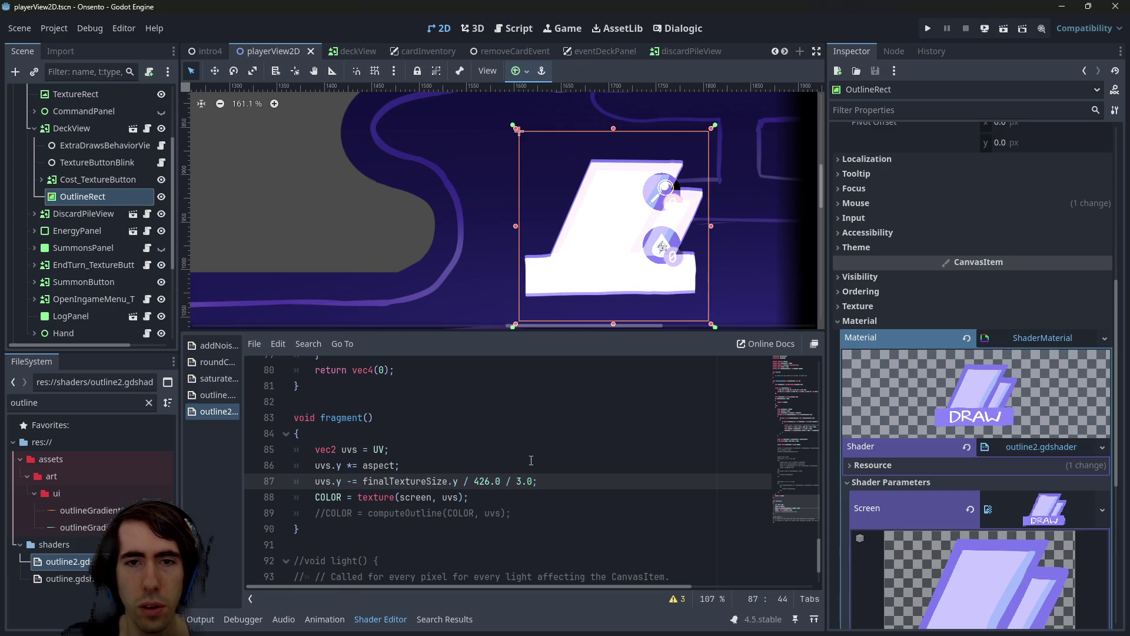
key(ctrl+s)
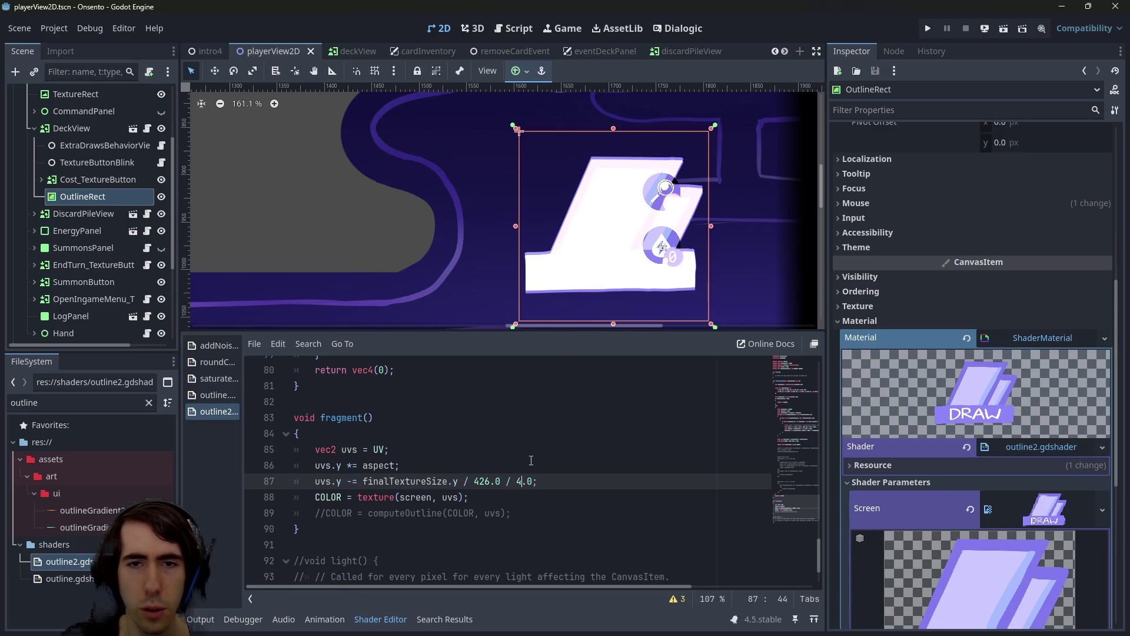
Reselect OutlineRect and collapse its Material section in the Inspector
scroll(601, 227, right, 3)
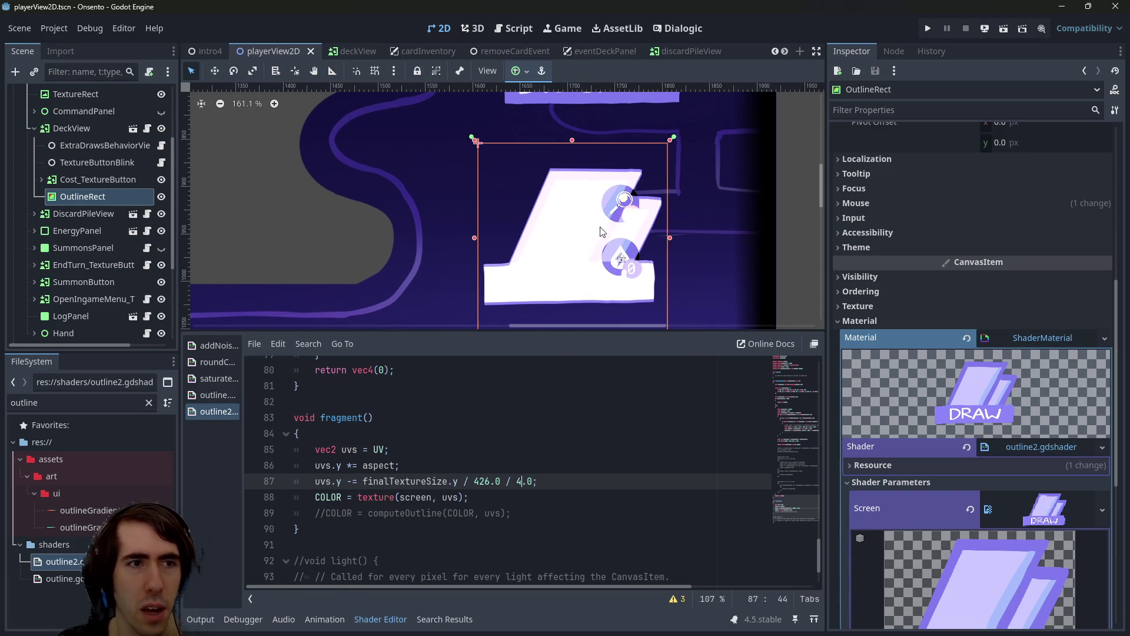
click(92, 203)
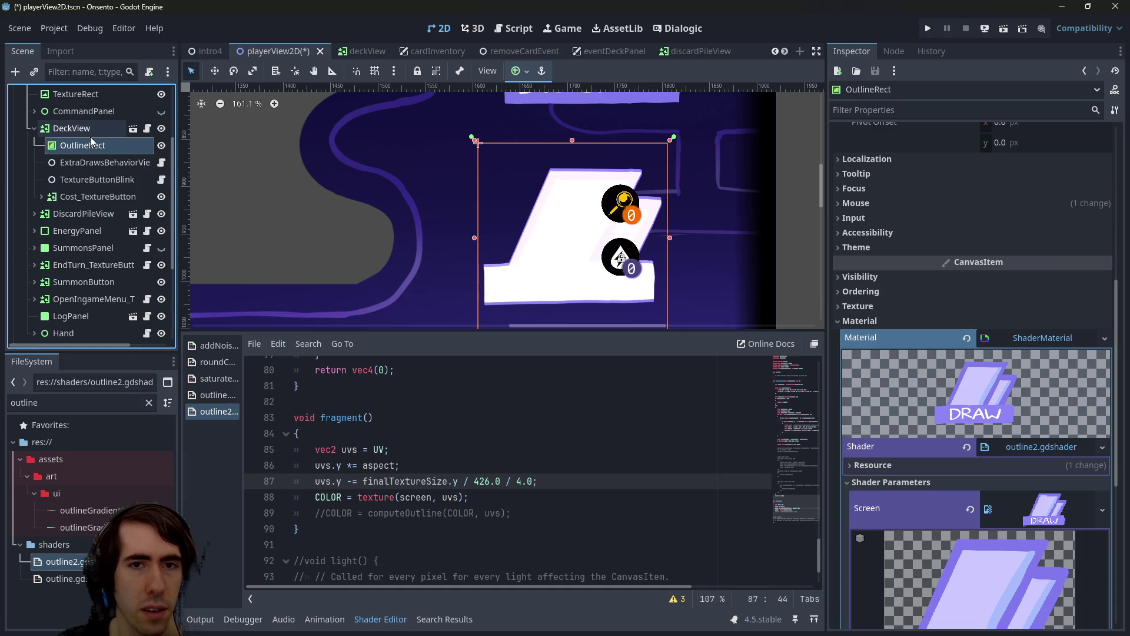
click(924, 322)
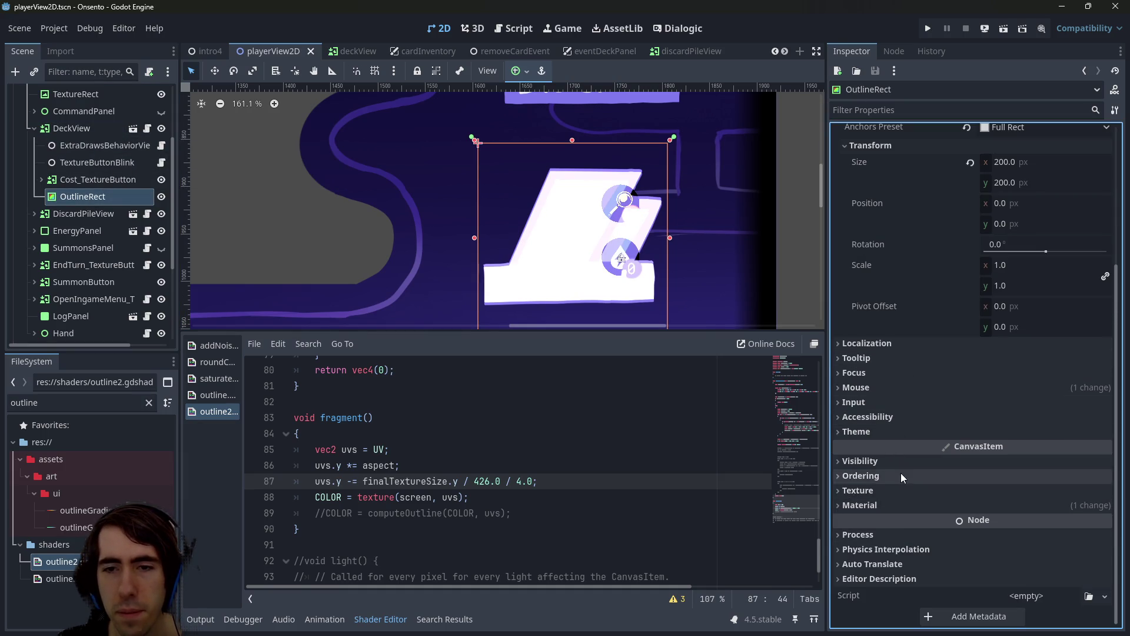
Browse OutlineRect's Visibility, Theme, Focus and Tooltip properties, collapsing each again
click(890, 460)
scroll(996, 498, down, 3)
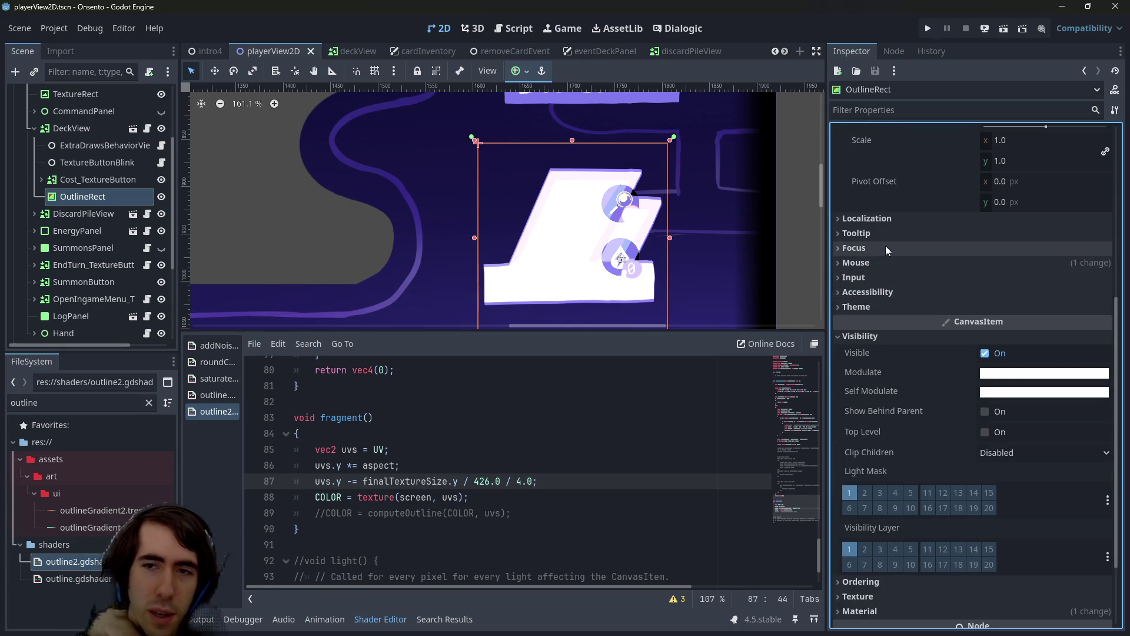
click(864, 303)
click(864, 304)
click(863, 335)
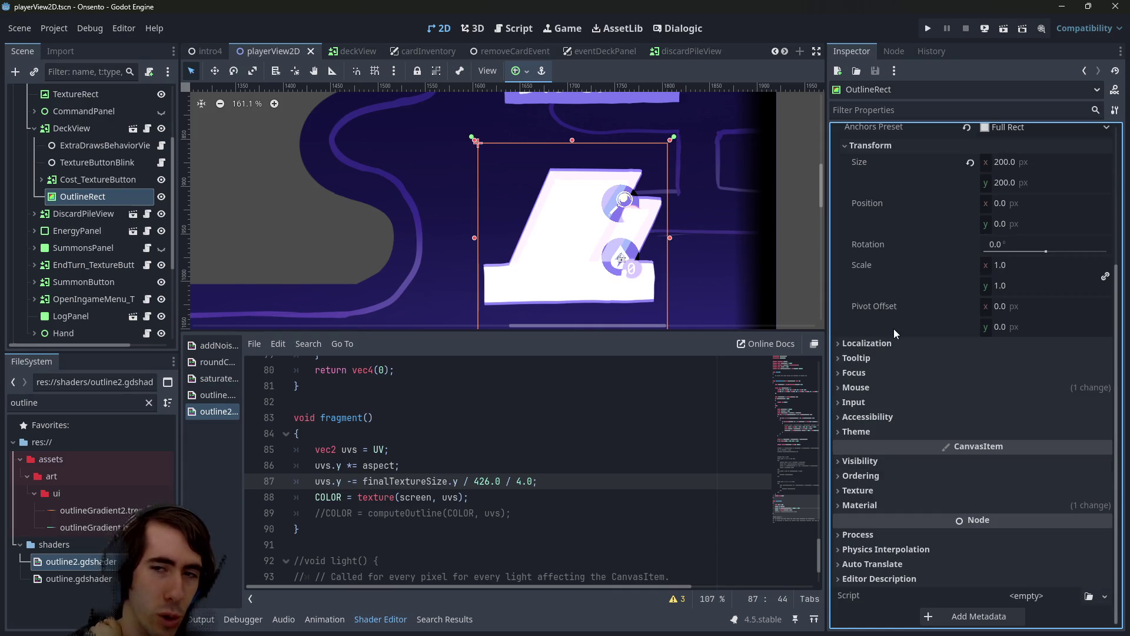
click(873, 377)
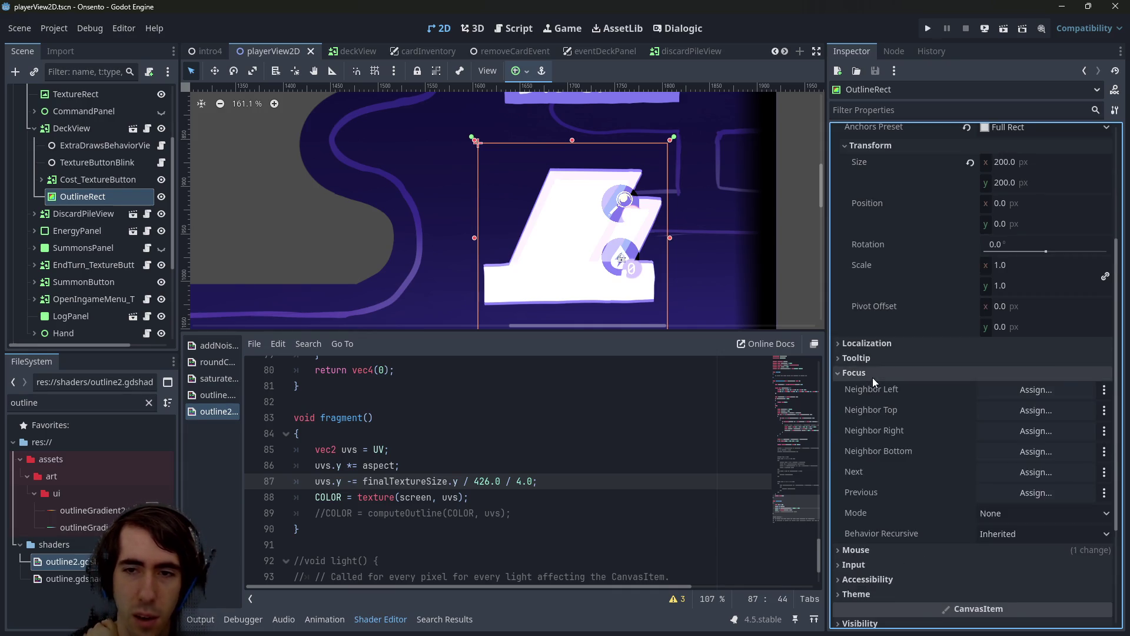
click(872, 377)
click(872, 361)
click(869, 358)
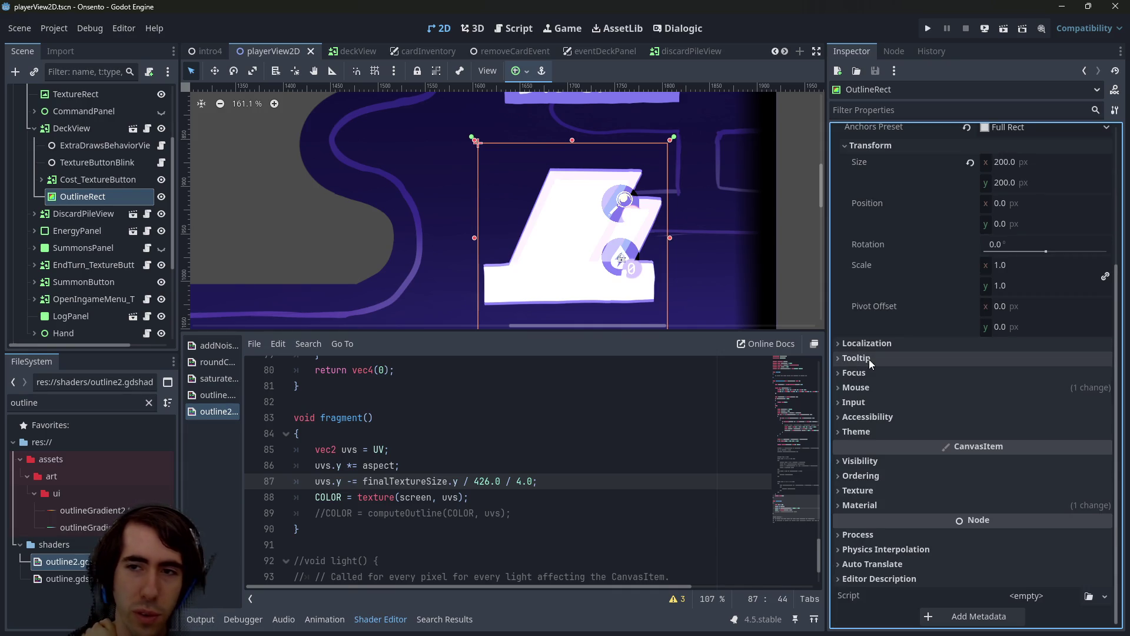
scroll(872, 361, up, 2)
Set OutlineRect's Ordering Z Index to -1 and save the scene
click(984, 111)
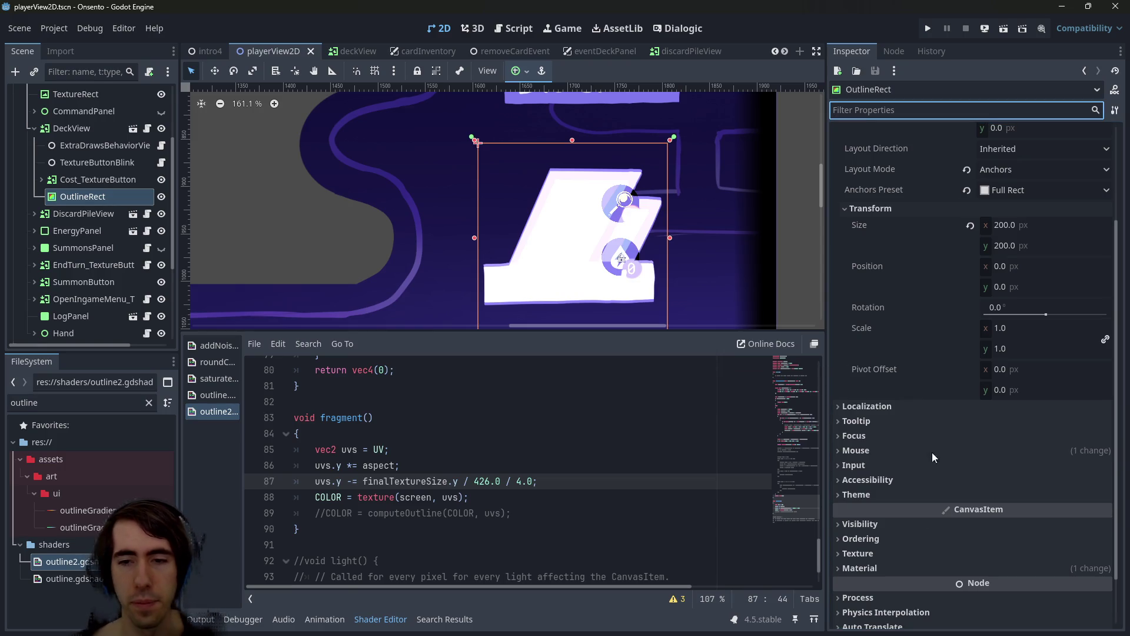
scroll(943, 373, down, 2)
click(1001, 475)
click(1005, 488)
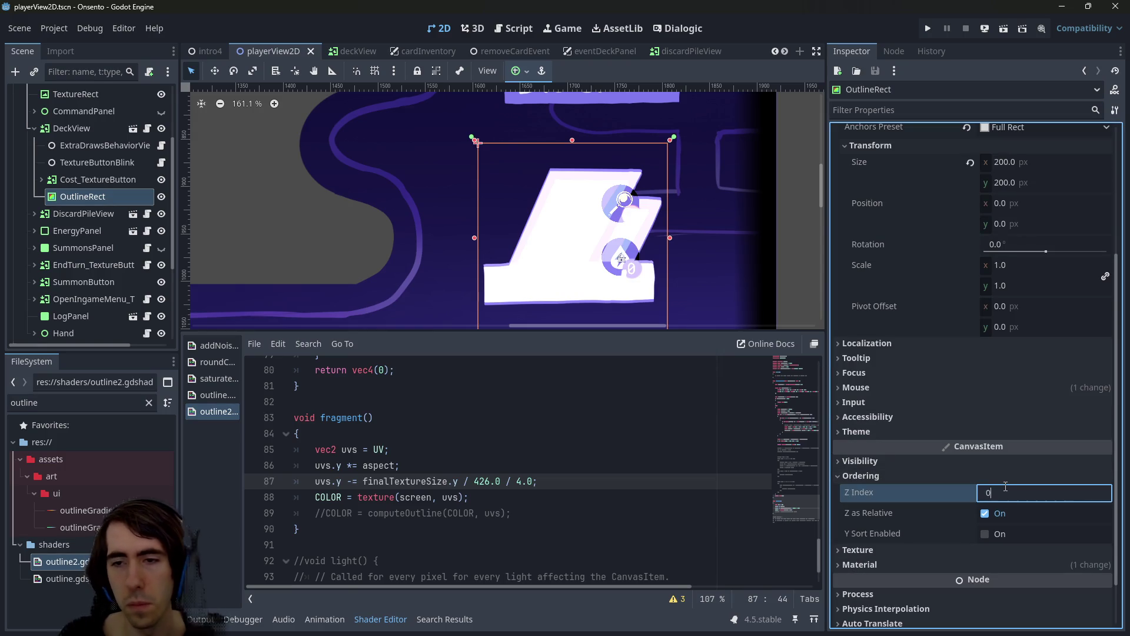
text(1)
key(Return)
key(ctrl+s)
Try a 210 × 210 size, then reapply Full Rect anchors and save
scroll(873, 330, up, 3)
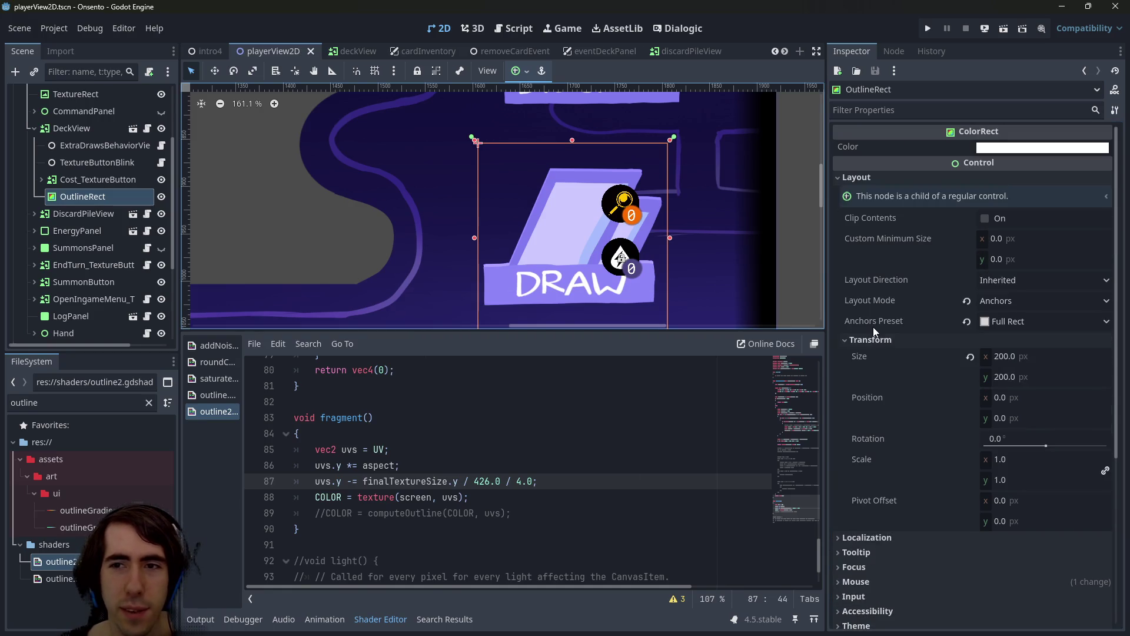
click(1008, 356)
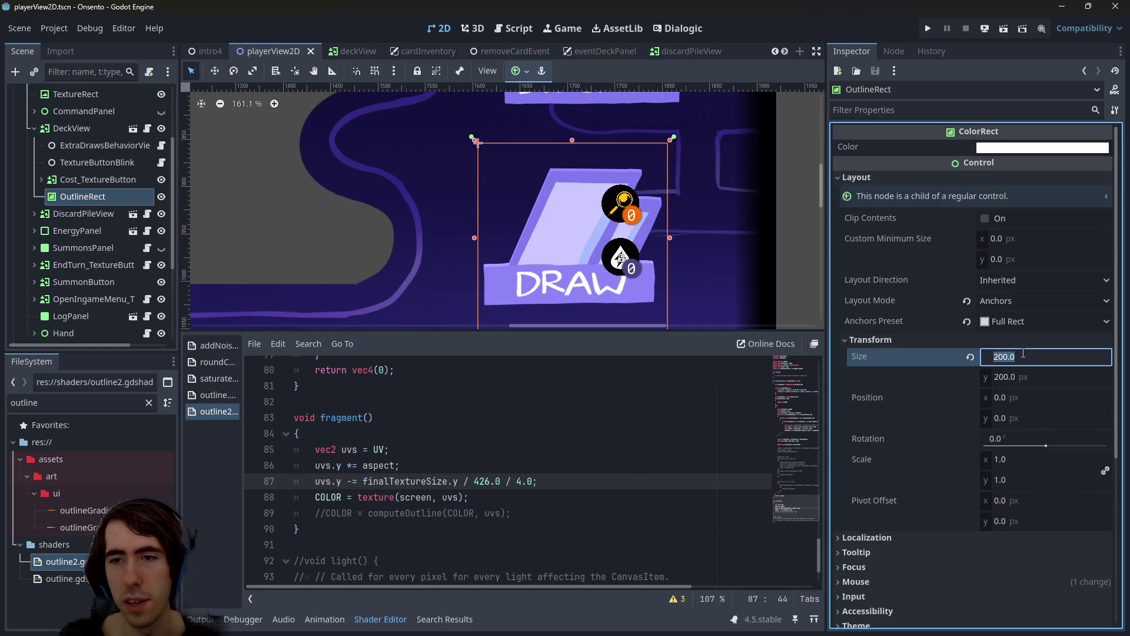
key(Tab)
text(210)
key(Return)
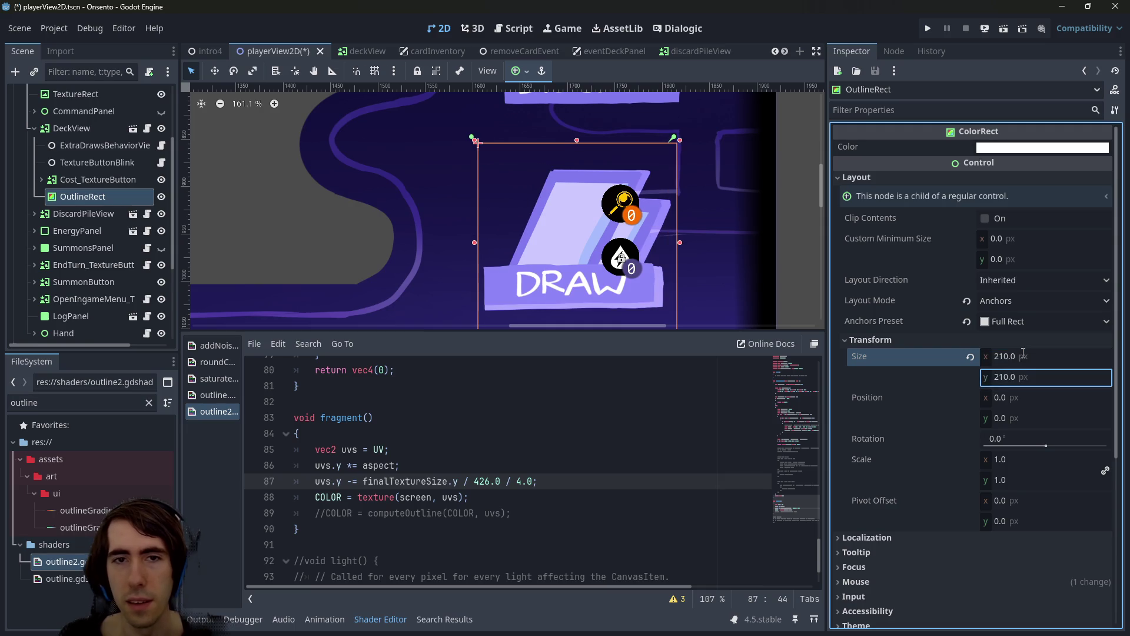
click(518, 70)
click(586, 179)
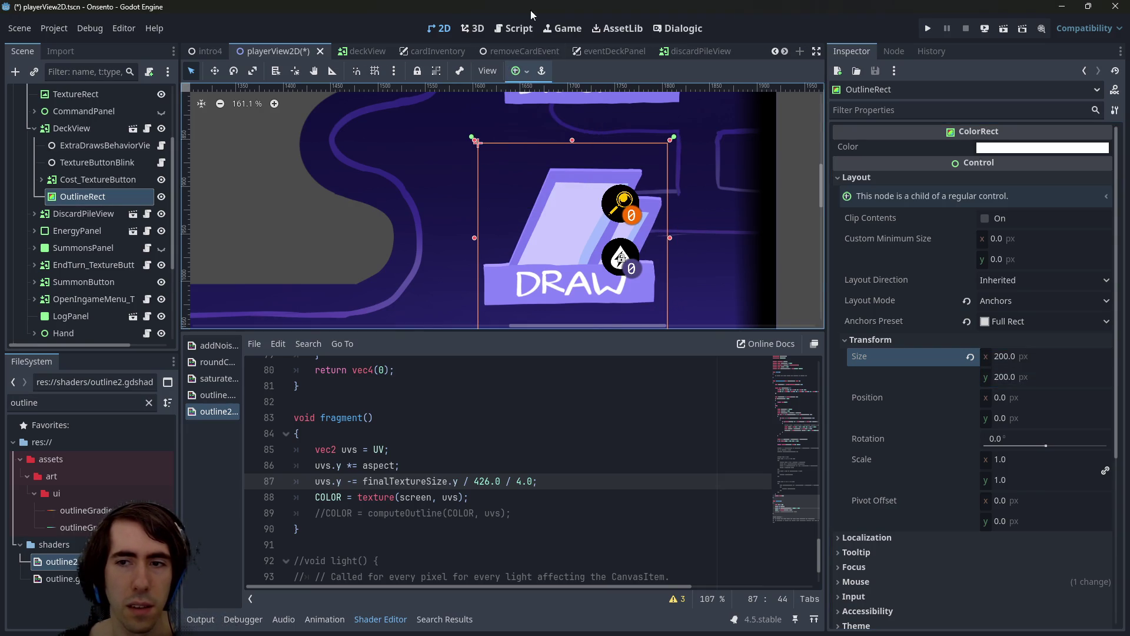
key(ctrl+s)
Move OutlineRect left to position (-185, -5) beside the DRAW button
drag(1014, 360, 1027, 360)
key(ctrl+z)
mouse_move(592, 225)
mouse_down()
mouse_move(403, 210)
mouse_move(408, 230)
mouse_up()
scroll(448, 505, down, 1)
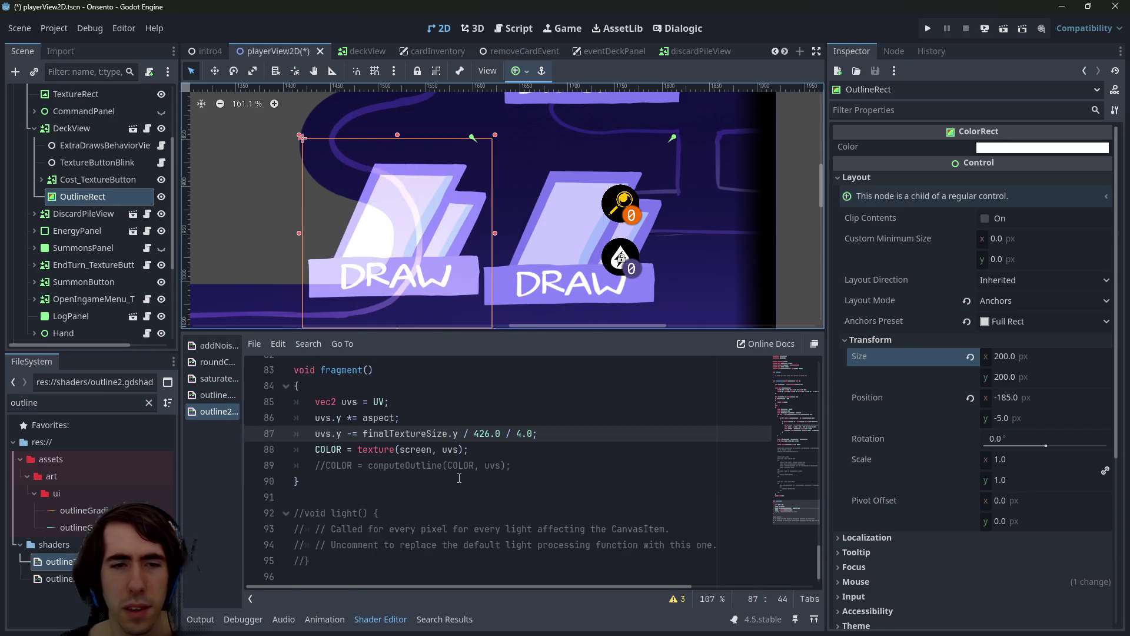
Uncomment the computeOutline line 89, comment out line 88, and save the shader
click(464, 467)
key(ctrl+k)
key(Up)
key(ctrl+k)
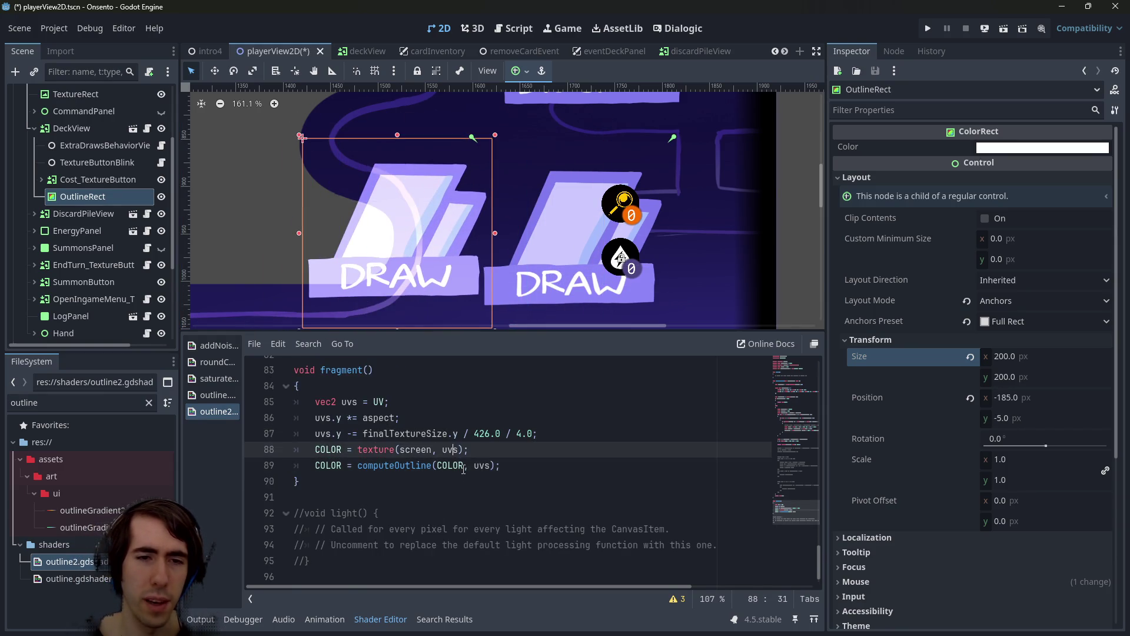
key(ctrl+s)
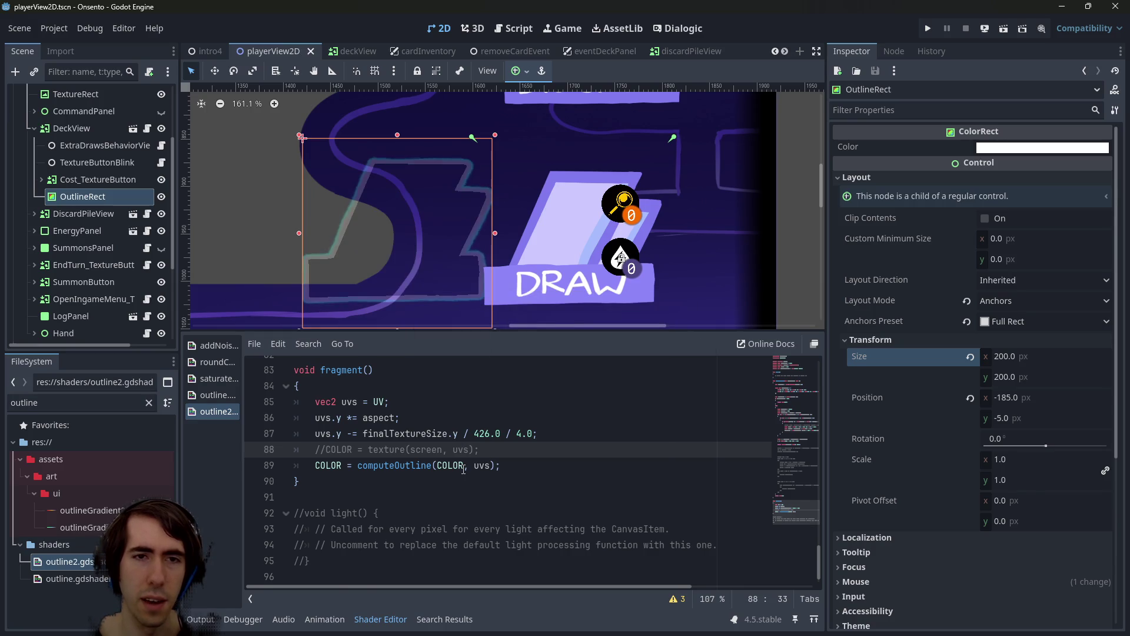
Reset OutlineRect to position (0, 0) with Full Rect anchors and compare its visibility on and off
click(517, 71)
click(596, 180)
click(596, 180)
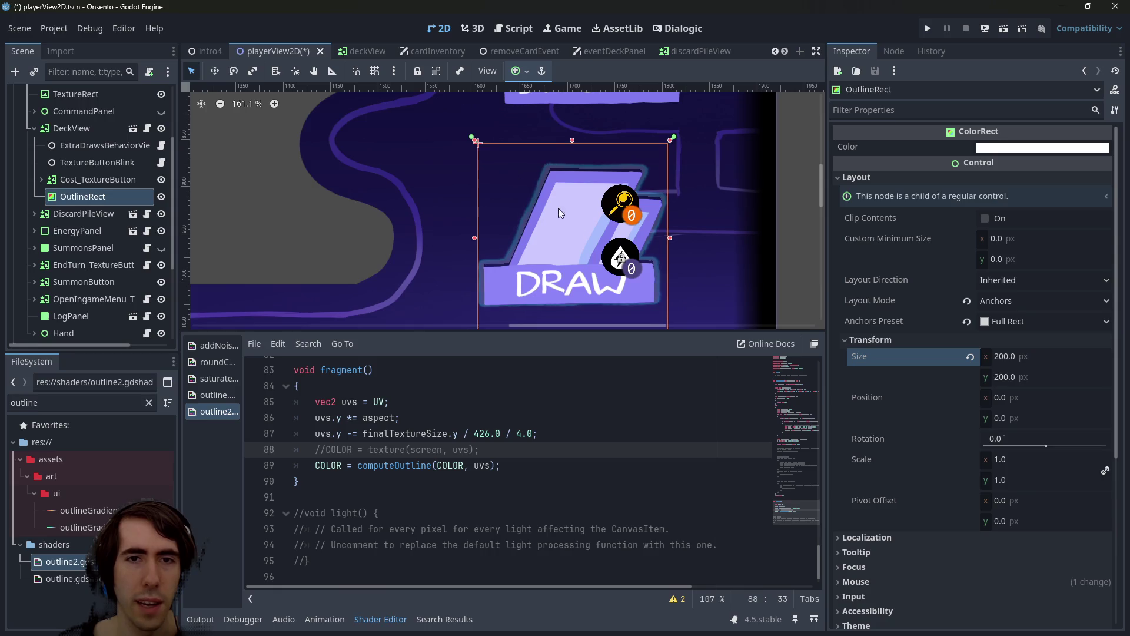
scroll(566, 212, up, 3)
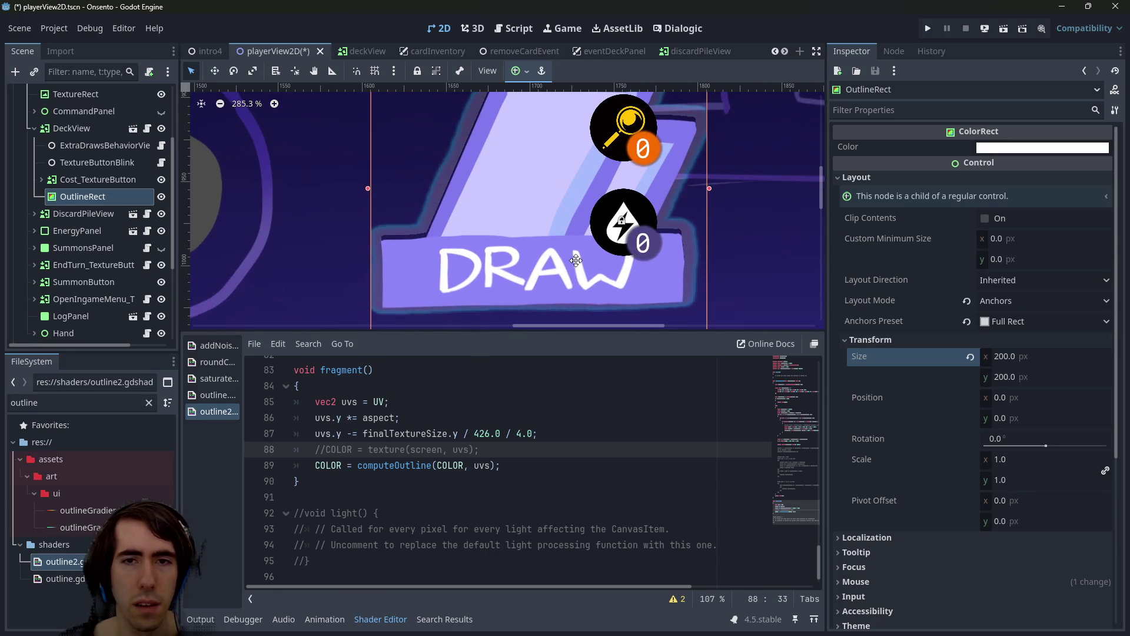
scroll(576, 247, up, 1)
click(161, 196)
click(162, 196)
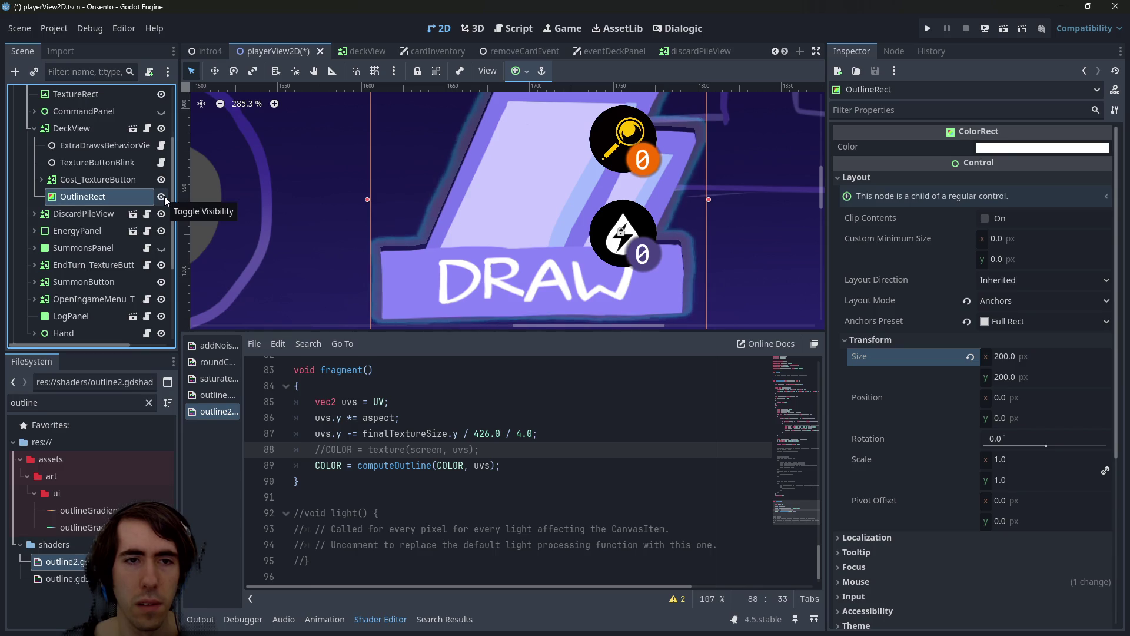
scroll(400, 217, up, 8)
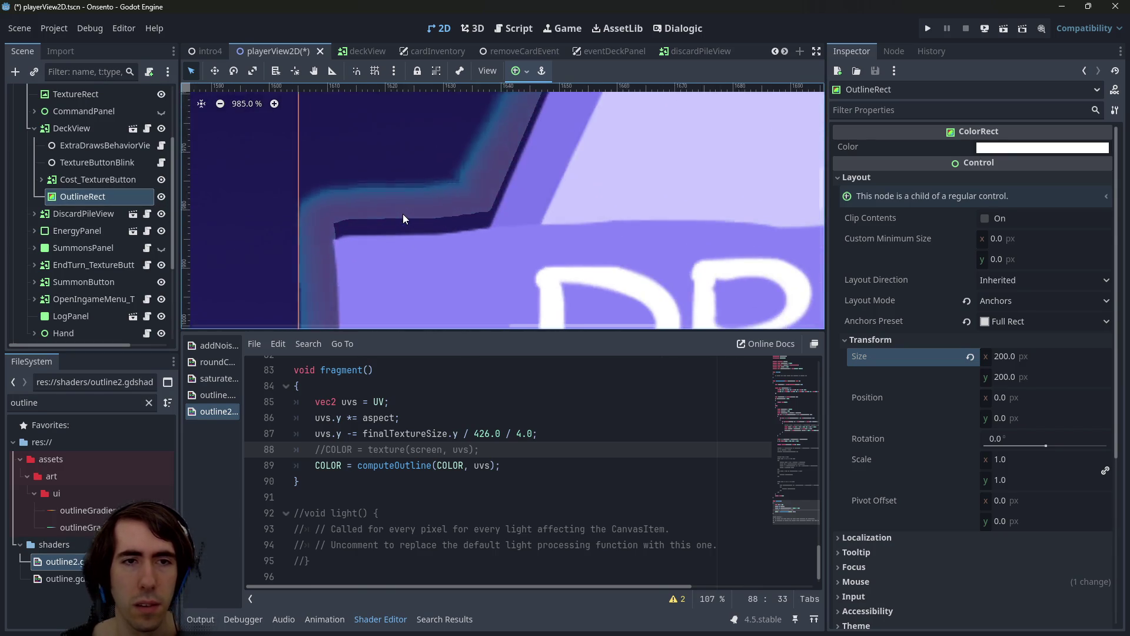
scroll(400, 221, down, 8)
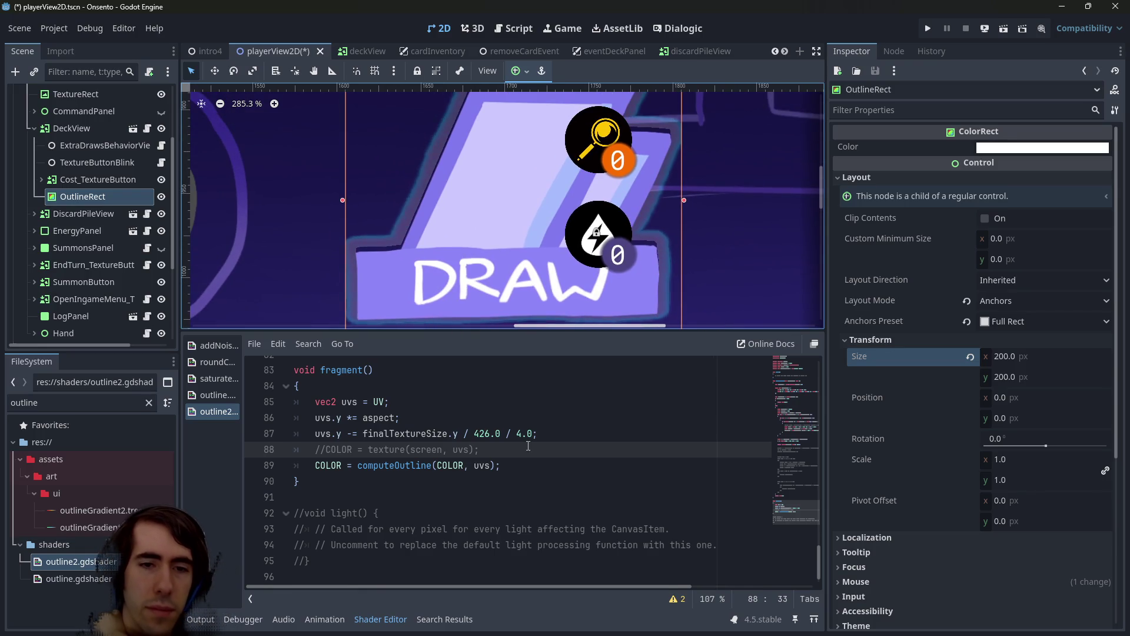
Change line 87's divisor from 4.0 back to 3.0 and save
click(537, 433)
scroll(538, 421, down, 1)
key(Left)
key(Left)
key(Left)
key(BackSpace)
text(3)
key(ctrl+s)
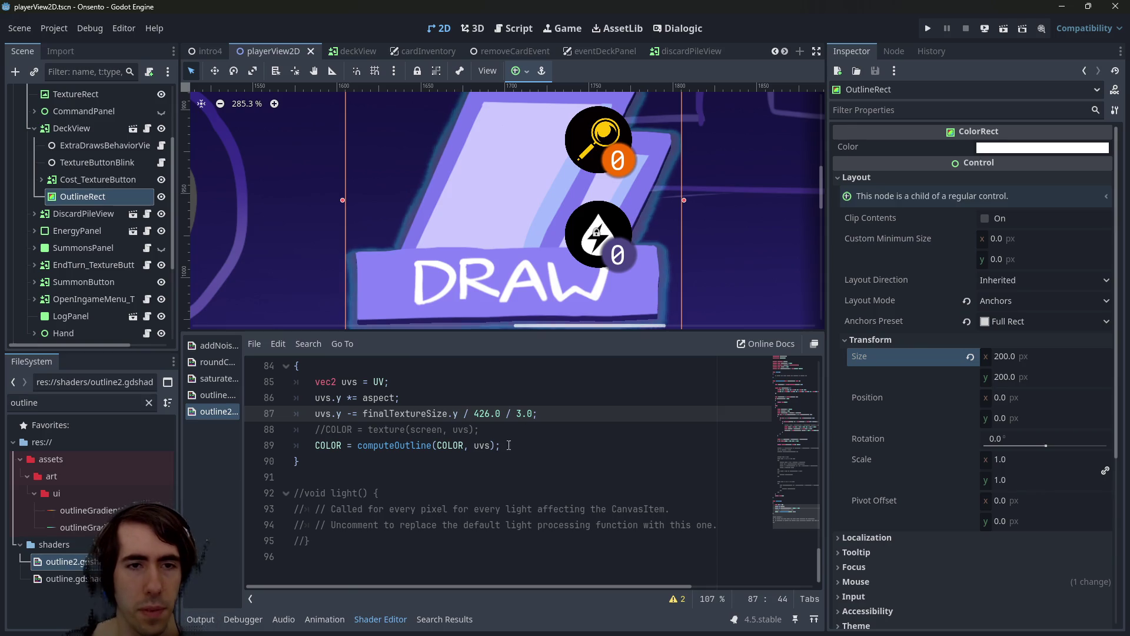
Pan the viewport to centre the DRAW button with its blue outline glow
scroll(505, 226, down, 2)
scroll(524, 257, down, 3)
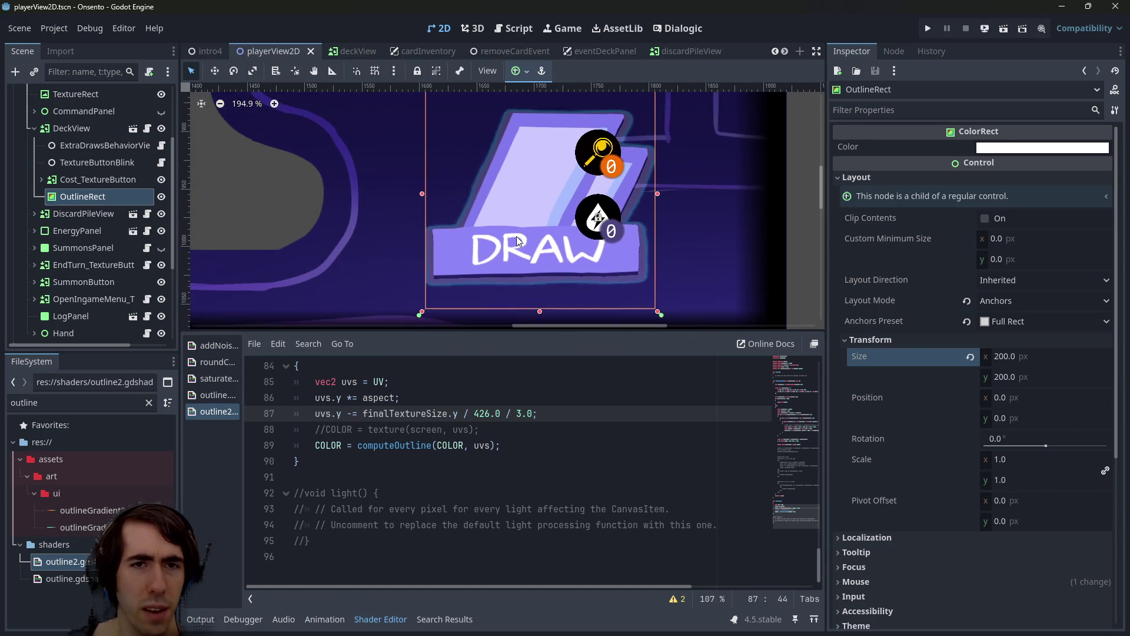
scroll(535, 167, up, 3)
scroll(535, 168, up, 1)
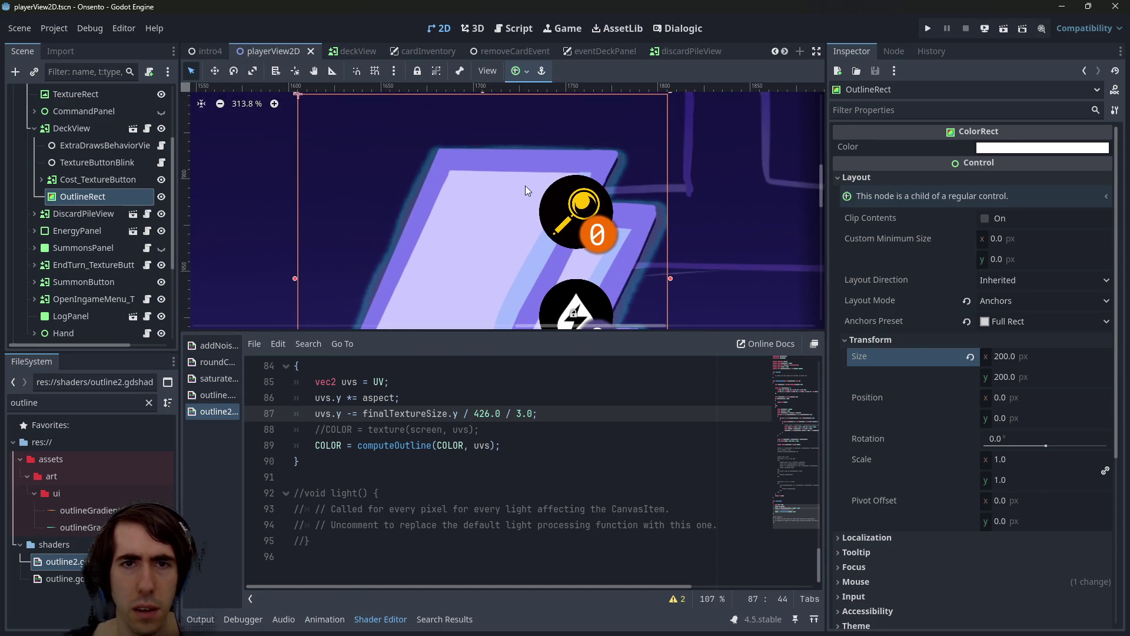
scroll(500, 130, down, 3)
scroll(500, 130, down, 3)
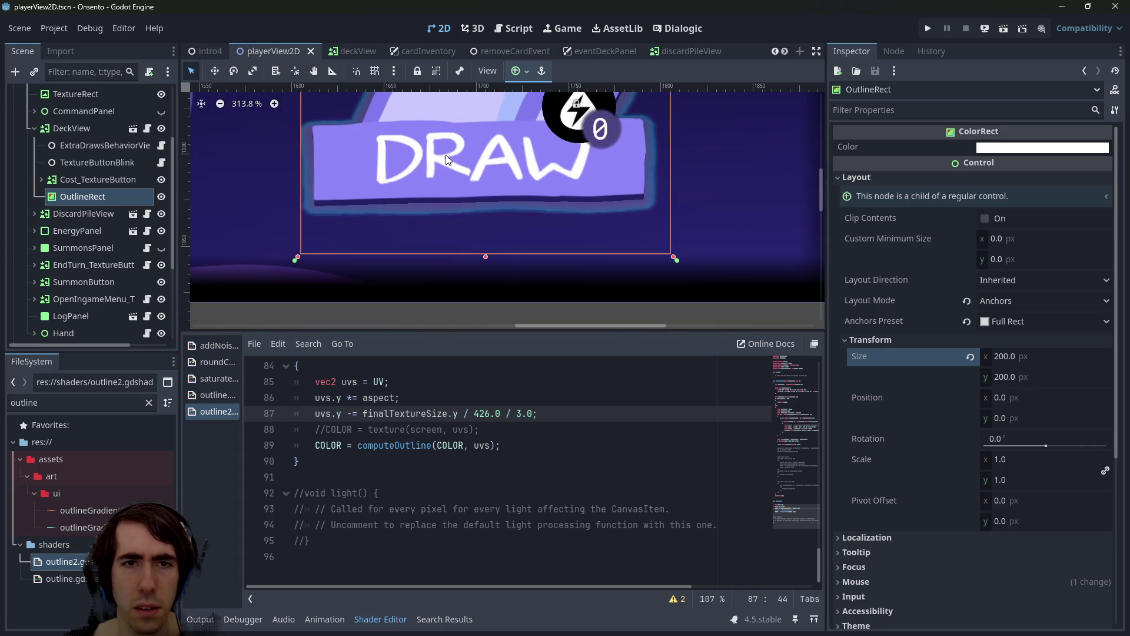
scroll(556, 195, left, 3)
scroll(556, 195, down, 5)
mouse_move(549, 196)
mouse_down()
mouse_move(542, 254)
mouse_move(497, 221)
mouse_up()
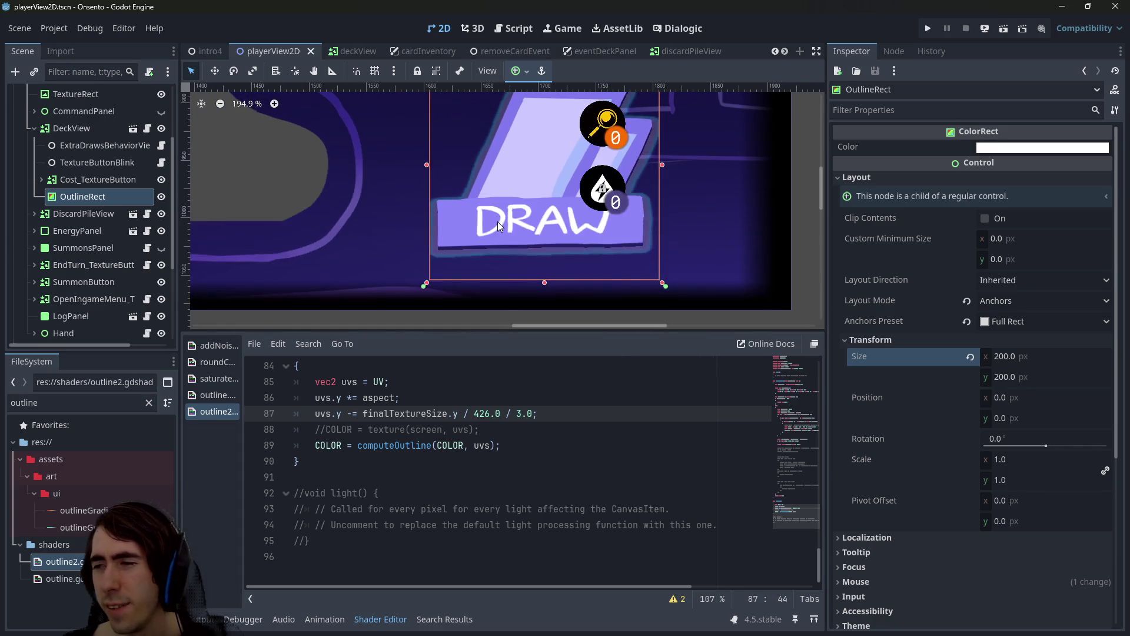
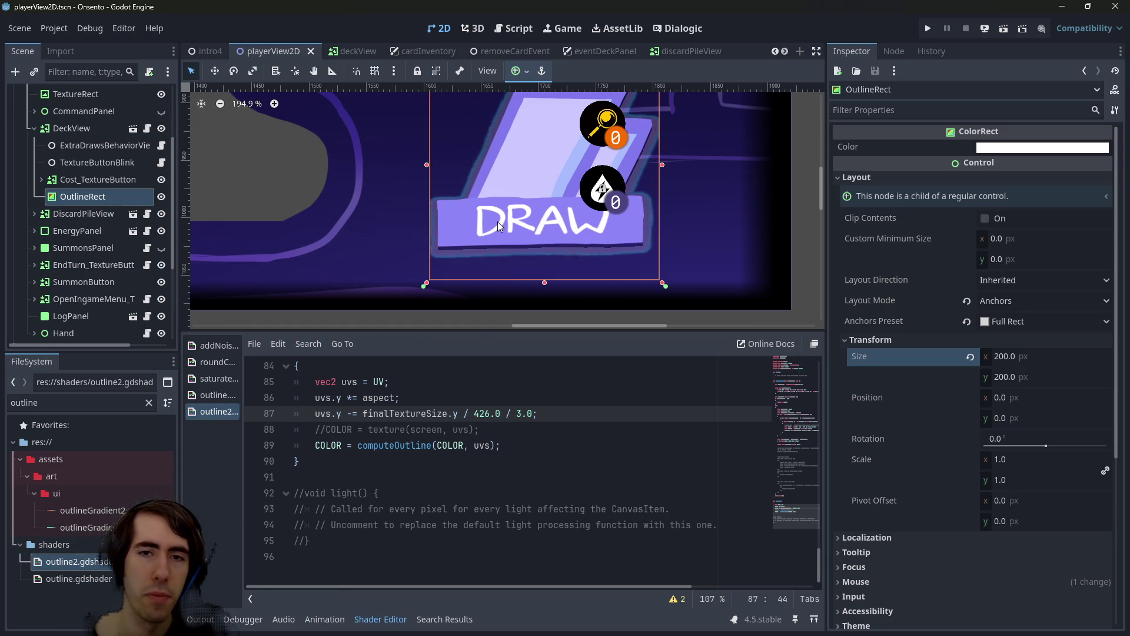
Select OutlineRect in the Scene dock and center the view on it
scroll(503, 199, up, 3)
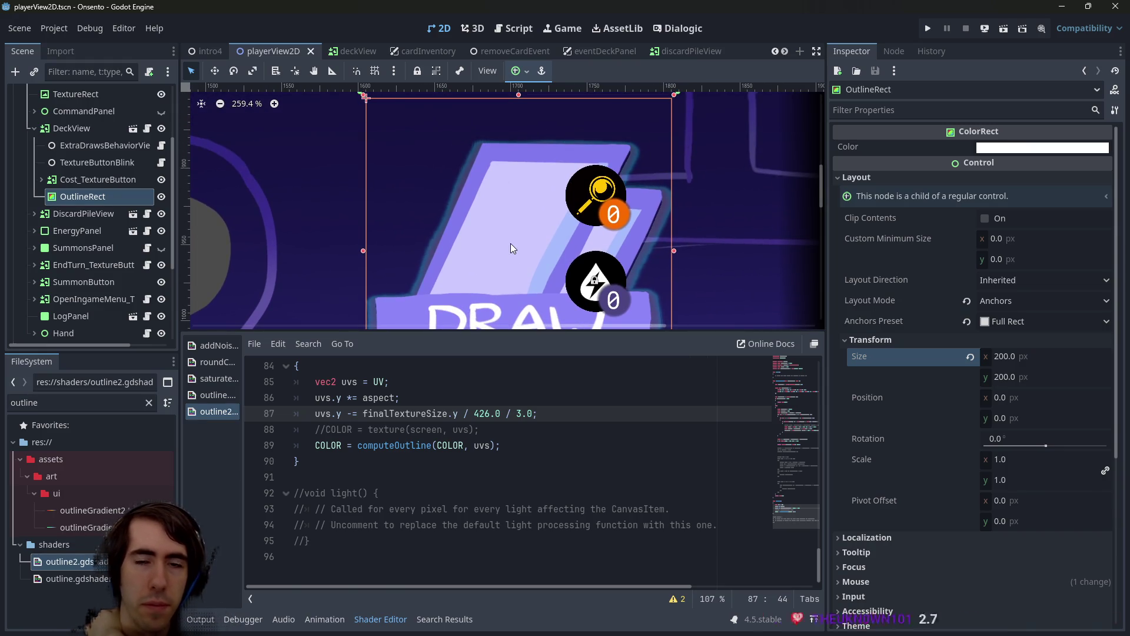
scroll(510, 243, down, 3)
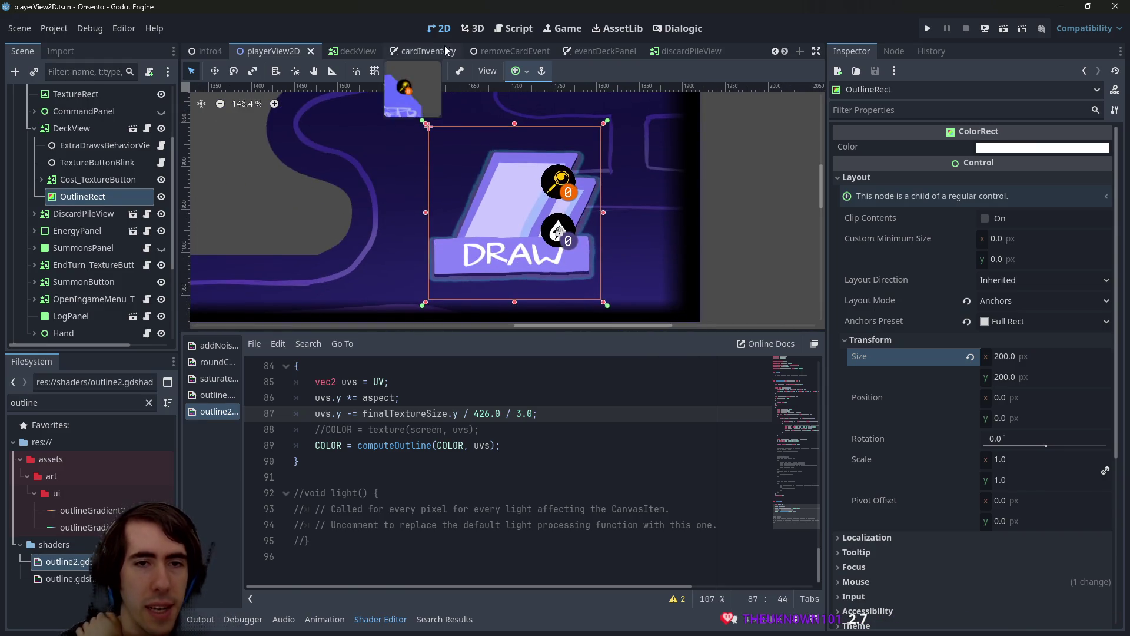
click(106, 179)
double_click(82, 196)
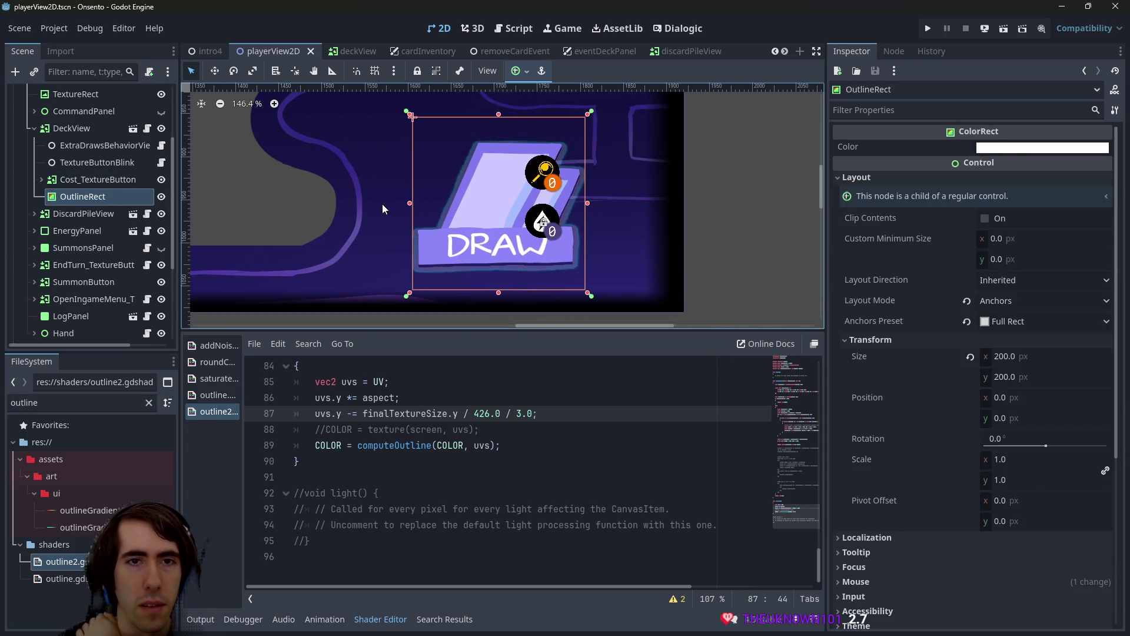
scroll(972, 390, down, 3)
scroll(969, 389, up, 3)
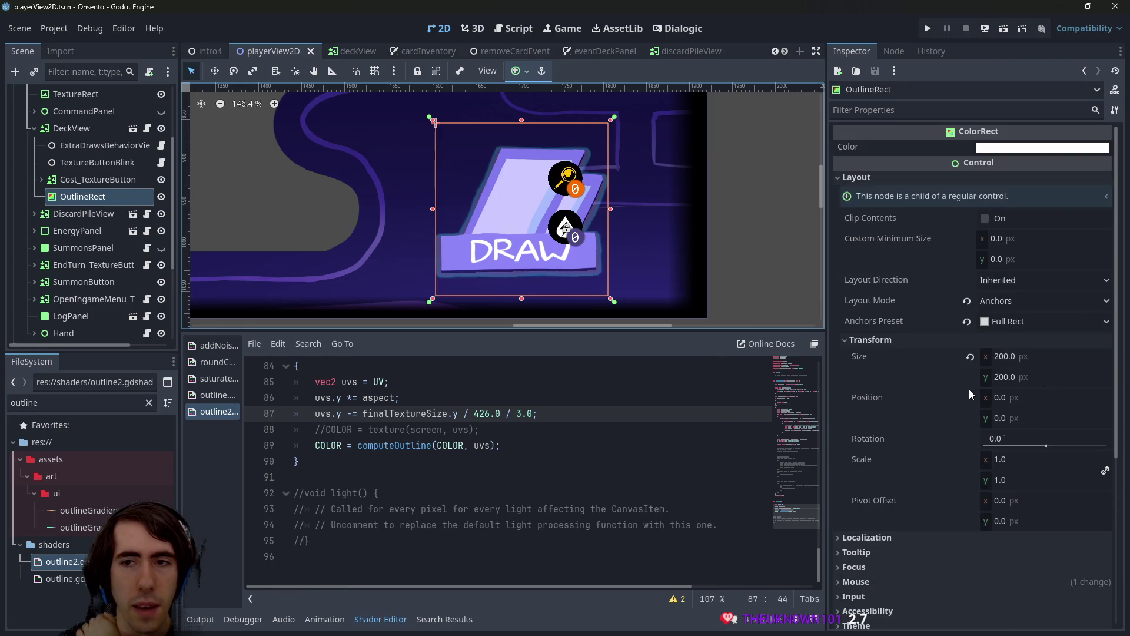
Save the playerView2D scene and scroll down the Inspector
key(ctrl+s)
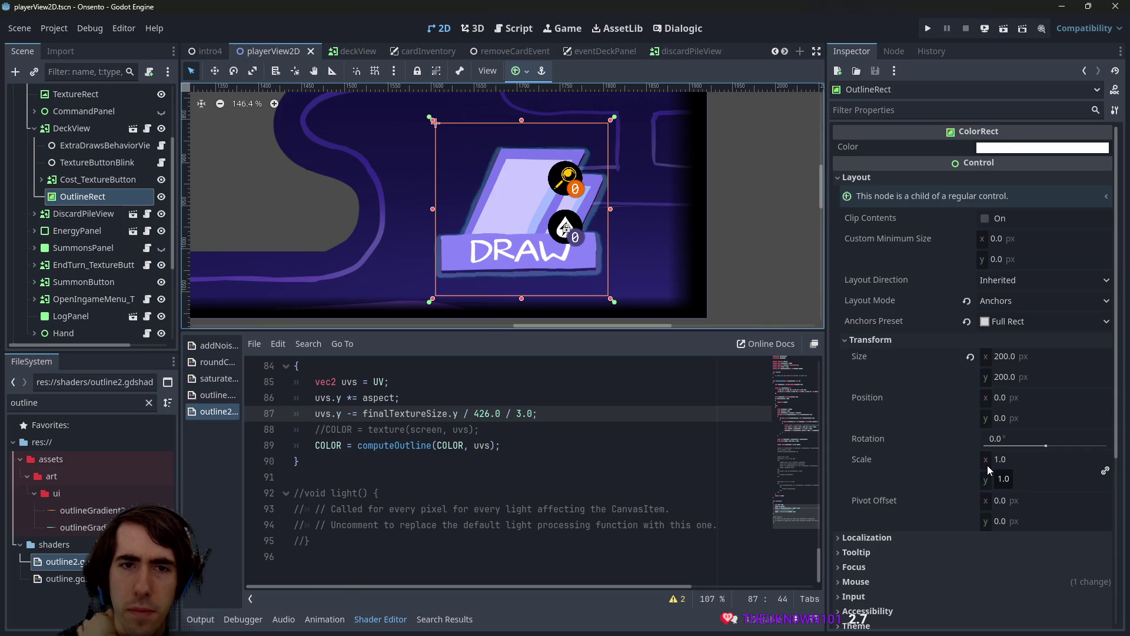
scroll(325, 246, down, 2)
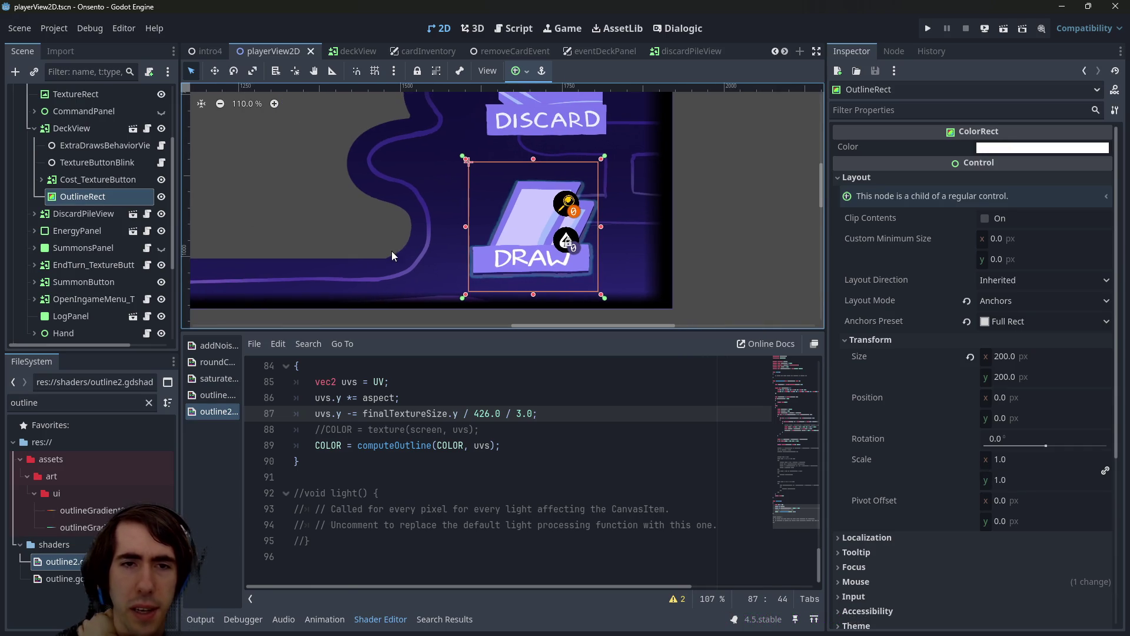
scroll(969, 553, down, 5)
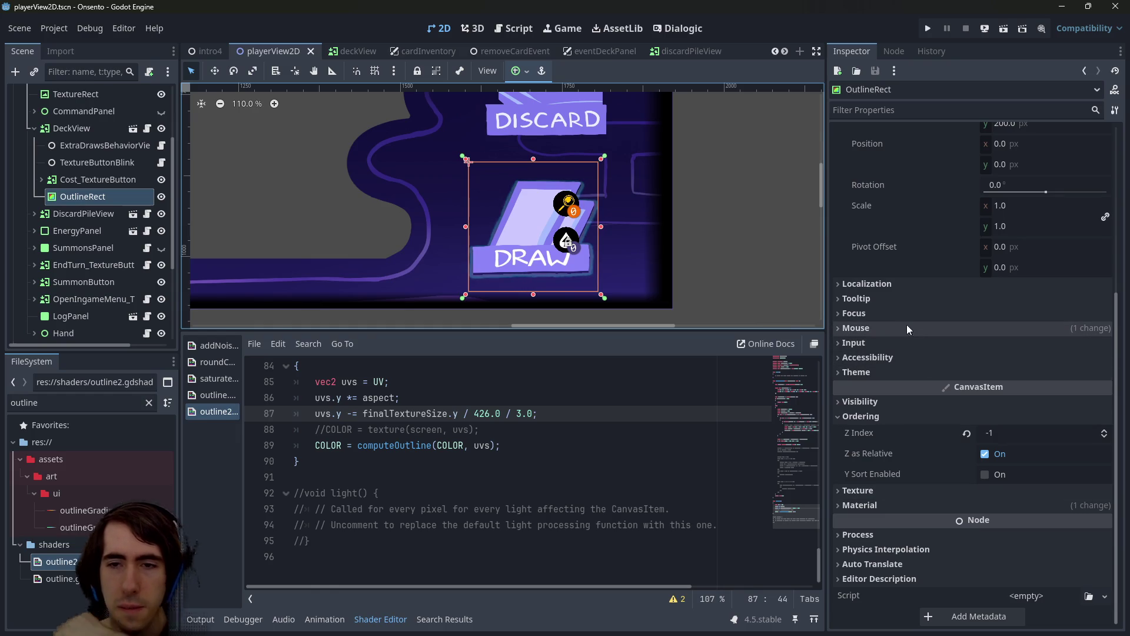
Expand the ShaderMaterial, drag Outline Size to about 18.5, then undo back to 10
click(883, 506)
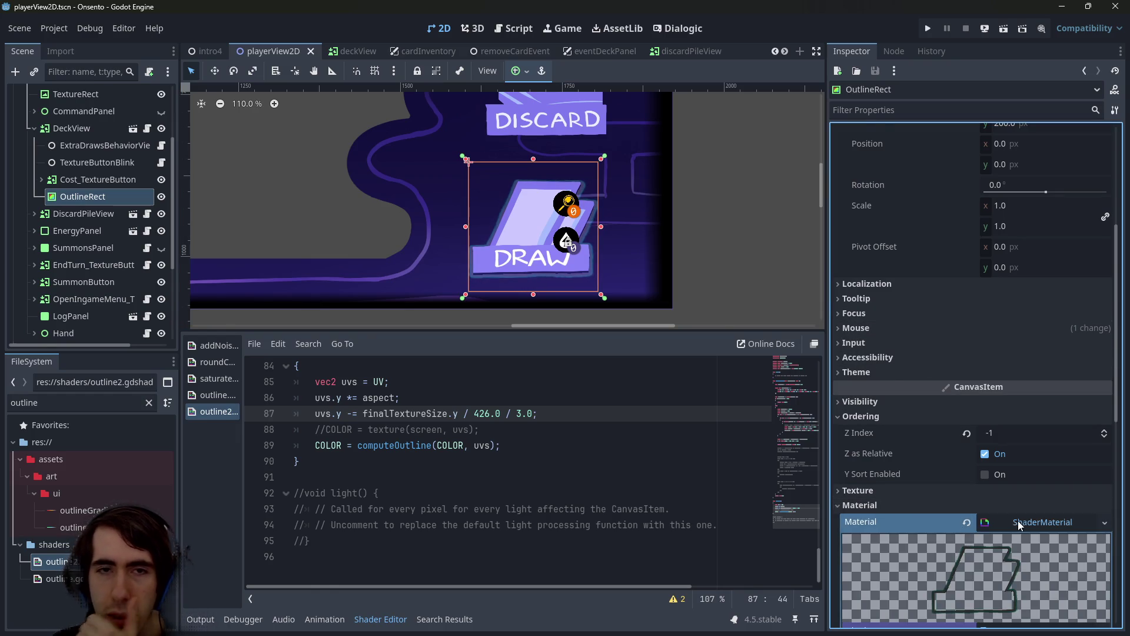
click(1018, 524)
scroll(1005, 477, down, 5)
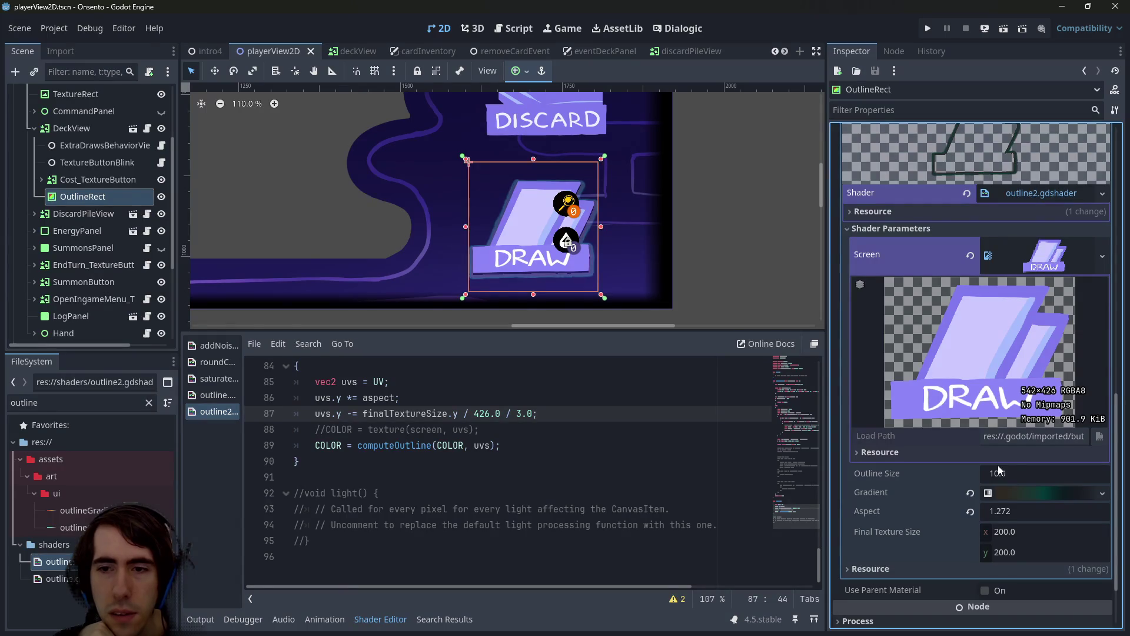
mouse_move(1004, 478)
mouse_down()
mouse_move(1060, 478)
mouse_move(1048, 473)
mouse_up()
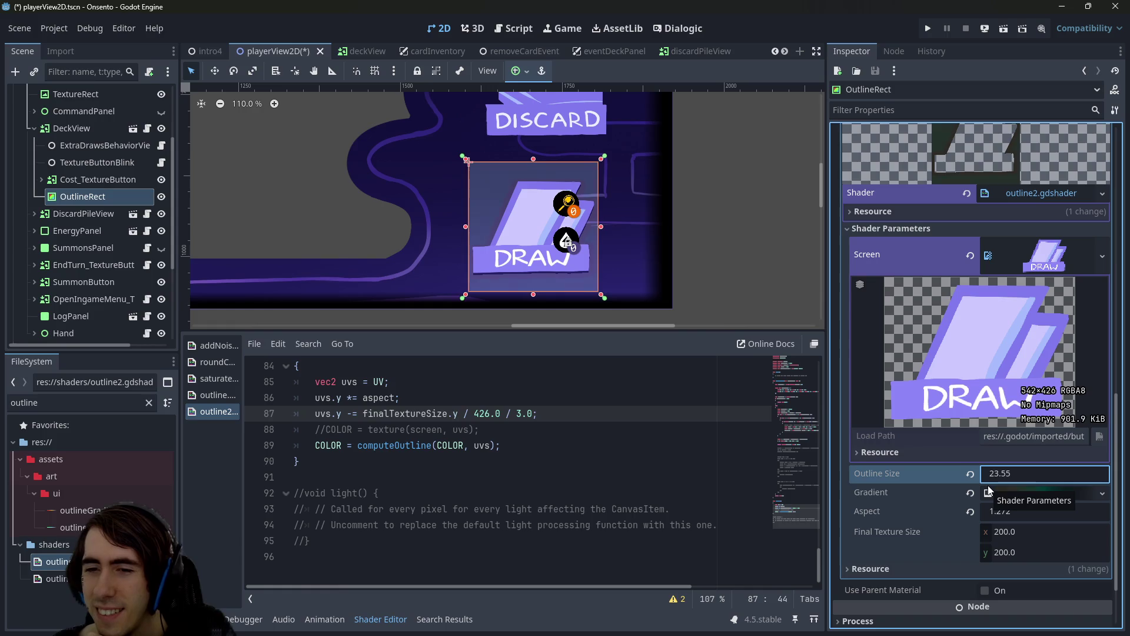
scroll(518, 253, up, 3)
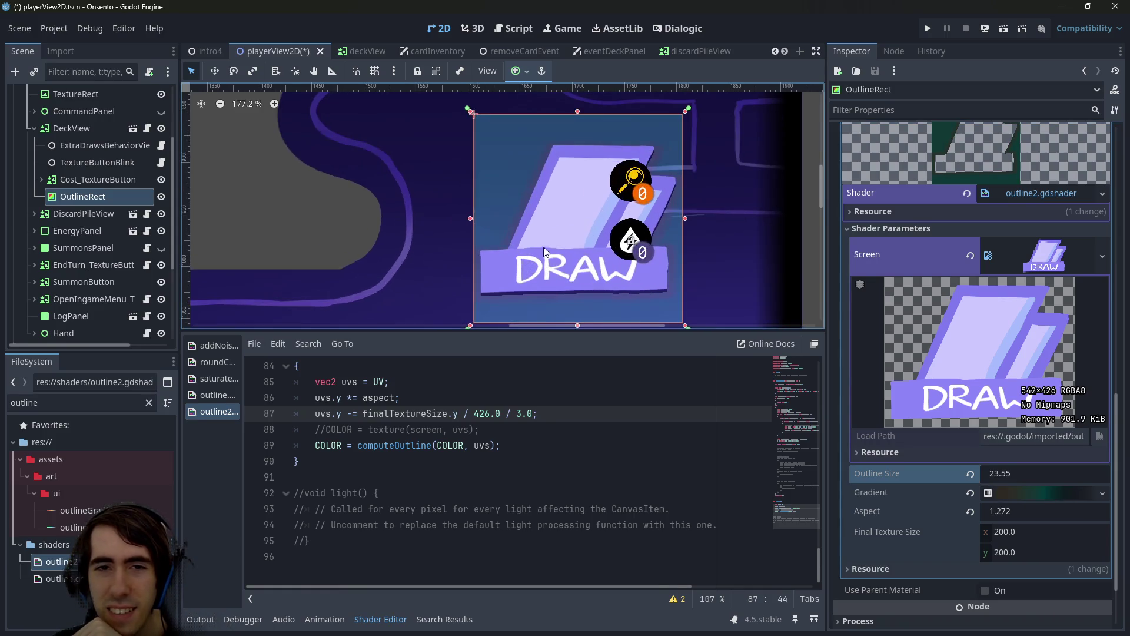
scroll(577, 199, down, 1)
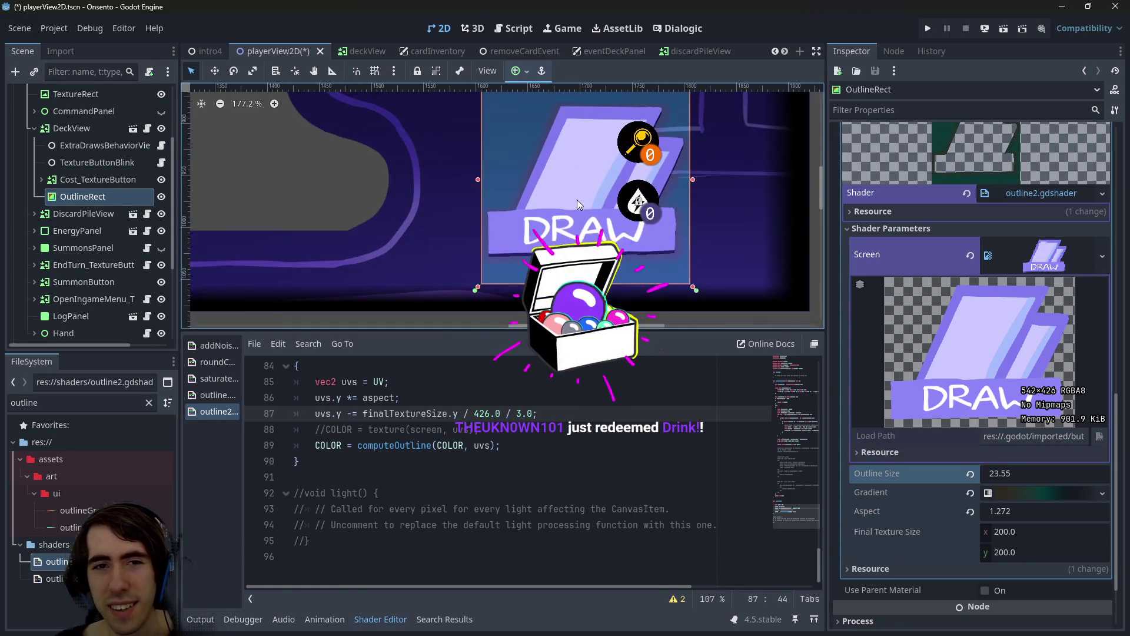
key(ctrl+z)
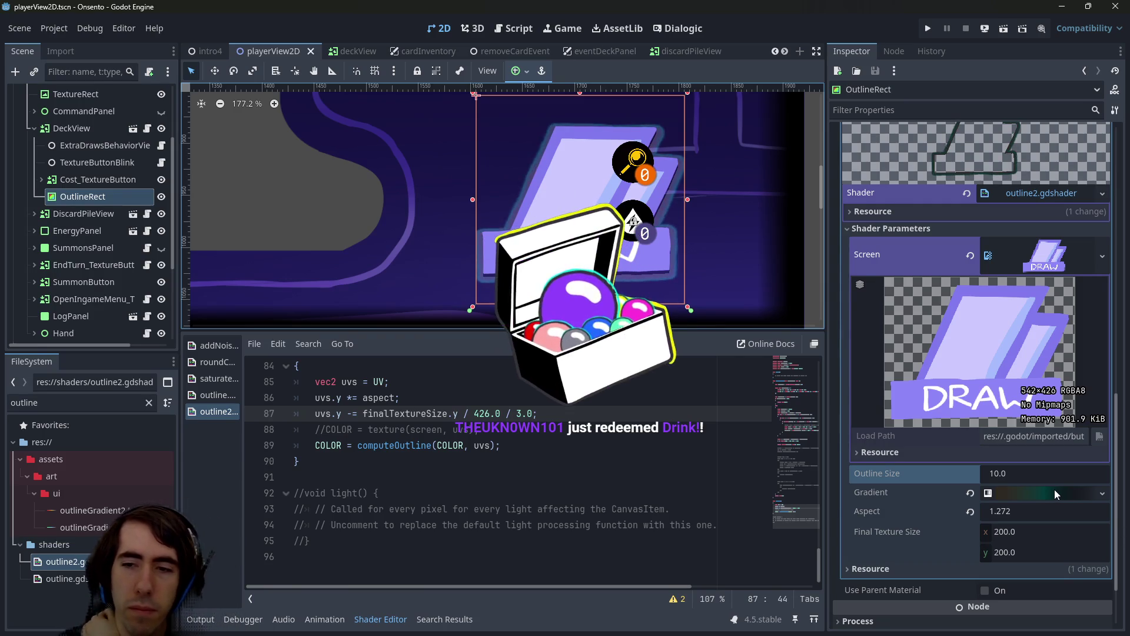
Try an Outline Size of 15, then undo it back to 10
click(1043, 476)
text(15)
key(Return)
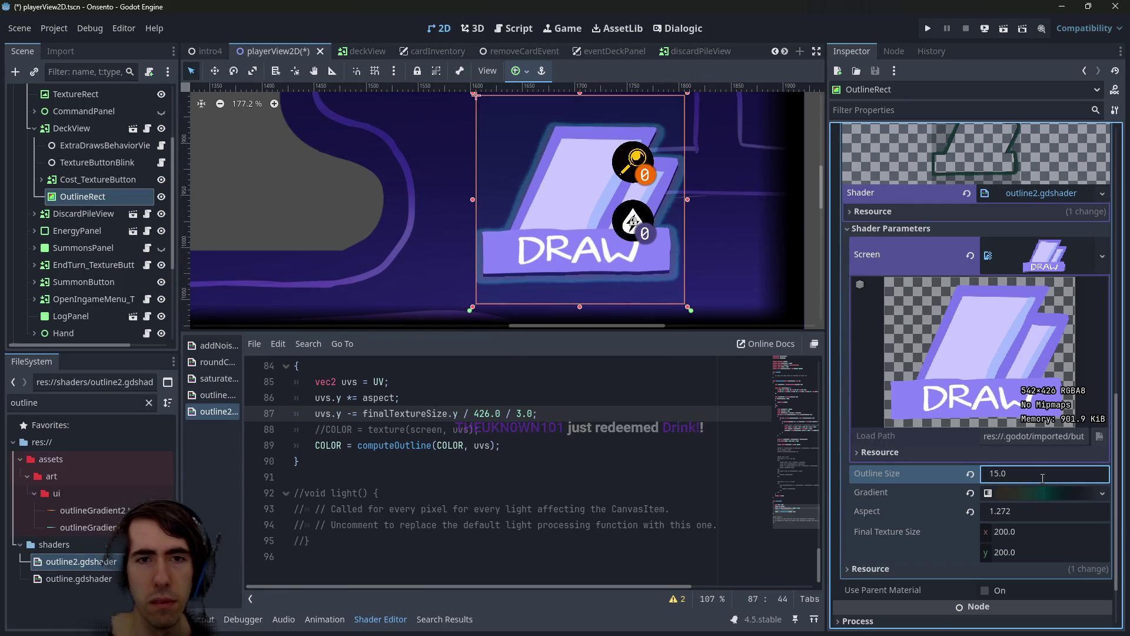
key(Return)
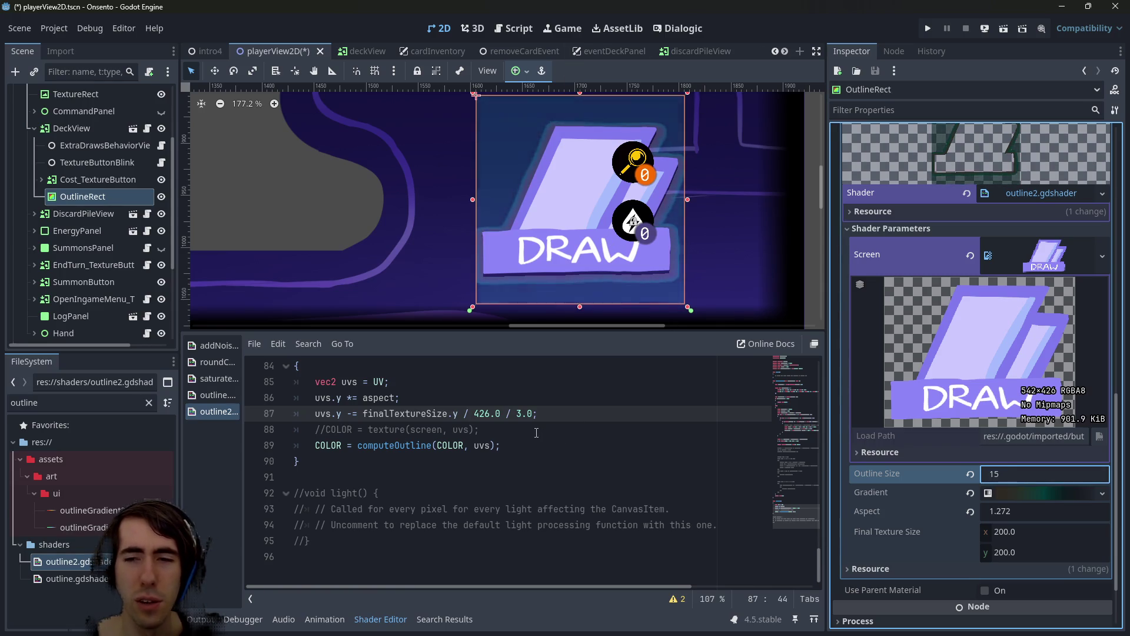
key(Return)
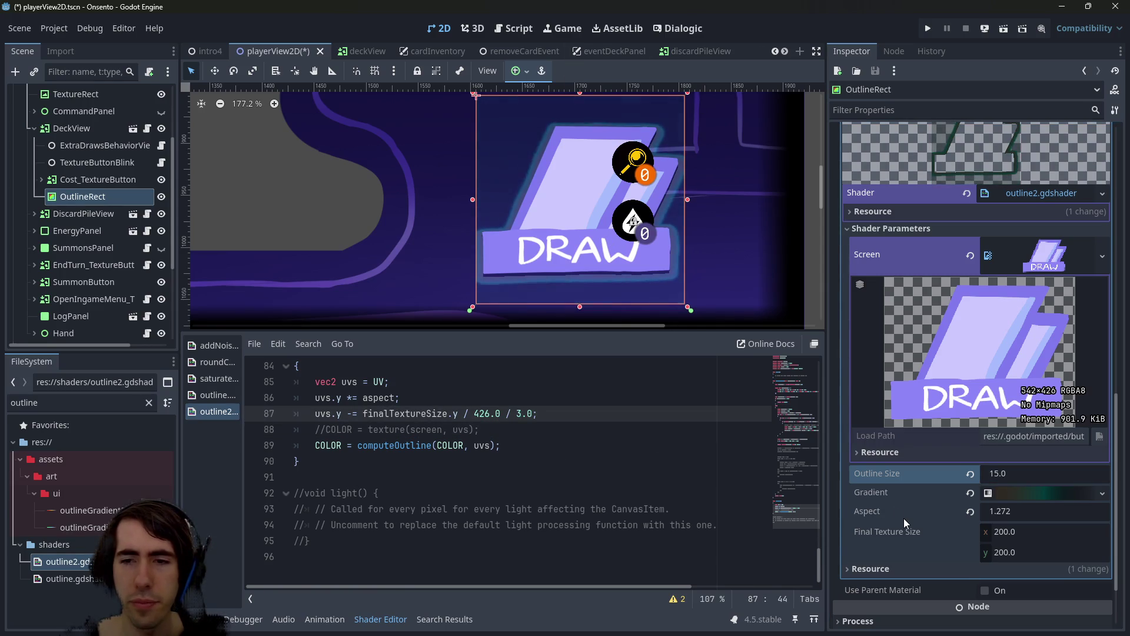
click(903, 512)
key(ctrl+z)
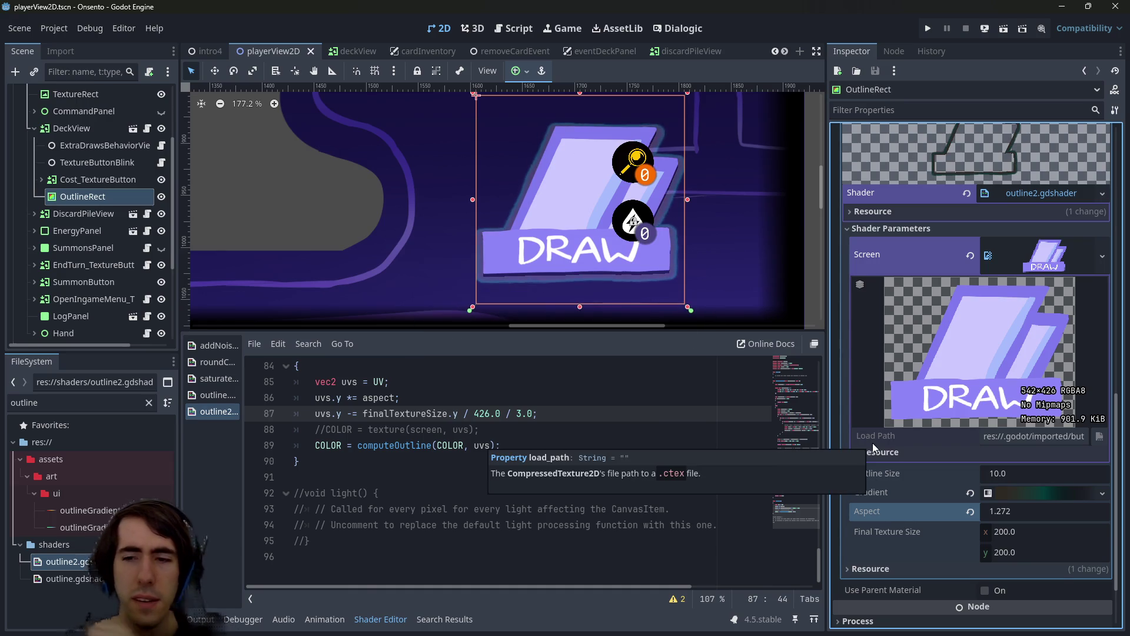
scroll(601, 480, up, 2)
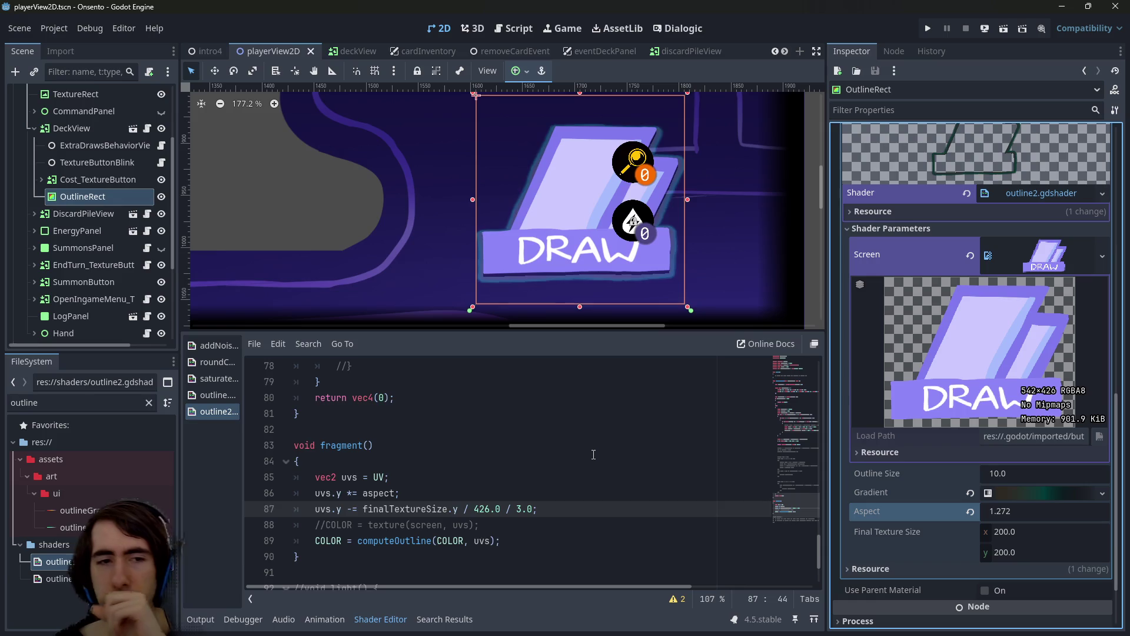
Scroll through outline2.gdshader and select the 10.0 factor on line 43
scroll(594, 454, up, 2)
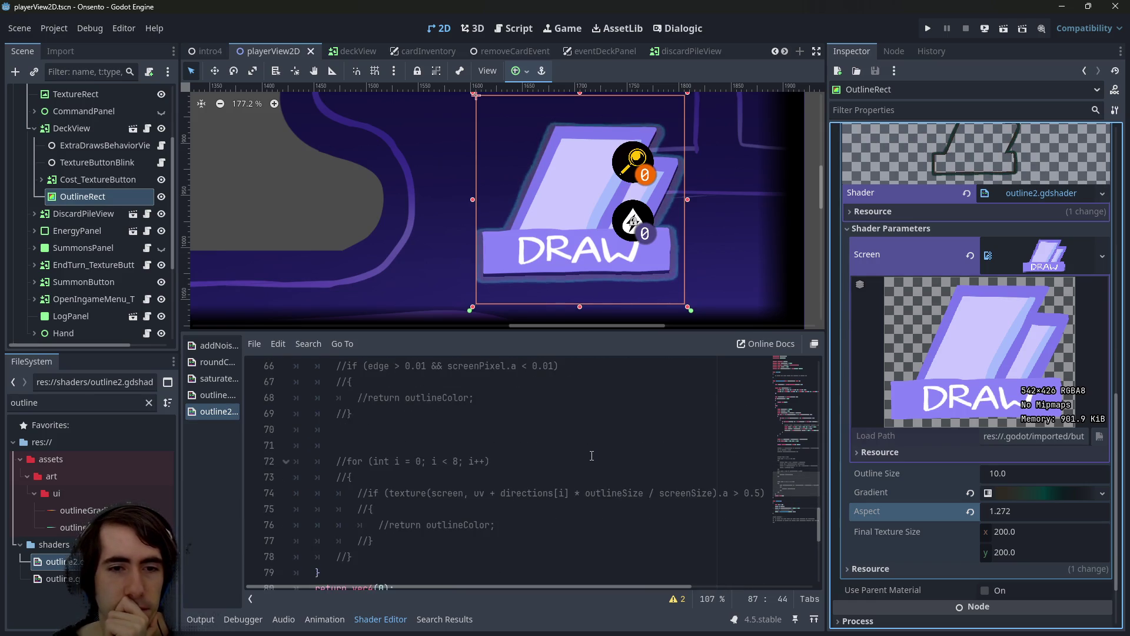
scroll(593, 454, up, 3)
scroll(592, 454, up, 7)
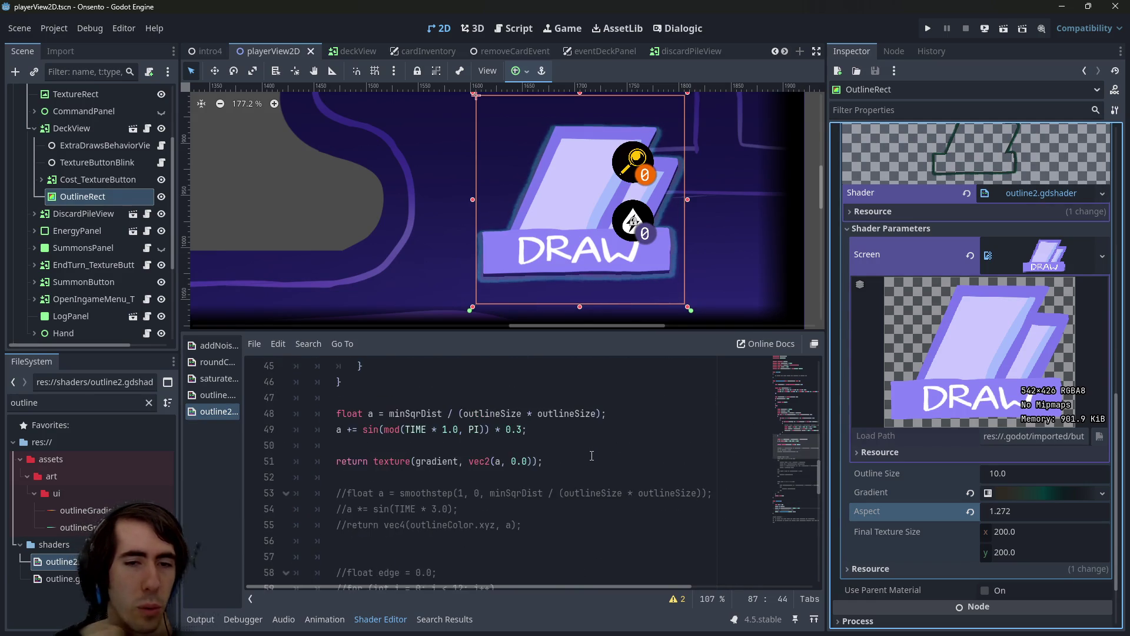
scroll(590, 455, down, 1)
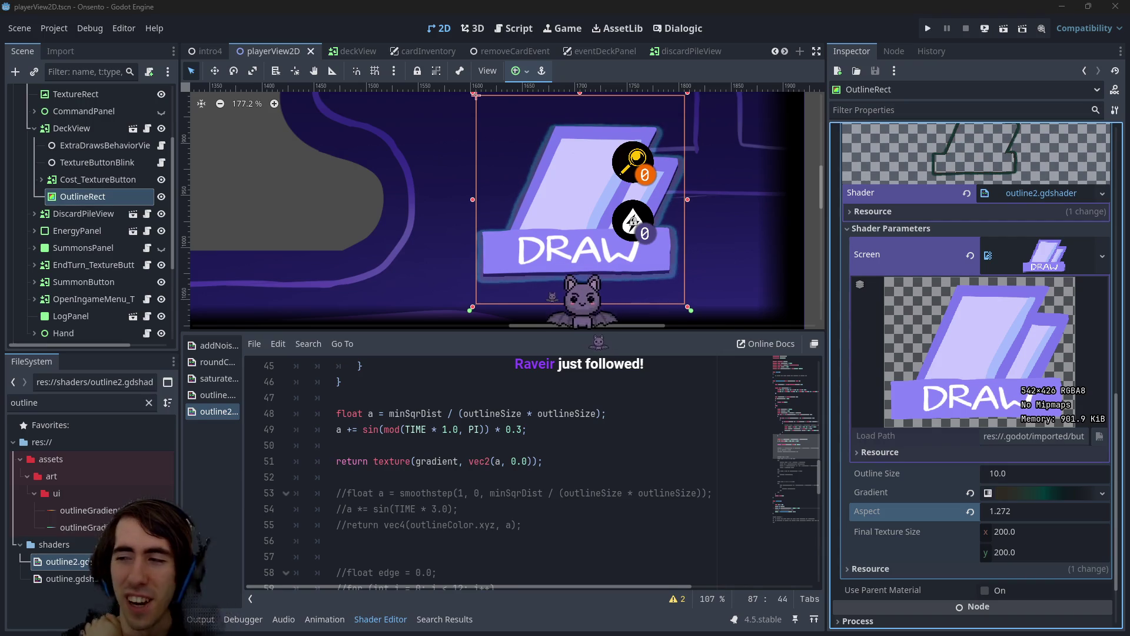
scroll(552, 509, up, 4)
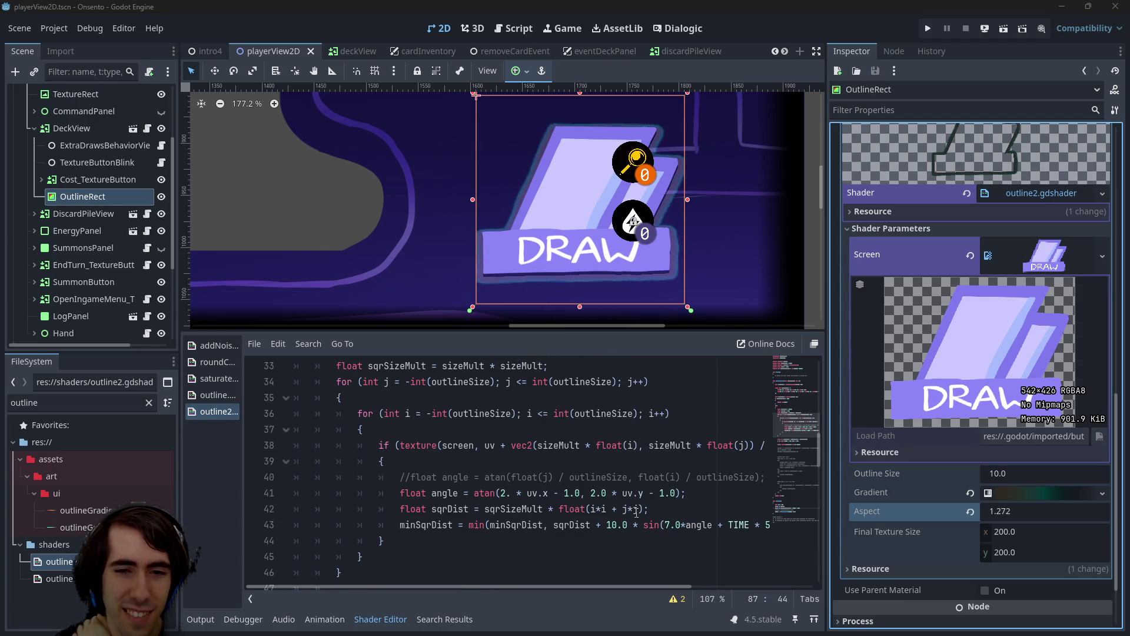
click(590, 578)
double_click(612, 524)
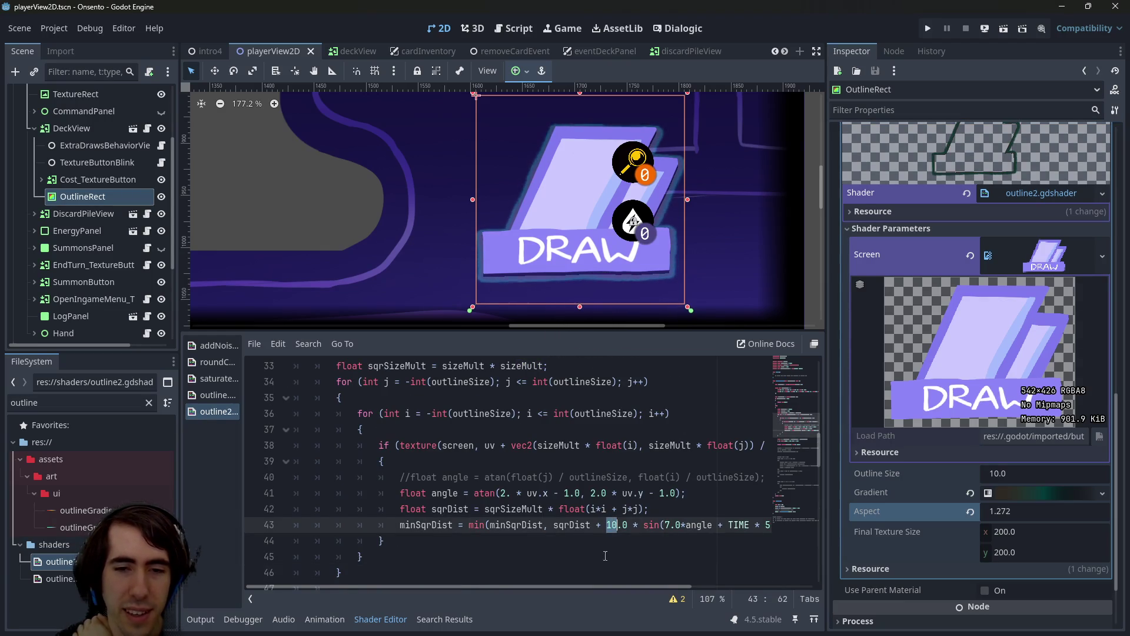
mouse_move(584, 587)
mouse_down()
mouse_move(675, 589)
mouse_move(574, 588)
mouse_up()
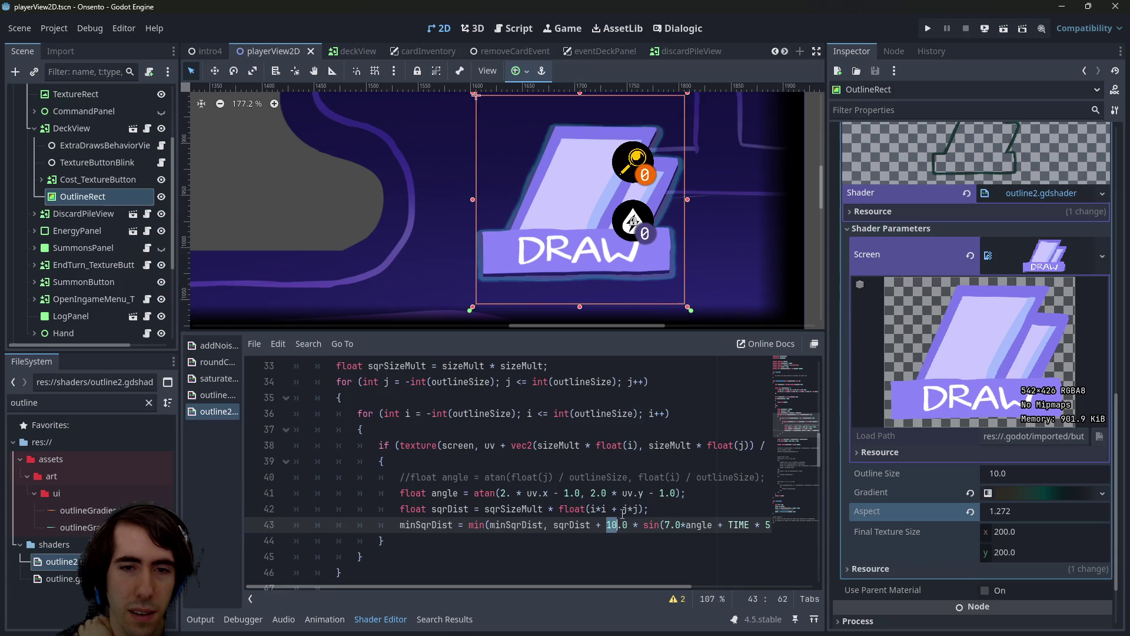
Highlight minSqrDist on line 31, then select the outlineSize uniform near the top
scroll(621, 513, up, 4)
double_click(409, 524)
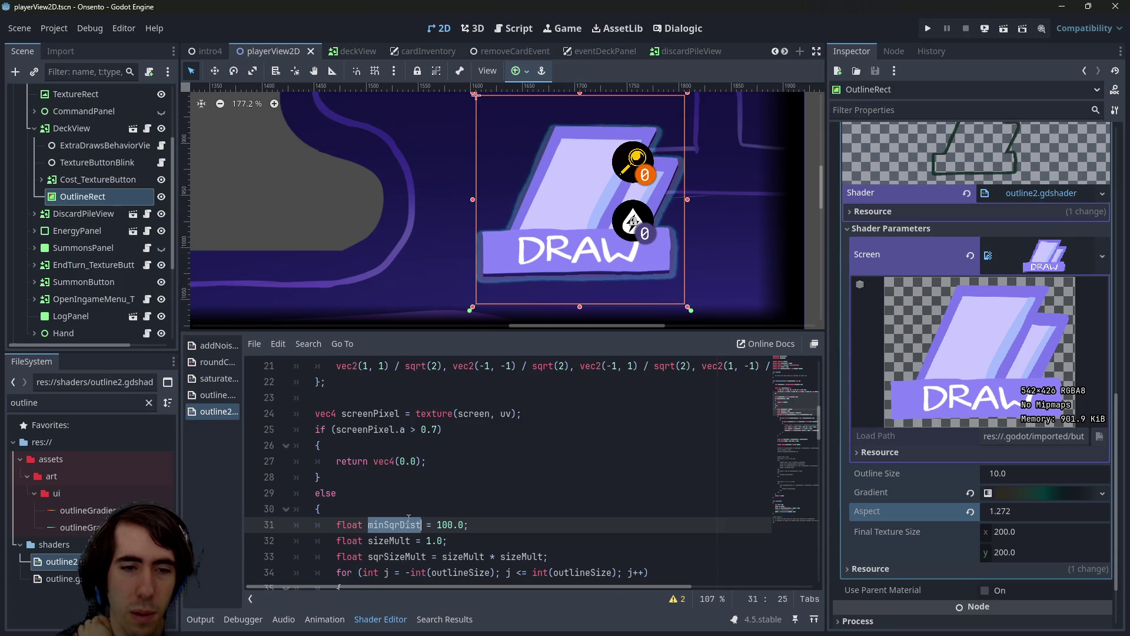
click(432, 523)
double_click(414, 523)
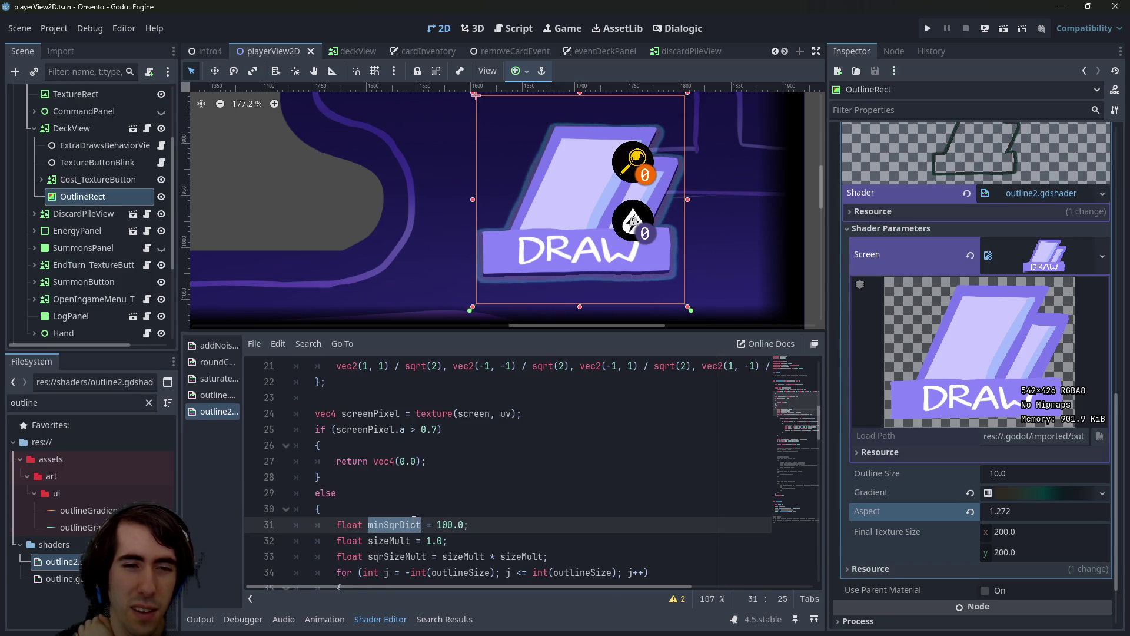
scroll(414, 522, up, 1)
scroll(416, 513, down, 5)
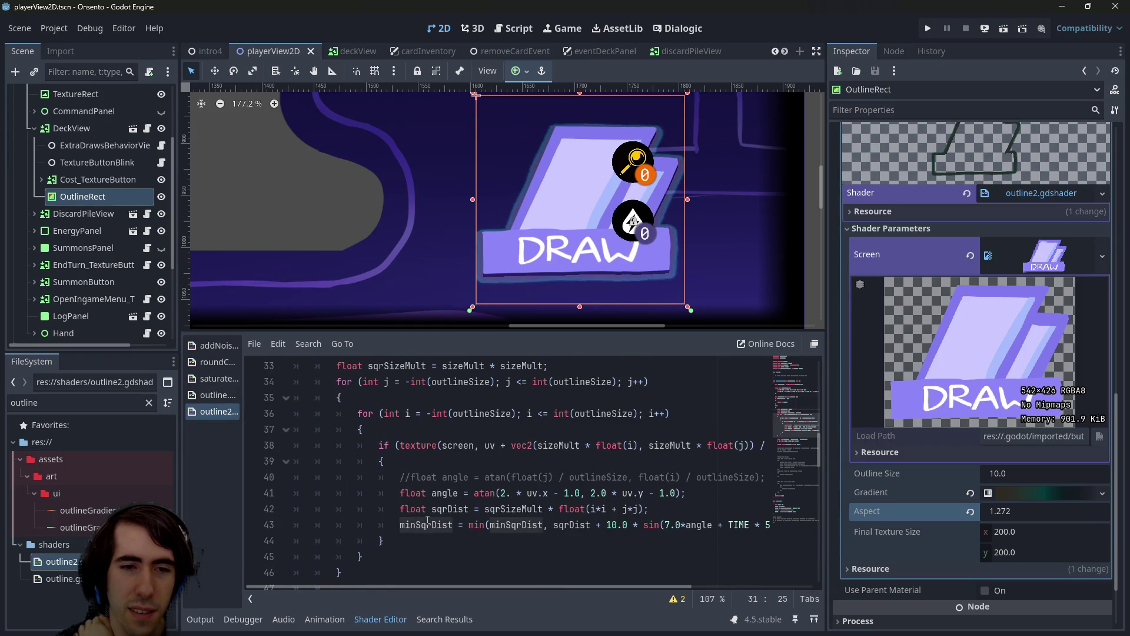
scroll(428, 519, up, 1)
scroll(428, 519, down, 12)
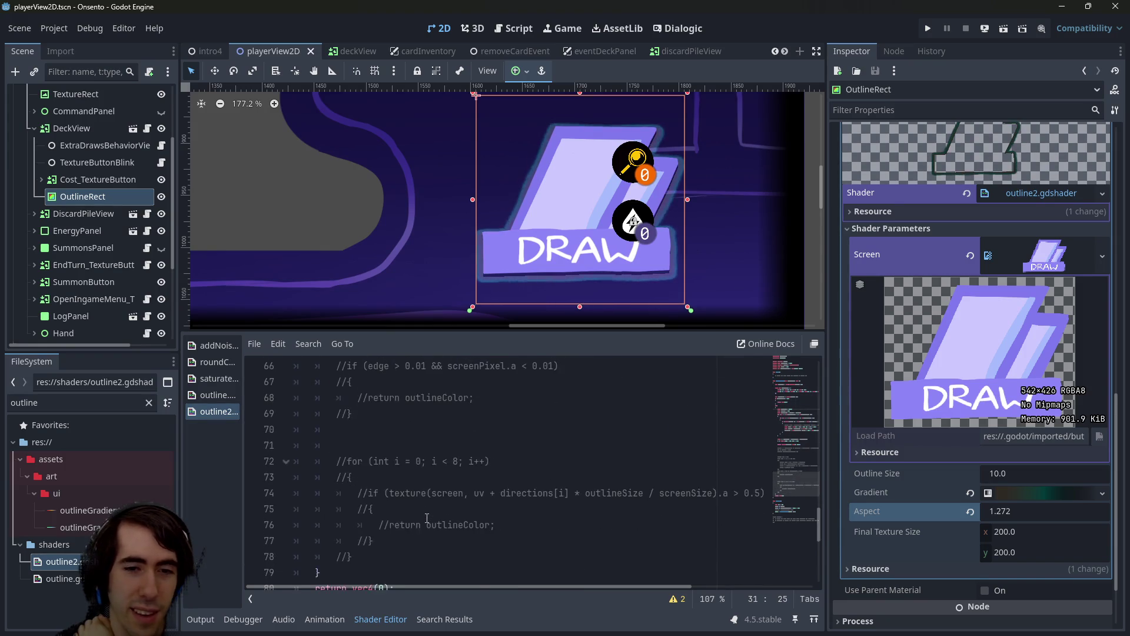
scroll(427, 518, down, 4)
scroll(433, 512, up, 11)
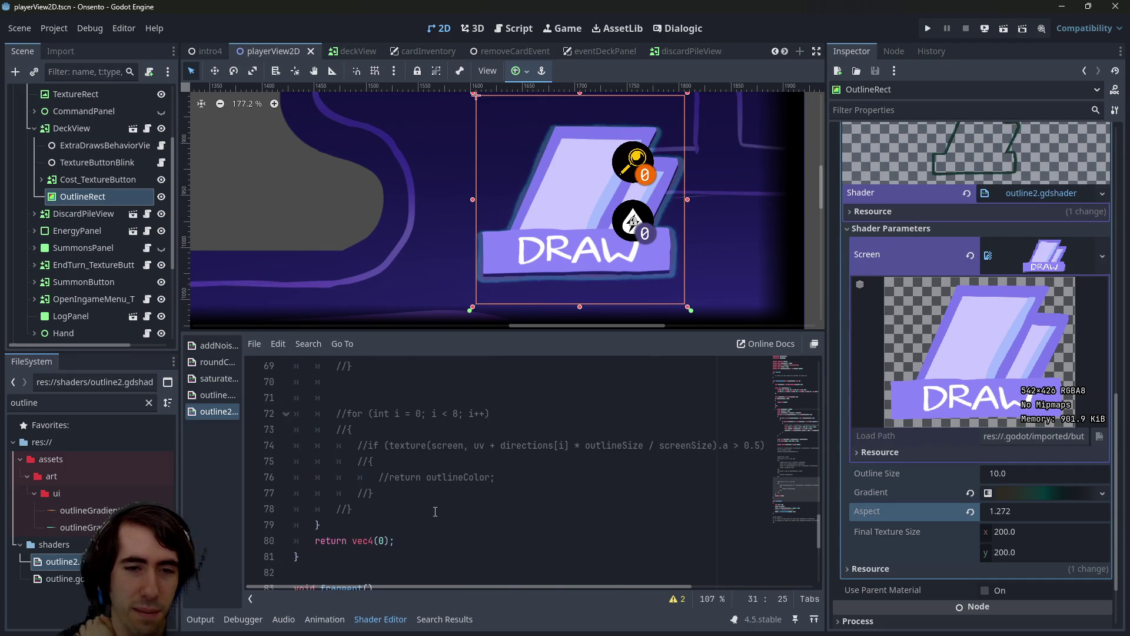
scroll(554, 463, up, 15)
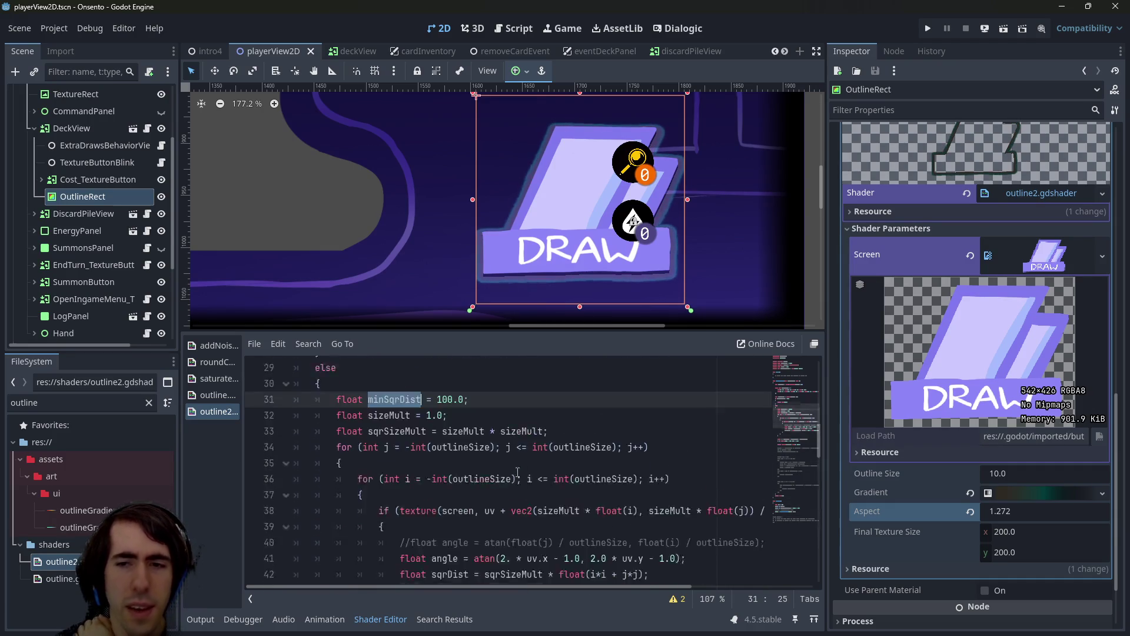
double_click(424, 429)
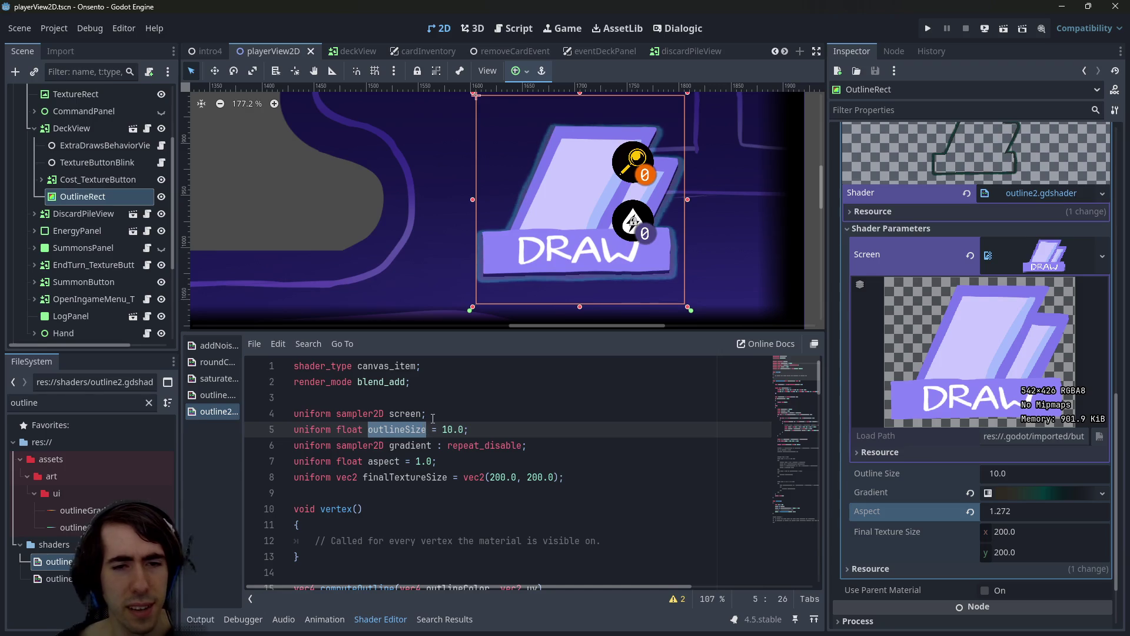
Search the shader for outlineSize, enlarge the code area, and mark every minSqrDist use
key(ctrl+f)
key(Return)
scroll(440, 424, down, 2)
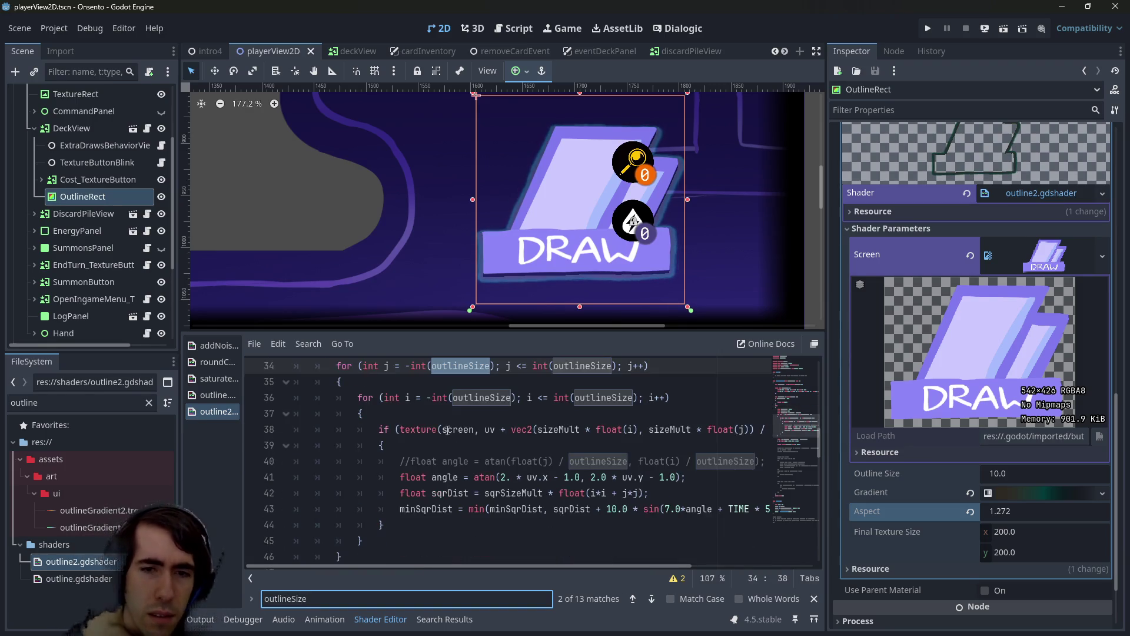
drag(827, 309, 1013, 315)
scroll(676, 477, up, 1)
scroll(676, 476, down, 1)
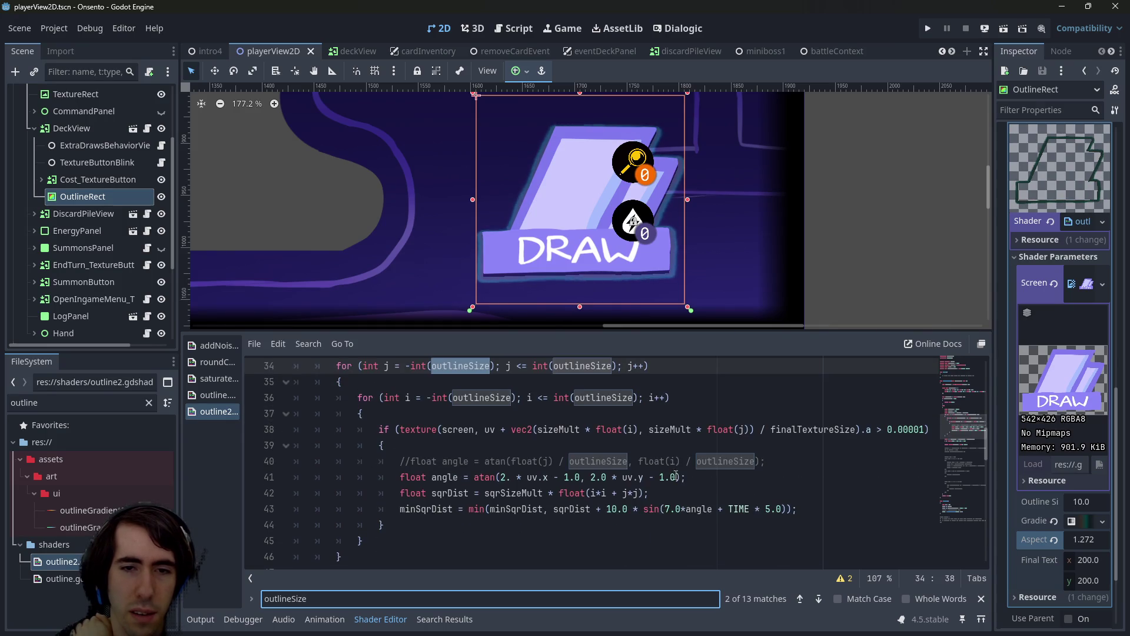
drag(570, 328, 570, 289)
scroll(517, 430, down, 3)
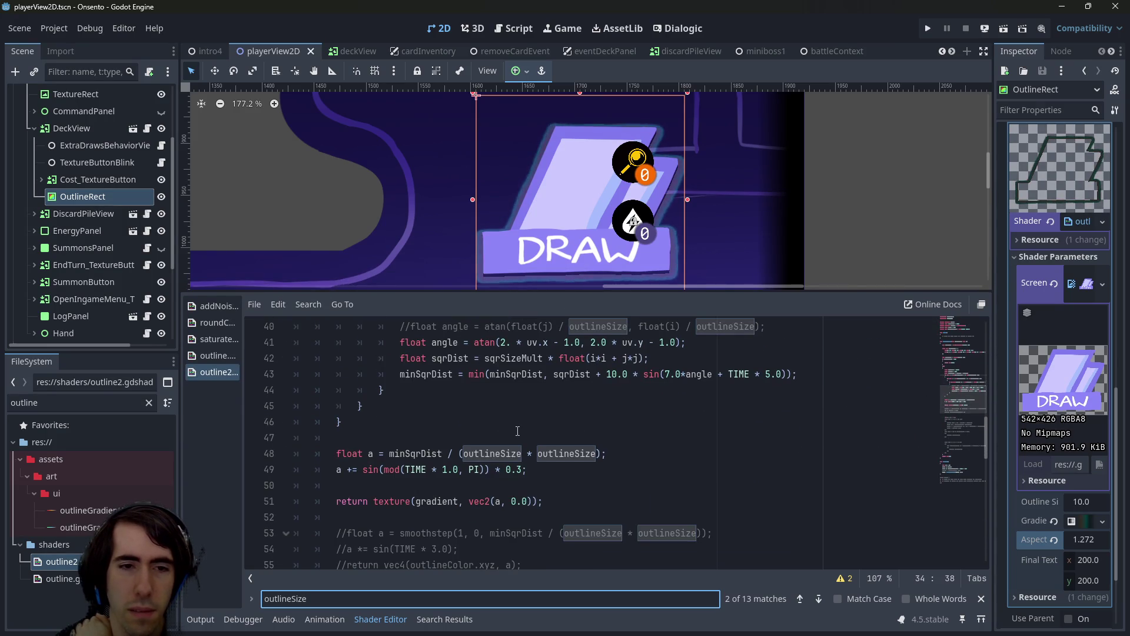
scroll(517, 430, down, 2)
double_click(434, 358)
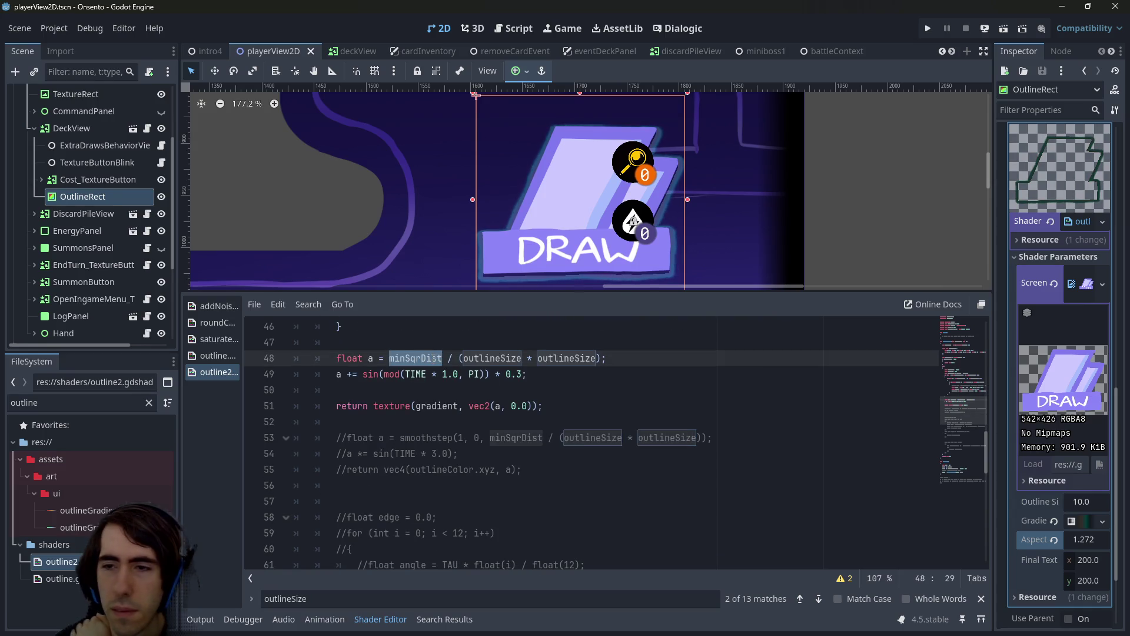
Widen the Inspector, try a larger Outline Size, revert to 10.0 and save the scene
drag(997, 361, 839, 389)
scroll(668, 455, up, 2)
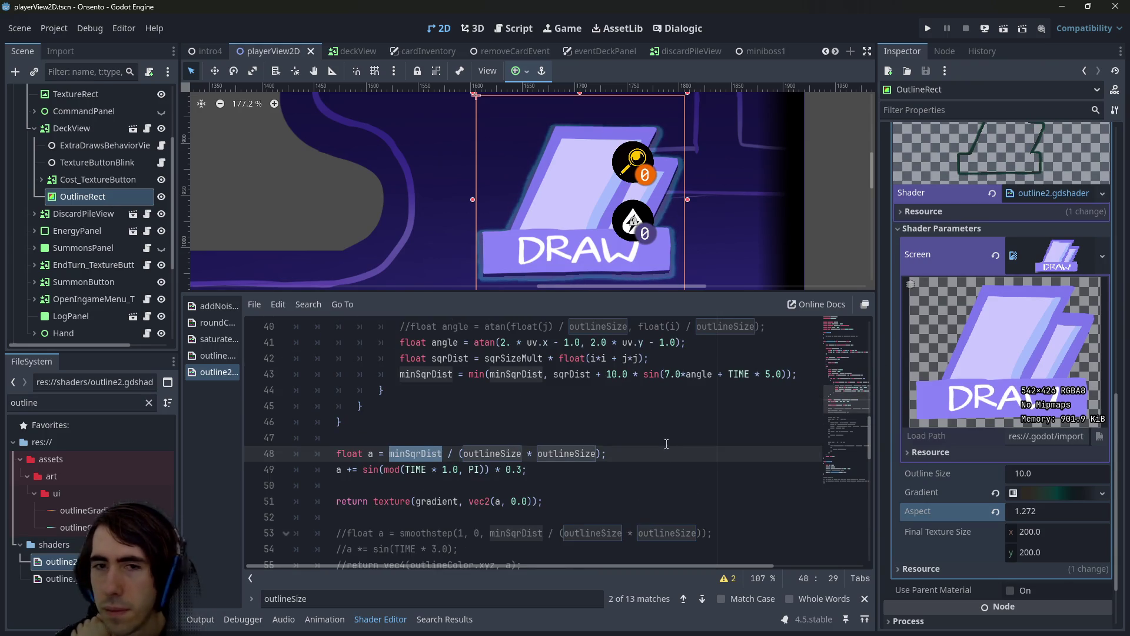
scroll(605, 213, down, 1)
scroll(553, 379, down, 2)
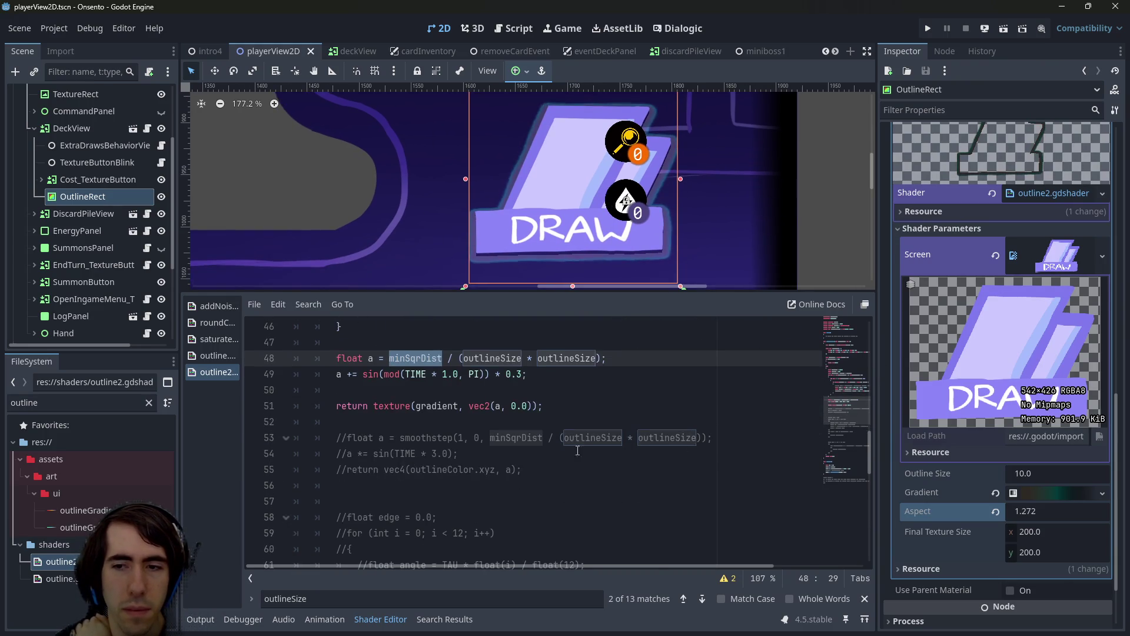
scroll(553, 378, up, 1)
drag(1025, 473, 1063, 473)
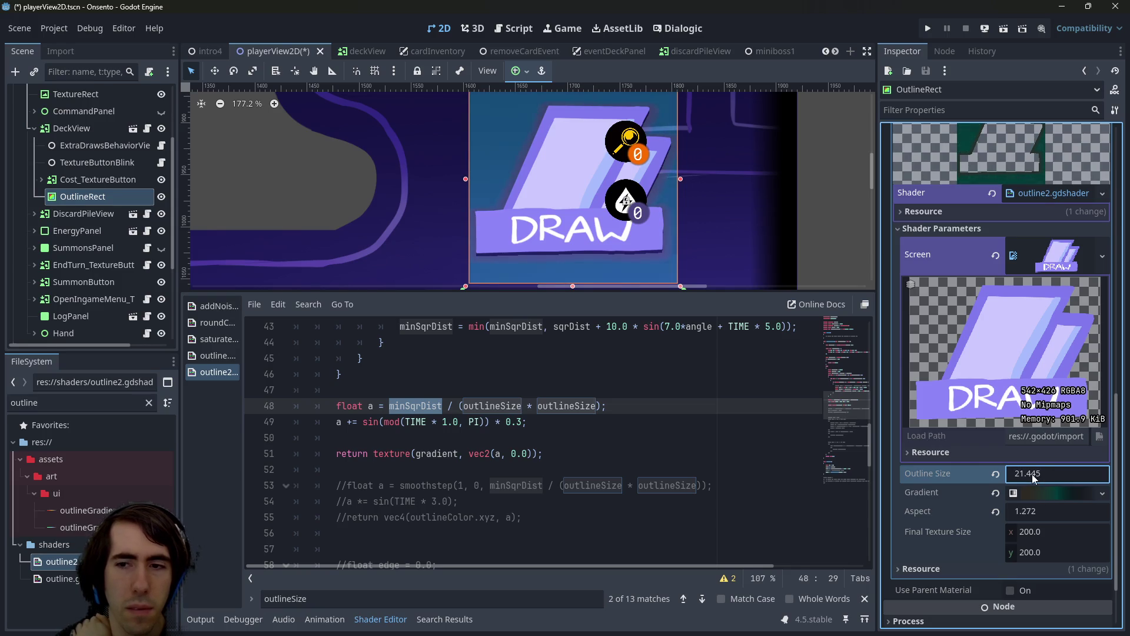
scroll(581, 225, down, 5)
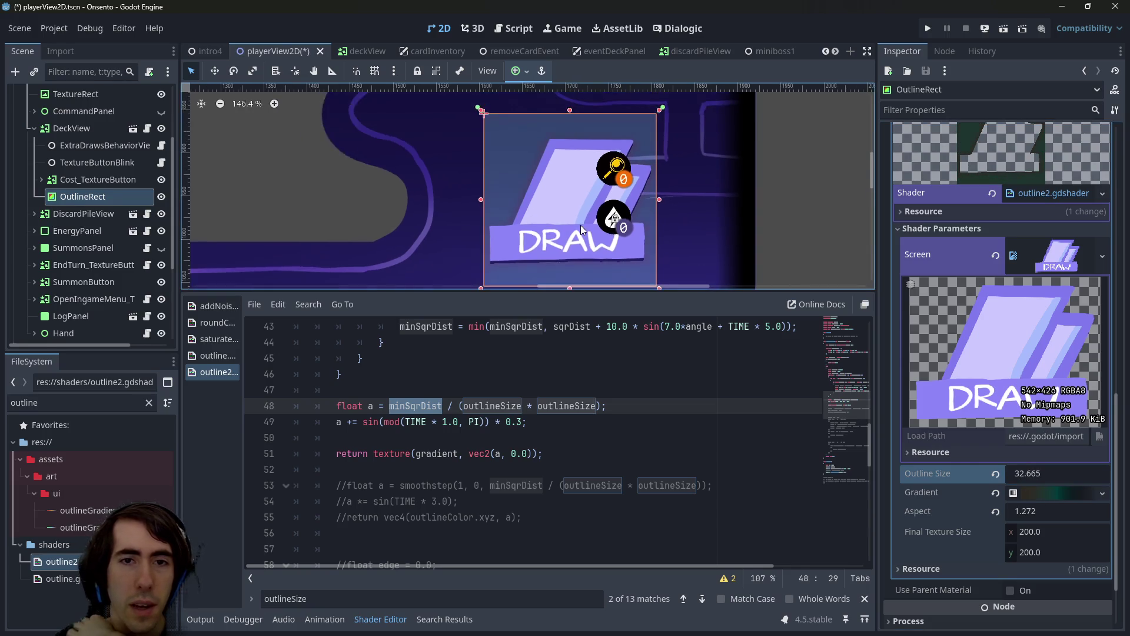
key(ctrl+z)
key(ctrl+z)
key(ctrl+z)
key(ctrl+s)
Run the miniboss1 scene with F6, place the party members, start the battle, then close the game
click(765, 51)
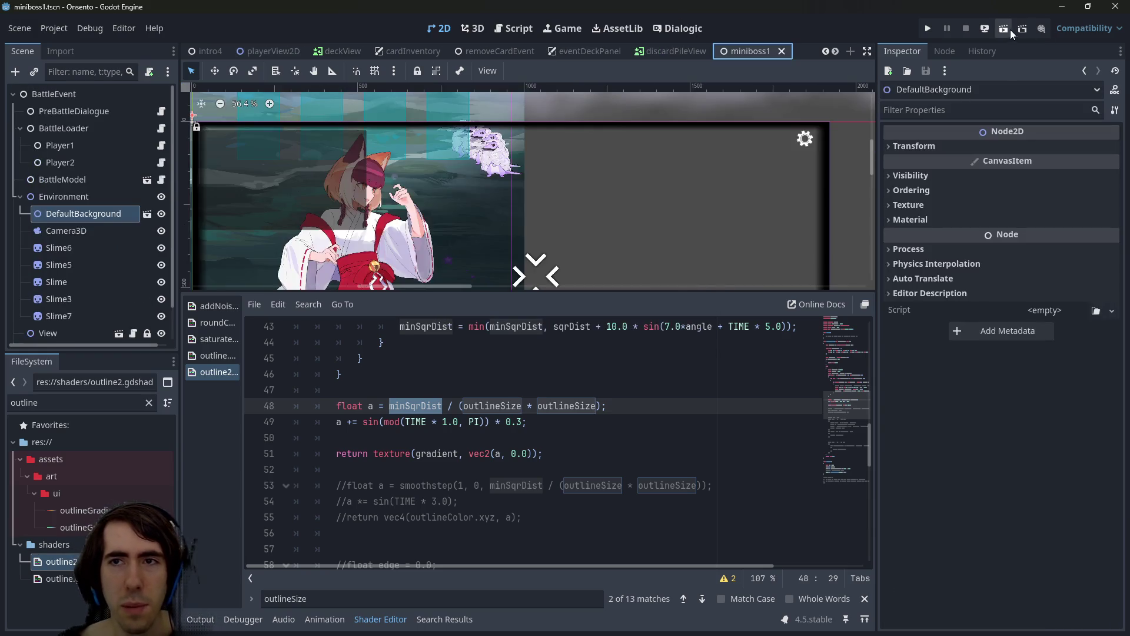
key(F6)
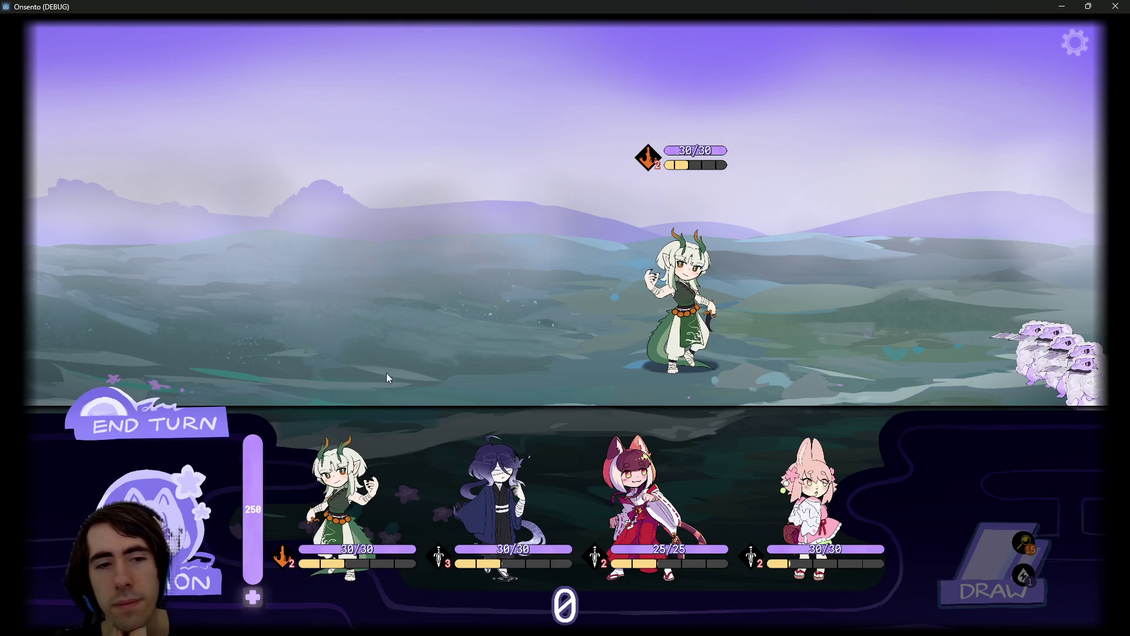
drag(342, 506, 466, 306)
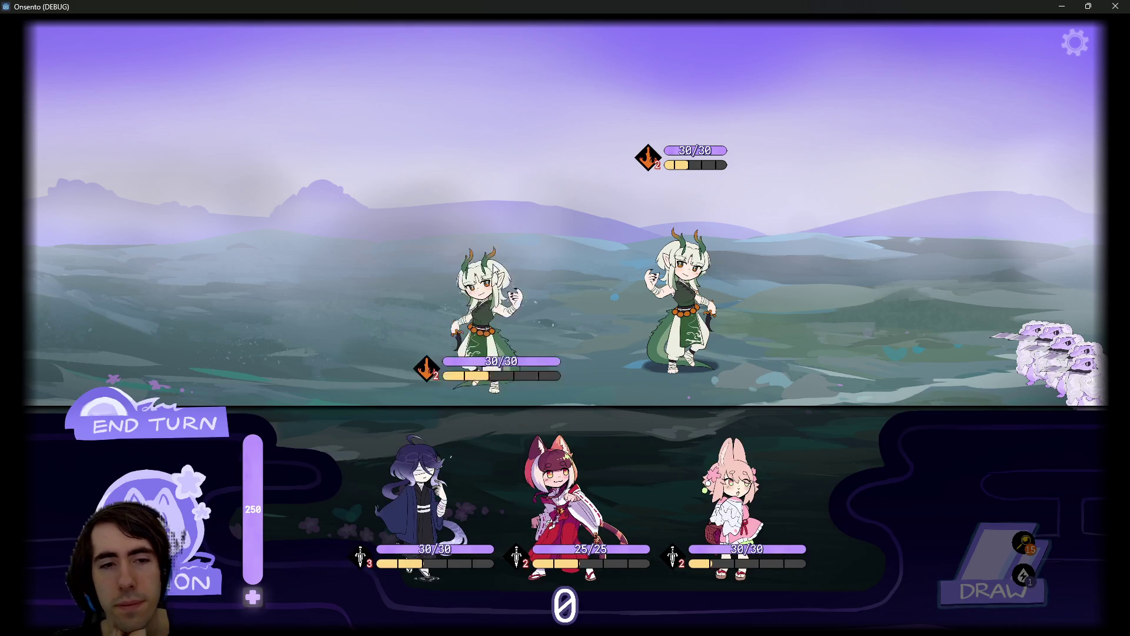
drag(327, 492, 454, 283)
drag(403, 492, 375, 264)
mouse_move(497, 501)
mouse_down()
mouse_move(253, 312)
mouse_move(247, 330)
mouse_up()
click(156, 506)
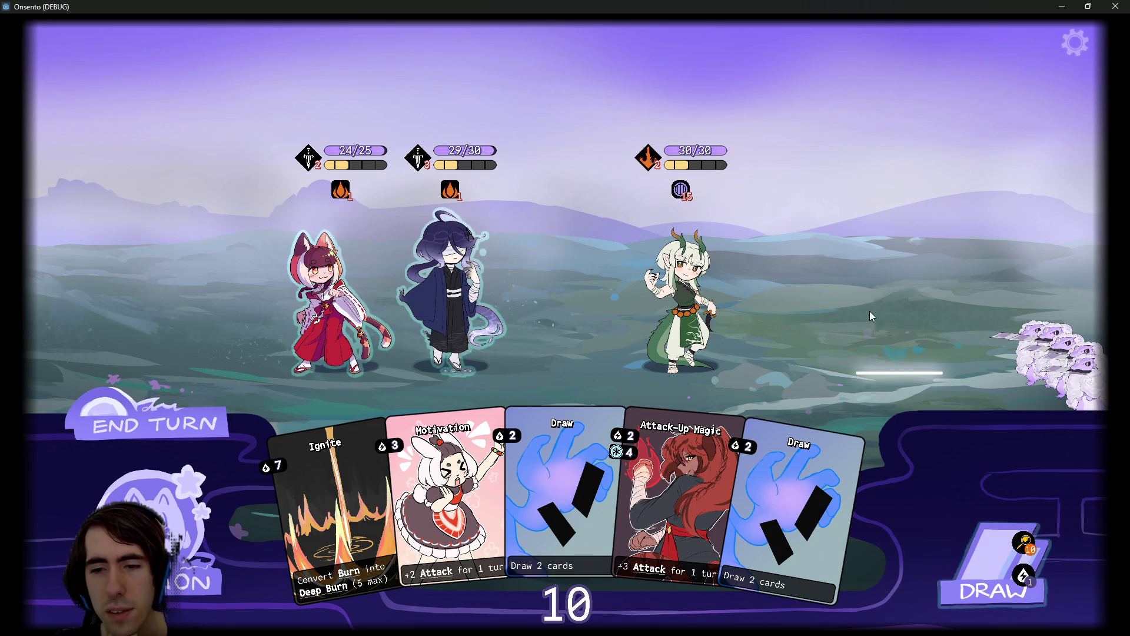
click(1115, 6)
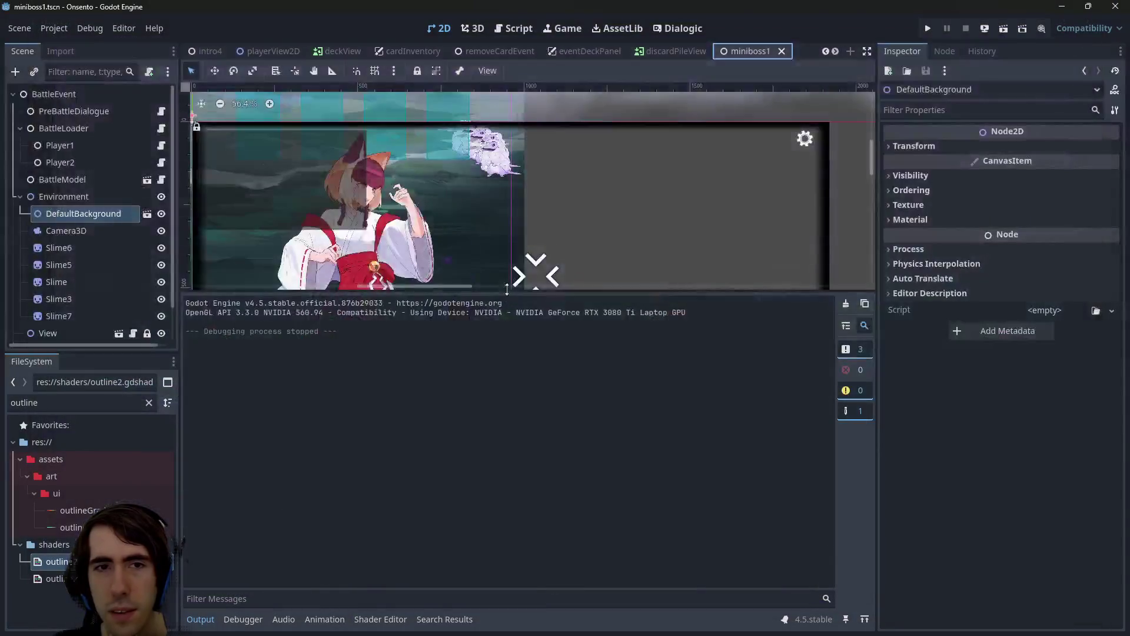
Return to the 2D view, shrink the output log, and bring up OutlineRect's Transform in playerView2D
click(677, 28)
click(438, 28)
click(511, 25)
click(438, 28)
drag(448, 291, 448, 430)
click(271, 51)
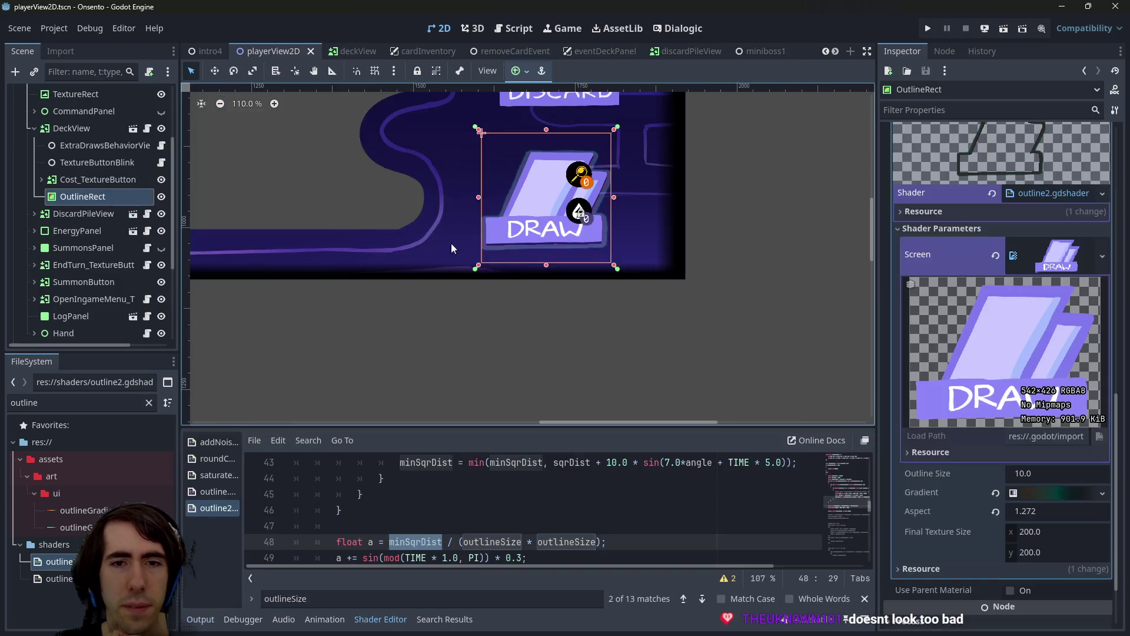
scroll(530, 253, up, 5)
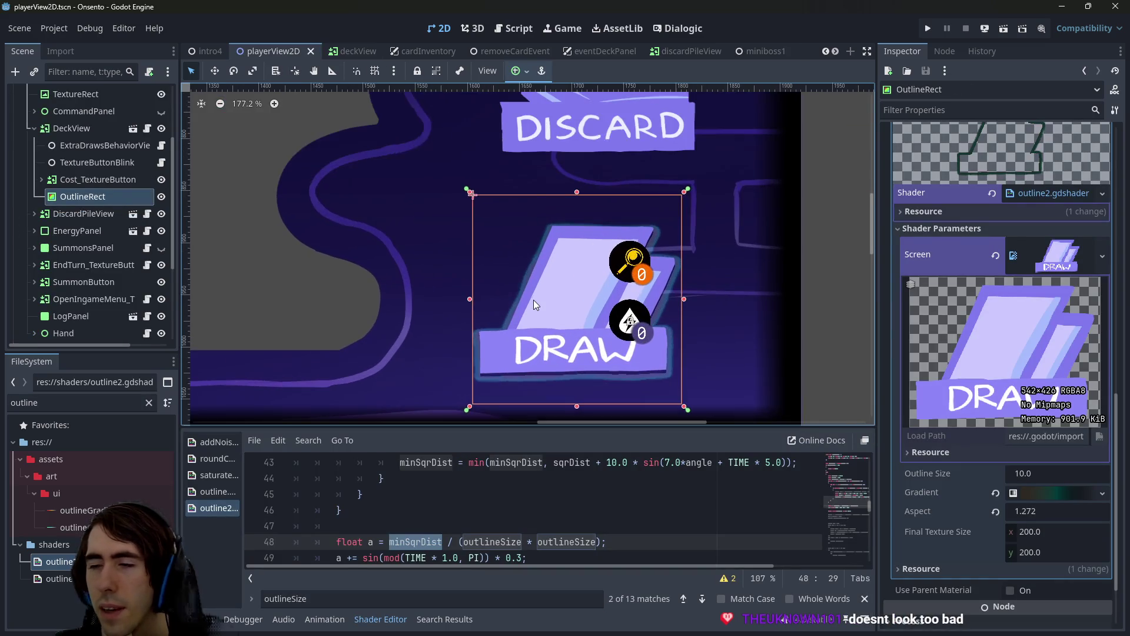
scroll(976, 407, down, 3)
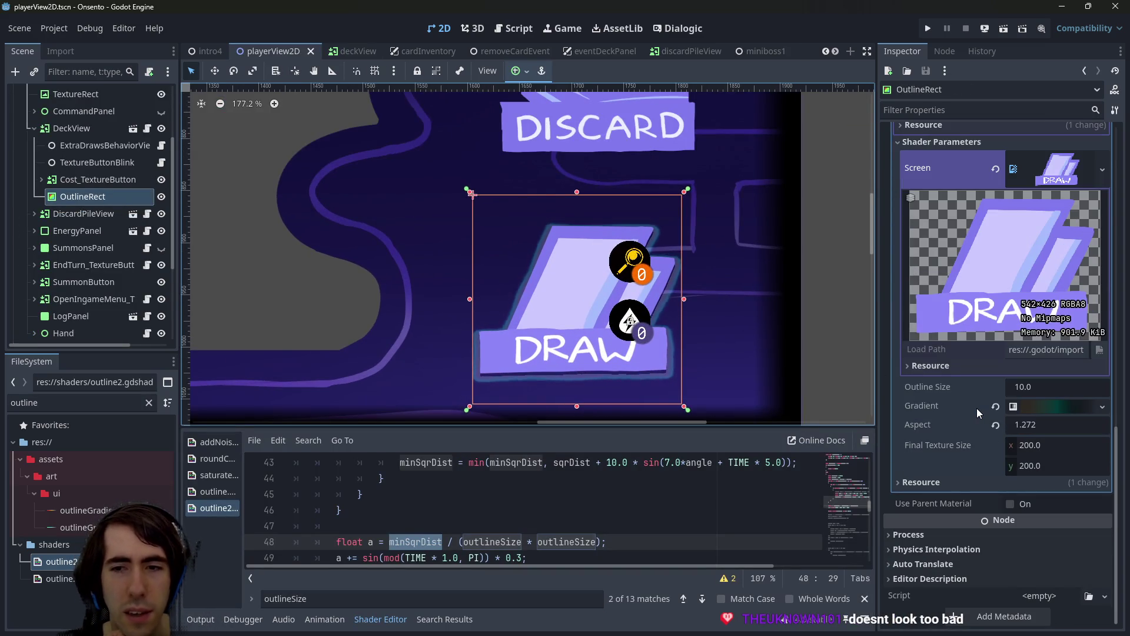
scroll(977, 408, up, 20)
scroll(978, 442, up, 5)
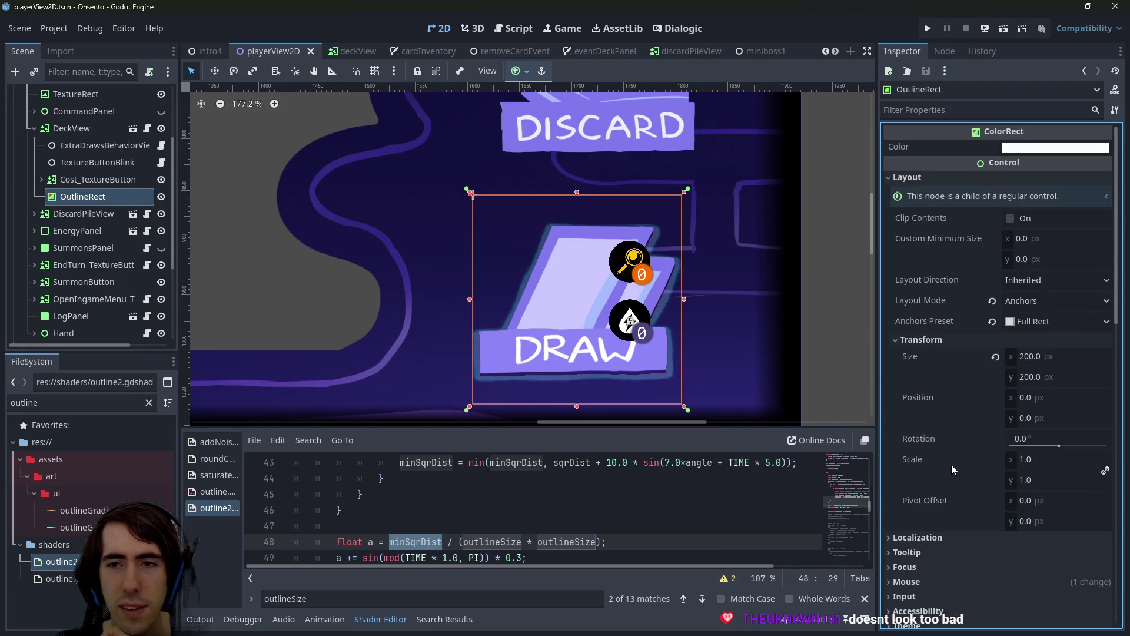
Resize OutlineRect to 250 × 250 px and move it to position -25, -25
click(1067, 357)
text(250)
key(Tab)
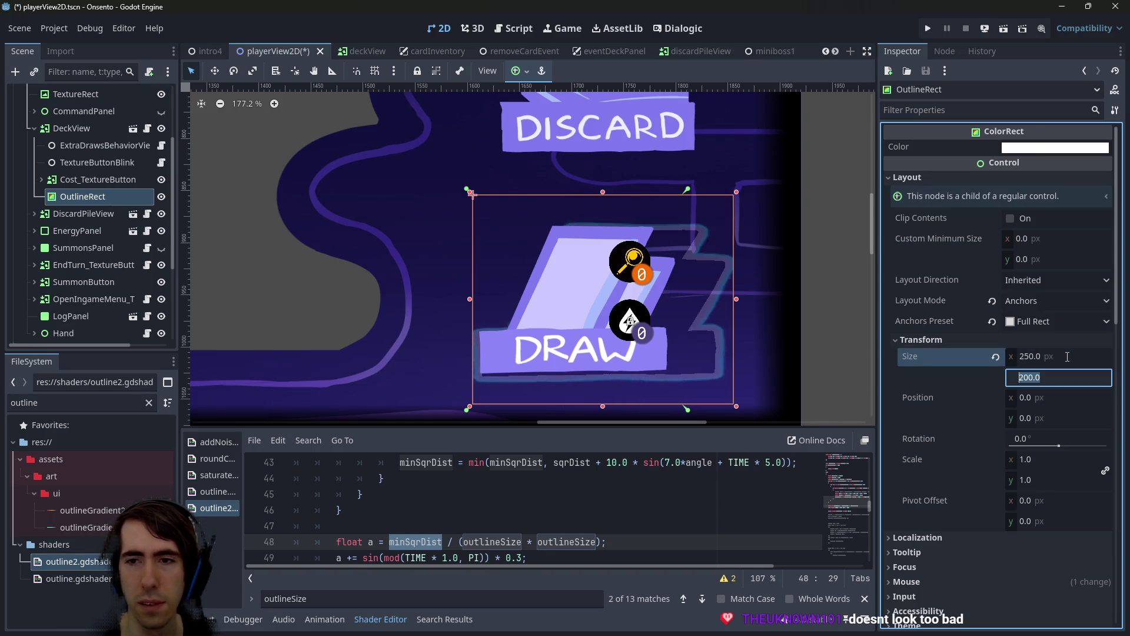
text(0)
key(Return)
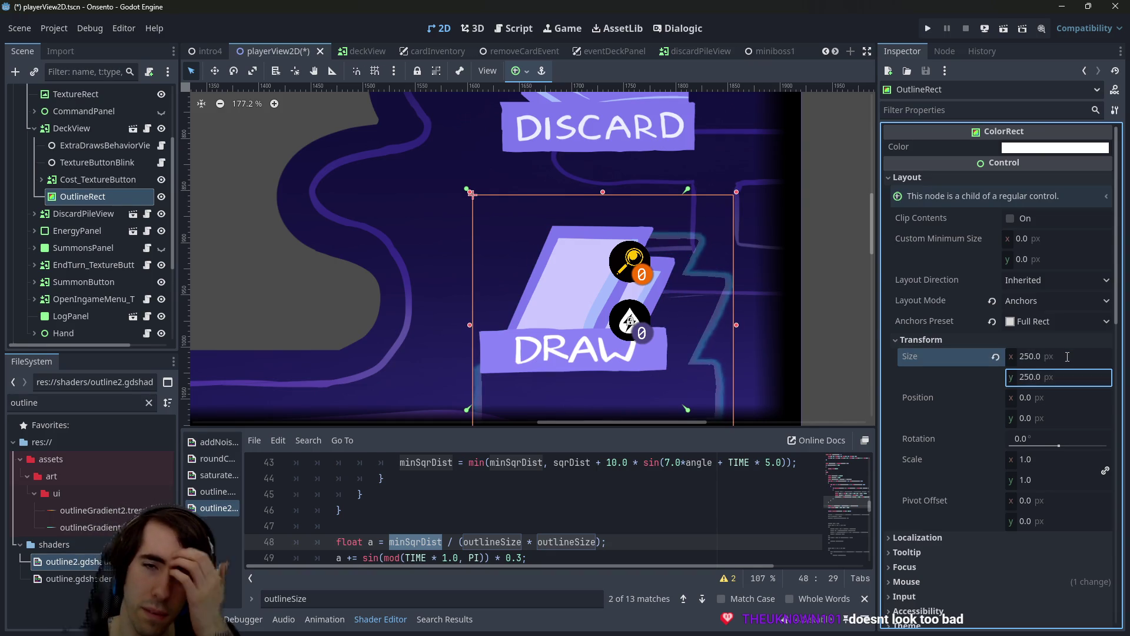
click(1063, 402)
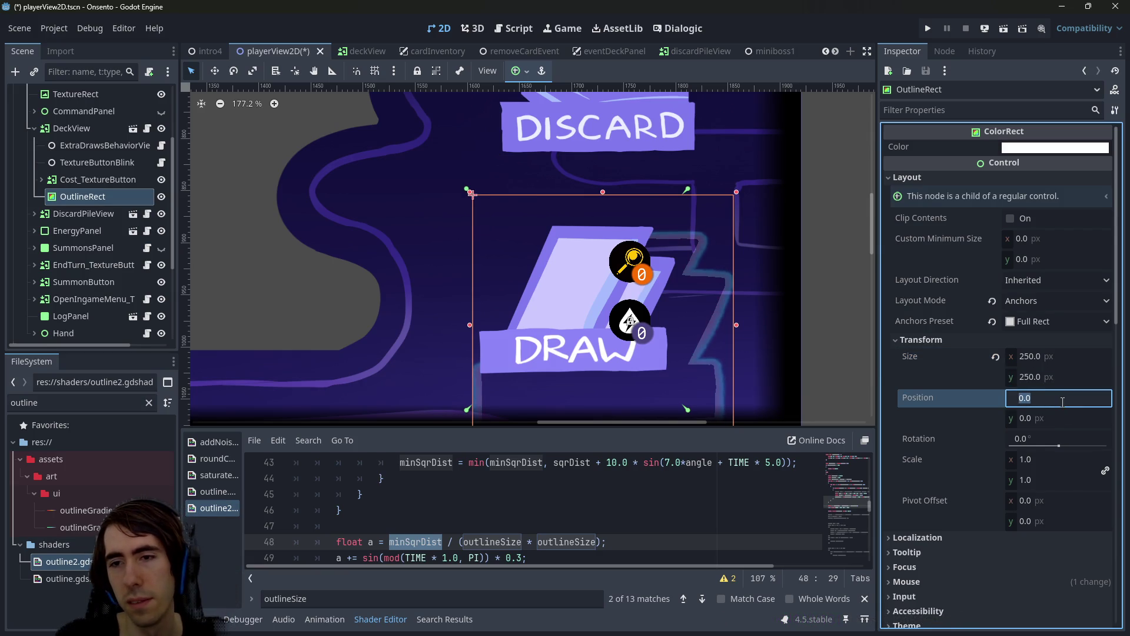
text(-25)
key(Tab)
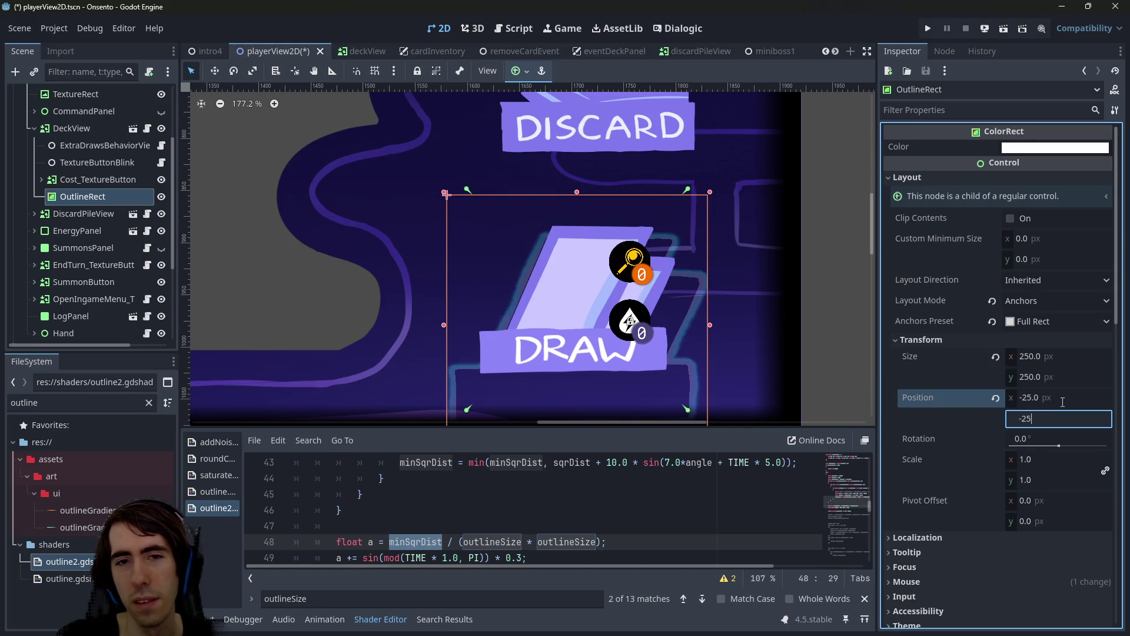
text(-25)
key(Return)
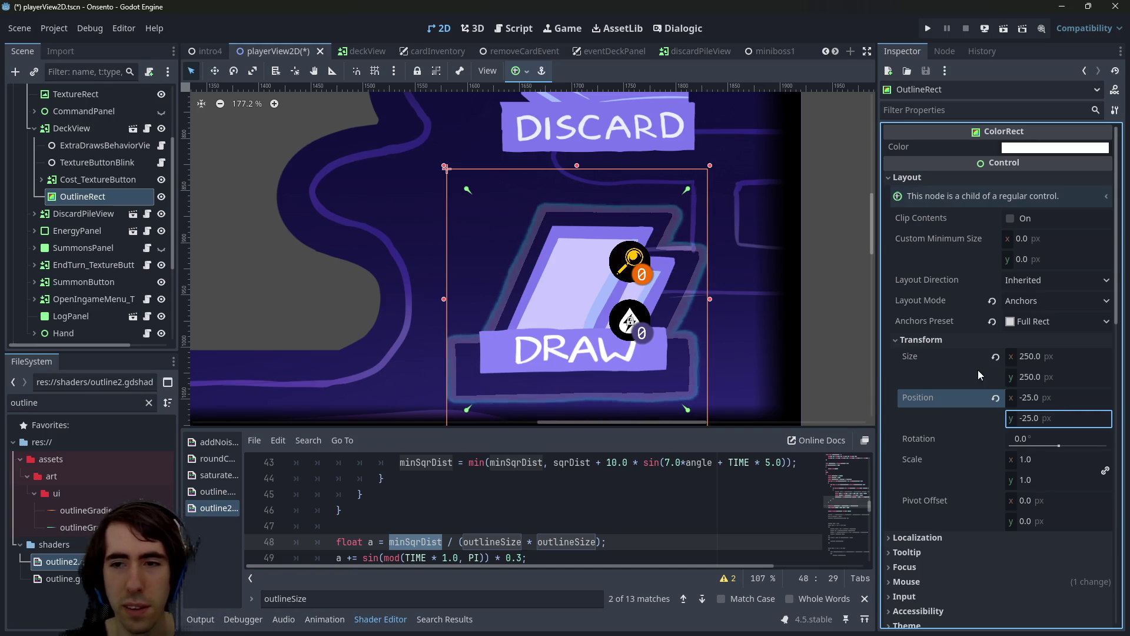
scroll(560, 355, down, 4)
scroll(582, 327, down, 2)
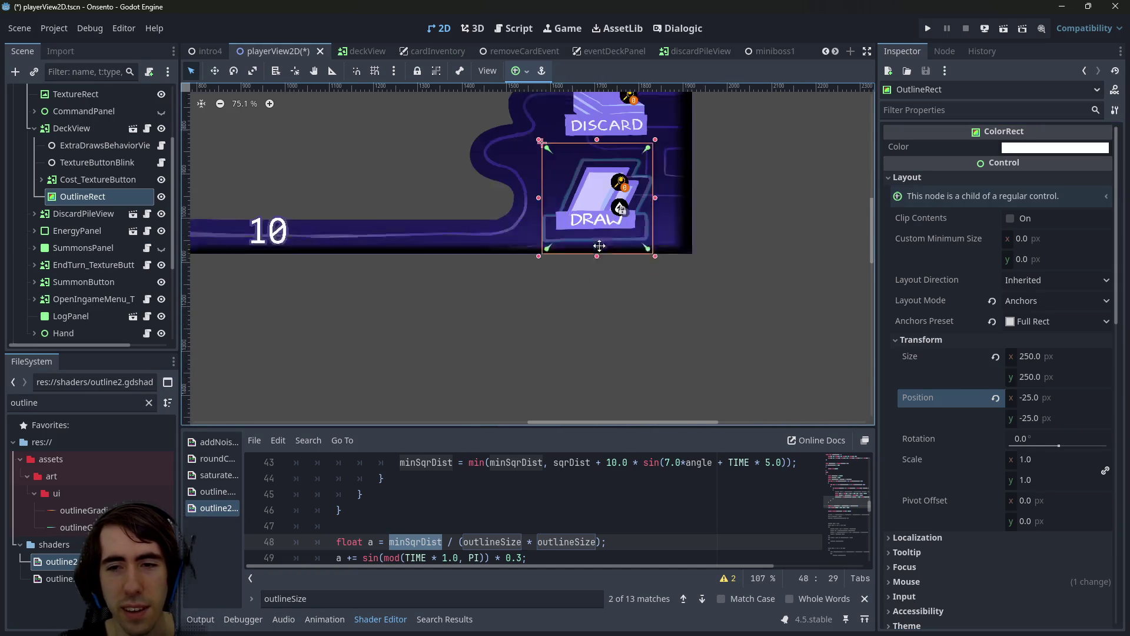
scroll(591, 239, up, 6)
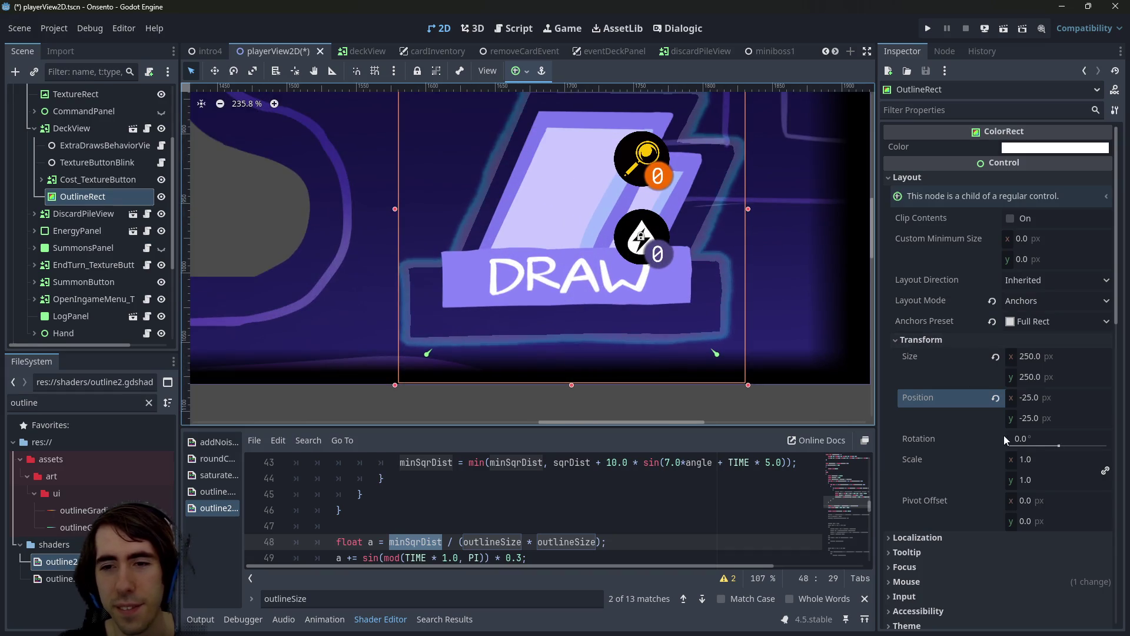
scroll(1004, 435, down, 10)
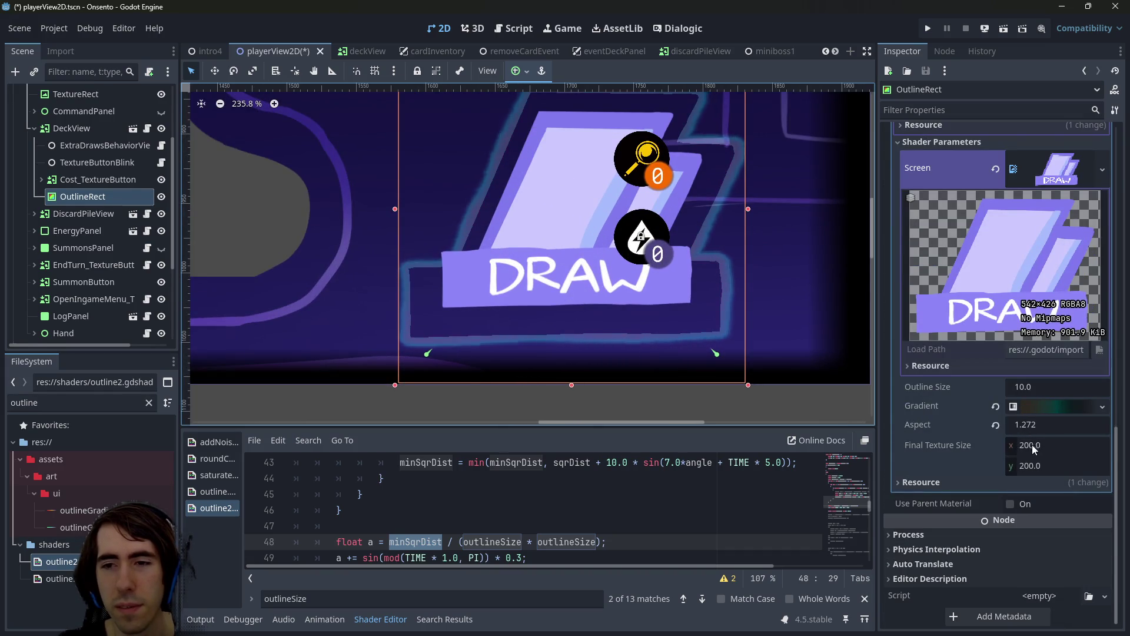
Try a 250 × 250 Final Texture Size in the shader parameters, then undo it
scroll(1013, 412, up, 10)
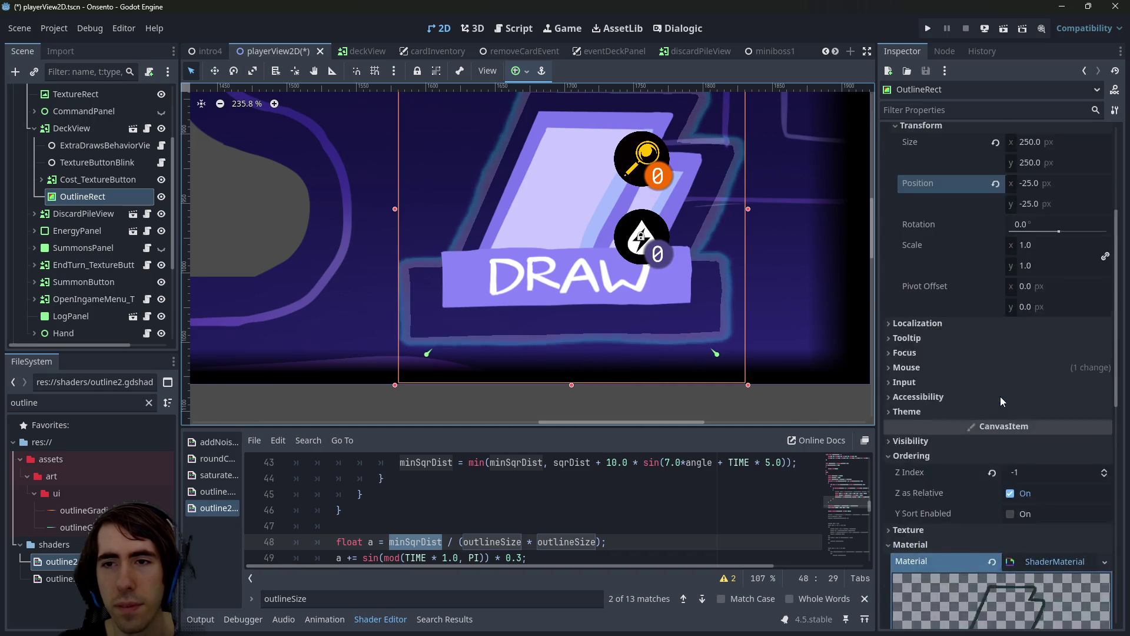
scroll(999, 434, down, 10)
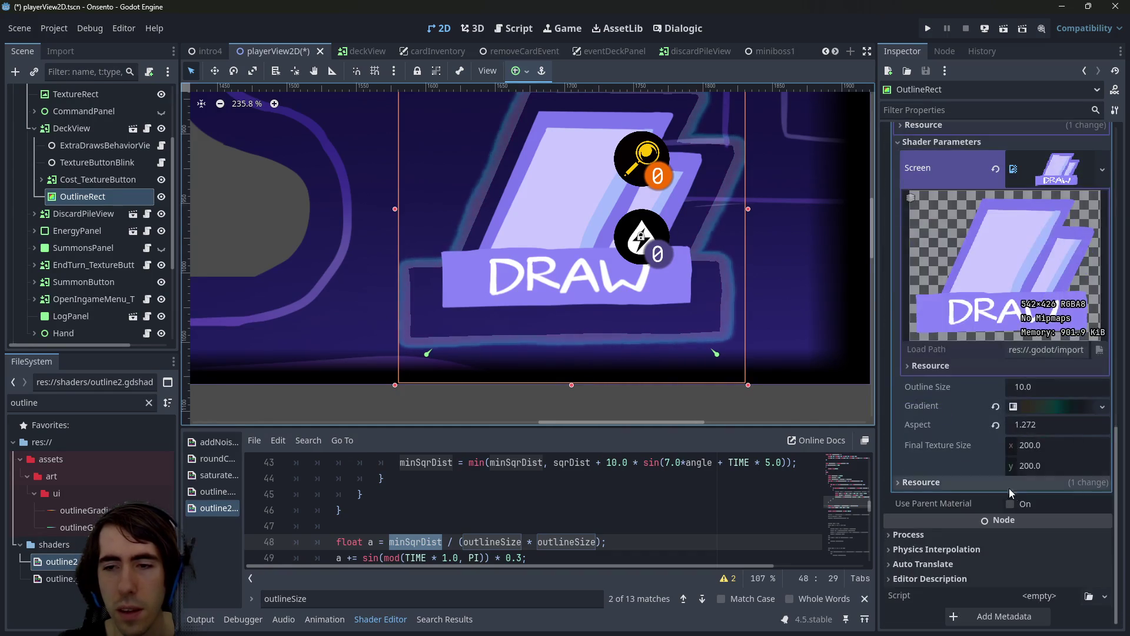
click(1040, 443)
text(250)
key(Tab)
text(250)
key(Escape)
key(ctrl+z)
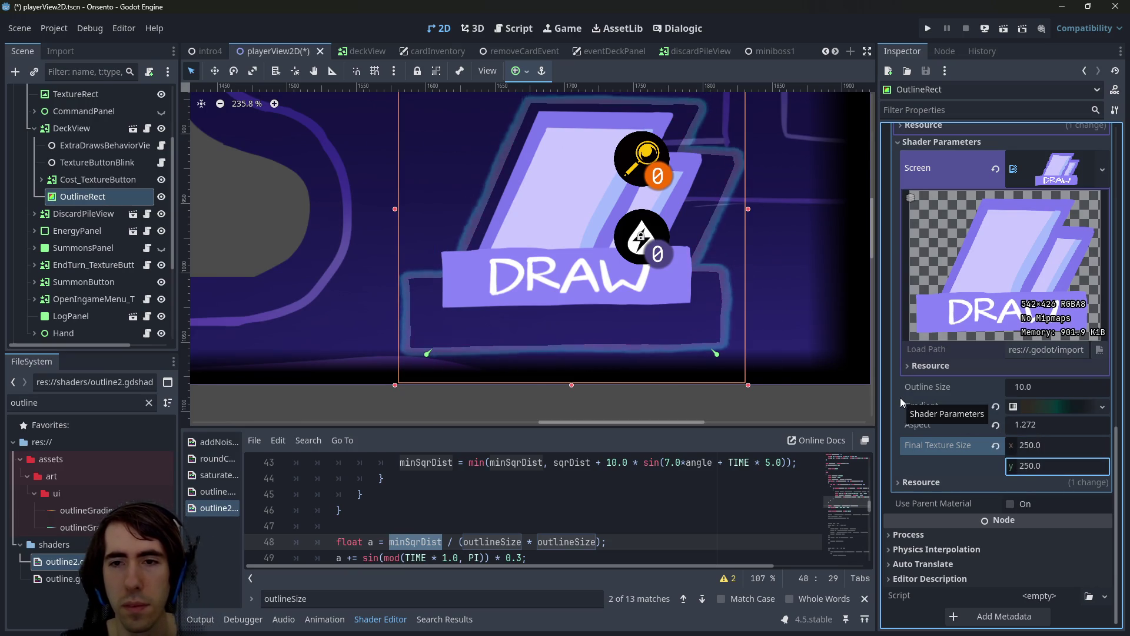
Lower the Outline Size to 8.99 and enlarge the shader code editor
scroll(1030, 443, up, 2)
scroll(1030, 445, down, 1)
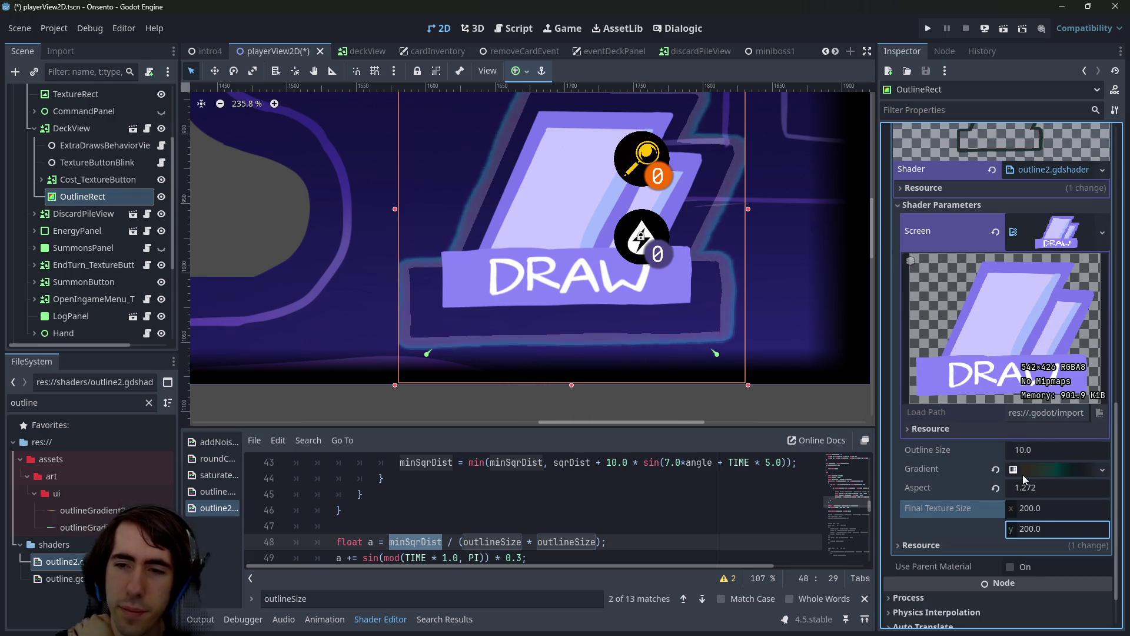
mouse_move(1032, 448)
mouse_down()
mouse_move(1060, 449)
mouse_move(1010, 449)
mouse_move(1066, 449)
mouse_move(1039, 449)
mouse_up()
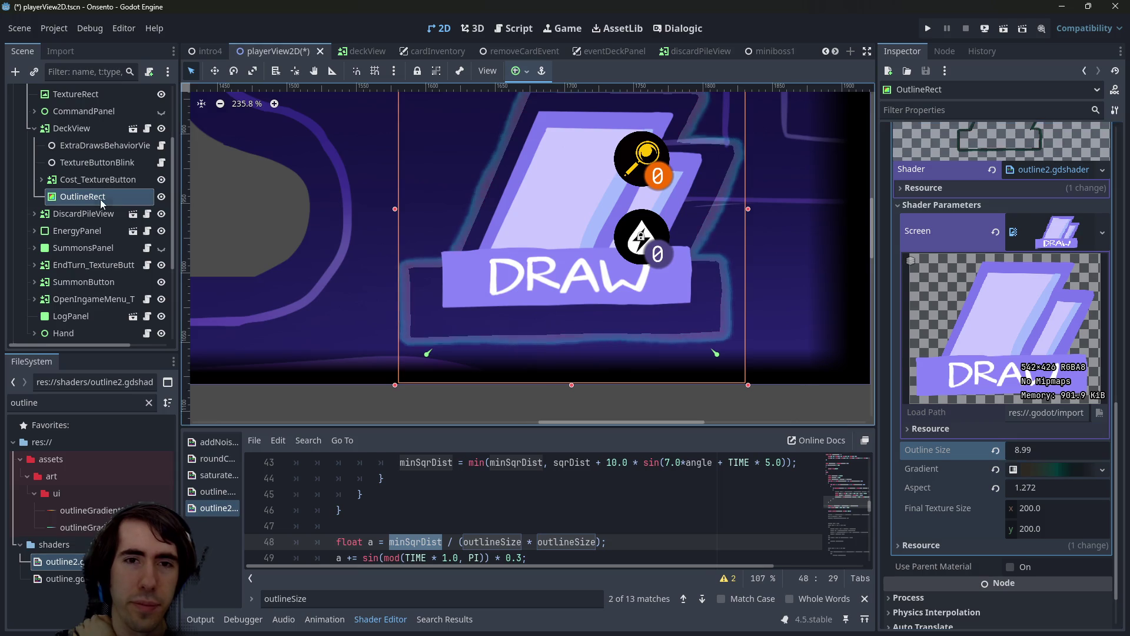
drag(510, 428, 501, 374)
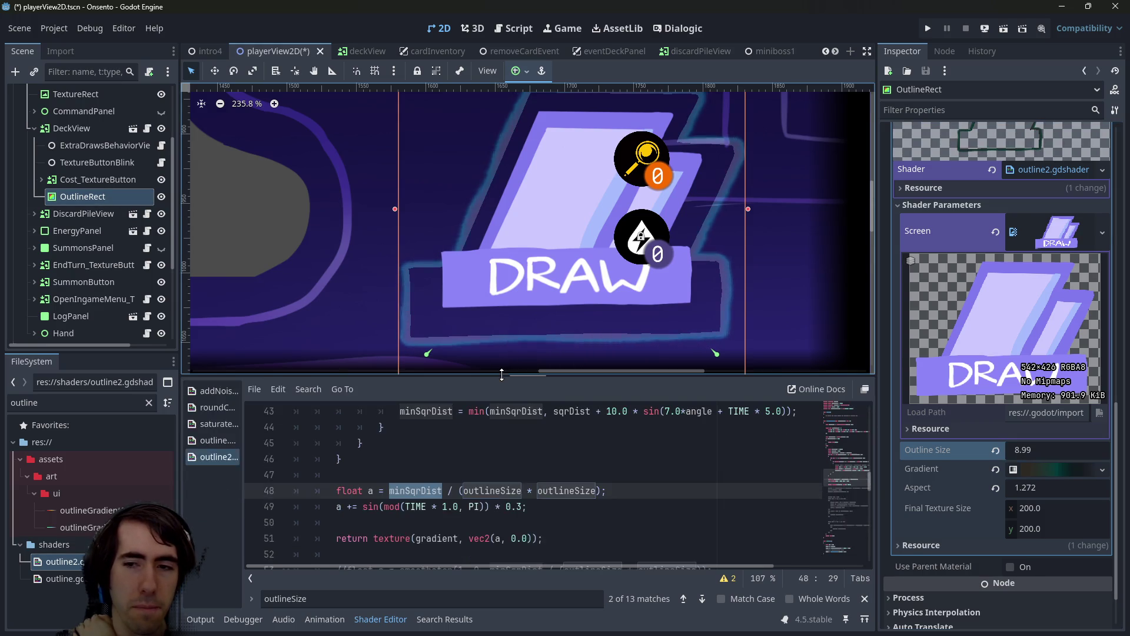
Add 'uniform float scale = 1.0;' after the aspect uniform and save the shader
scroll(494, 456, up, 13)
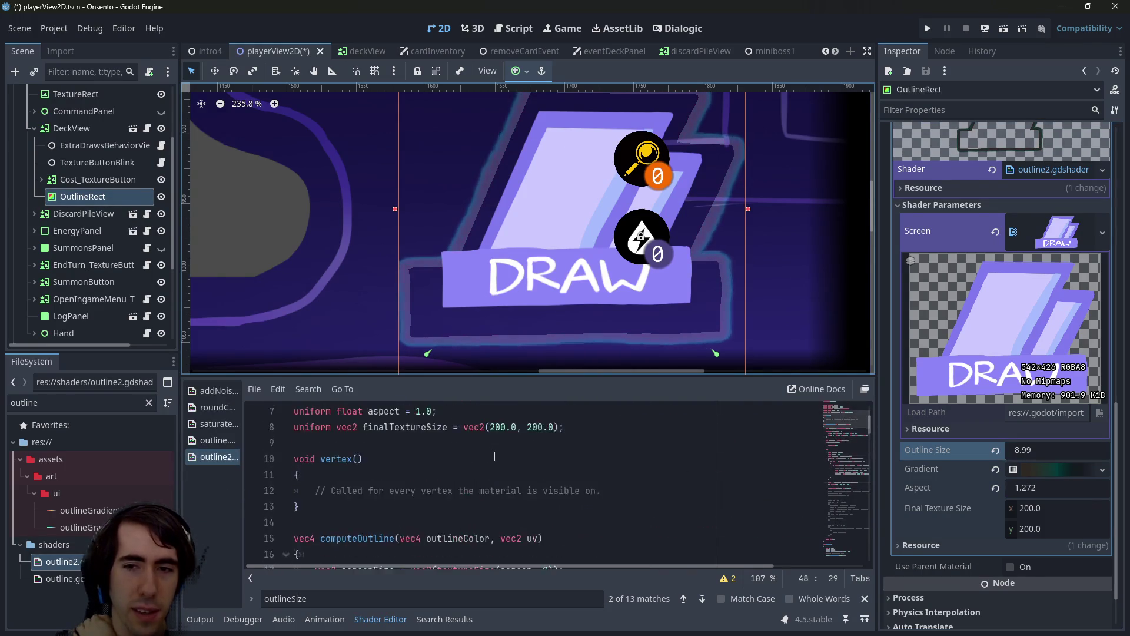
scroll(476, 450, down, 1)
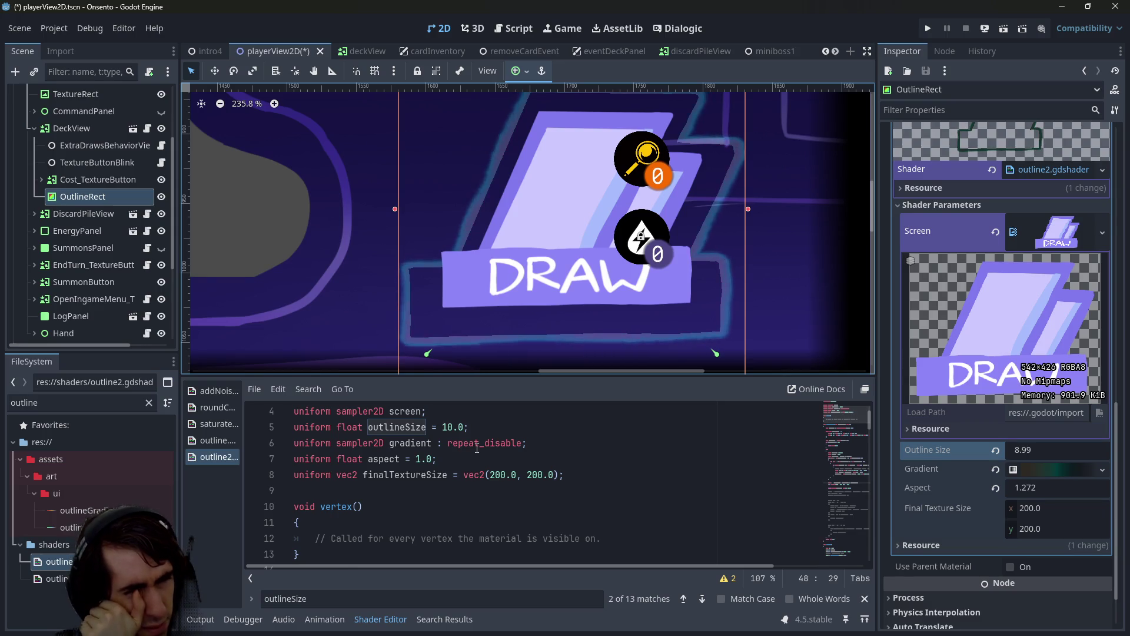
click(498, 469)
click(501, 462)
key(Return)
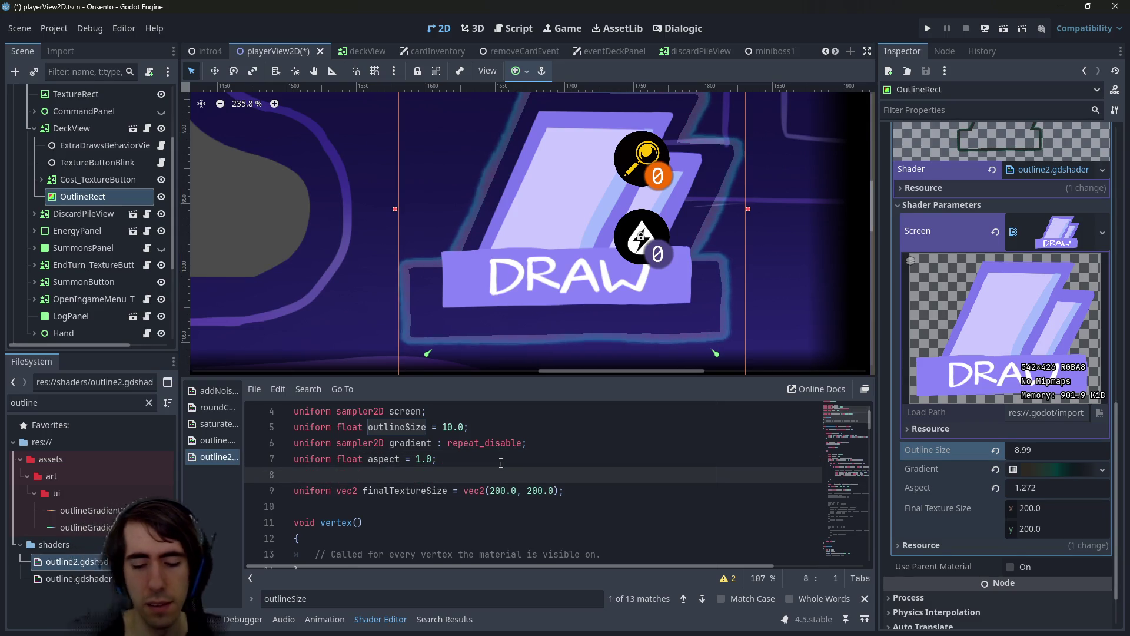
text(uniform float)
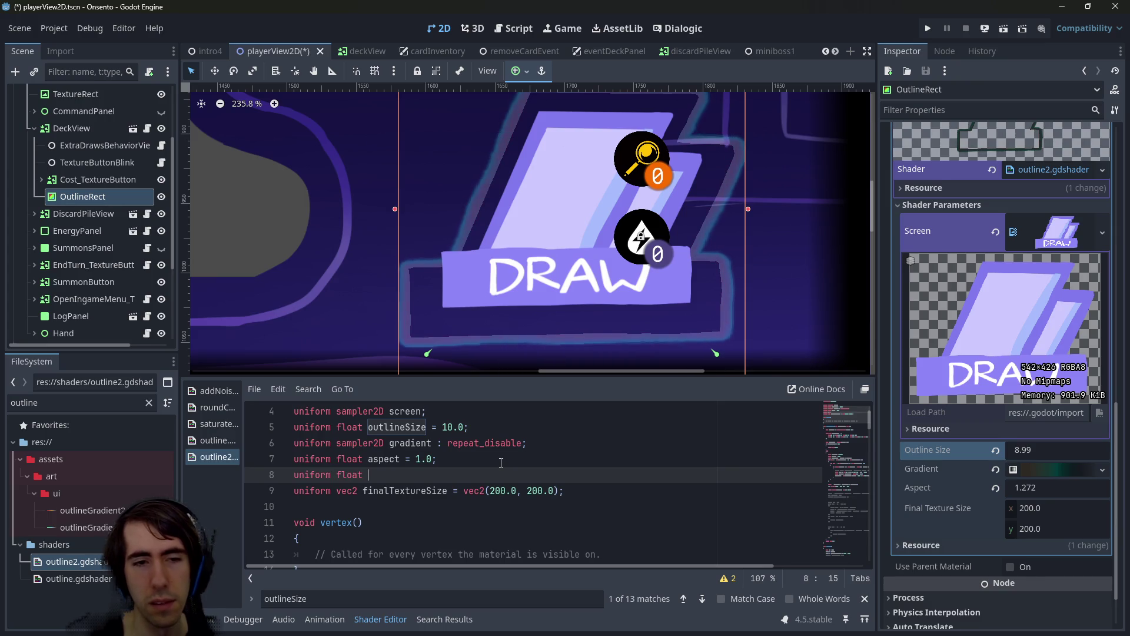
text(e = )
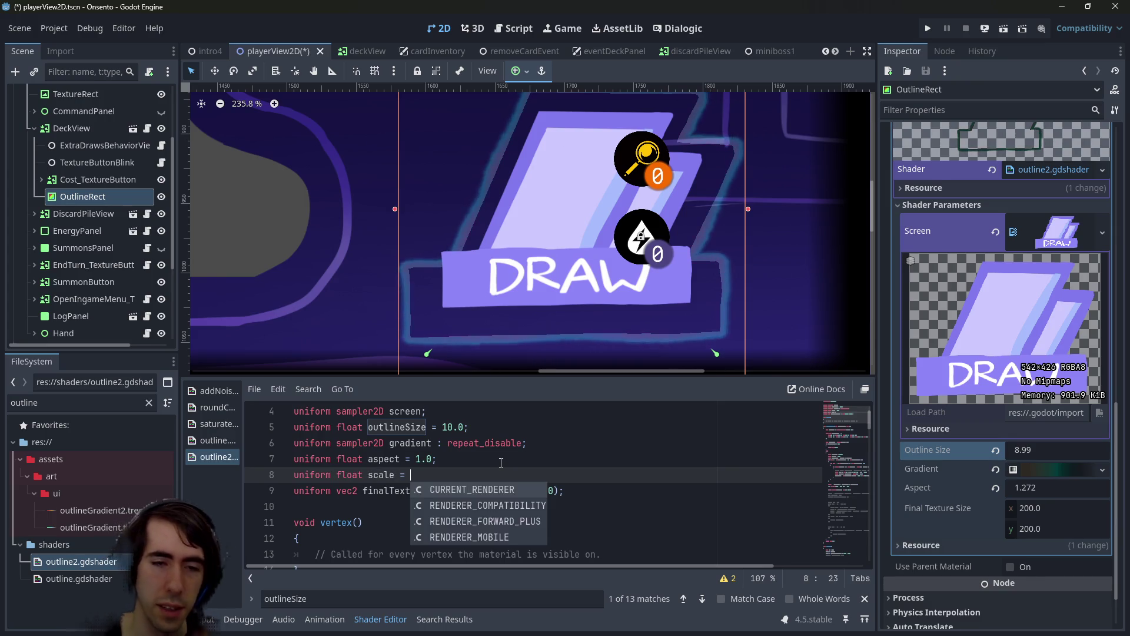
text(1.0)
key(ctrl+s)
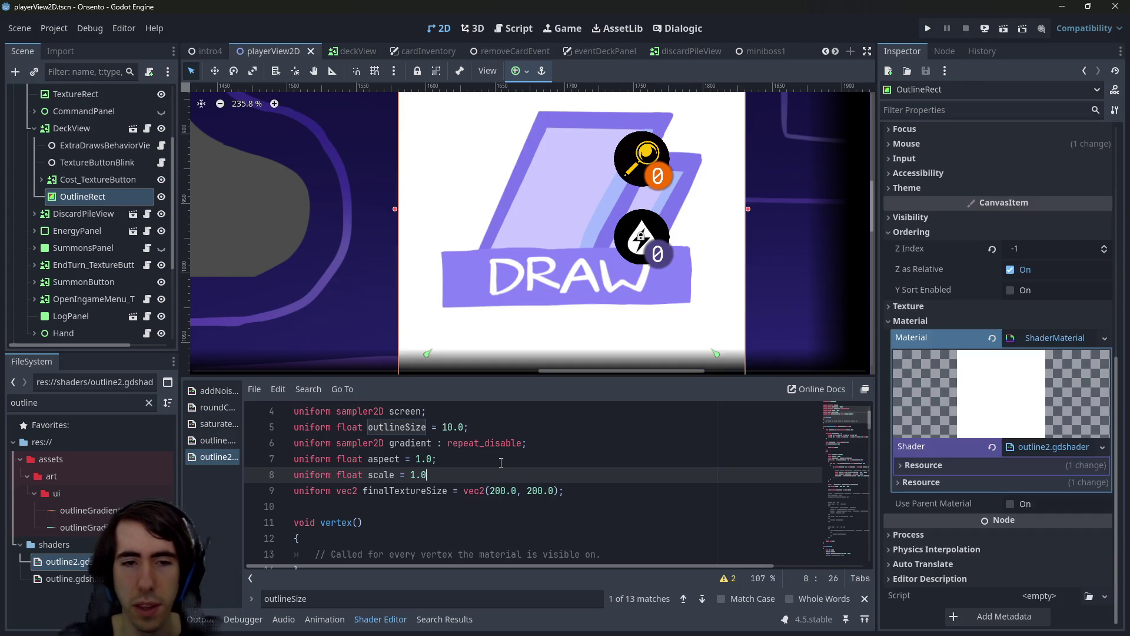
key(ctrl+s)
Set the shader's Scale parameter to 1.25 and save the scene
scroll(919, 320, up, 8)
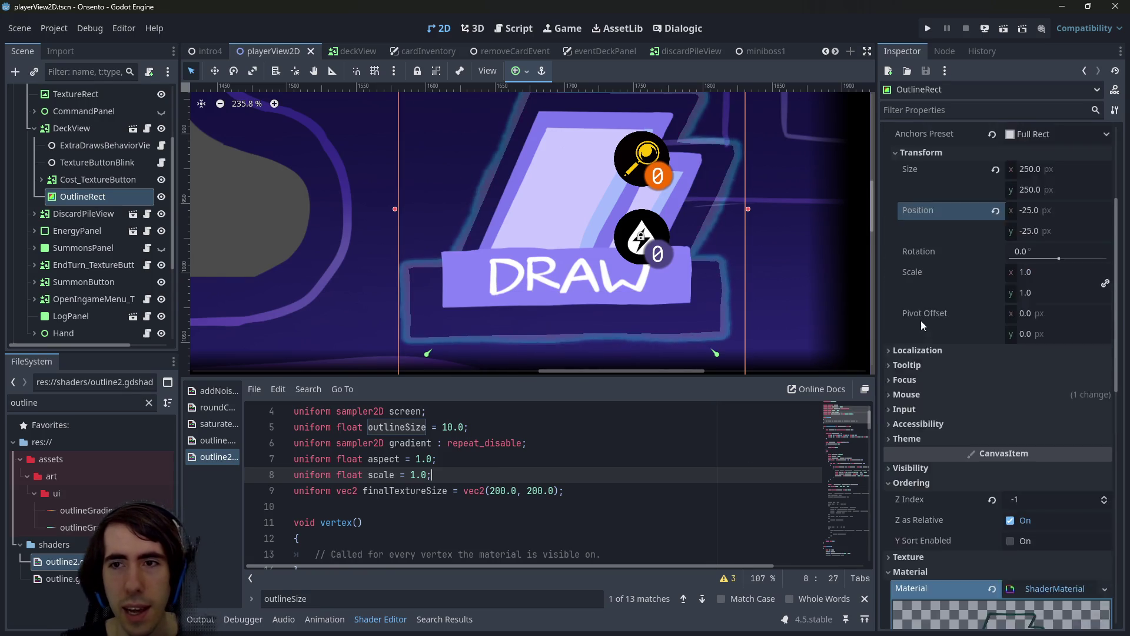
scroll(1013, 444, down, 10)
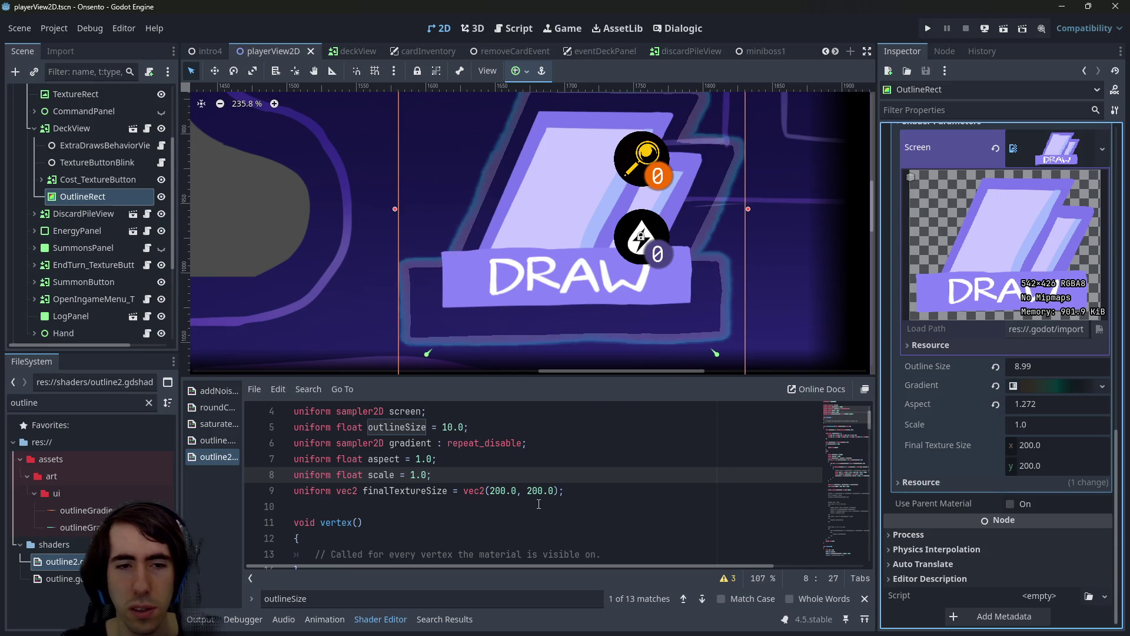
scroll(445, 475, down, 3)
scroll(445, 474, down, 2)
scroll(445, 474, up, 4)
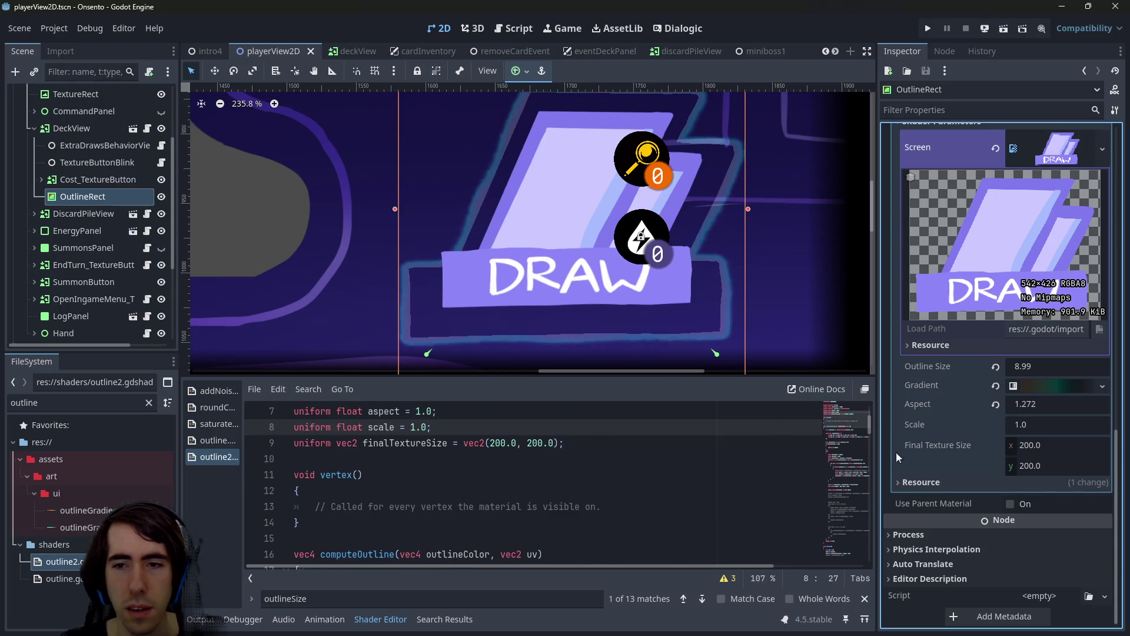
click(1030, 425)
text(1.25)
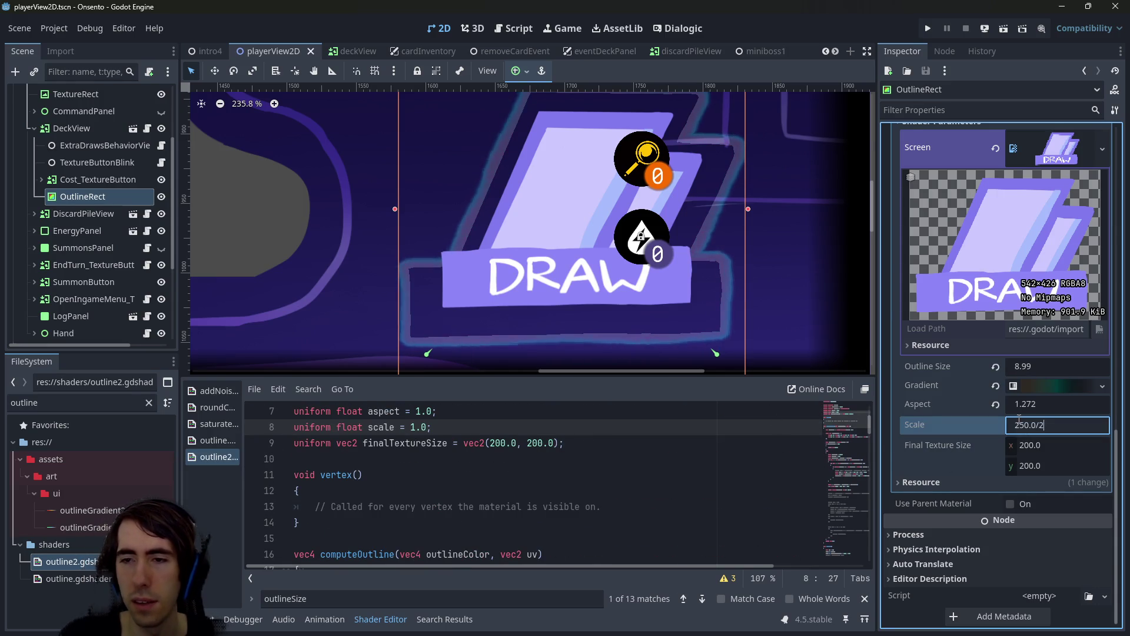
key(Return)
click(612, 323)
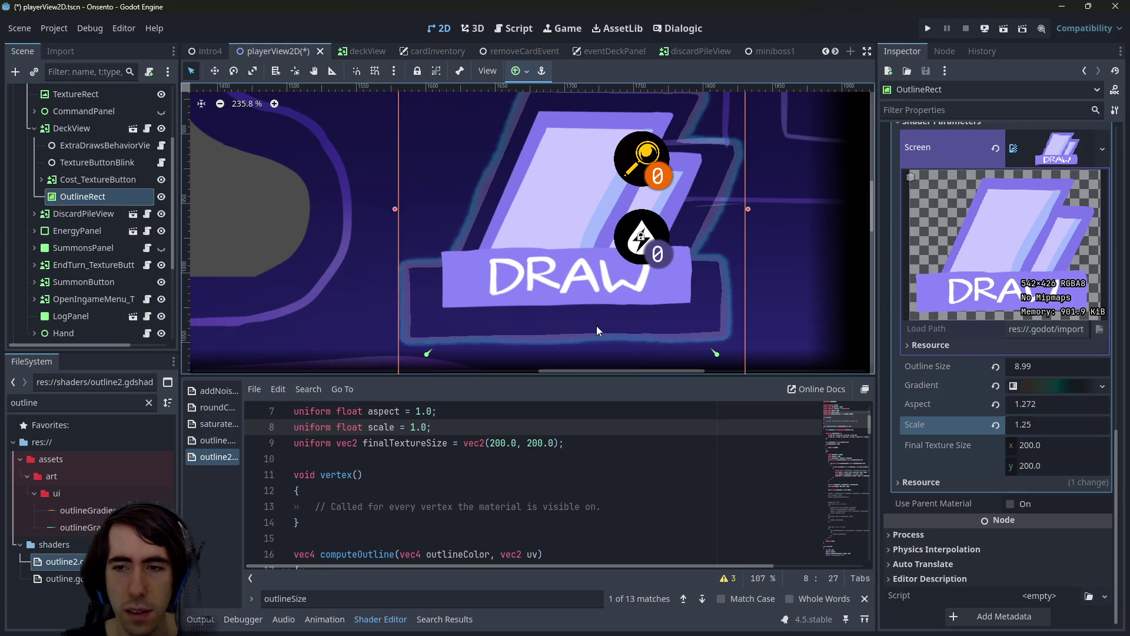
key(ctrl+s)
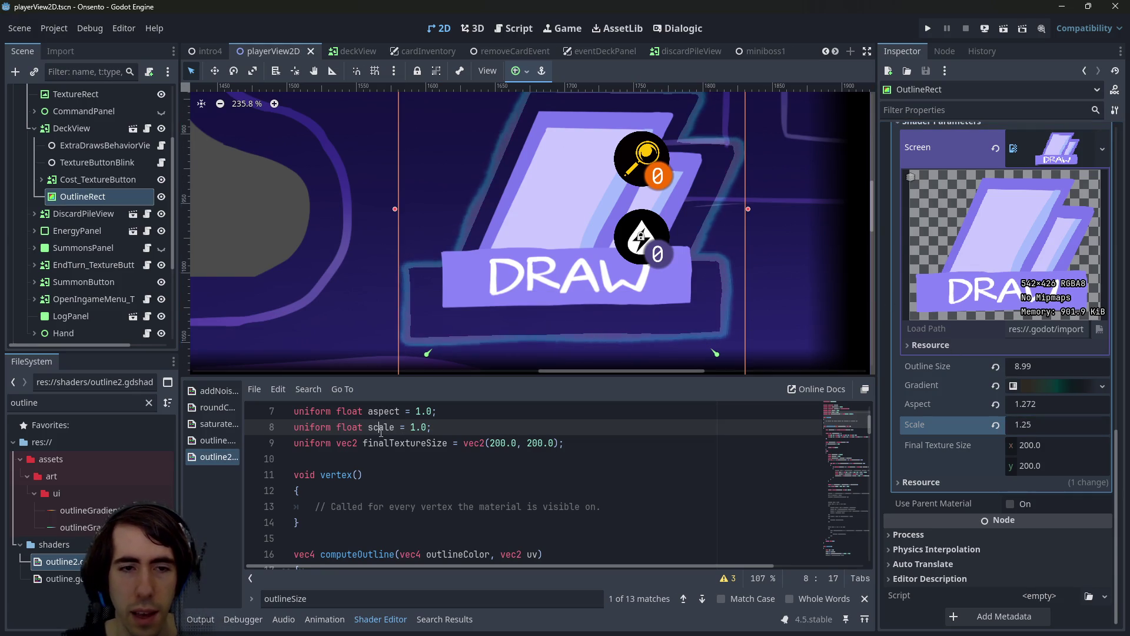
click(394, 427)
scroll(515, 510, down, 3)
scroll(515, 510, down, 20)
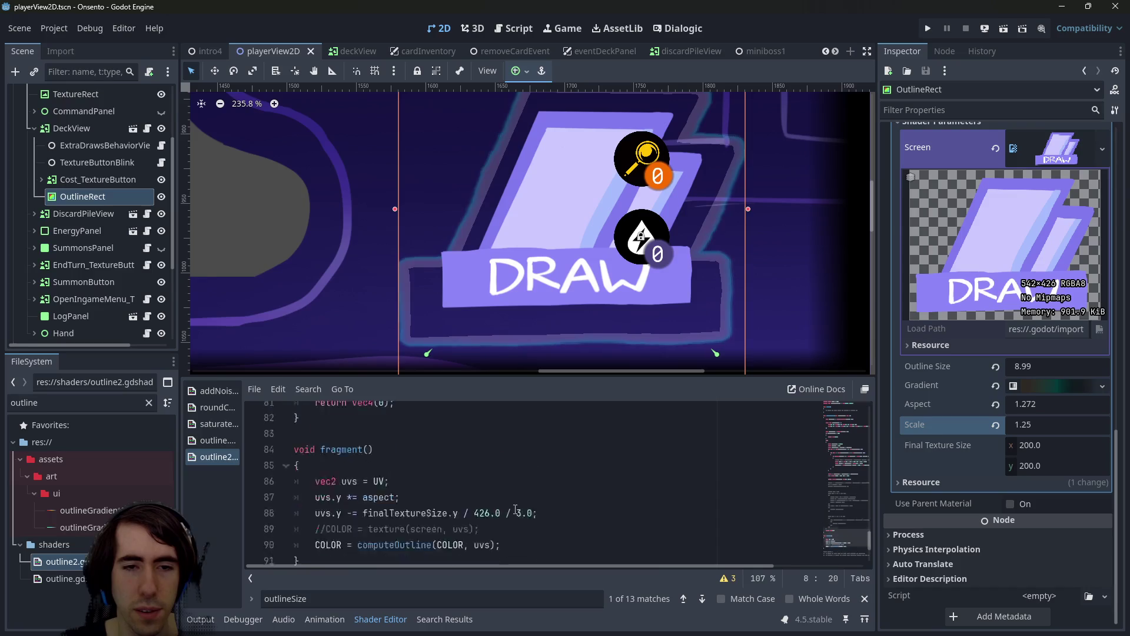
Add a 'uvs -= 0.' centring offset line after the uvs declaration and save
scroll(515, 510, up, 4)
scroll(500, 503, down, 3)
scroll(489, 500, up, 1)
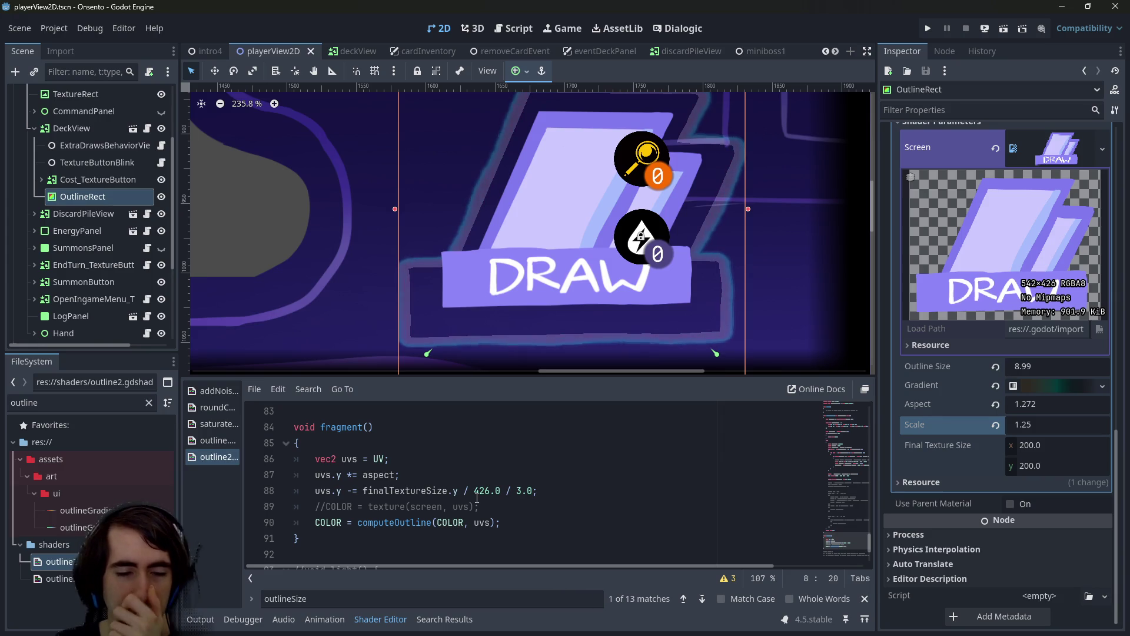
click(422, 460)
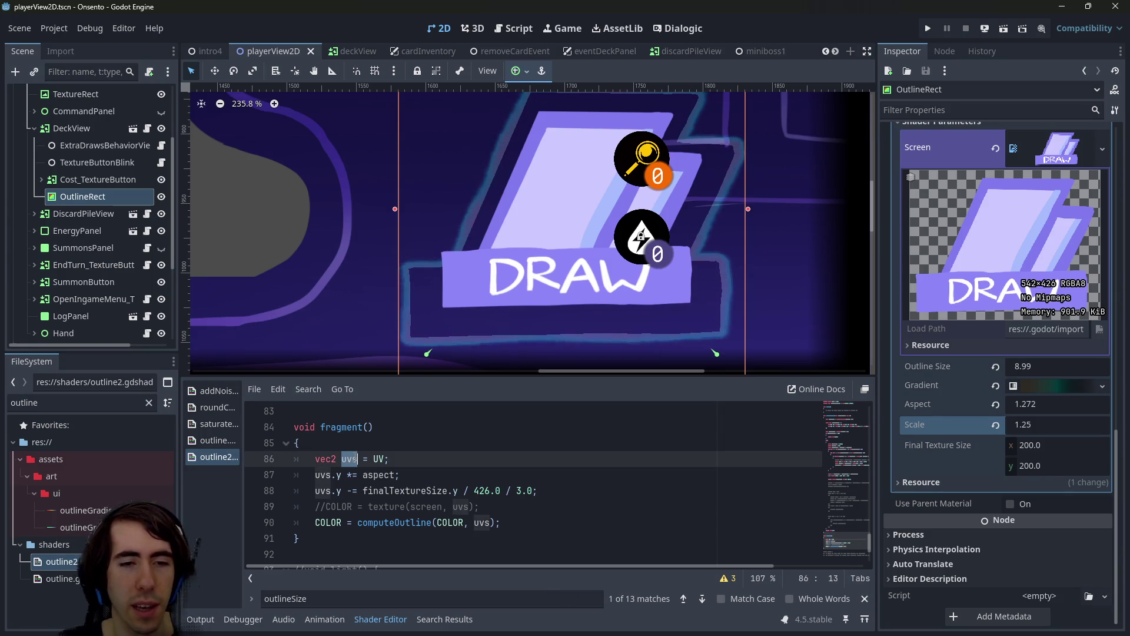
key(Return)
key(Return)
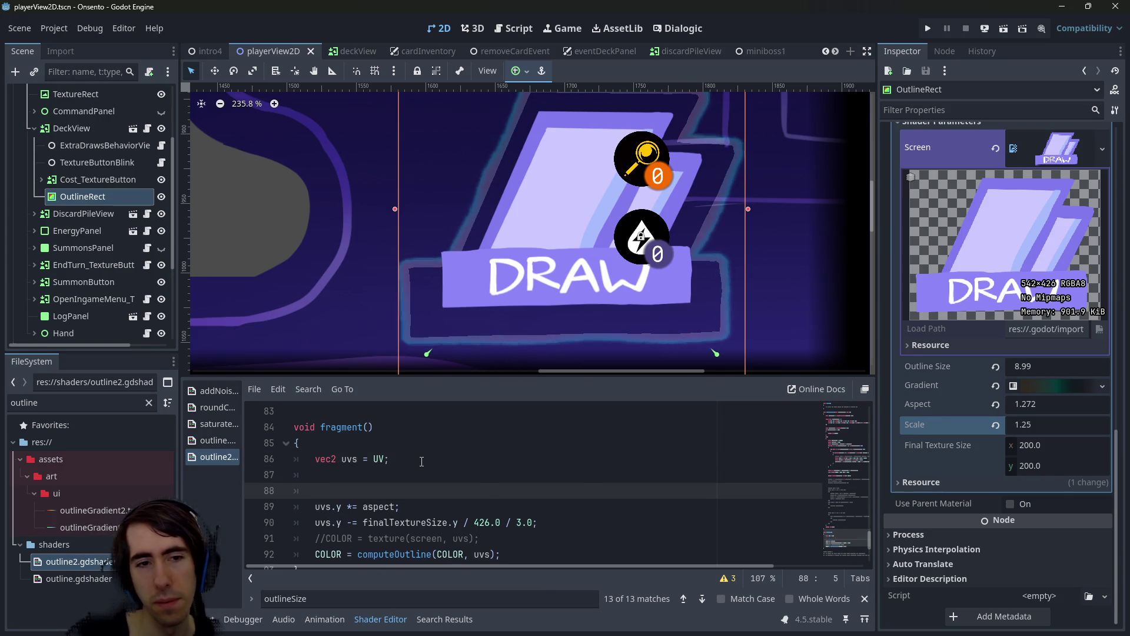
key(Up)
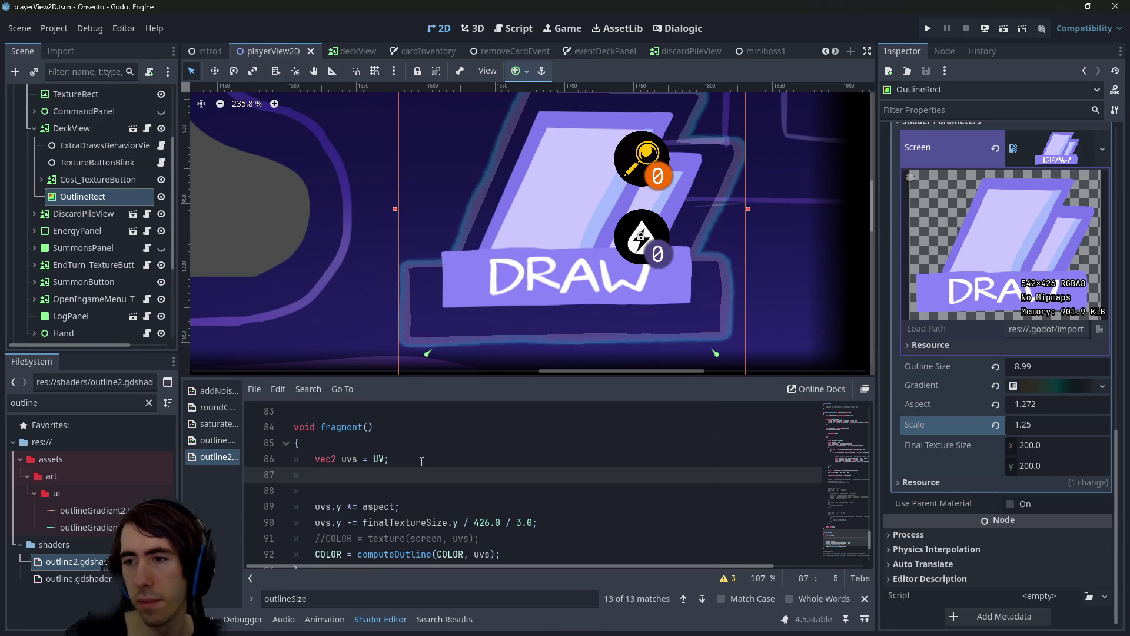
text(uvs -)
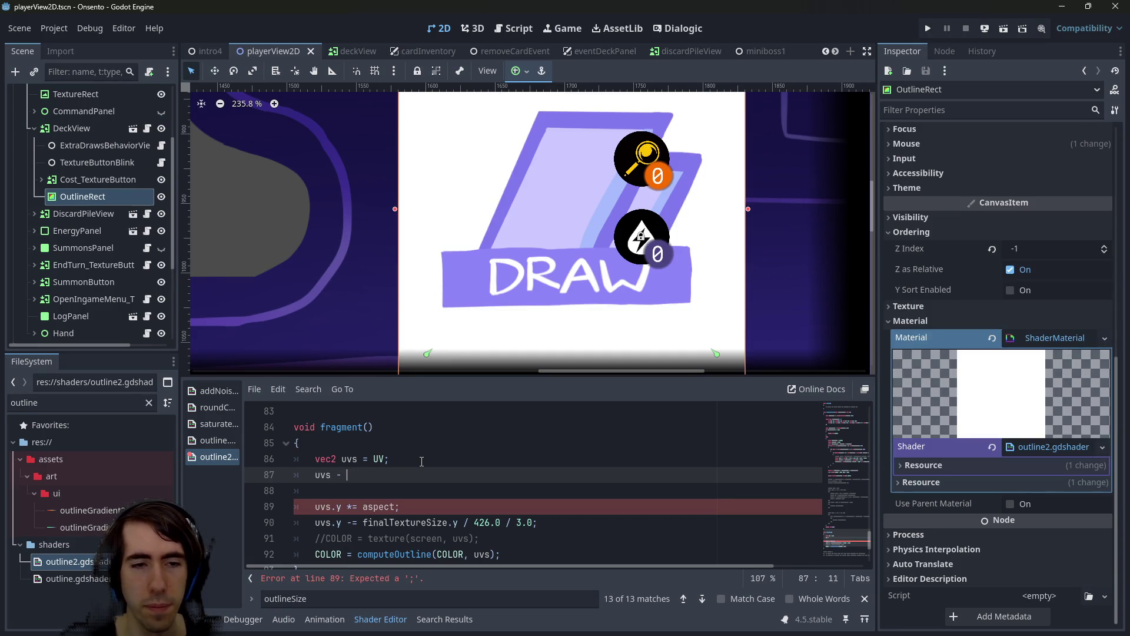
text(= 0.)
key(ctrl+s)
Add 'uvs *= scale;' on a new line after the offset and save
key(Left)
key(Left)
key(Left)
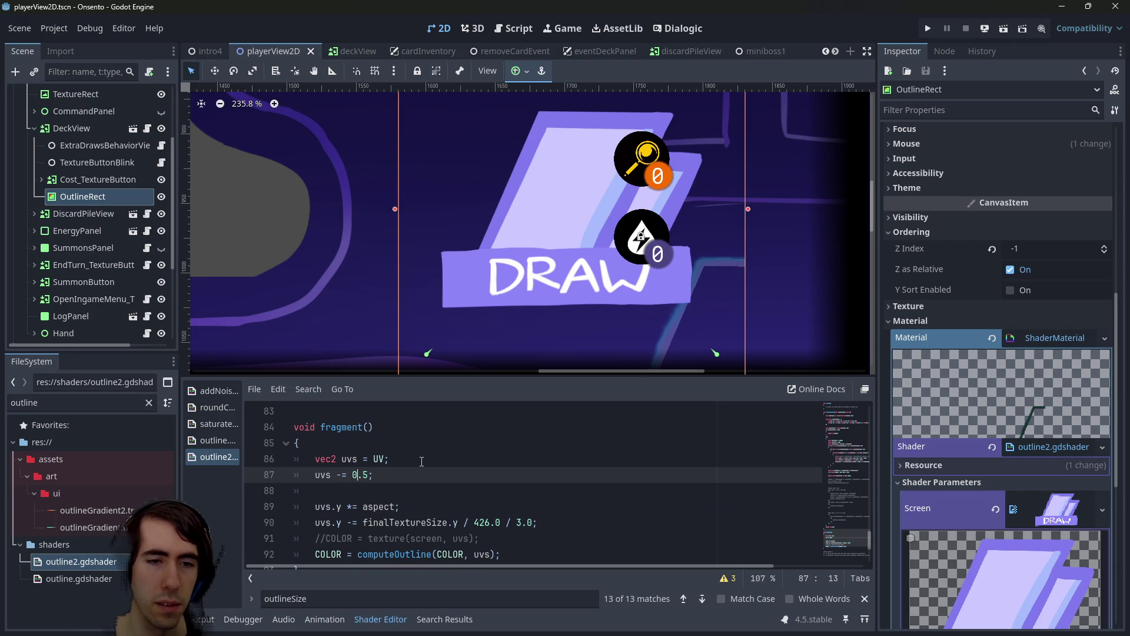
key(End)
key(Return)
text(u)
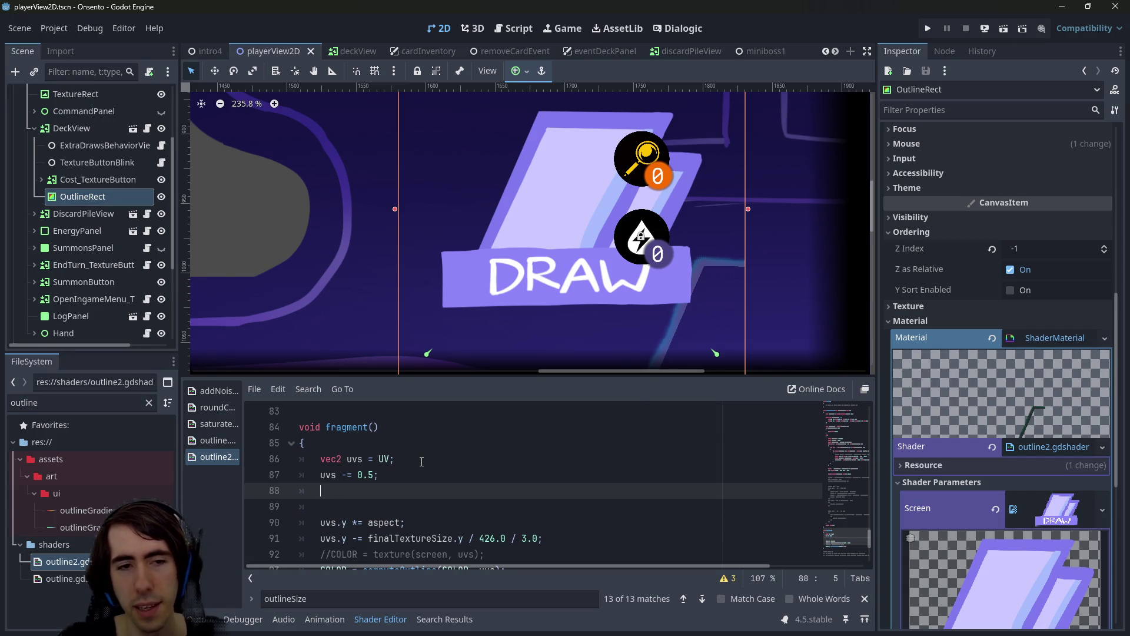
text(vs )
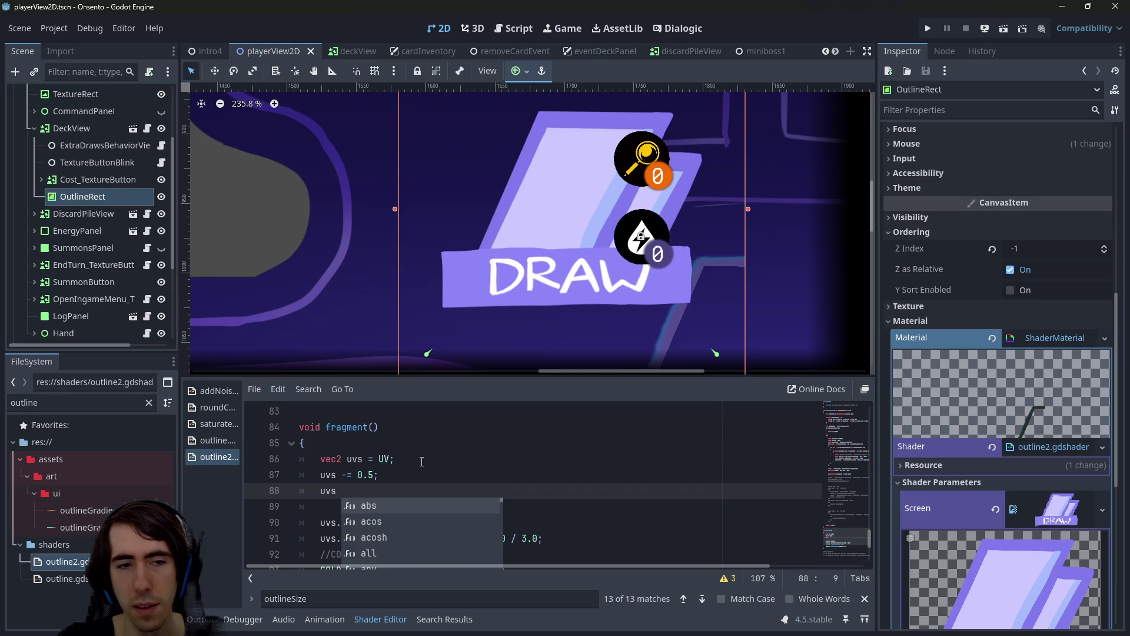
text(*= ra)
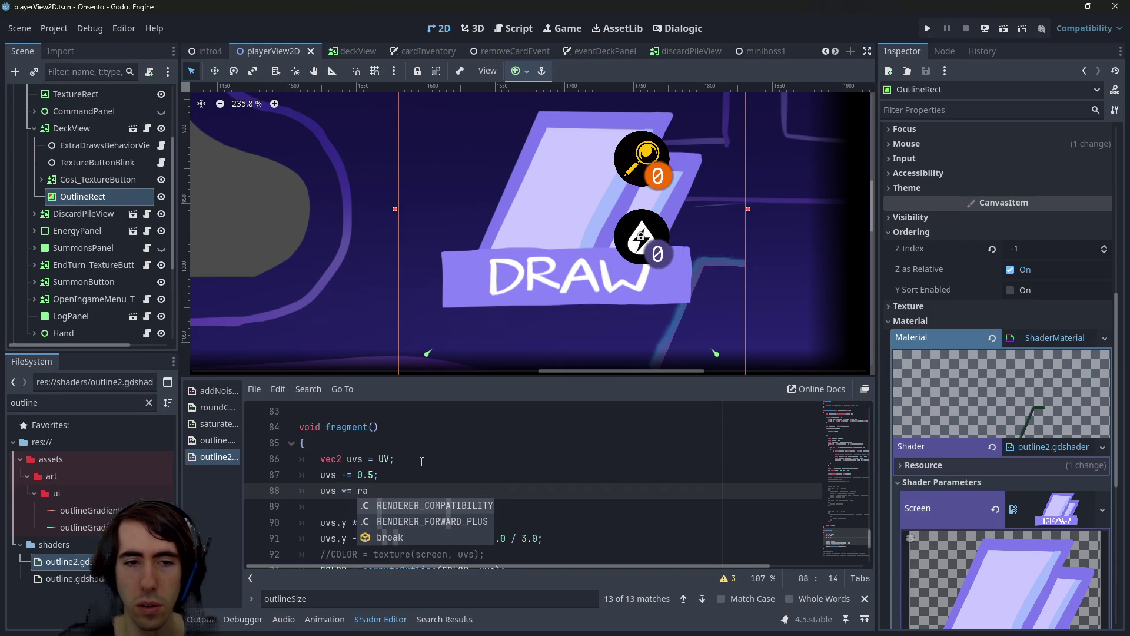
key(BackSpace)
key(BackSpace)
text(scale;)
key(ctrl+s)
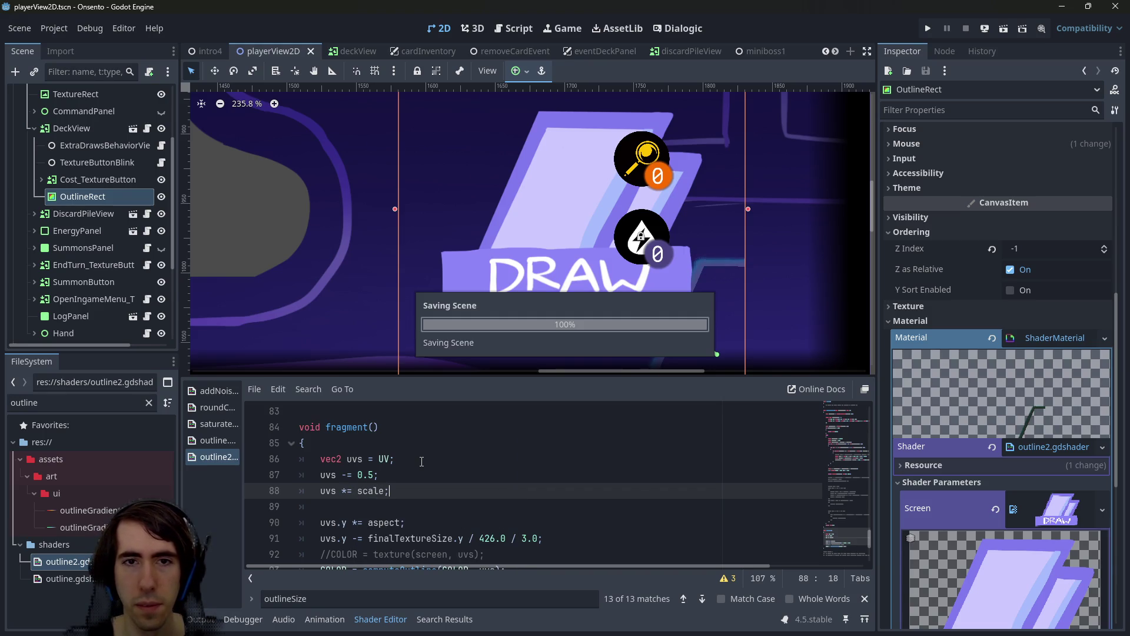
Add 'uvs += 0.5;' after the scaling line and save so the shader compiles
scroll(400, 283, down, 3)
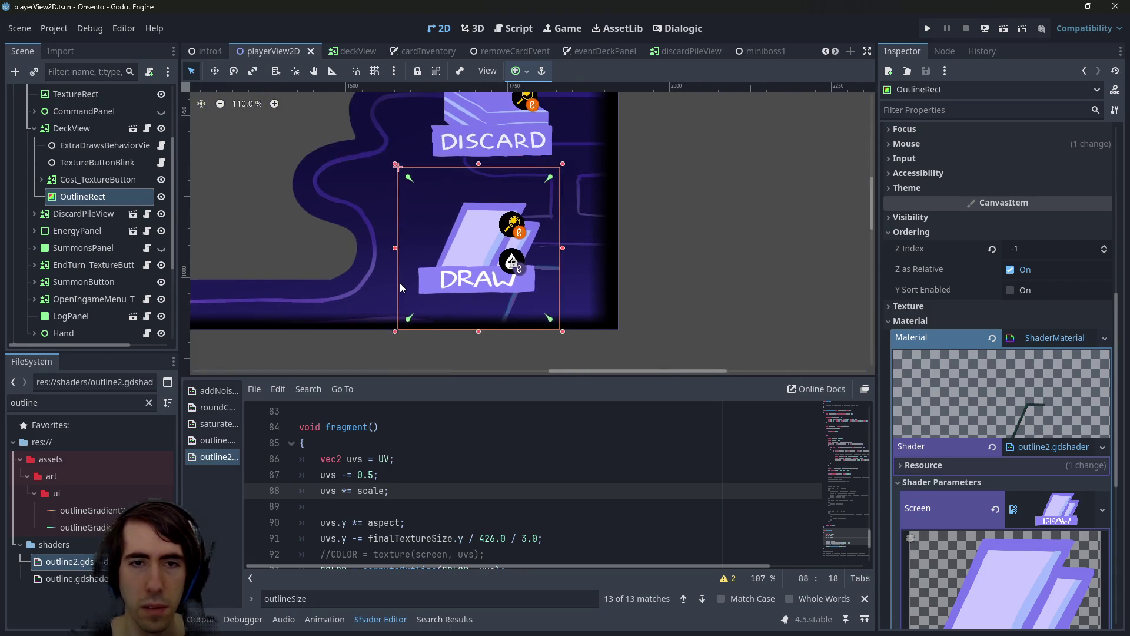
key(Return)
text(uvs += 0.5)
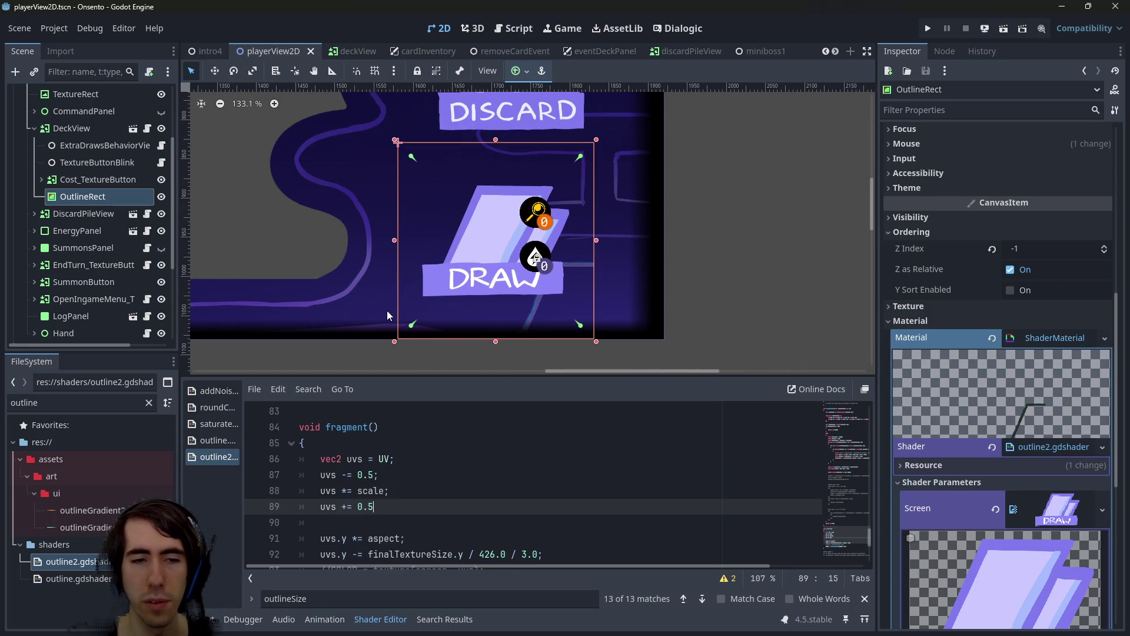
key(ctrl+s)
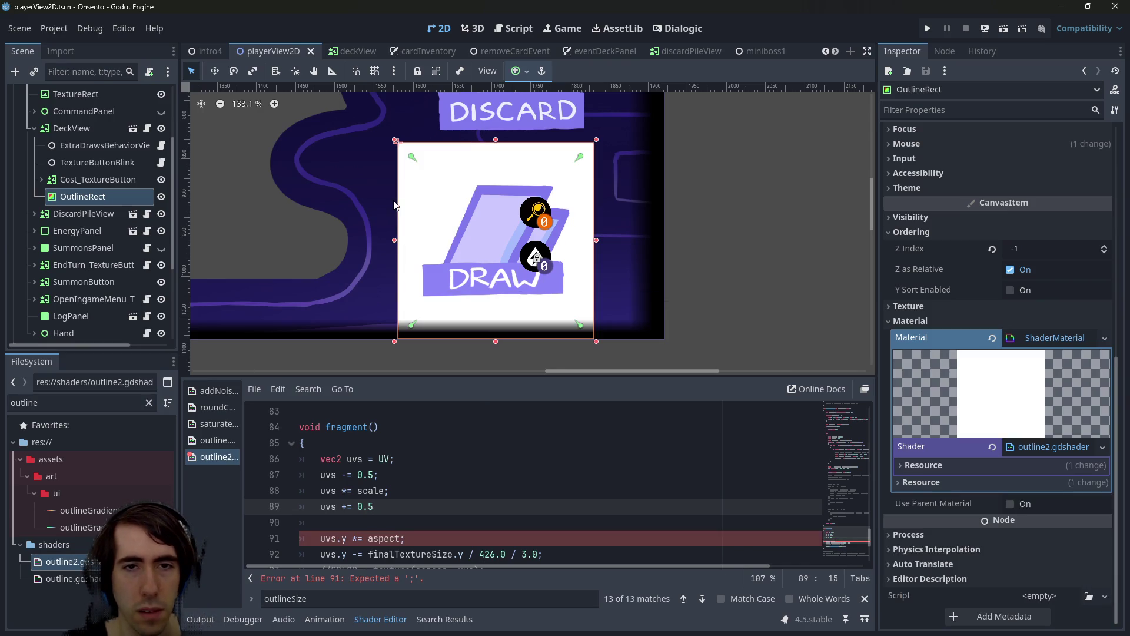
text(;)
key(ctrl+s)
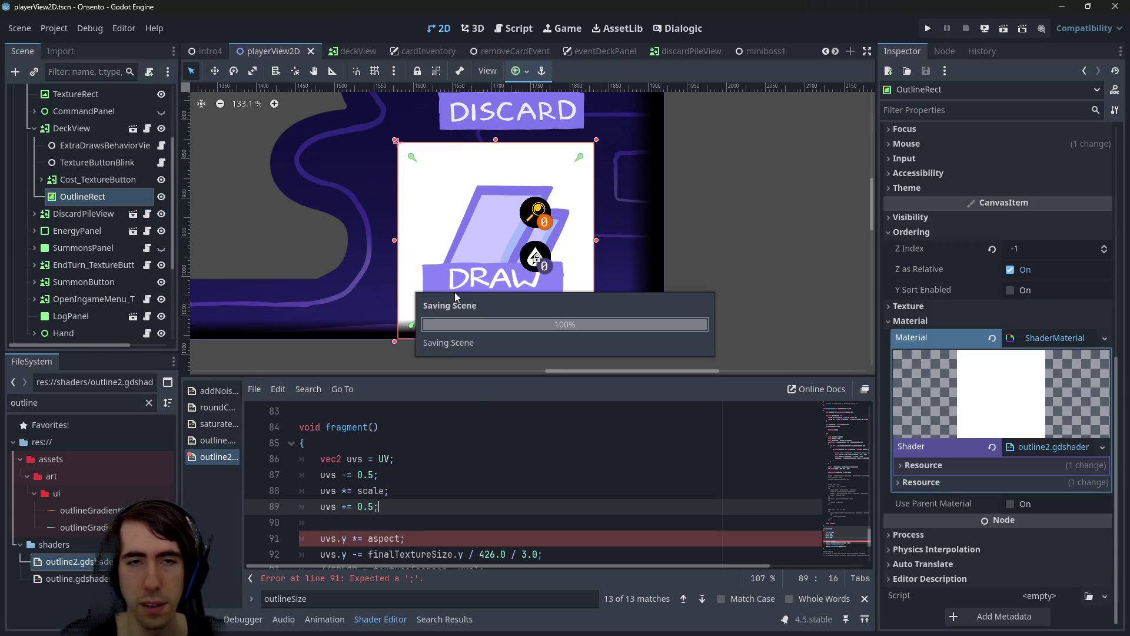
scroll(512, 239, up, 8)
scroll(512, 239, down, 5)
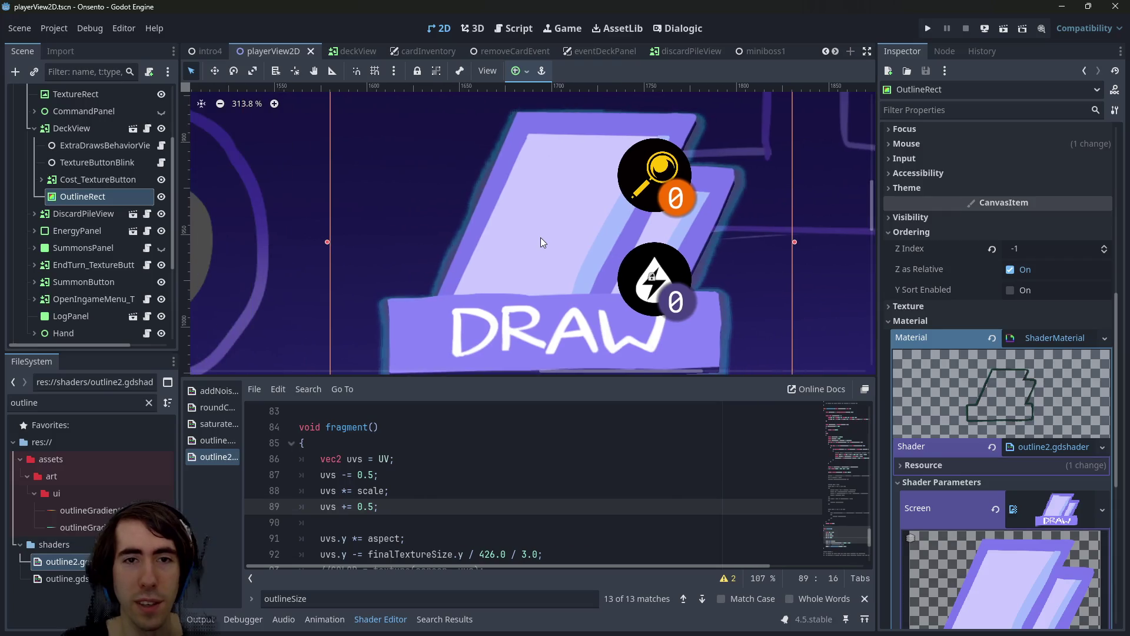
scroll(988, 425, down, 5)
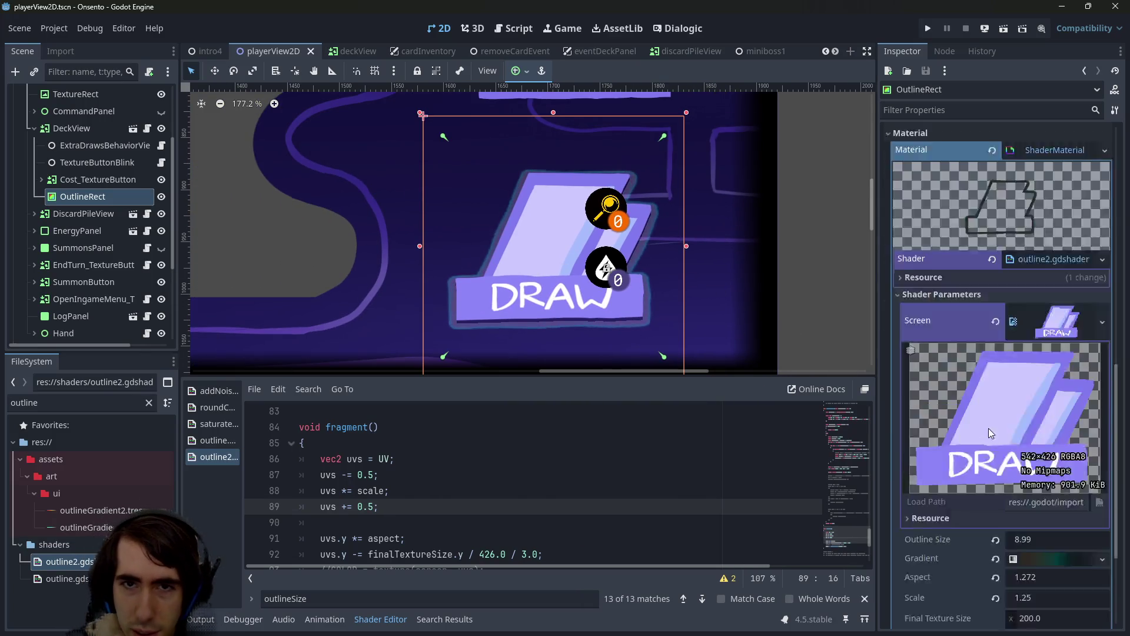
Set the DRAW outline's Outline Size to 30, save the player view, and run miniboss1
drag(1022, 478, 1052, 478)
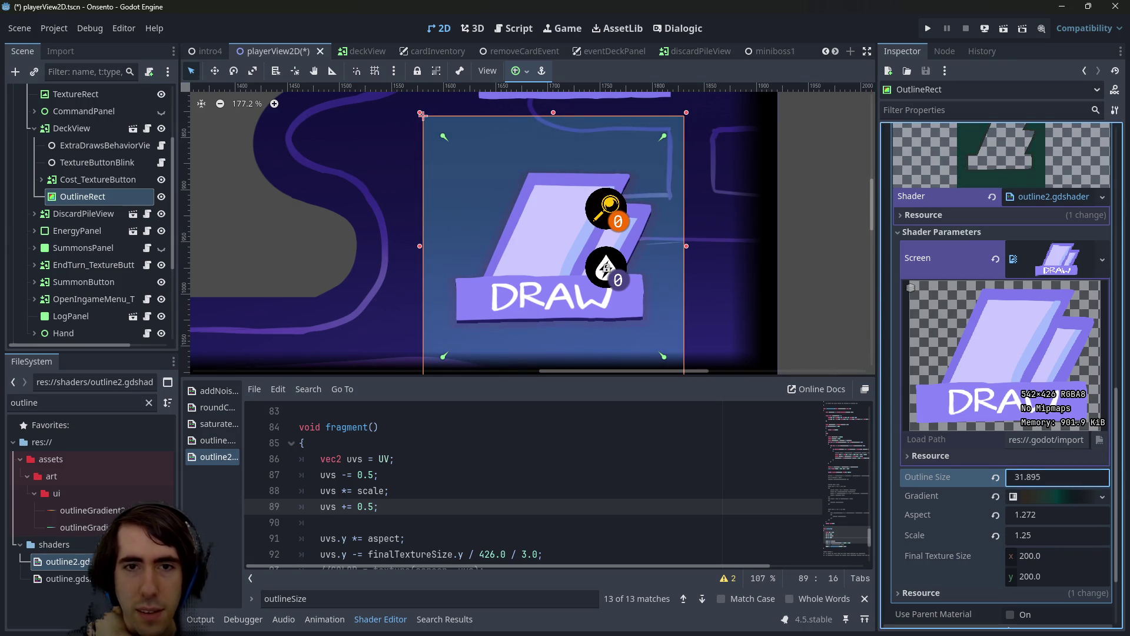
click(1051, 478)
text(400)
key(Return)
key(ctrl+s)
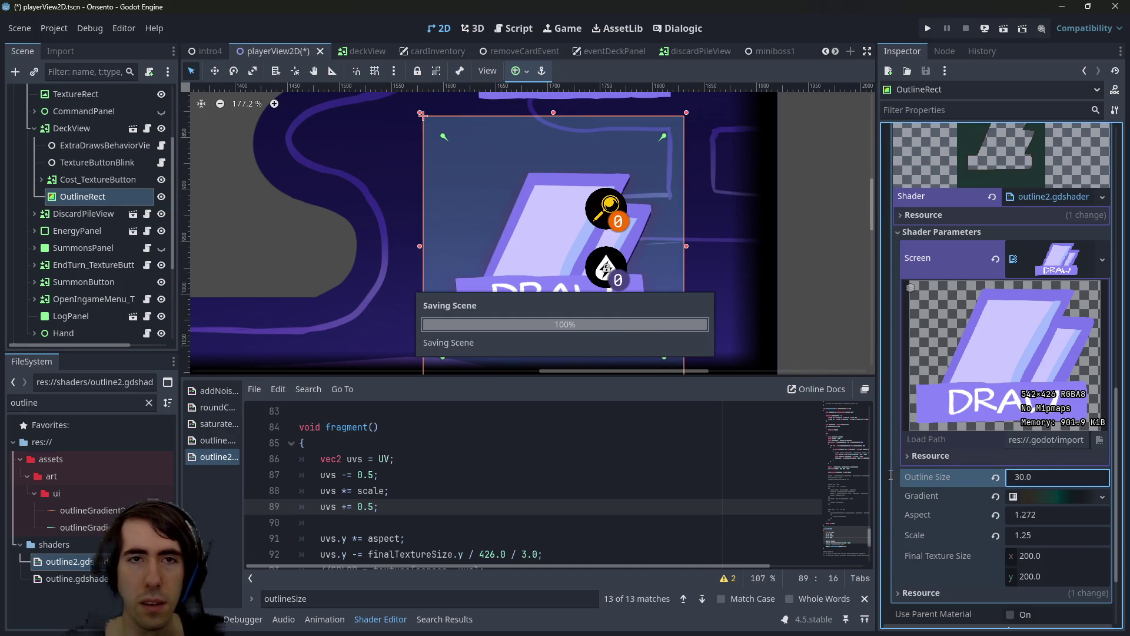
click(748, 50)
click(999, 33)
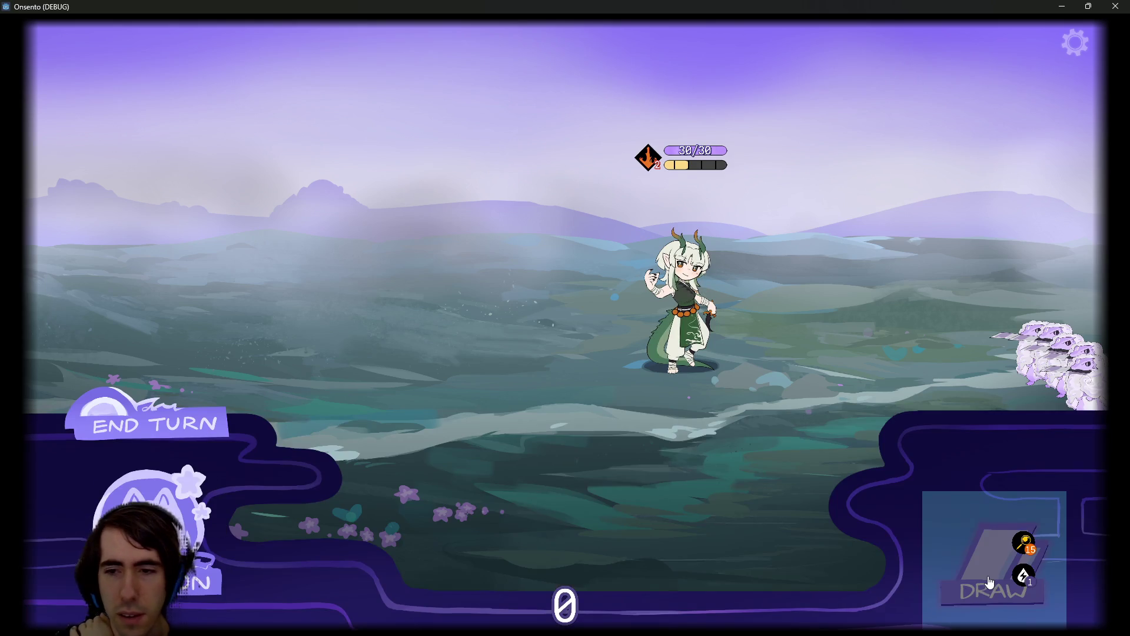
Close the running miniboss1 test game and return to the script editor
click(1117, 5)
click(513, 27)
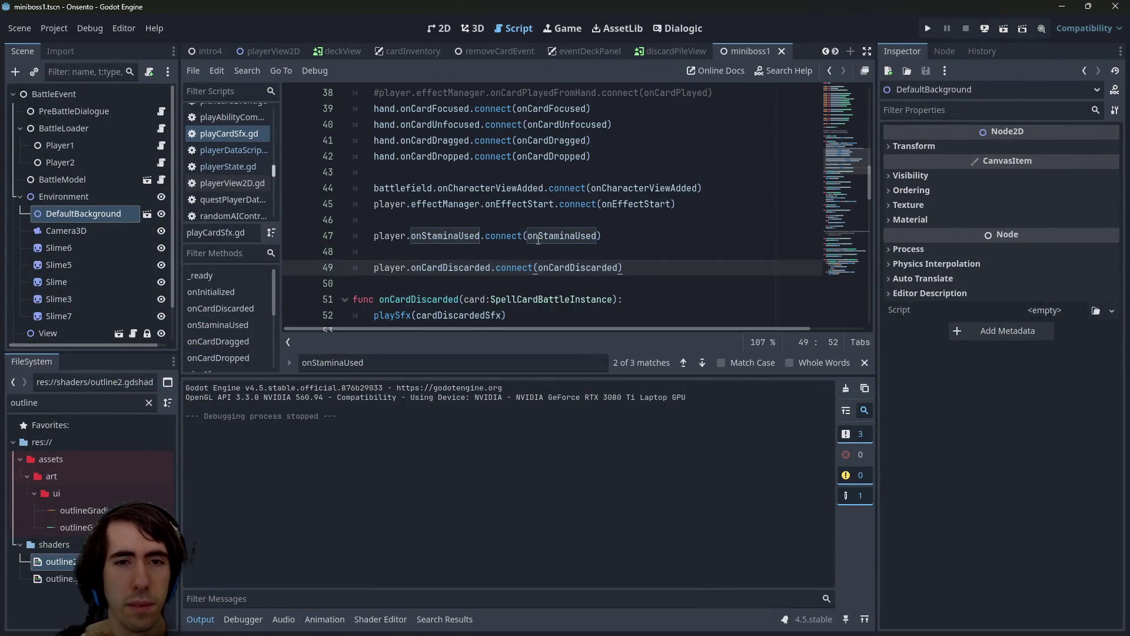
Open outline2.gdshader and comment out the UV offset and scale lines 87–89
scroll(538, 238, down, 1)
click(117, 565)
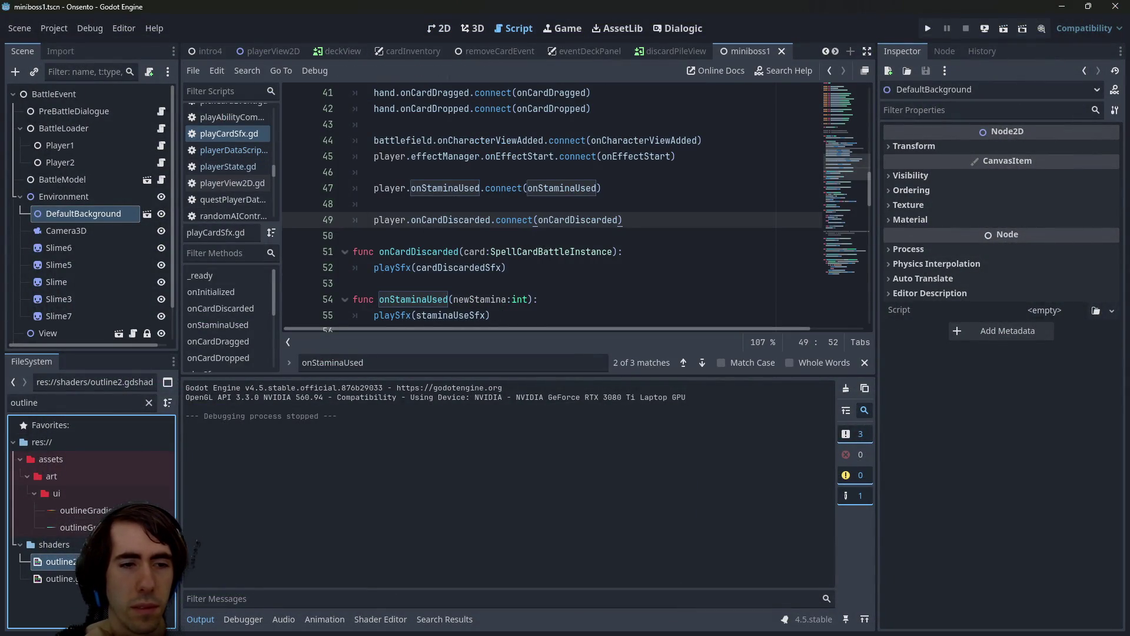
double_click(118, 562)
scroll(463, 482, down, 1)
click(463, 471)
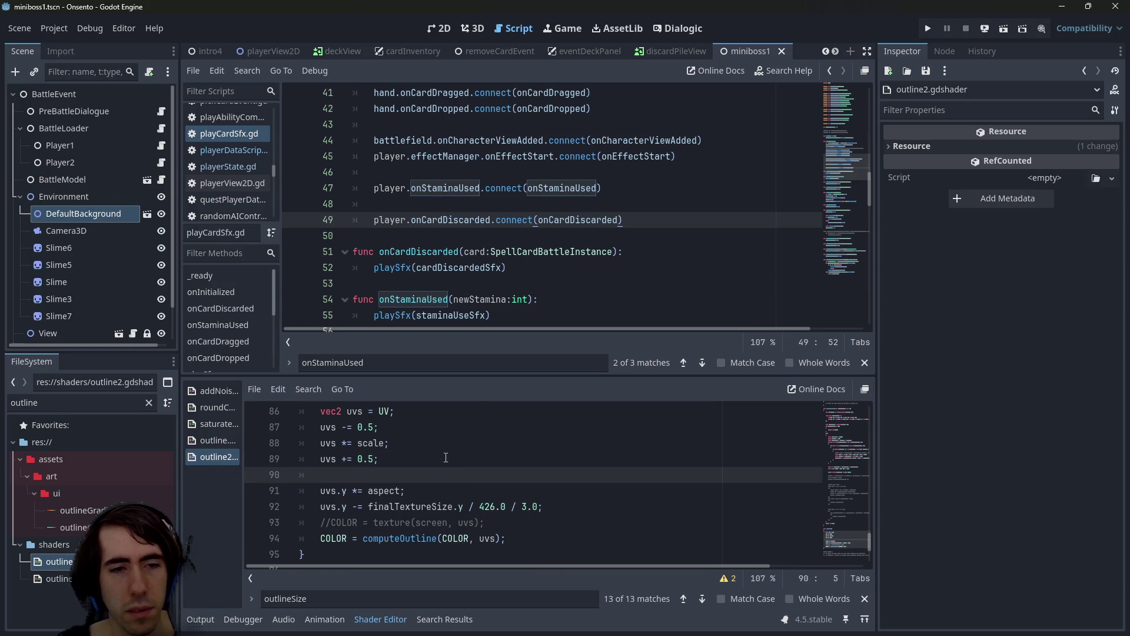
drag(445, 457, 295, 411)
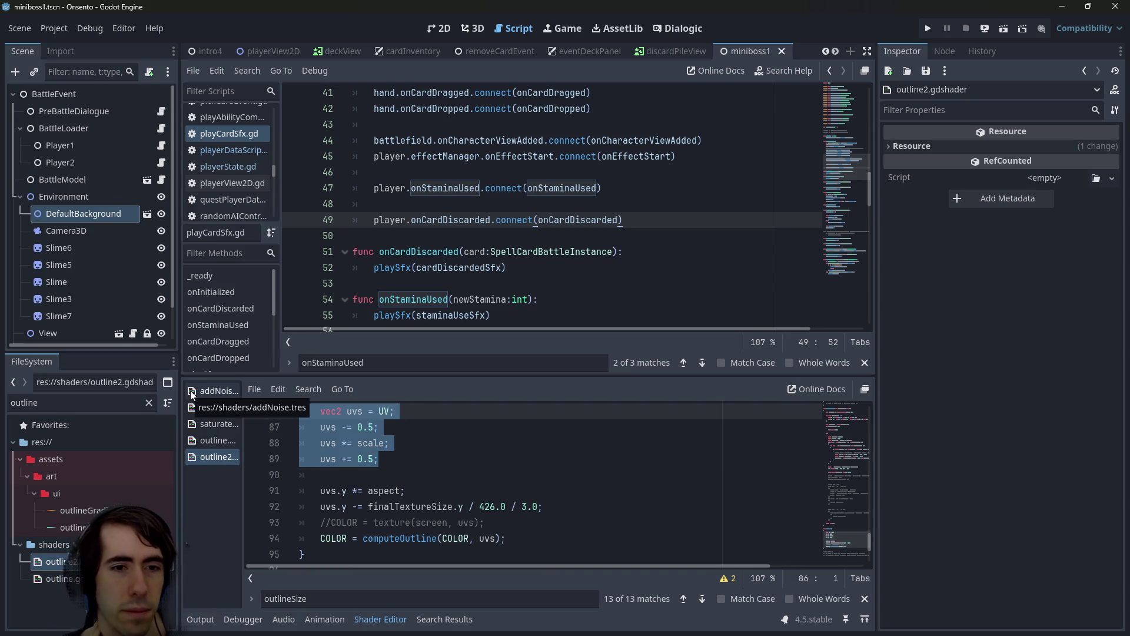
drag(380, 459, 265, 420)
key(ctrl+k)
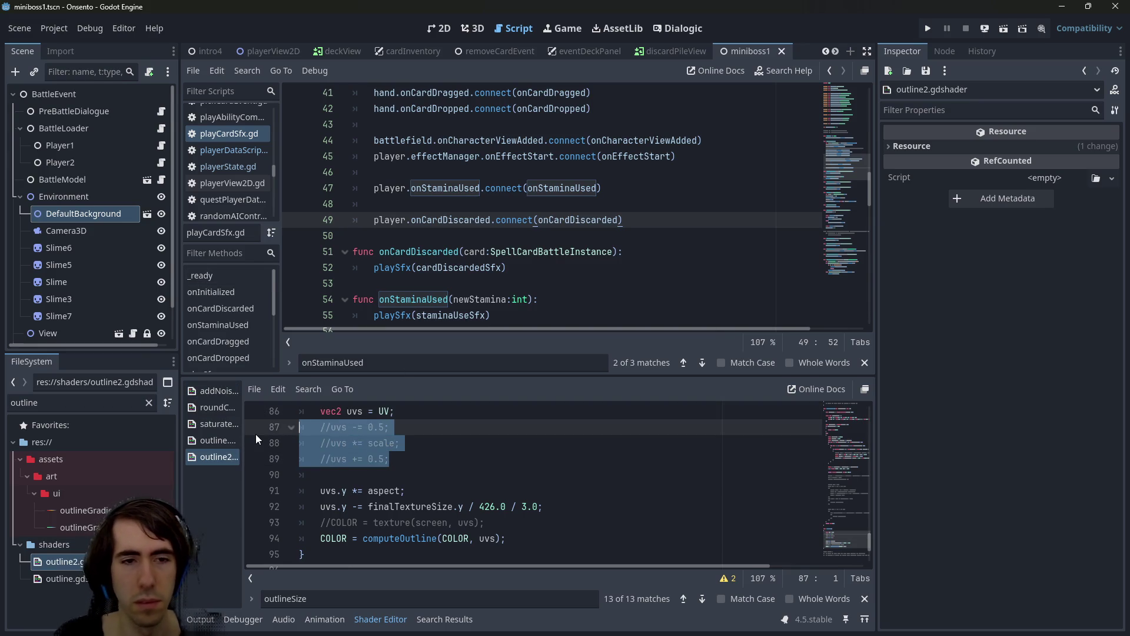
Return to the playerView2D scene in the 2D view
click(273, 48)
click(440, 28)
click(510, 28)
click(683, 29)
click(499, 30)
click(441, 29)
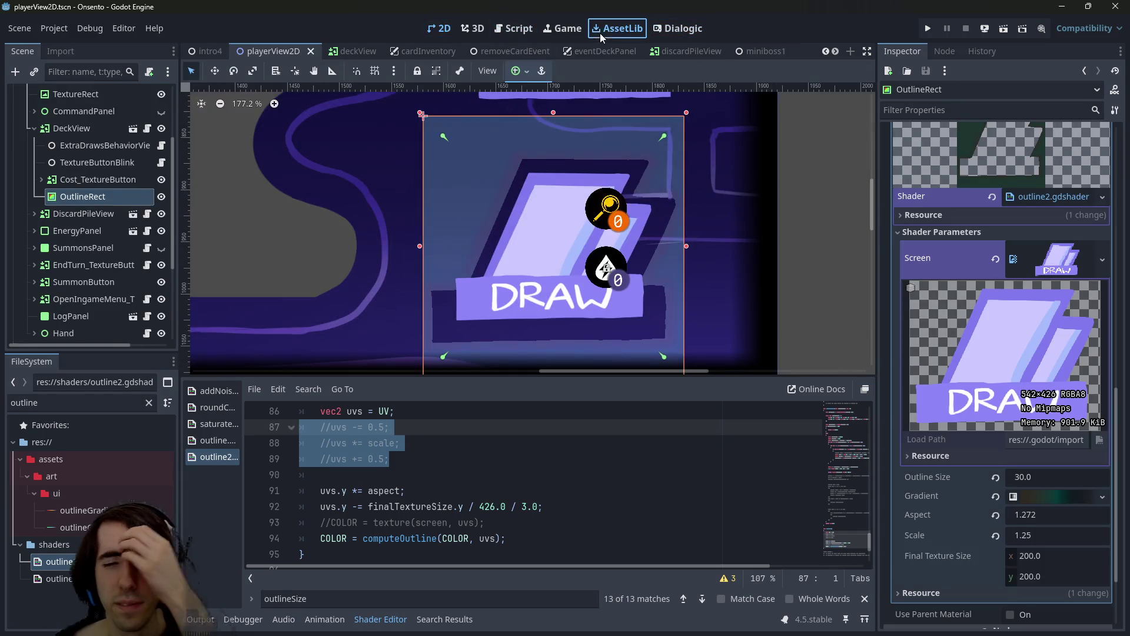
Keep Aspect at 1.272 and raise the DRAW outline's Outline Size to 31.91
click(505, 32)
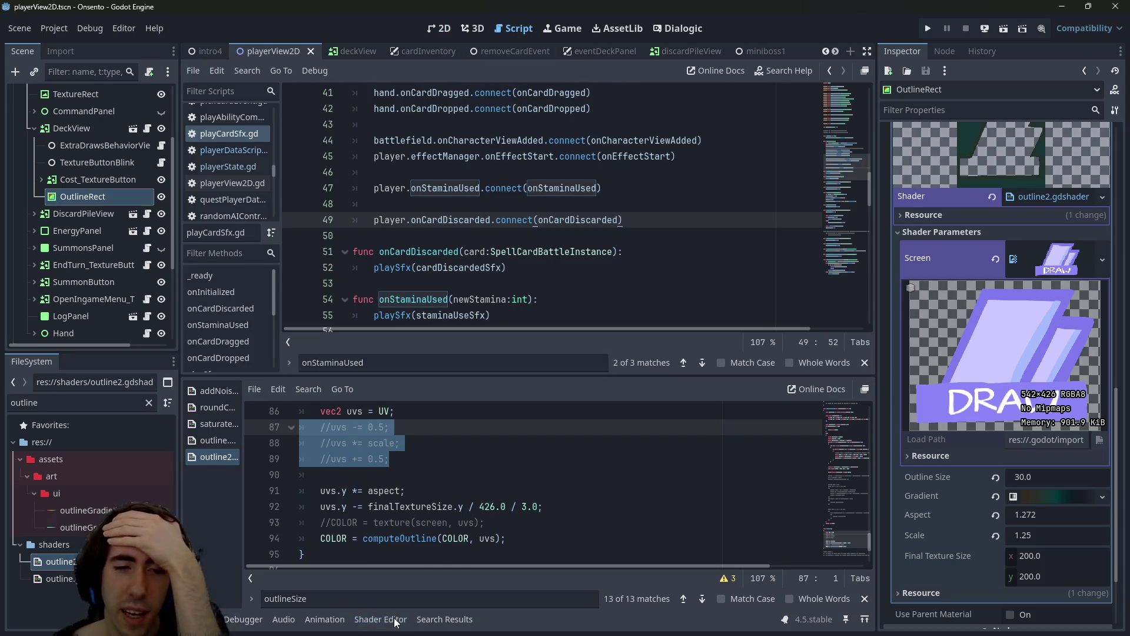
click(380, 618)
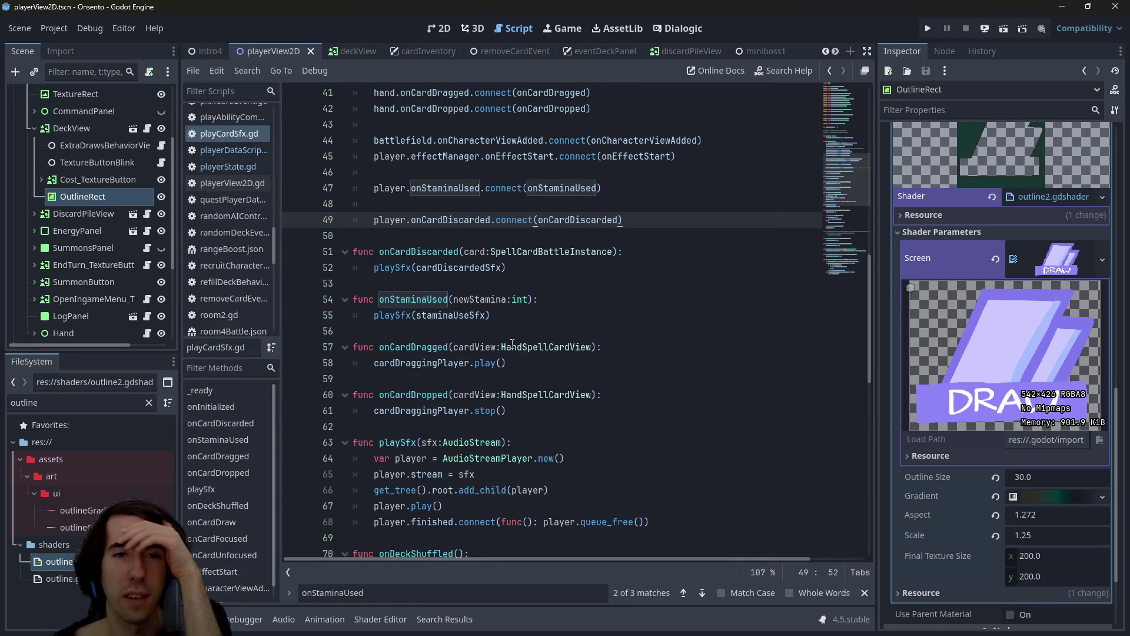
click(431, 32)
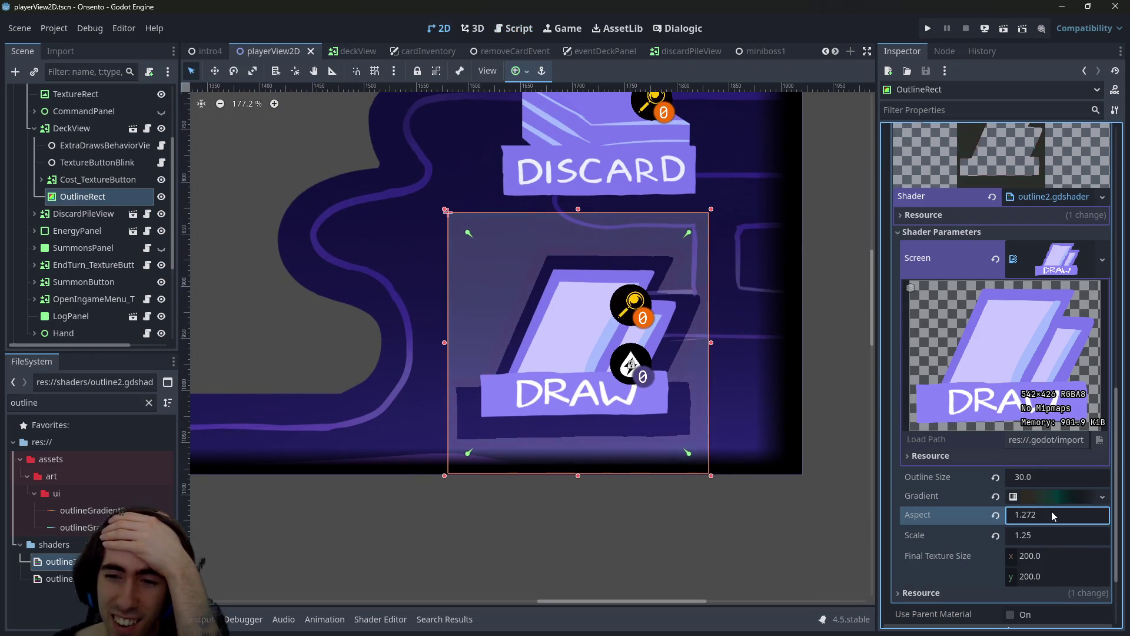
drag(1052, 511, 1024, 511)
key(ctrl+z)
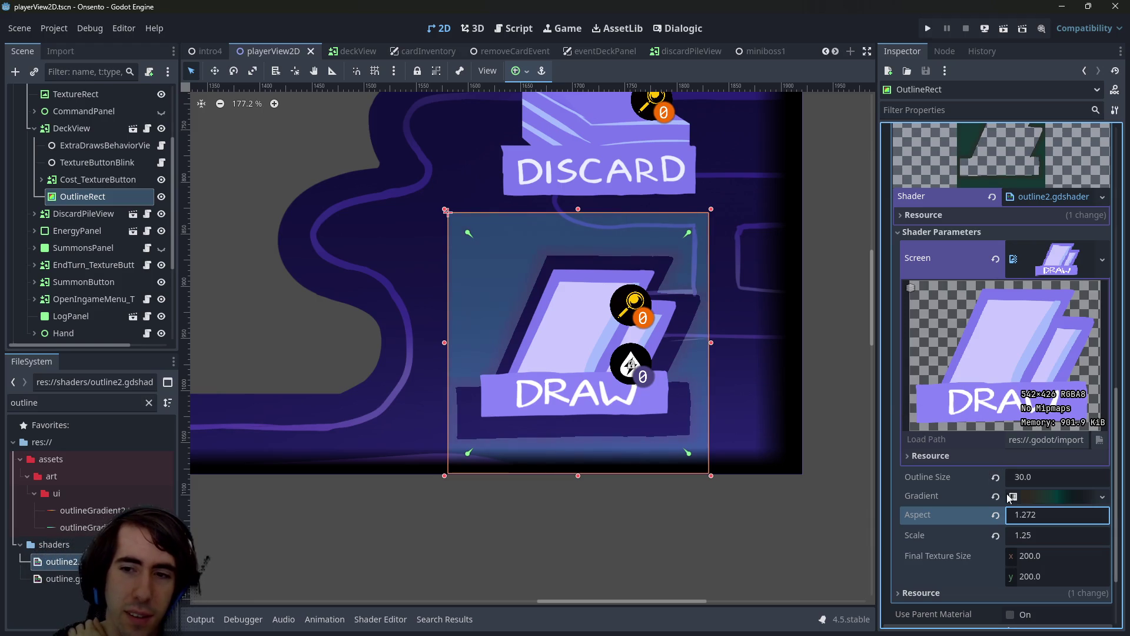
key(Return)
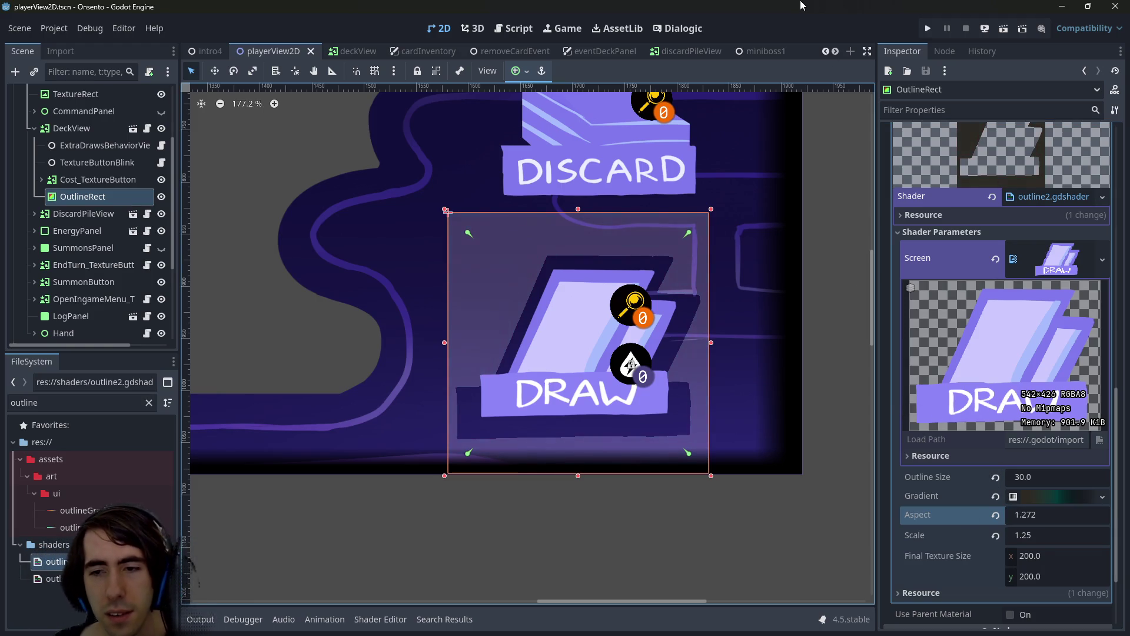
drag(1024, 476, 1035, 476)
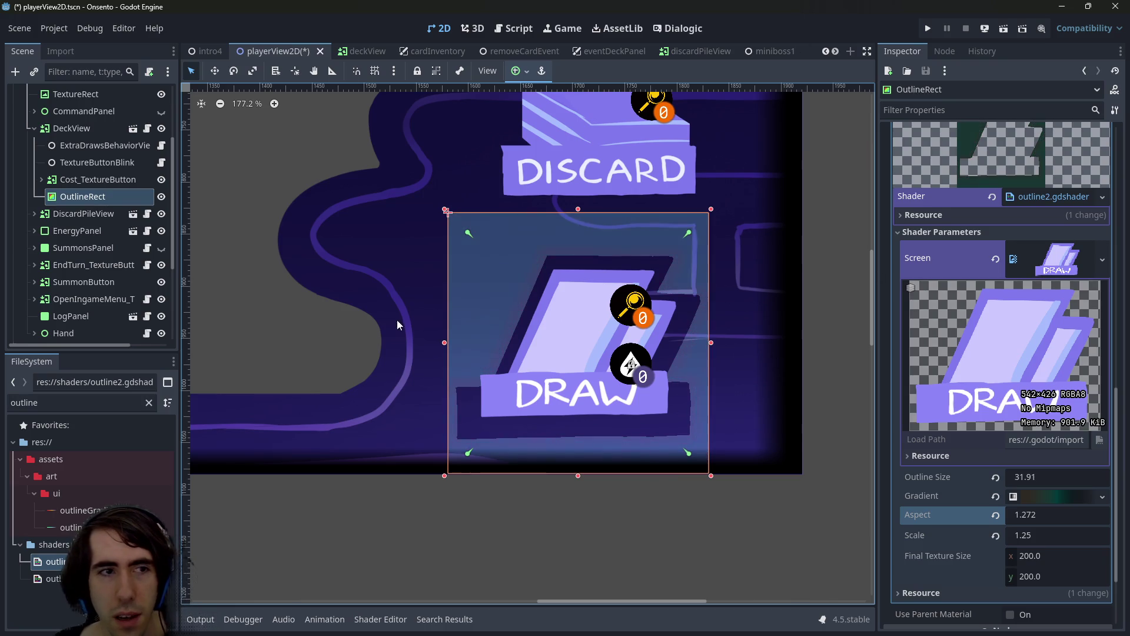
click(380, 619)
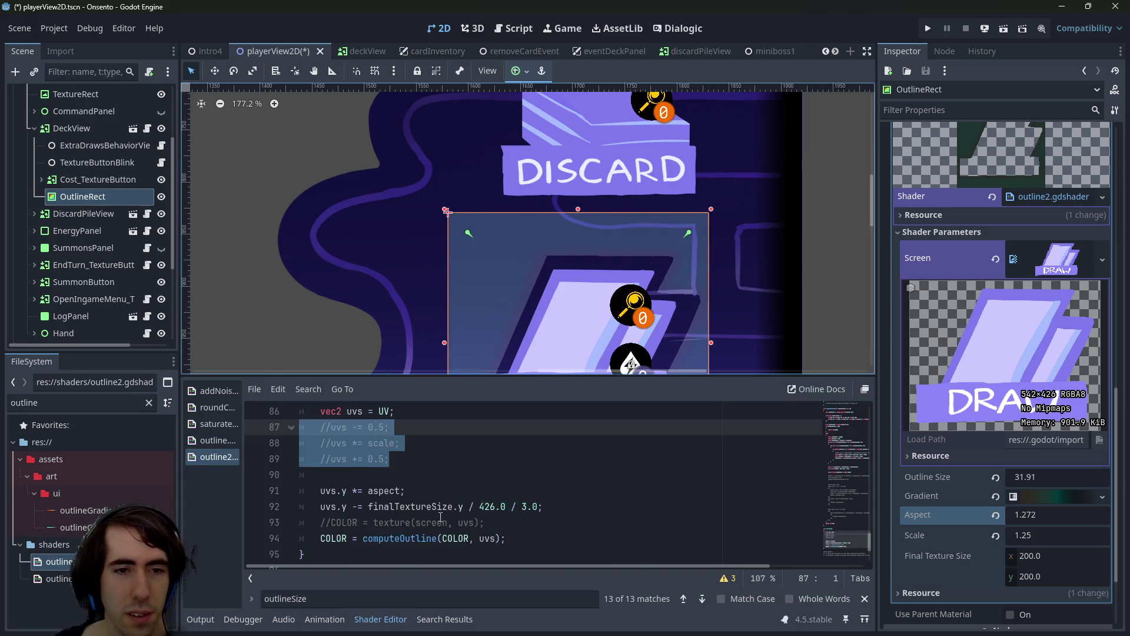
Review the shader's computeOutline call, gradient lookup and screen pixel alpha check
scroll(440, 516, down, 2)
scroll(440, 516, up, 3)
scroll(440, 517, down, 2)
click(402, 475)
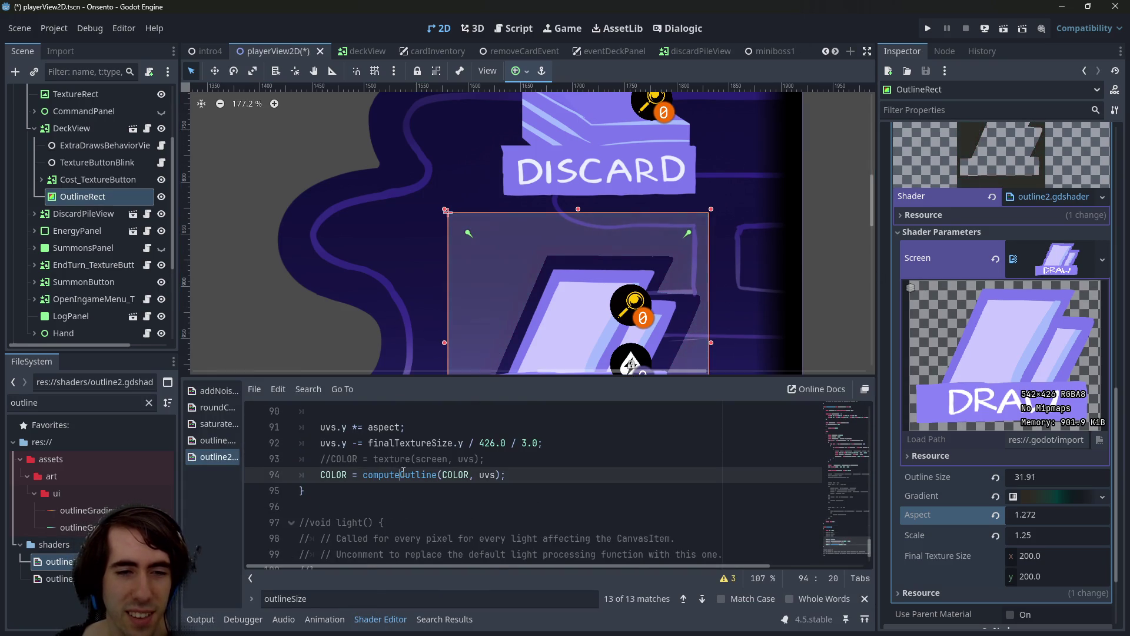
scroll(403, 474, up, 8)
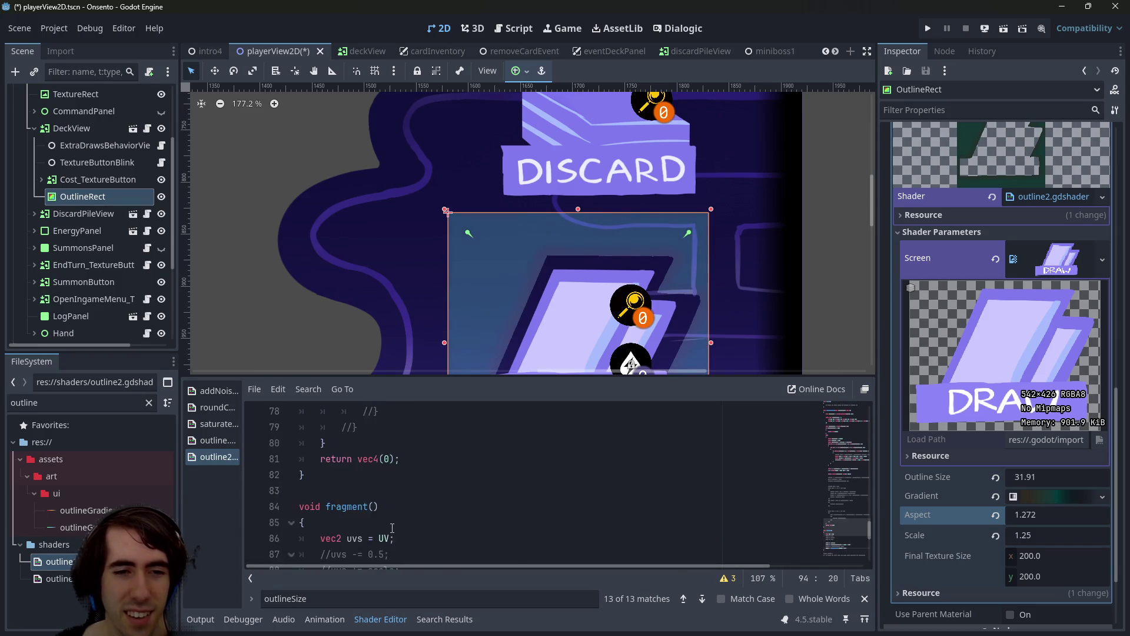
scroll(392, 528, up, 6)
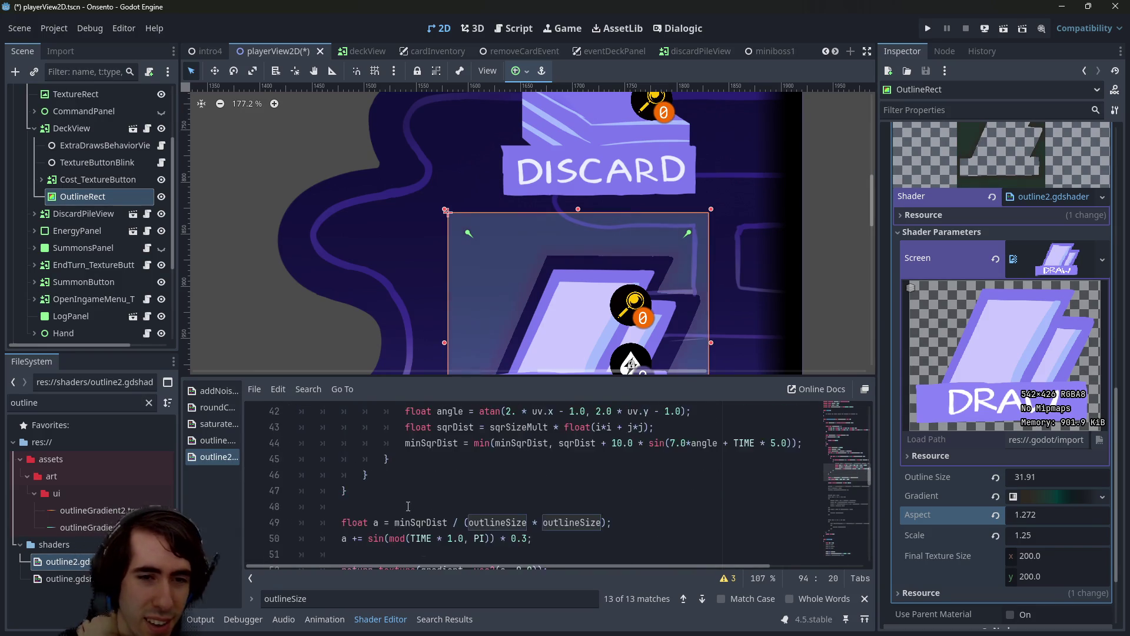
click(338, 480)
scroll(377, 482, down, 9)
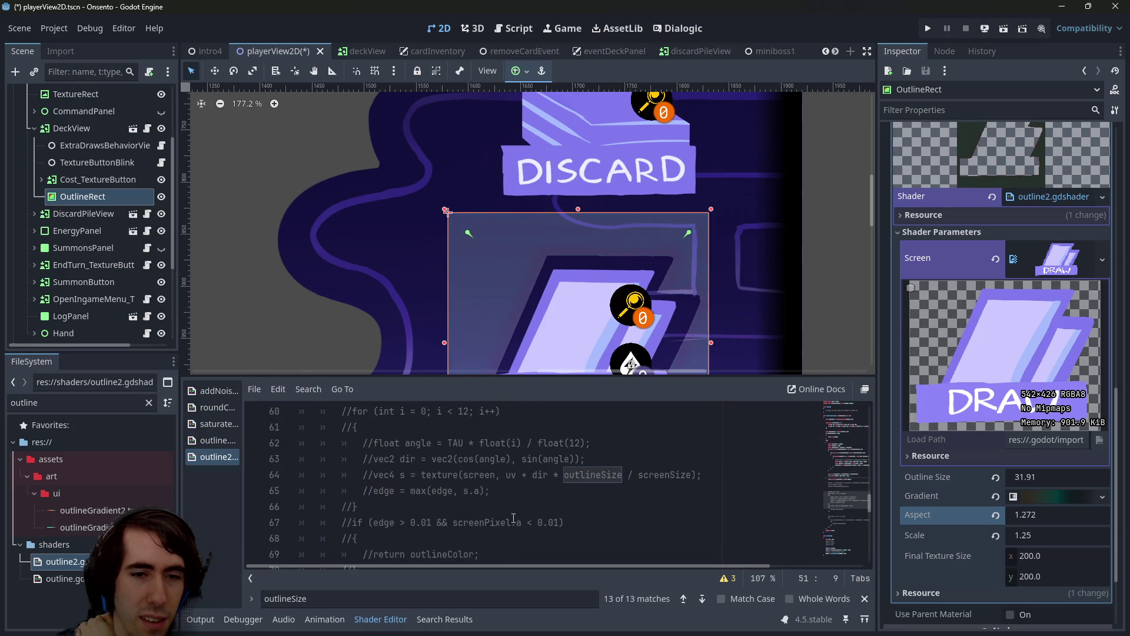
scroll(420, 482, up, 10)
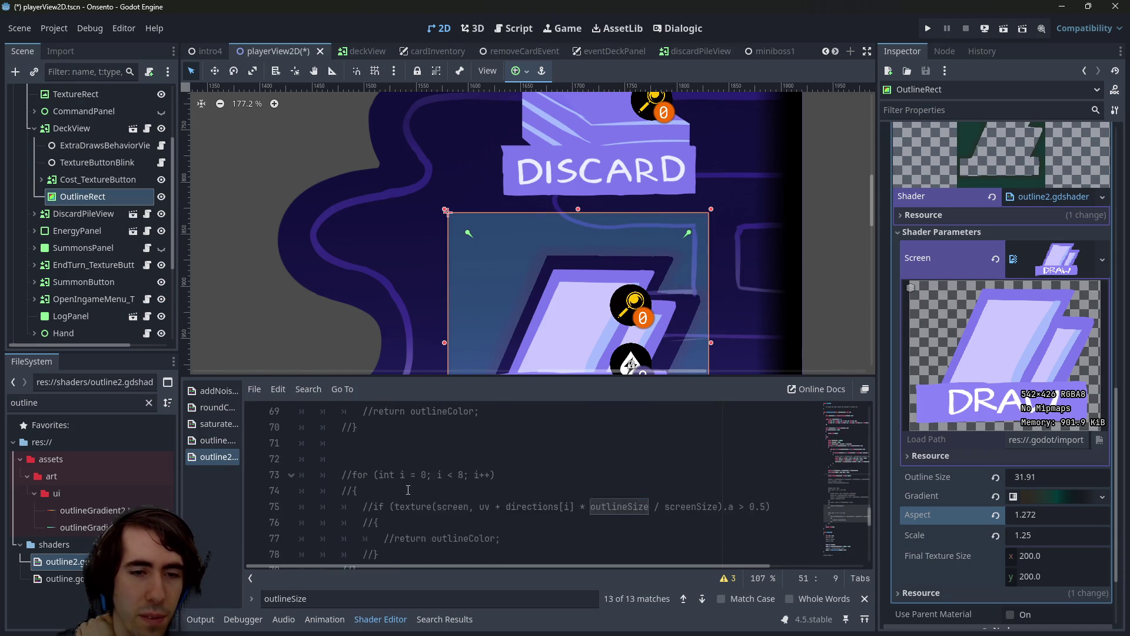
click(443, 522)
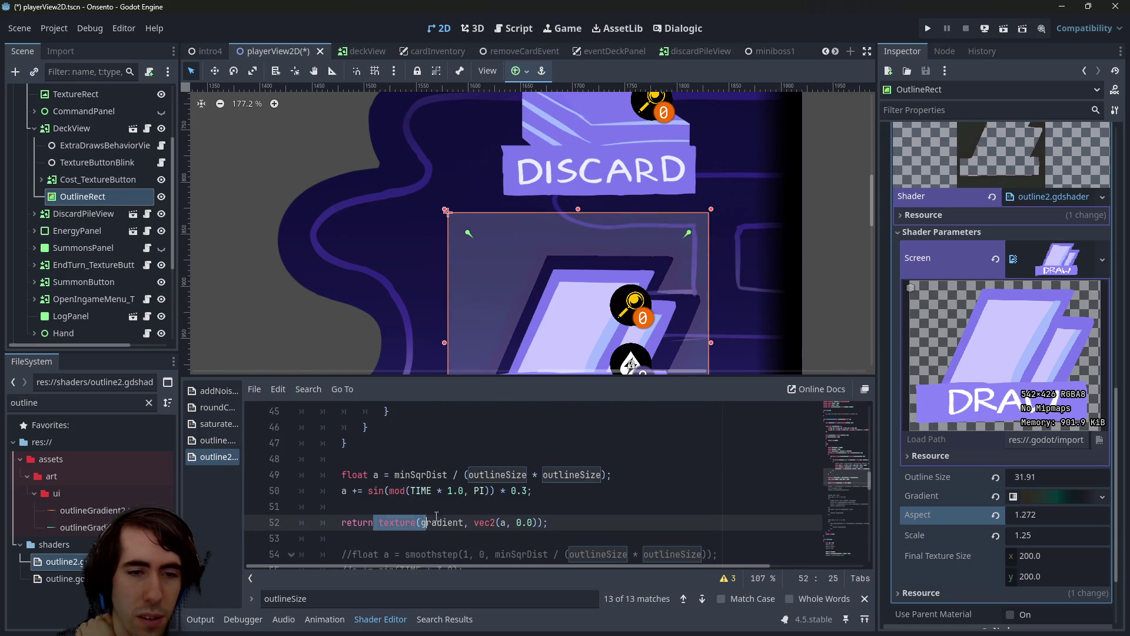
scroll(438, 512, up, 6)
scroll(438, 512, up, 2)
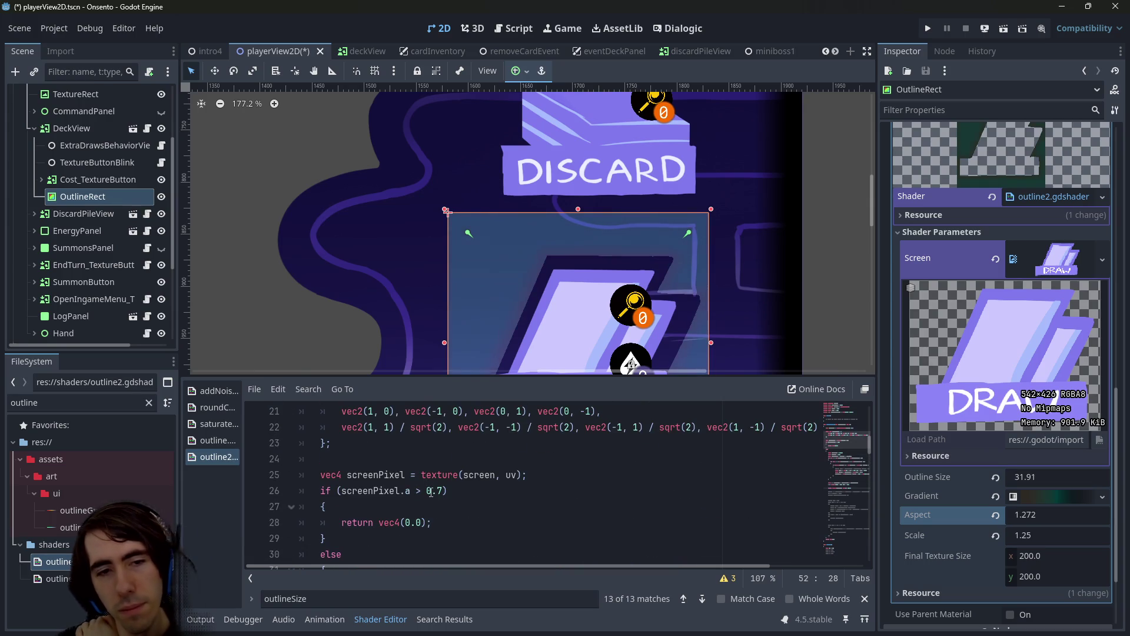
click(436, 491)
scroll(496, 505, up, 3)
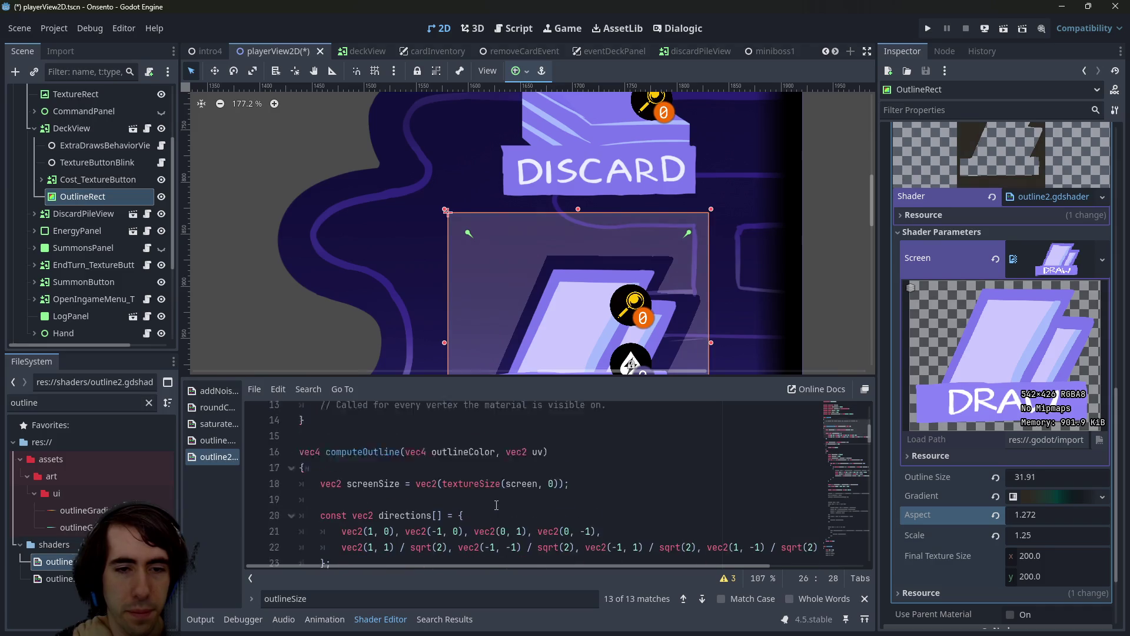
scroll(496, 505, down, 2)
scroll(496, 506, down, 1)
scroll(512, 471, up, 2)
Examine the screenSize and textureSize computation on line 18
double_click(523, 459)
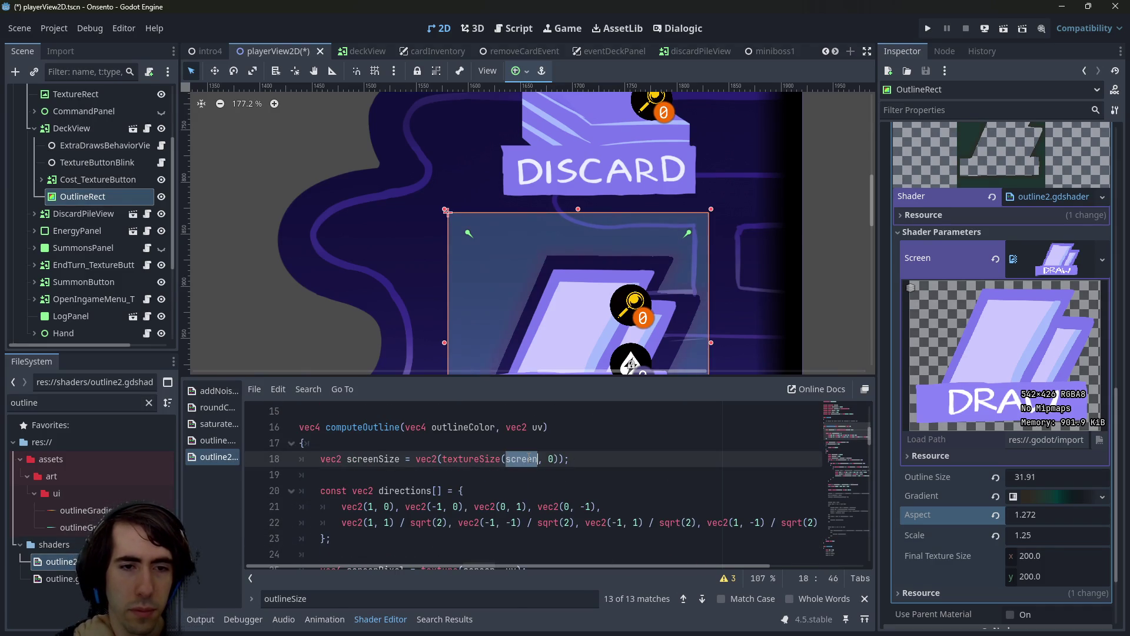
double_click(377, 458)
scroll(411, 469, down, 2)
scroll(425, 476, up, 1)
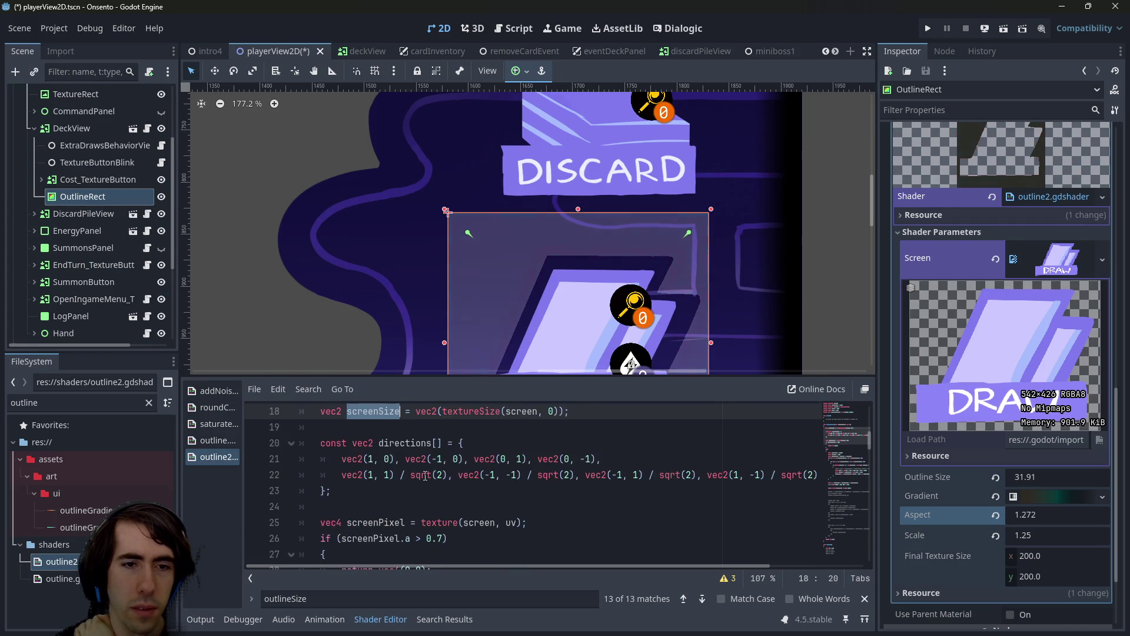
scroll(425, 476, up, 2)
scroll(425, 476, down, 1)
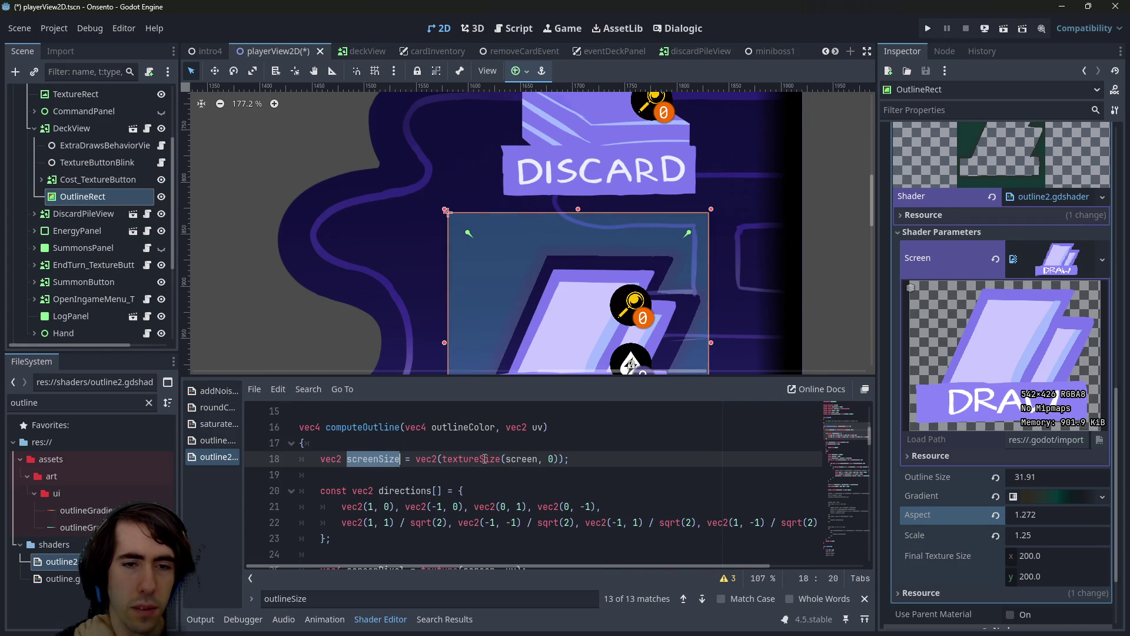
double_click(485, 459)
scroll(471, 471, down, 3)
scroll(423, 500, up, 1)
scroll(406, 518, down, 2)
scroll(401, 526, down, 3)
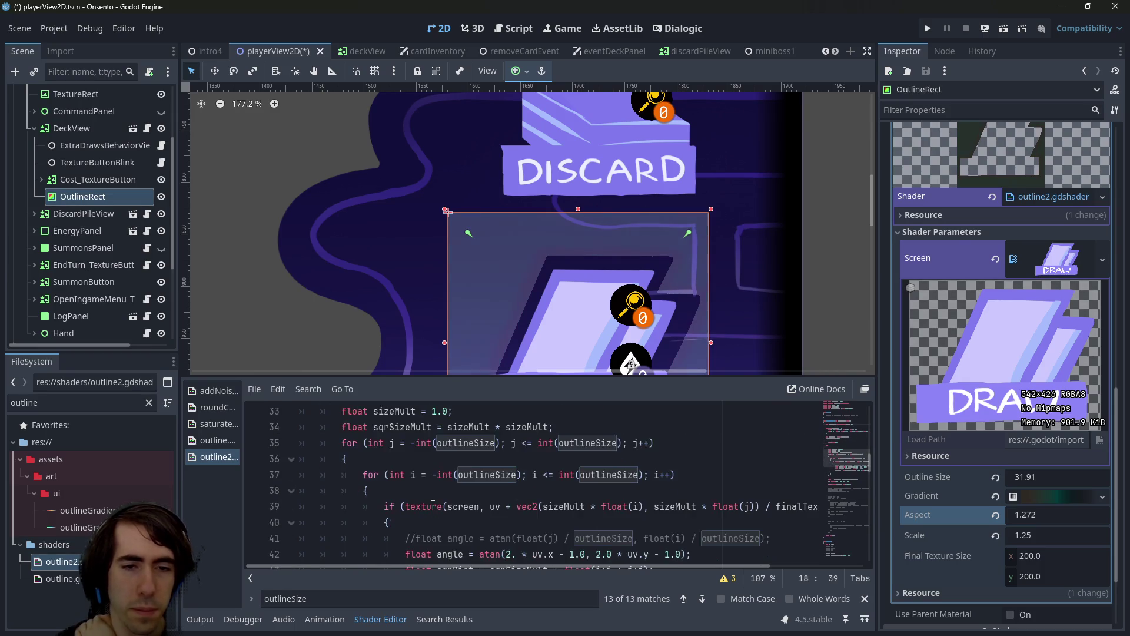
Enlarge the shader code area and narrow the left docks to widen the editor
drag(633, 381, 633, 242)
scroll(584, 369, up, 1)
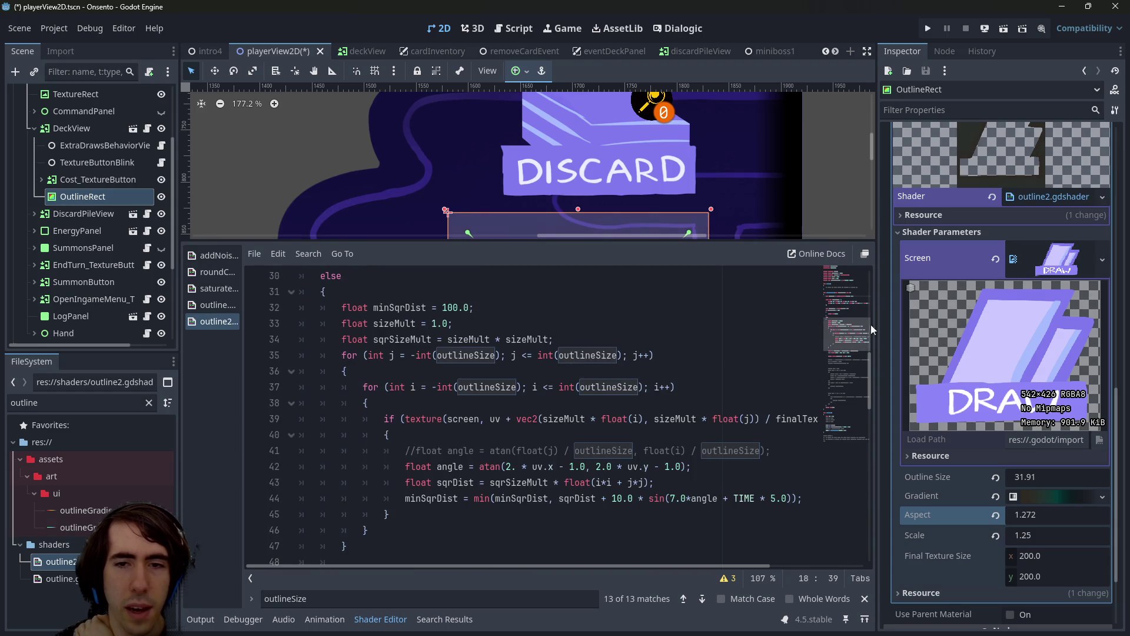
drag(180, 378, 113, 377)
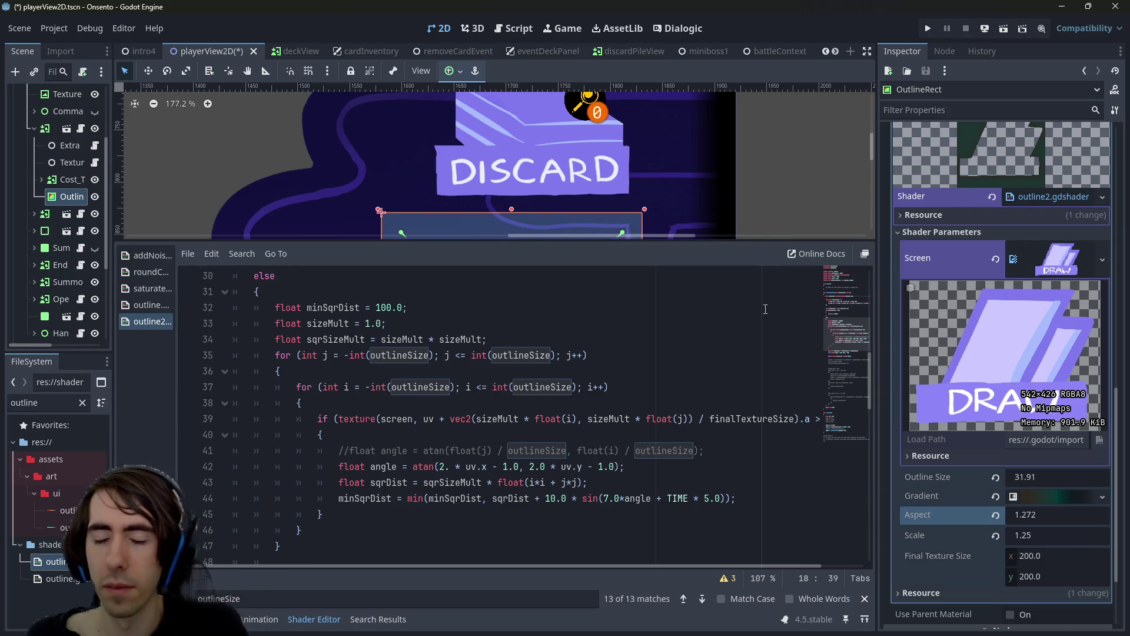
Trace the uses of uv and outlineSize through the shader code
drag(628, 565, 672, 566)
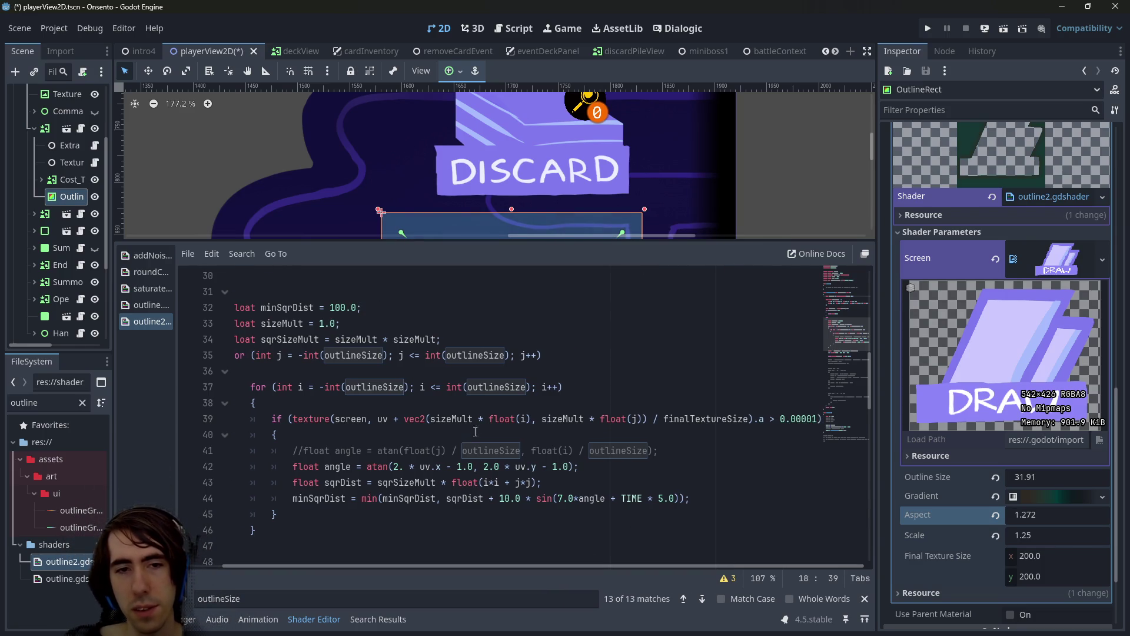
double_click(380, 419)
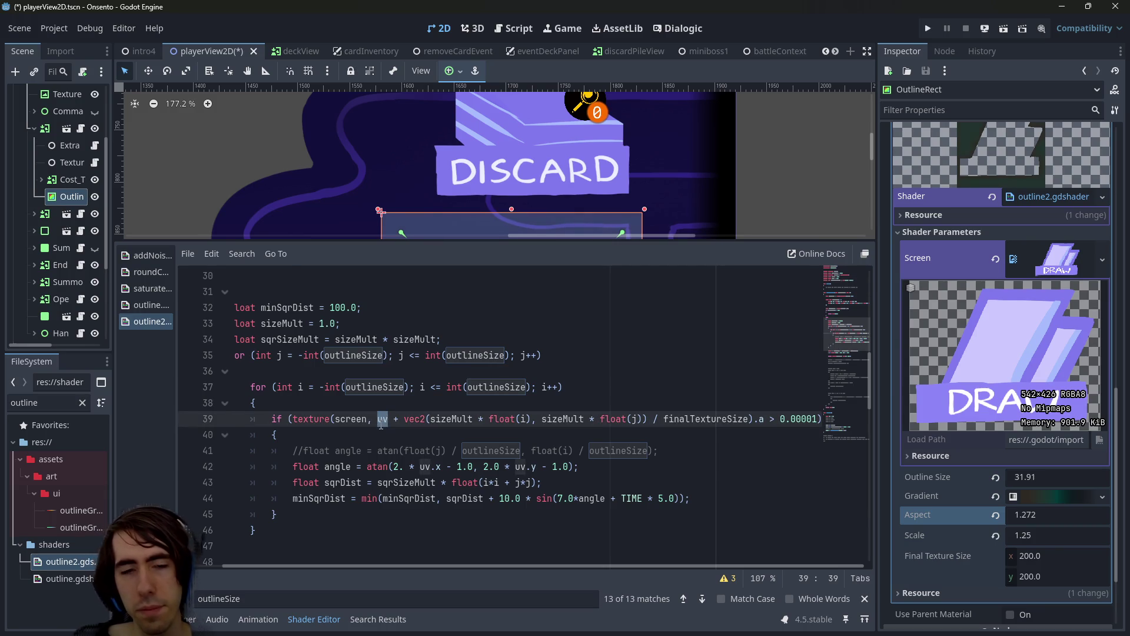
scroll(434, 418, down, 2)
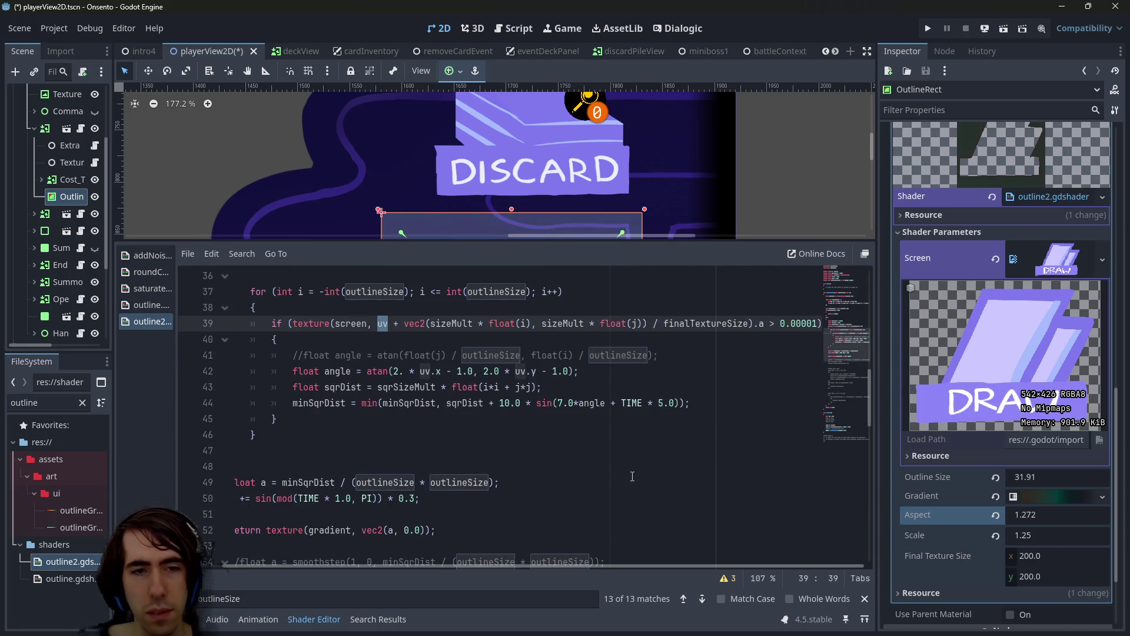
scroll(434, 418, down, 1)
scroll(433, 418, down, 1)
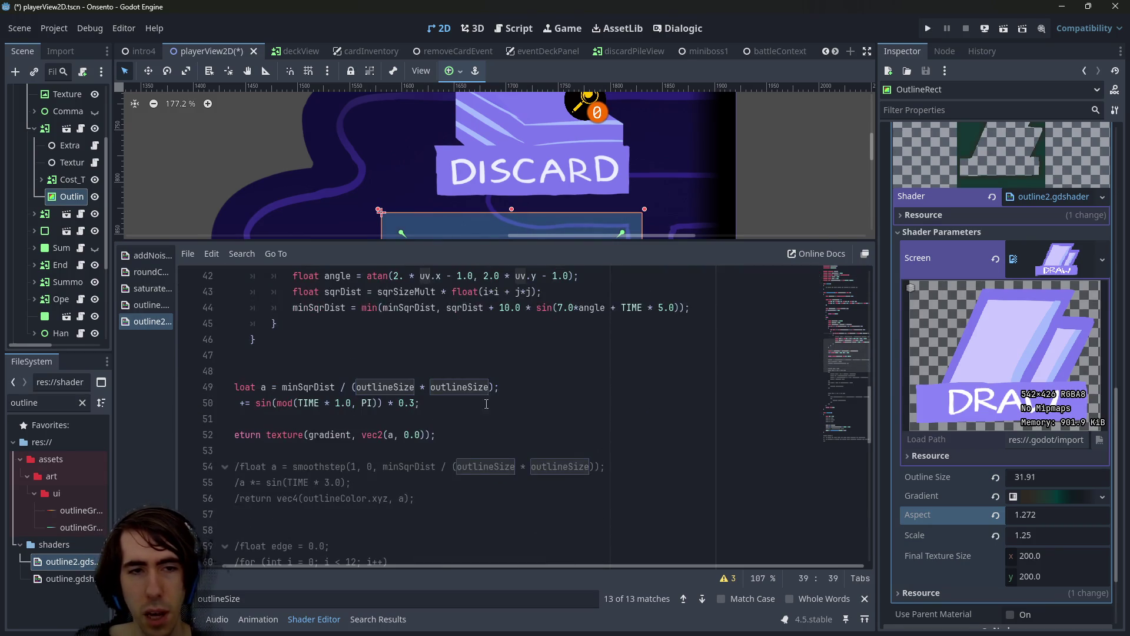
double_click(382, 387)
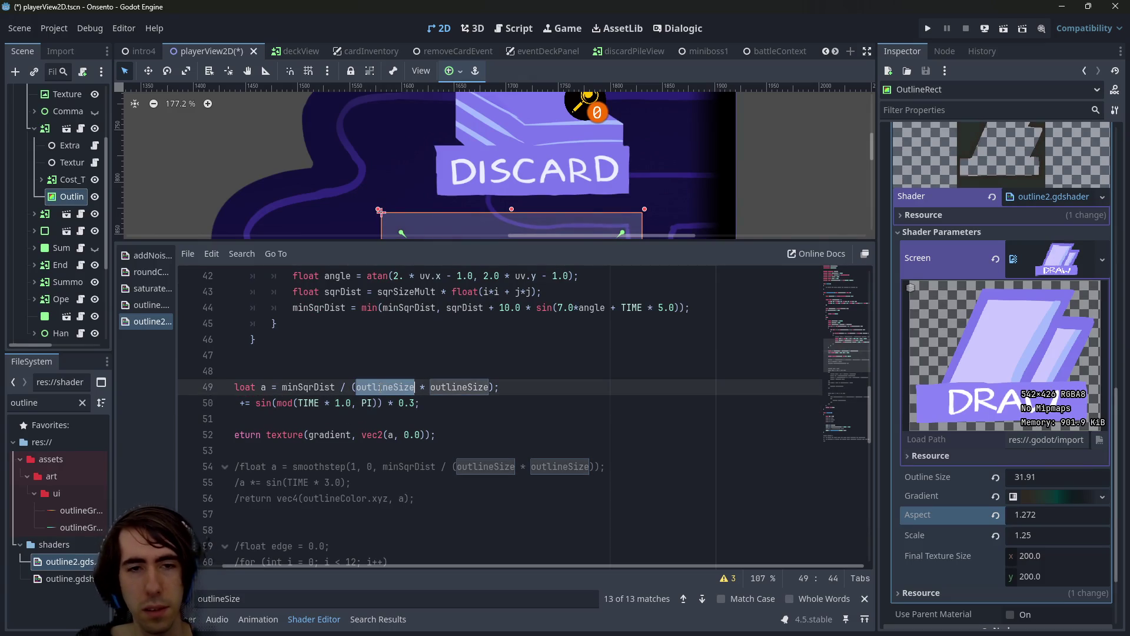
key(ctrl+f)
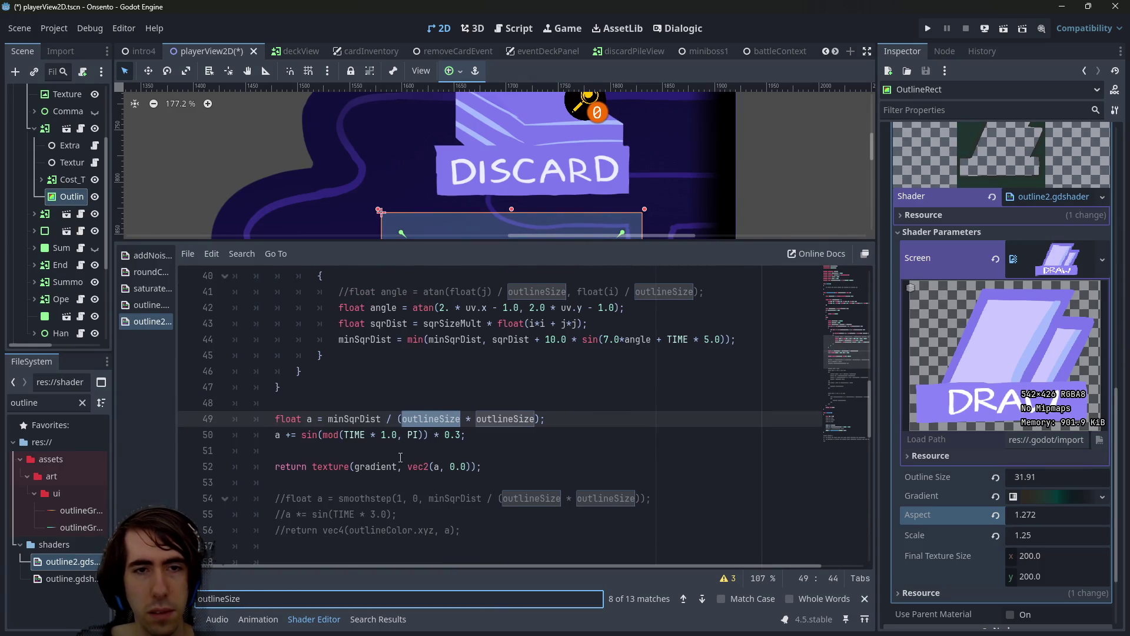
scroll(401, 457, up, 13)
scroll(401, 457, down, 6)
scroll(401, 456, down, 5)
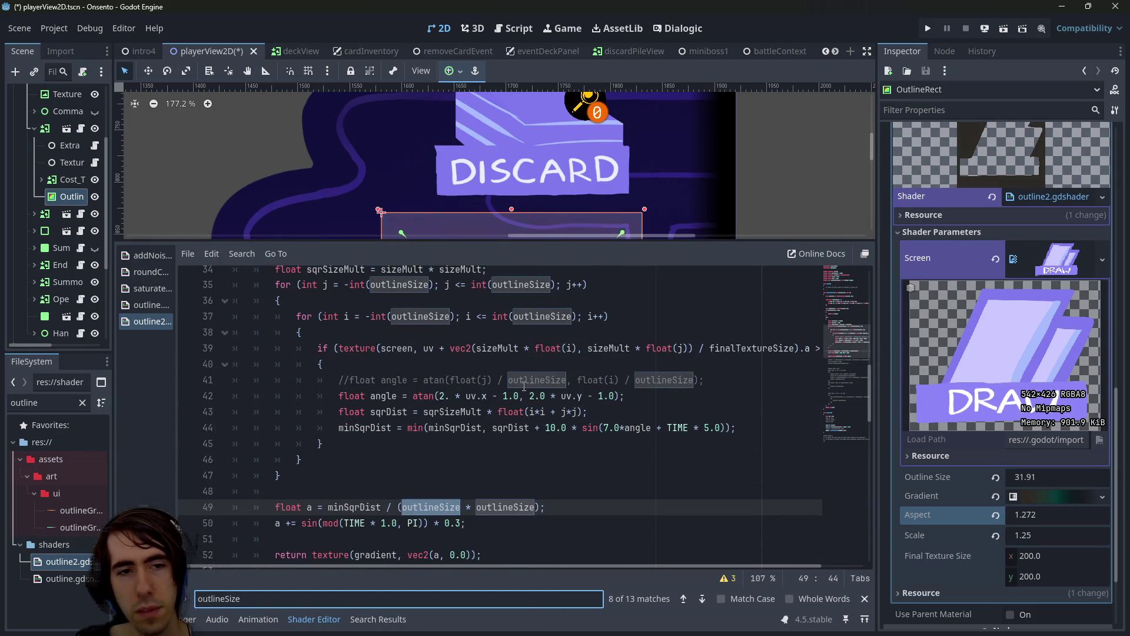
scroll(456, 420, down, 1)
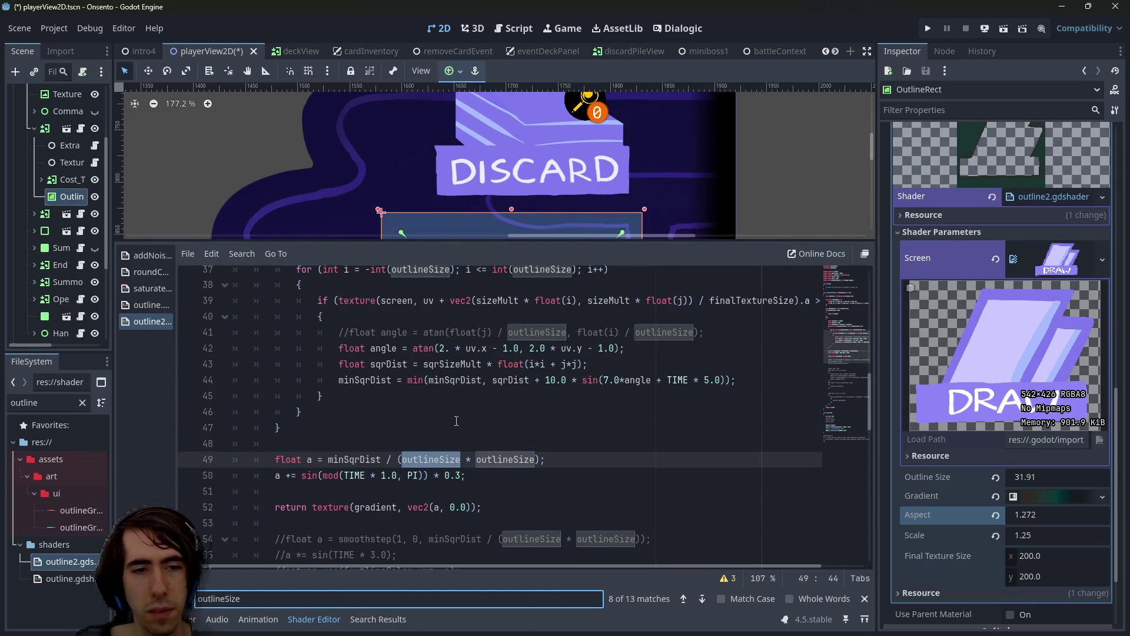
Comment out the alpha lines 49–50 and save the scene
click(322, 459)
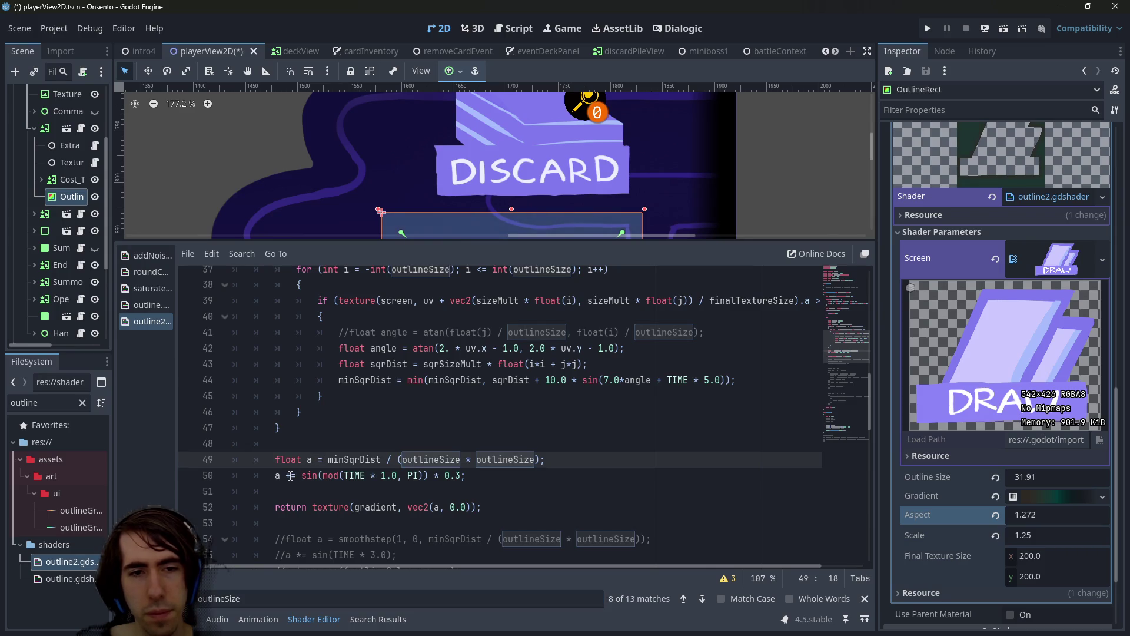
drag(545, 460, 171, 458)
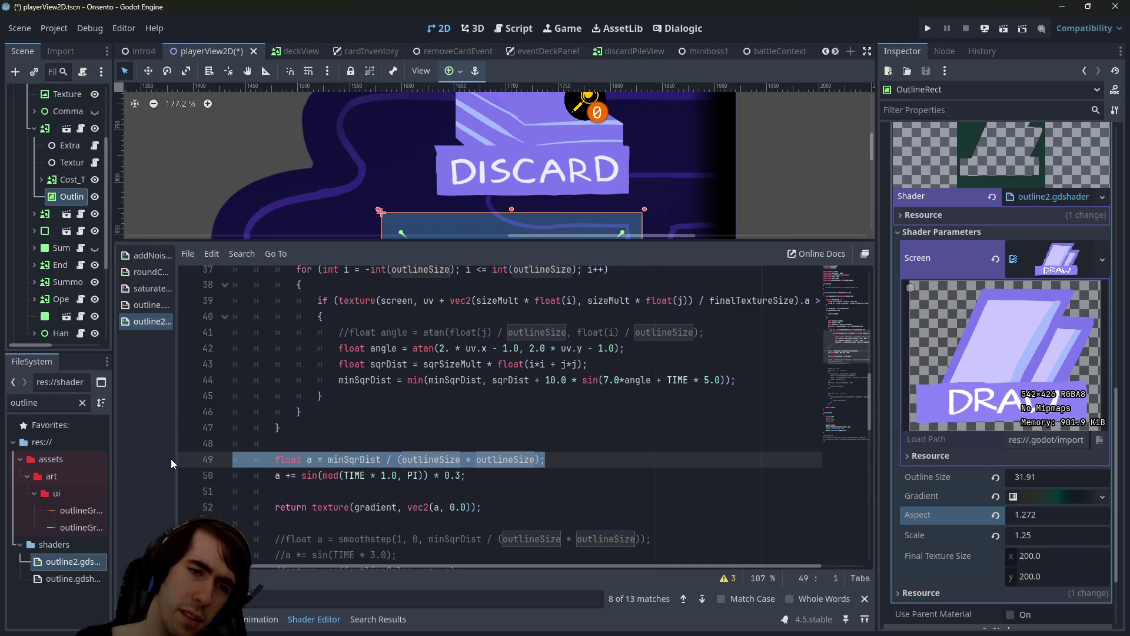
drag(466, 475, 141, 464)
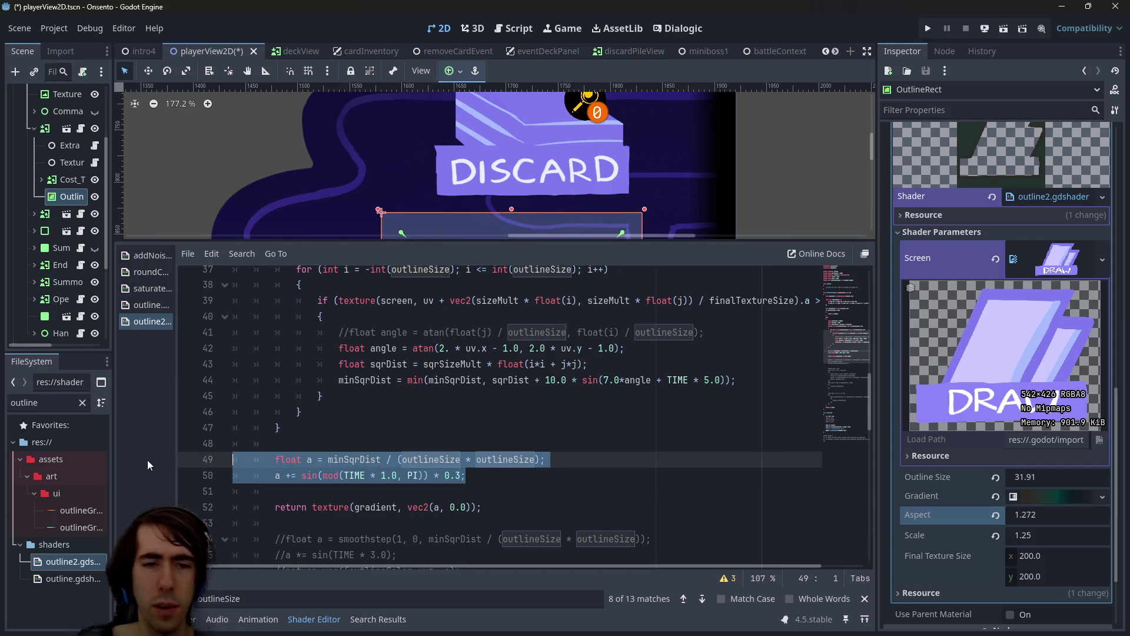
key(ctrl+k)
key(ctrl+s)
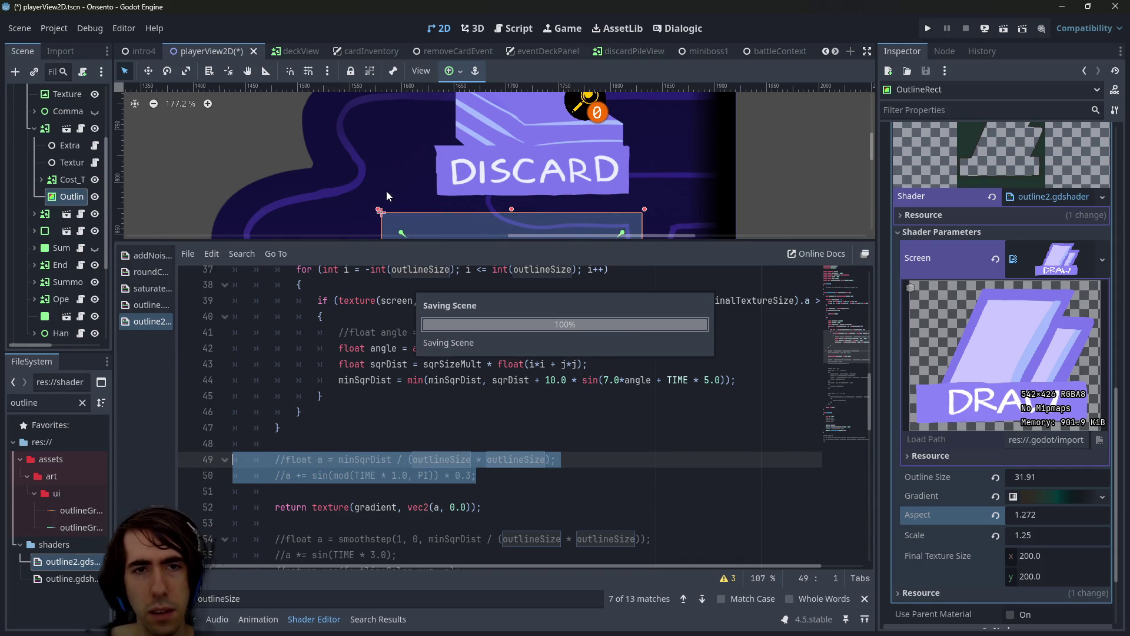
Uncomment lines 49–50 and save to recompile the shader
scroll(418, 124, down, 4)
key(ctrl+k)
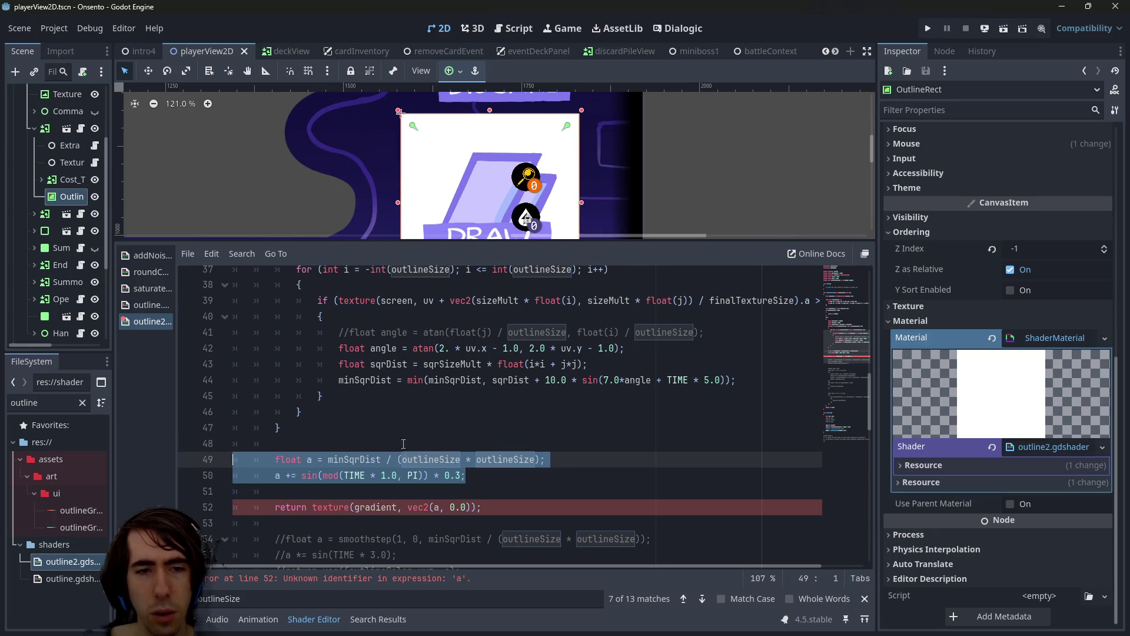
key(ctrl+s)
double_click(369, 459)
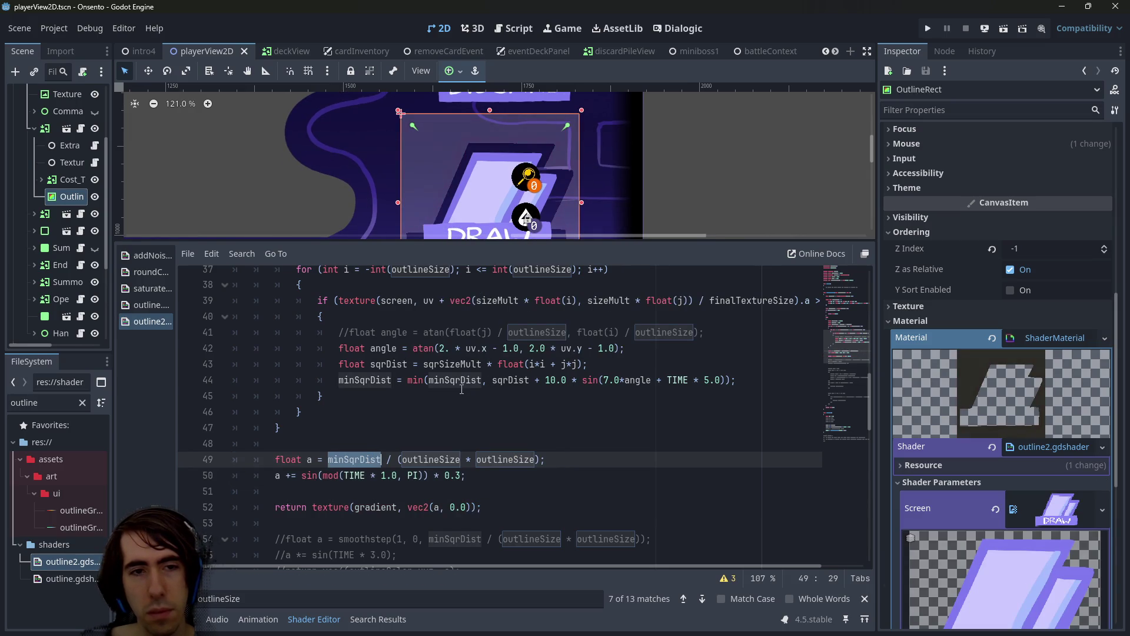
scroll(461, 389, up, 2)
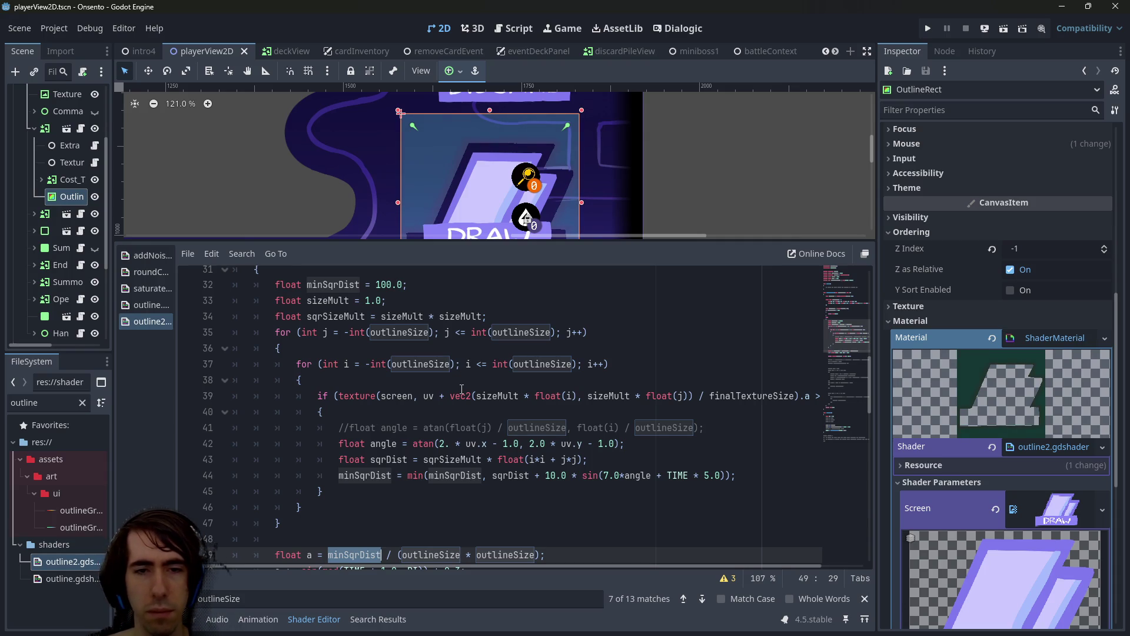
Change '2.' to '2.0' in the atan call on line 42
double_click(550, 475)
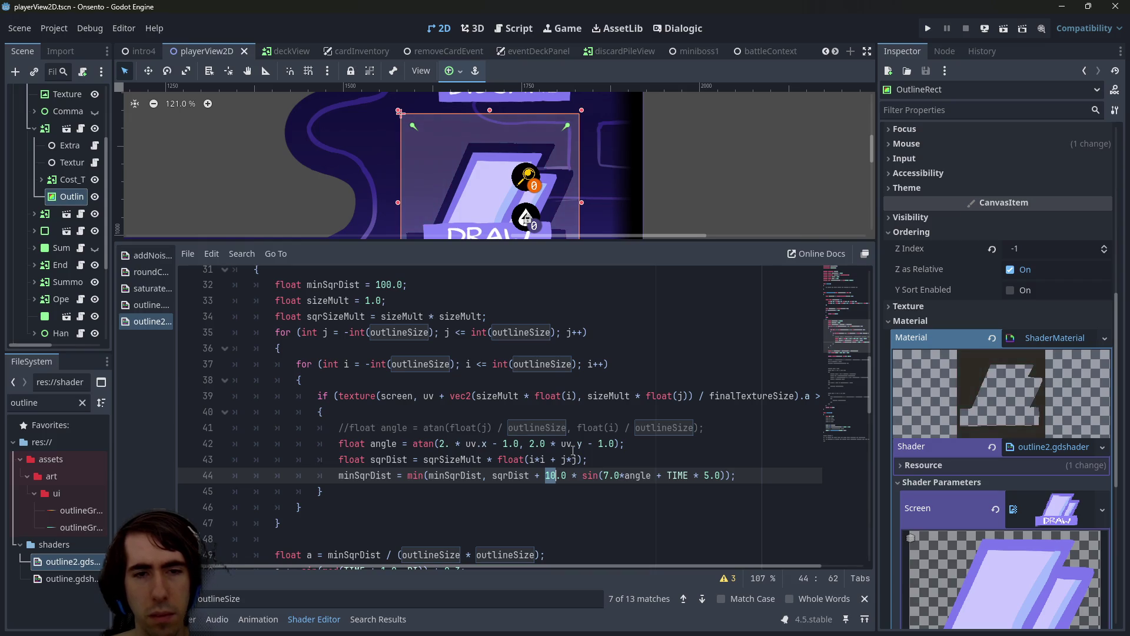
click(449, 443)
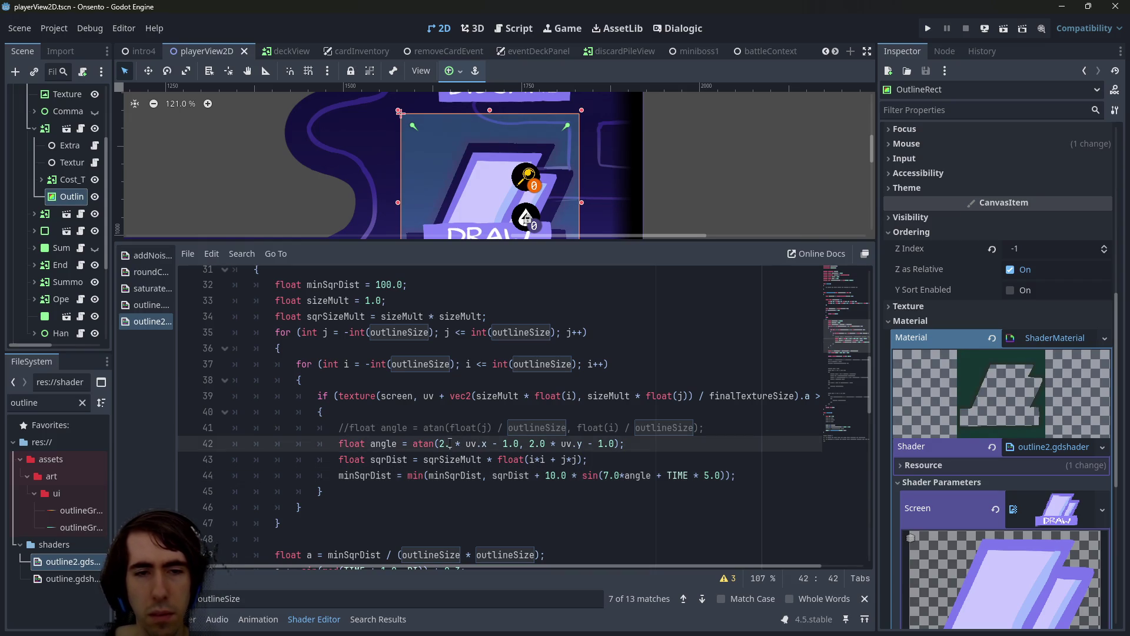
text(0)
key(Escape)
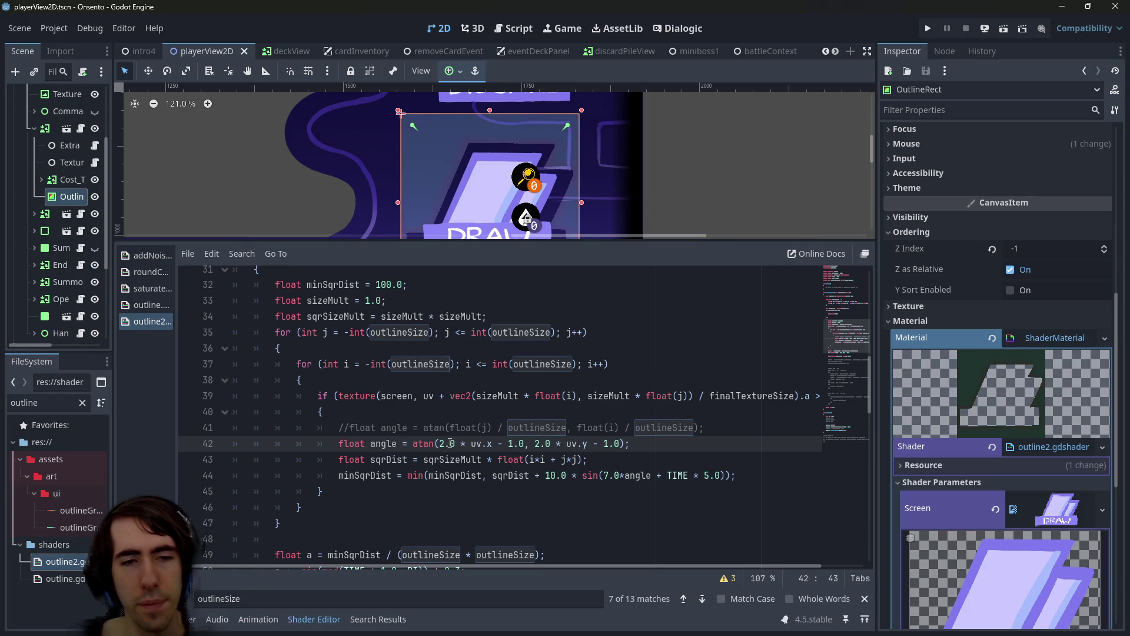
Inspect the uses of sqrDist and angle and the alpha threshold on line 39
double_click(405, 459)
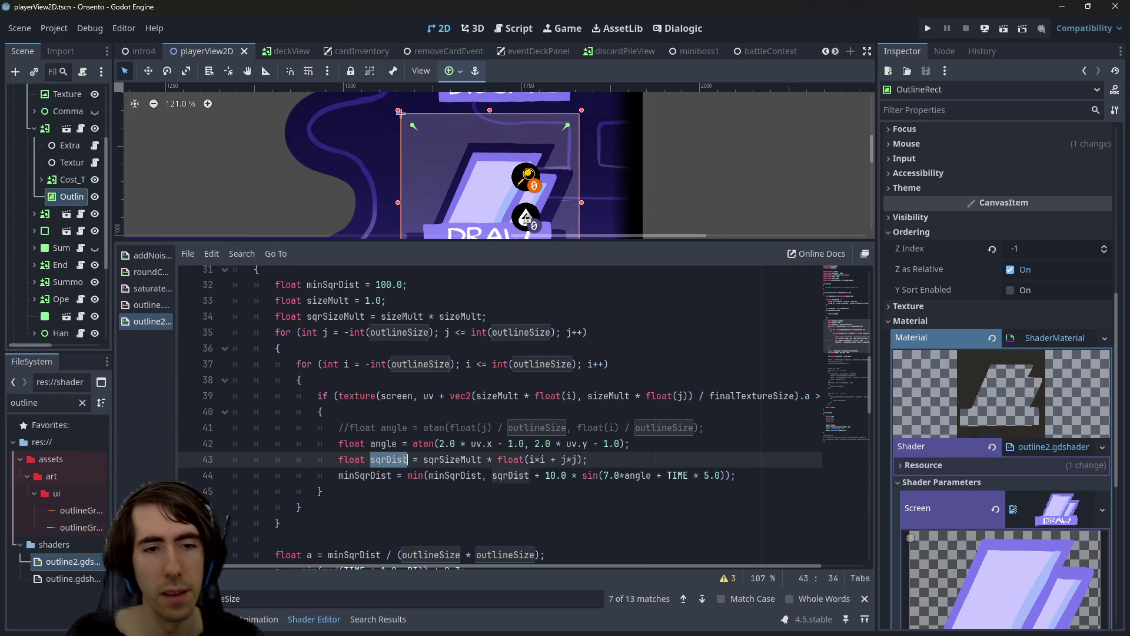
double_click(381, 443)
drag(404, 396, 834, 396)
click(793, 395)
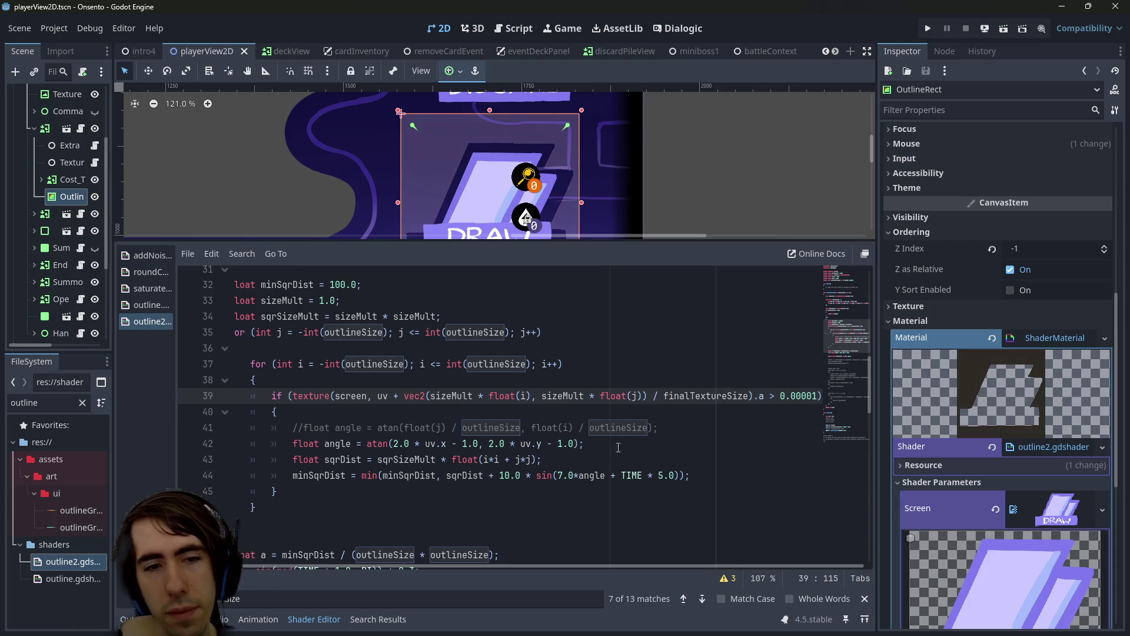
Select the gradient return statement on line 52 for copying
scroll(662, 460, down, 3)
drag(736, 427, 194, 404)
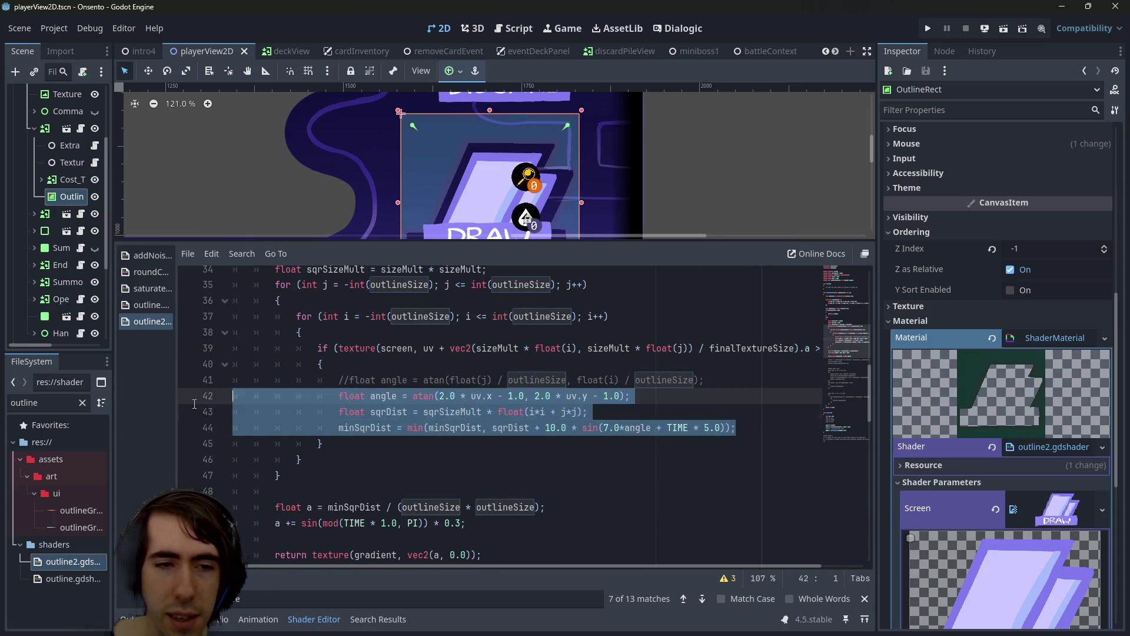
scroll(336, 414, down, 2)
scroll(336, 415, up, 1)
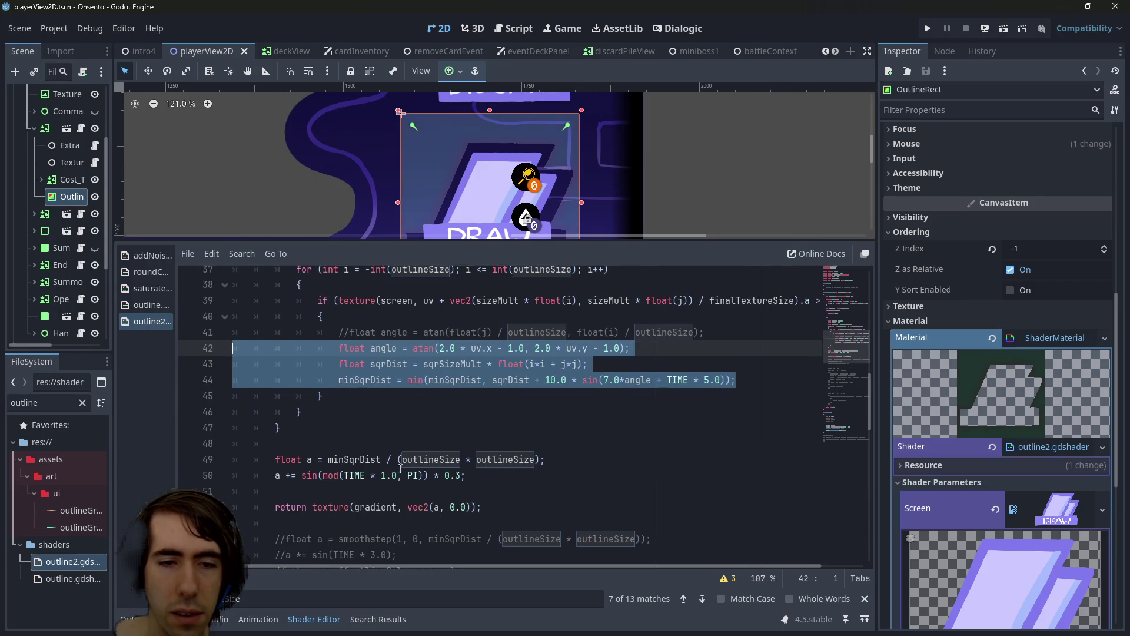
drag(490, 510, 275, 508)
key(ctrl+c)
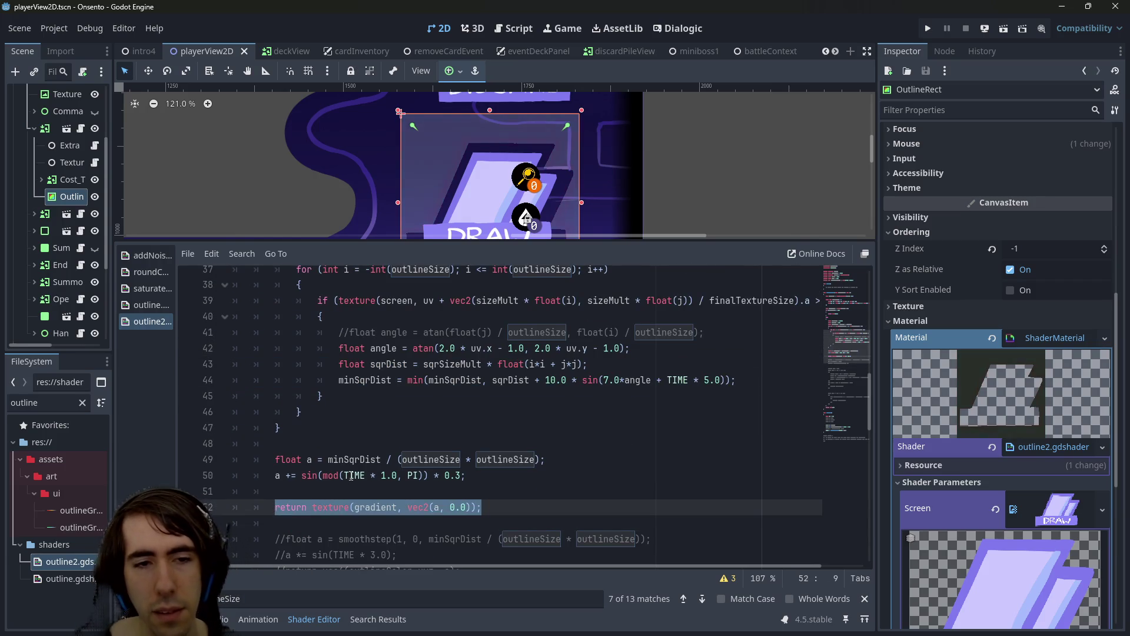
click(317, 459)
double_click(309, 459)
triple_click(459, 501)
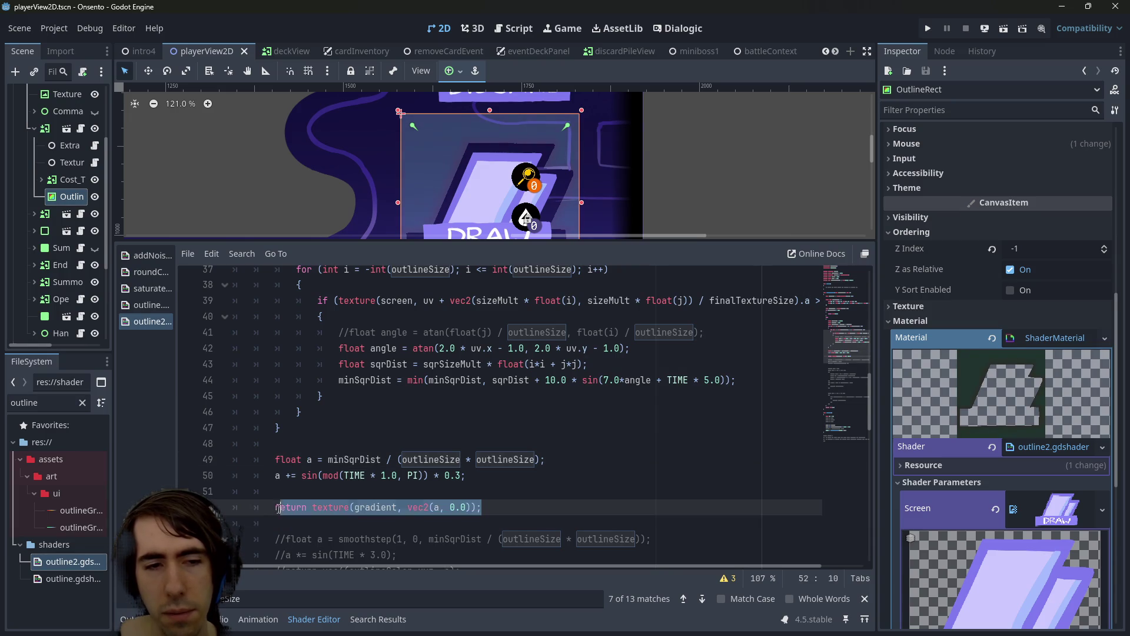
Paste the gradient return into the if block after line 40 and save
click(409, 317)
key(Return)
text(return)
key(ctrl+v)
key(ctrl+z)
key(ctrl+z)
key(ctrl+v)
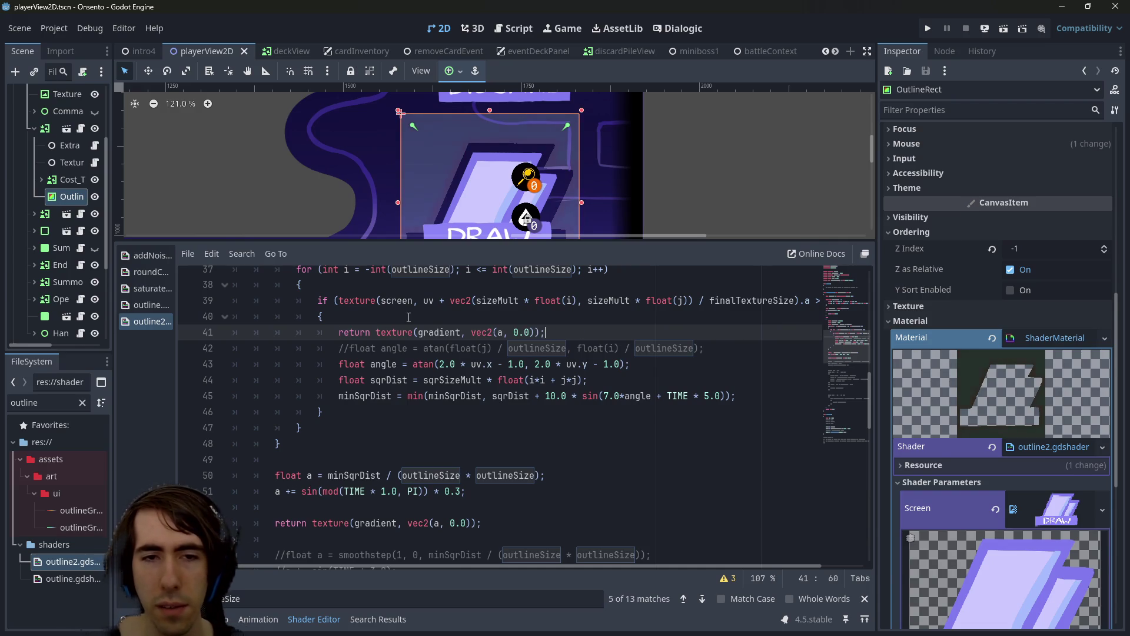
key(ctrl+s)
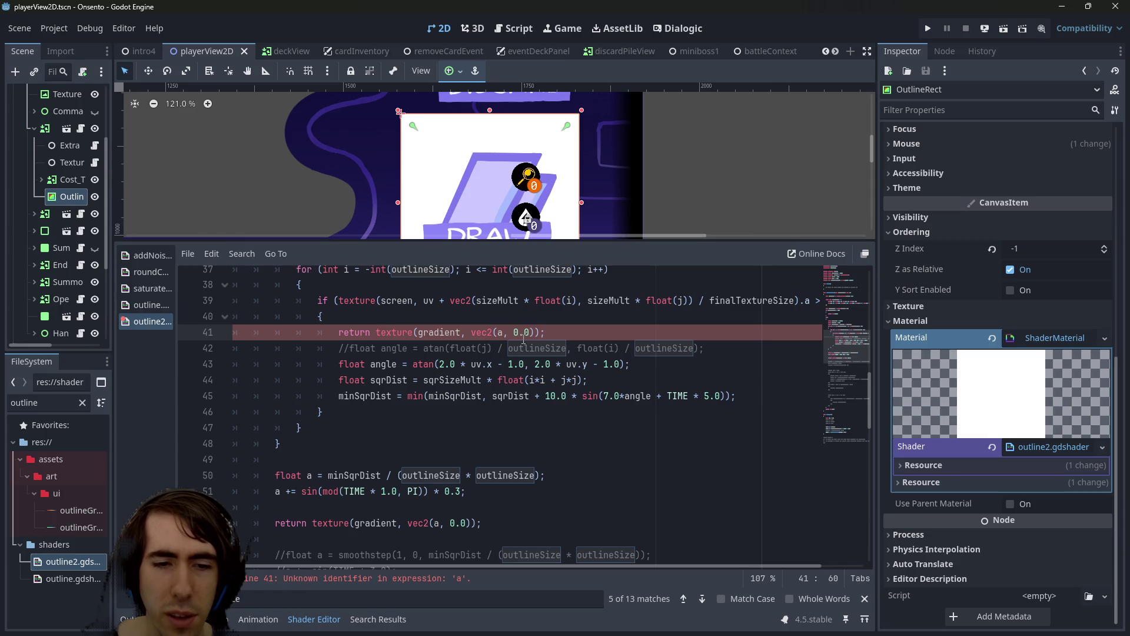
Move the early return line below the minSqrDist distance calculation
click(498, 332)
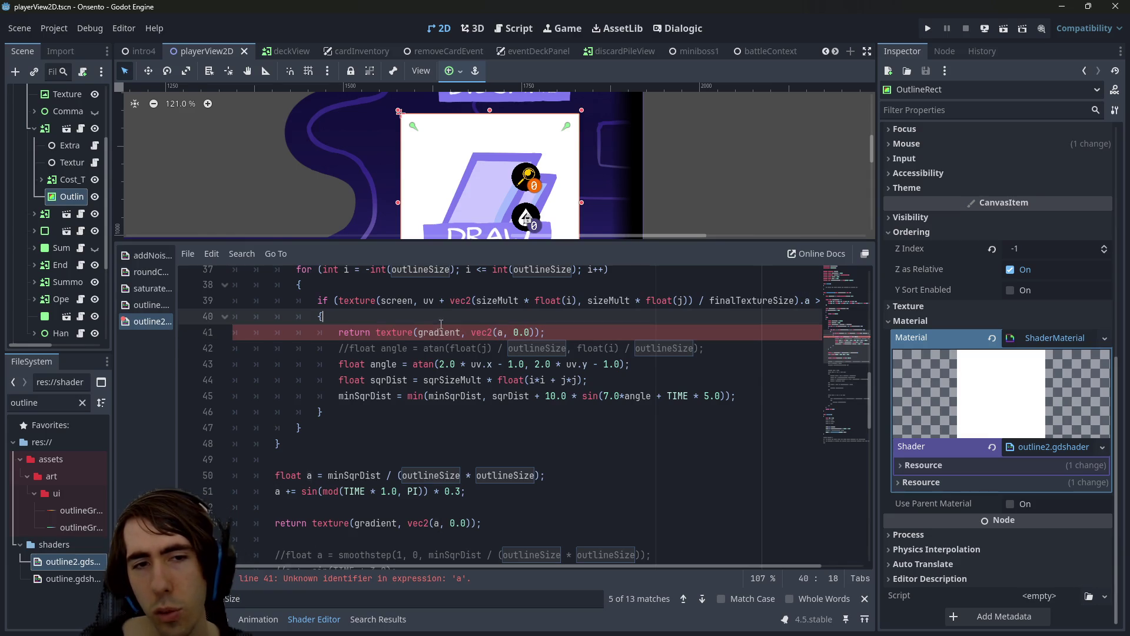
double_click(445, 331)
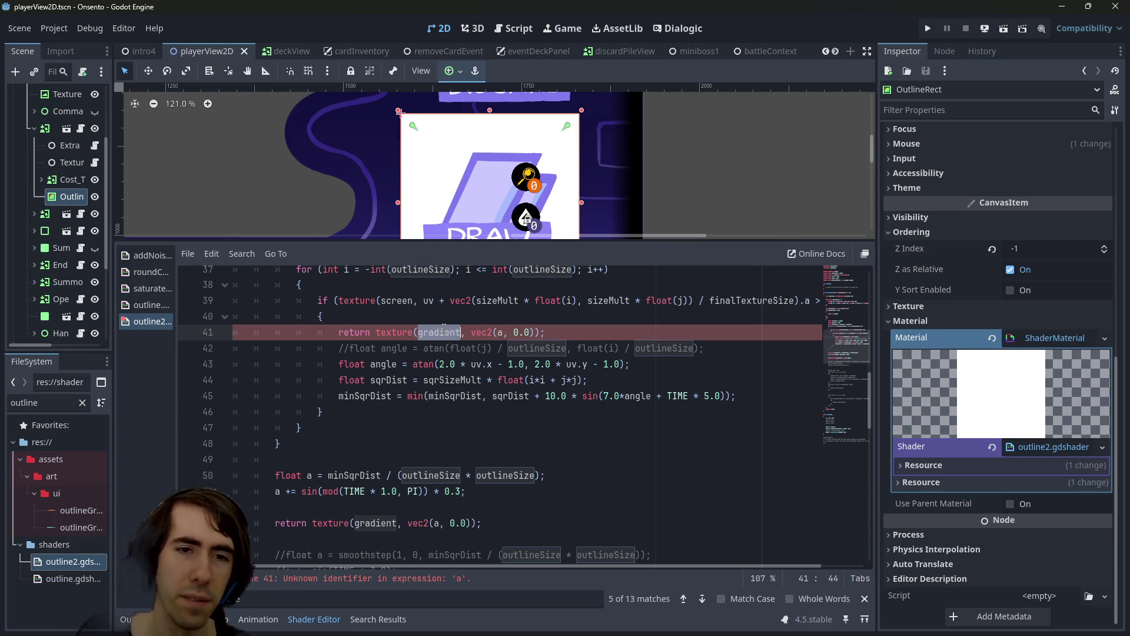
scroll(557, 387, up, 1)
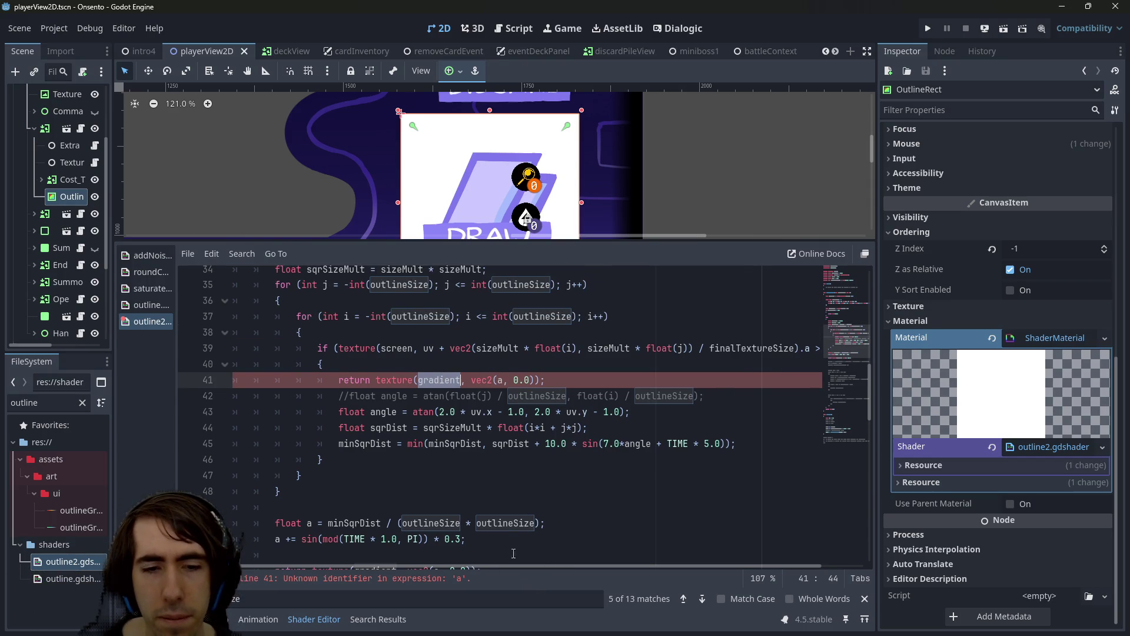
scroll(544, 558, down, 1)
double_click(361, 477)
scroll(361, 478, up, 1)
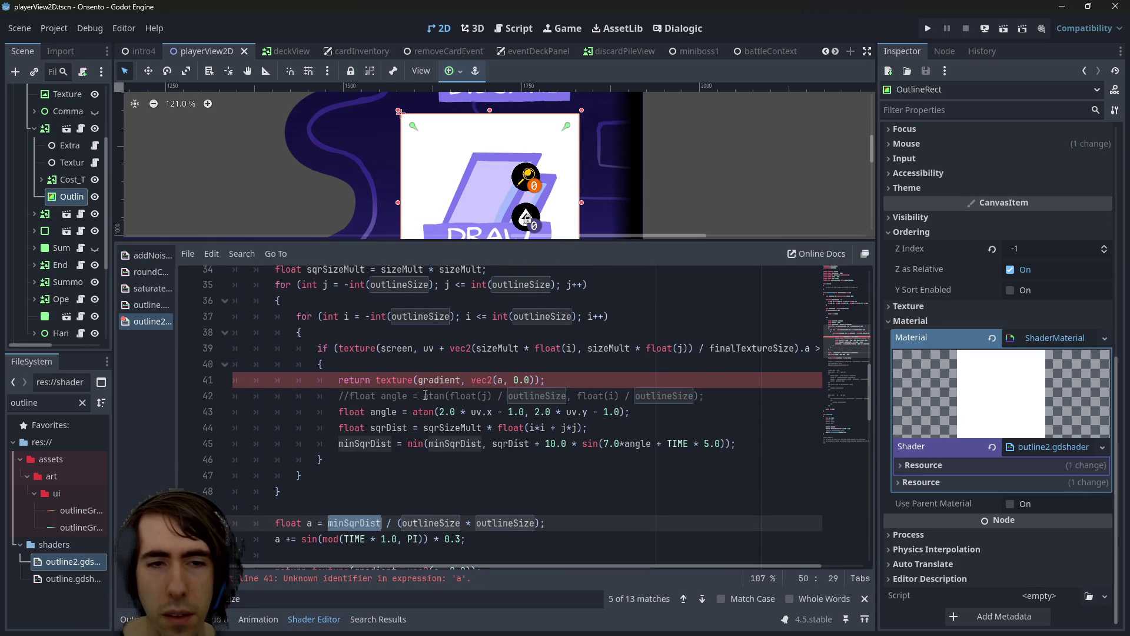
drag(573, 381, 318, 380)
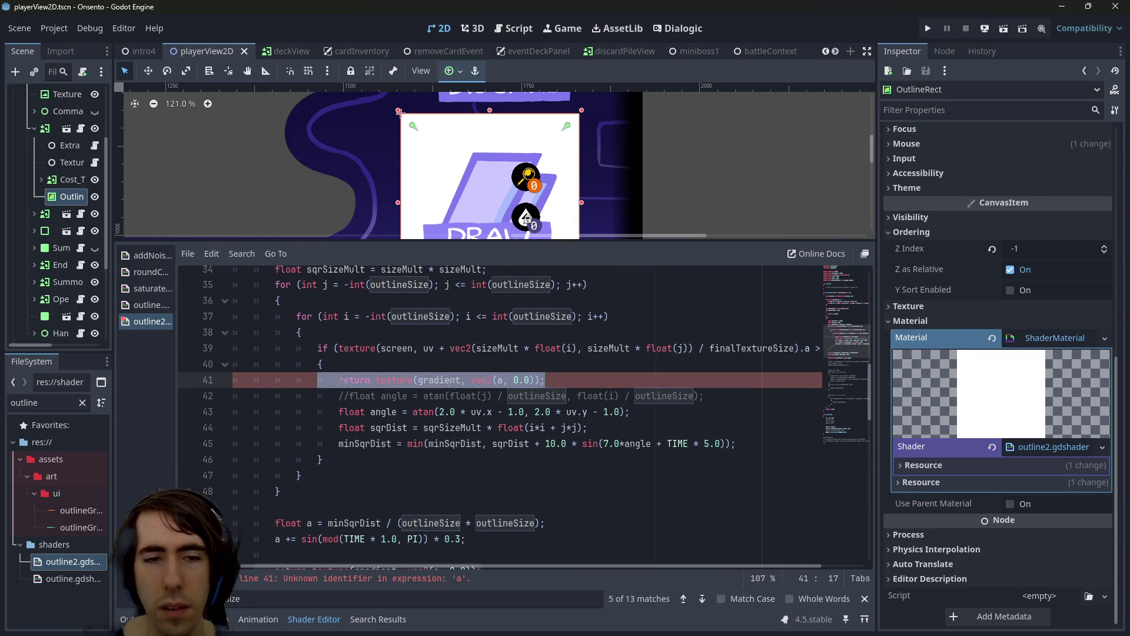
key(alt+Down)
key(alt+Down)
key(alt+Down)
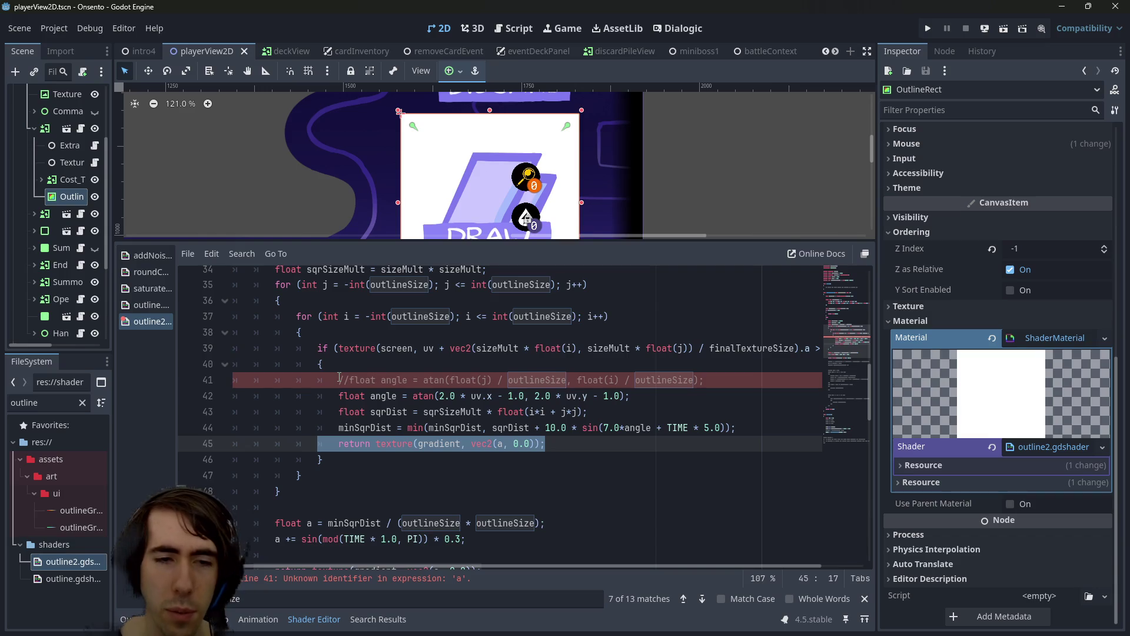
Replace 'a' in vec2(a, 0.0) with minSqrDist / (outlineSize * outlineSize) and save
double_click(374, 426)
scroll(375, 426, down, 1)
click(402, 476)
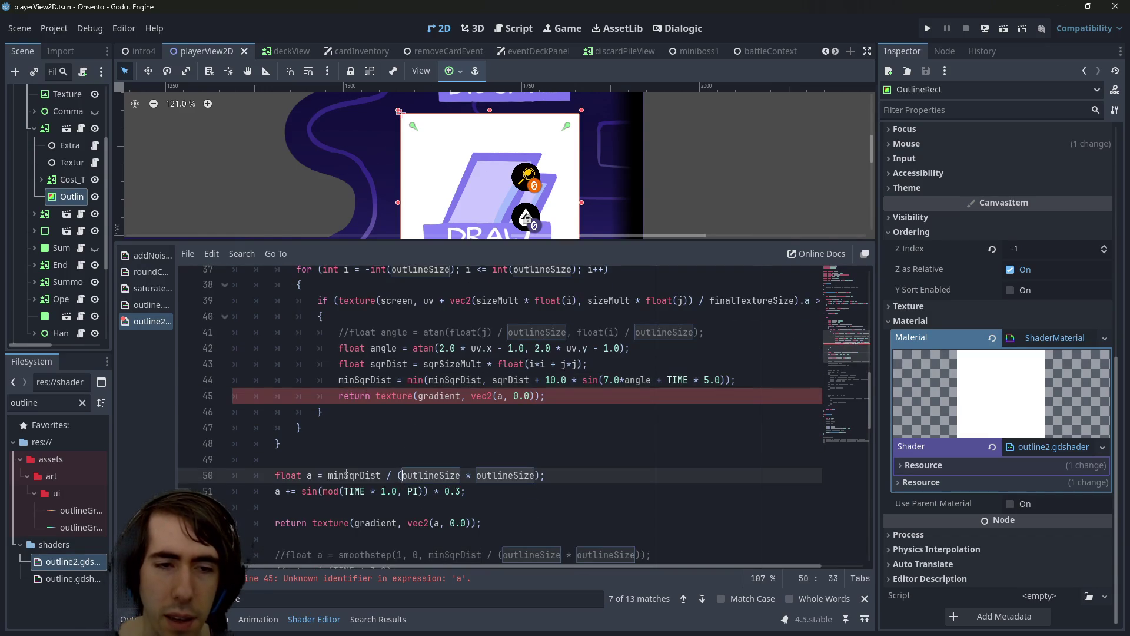
drag(328, 475, 542, 475)
key(ctrl+c)
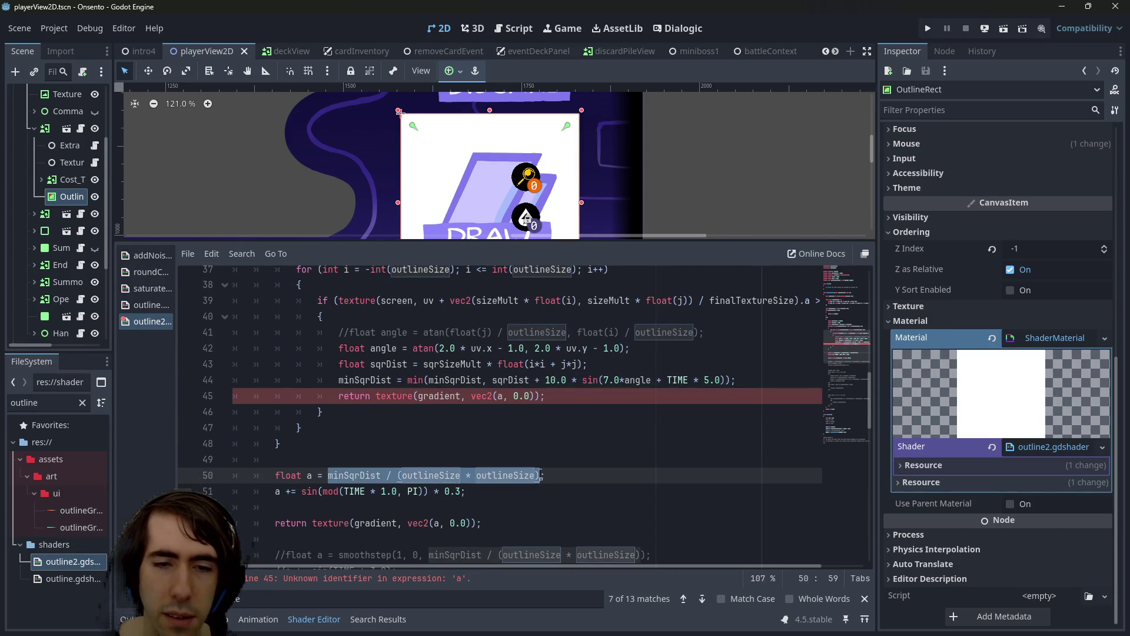
click(487, 400)
double_click(499, 395)
key(BackSpace)
key(ctrl+v)
key(ctrl+s)
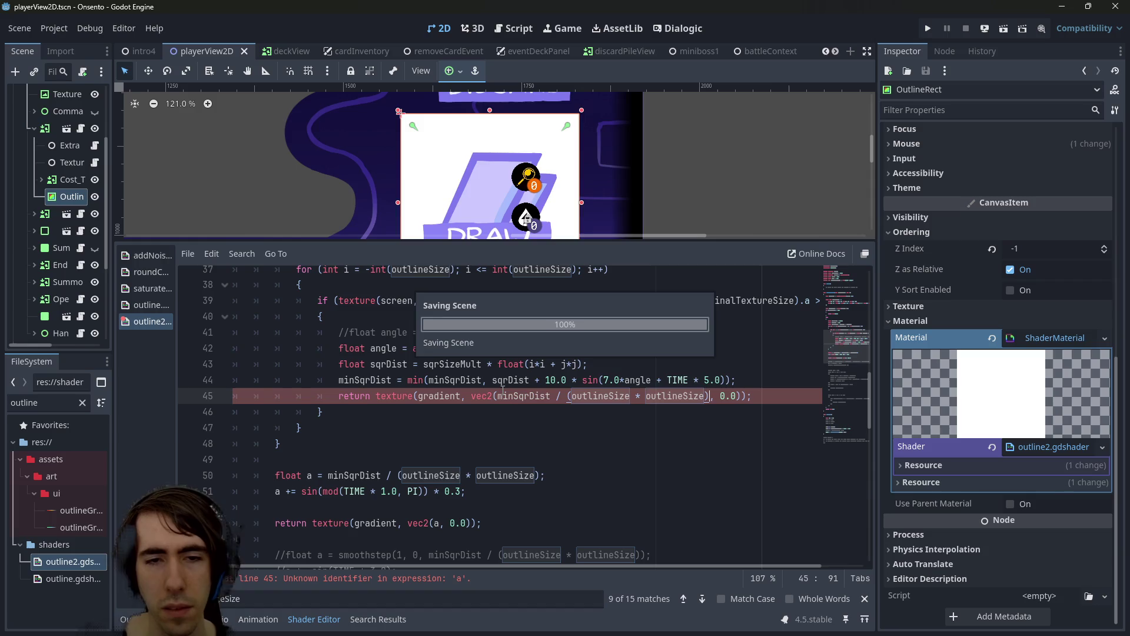
scroll(534, 415, down, 2)
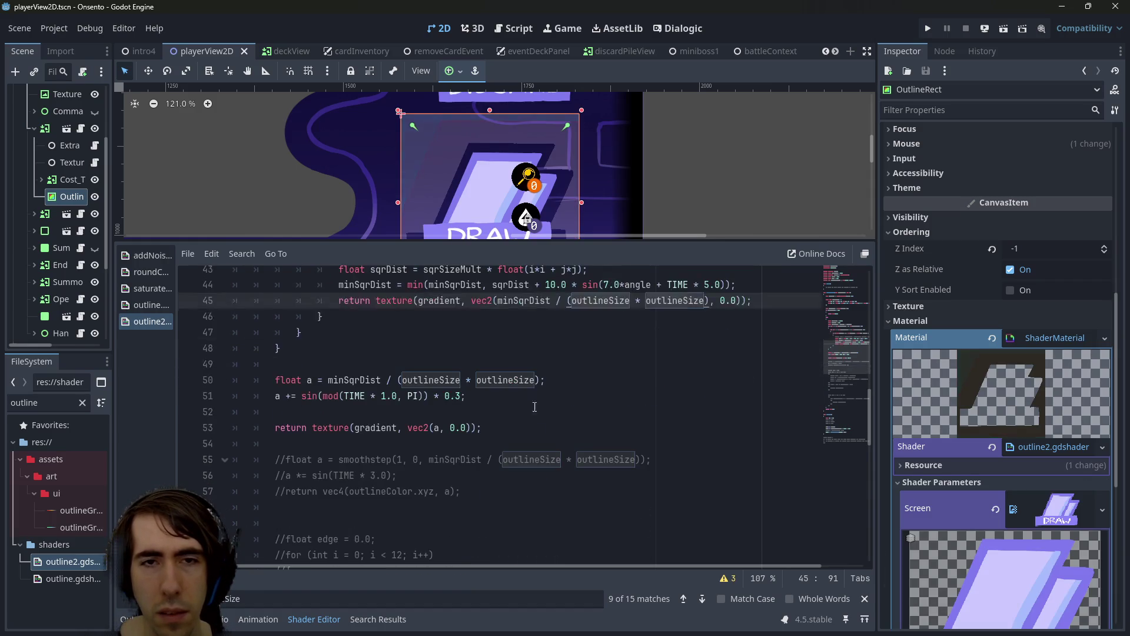
Enlarge the 2D viewport and trial new Scale and Outline Size values, reverting both
mouse_move(512, 240)
mouse_down()
mouse_move(515, 309)
mouse_move(521, 246)
mouse_move(521, 288)
mouse_up()
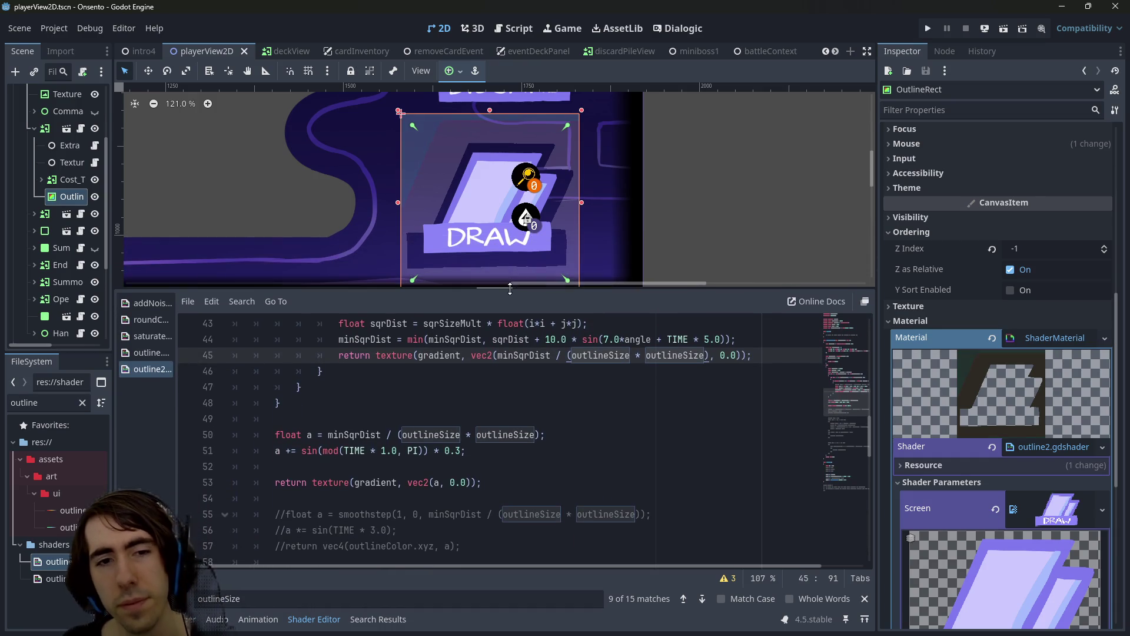
scroll(1011, 531, down, 5)
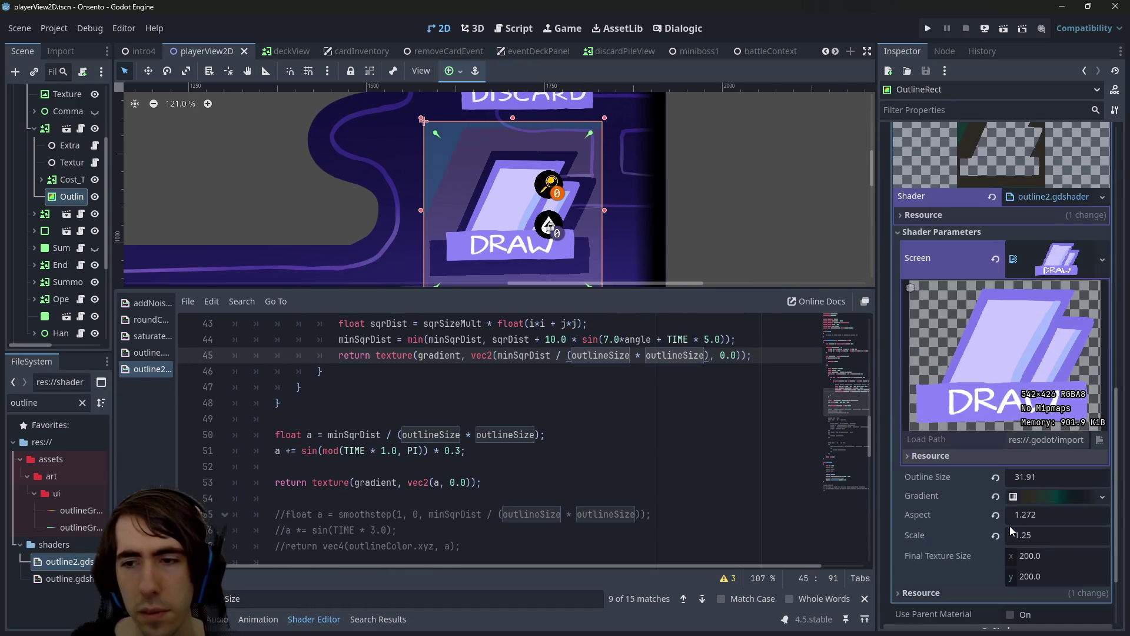
mouse_move(1011, 531)
mouse_down()
mouse_move(991, 532)
mouse_move(1014, 532)
mouse_up()
key(ctrl+z)
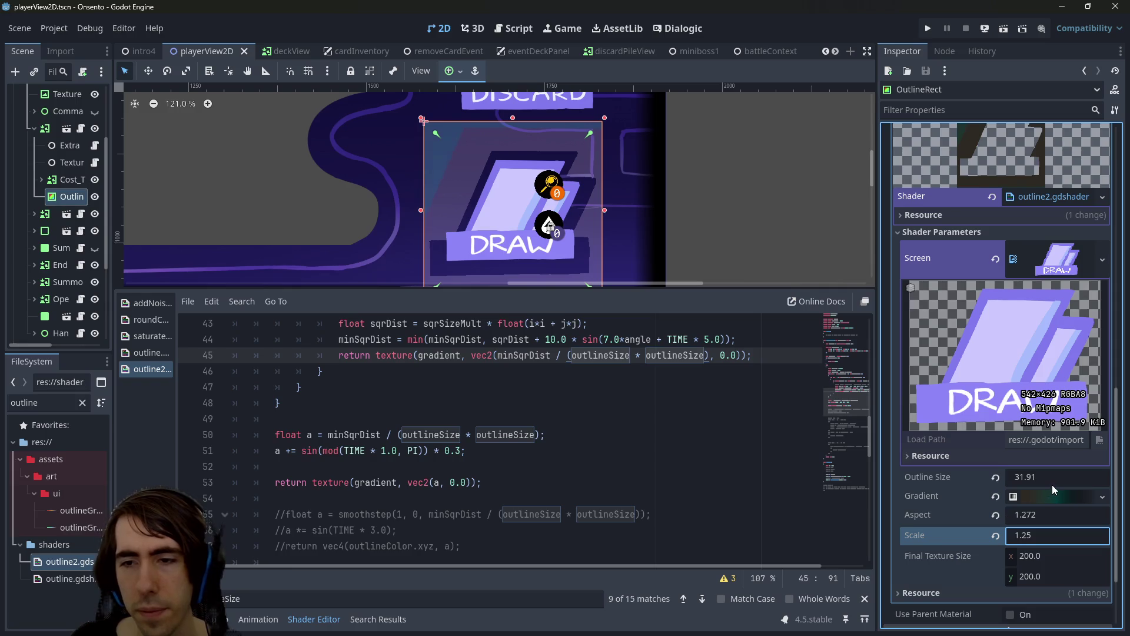
mouse_move(1041, 479)
mouse_down()
mouse_move(986, 479)
mouse_move(999, 478)
mouse_move(984, 510)
mouse_move(1031, 477)
mouse_move(967, 478)
mouse_up()
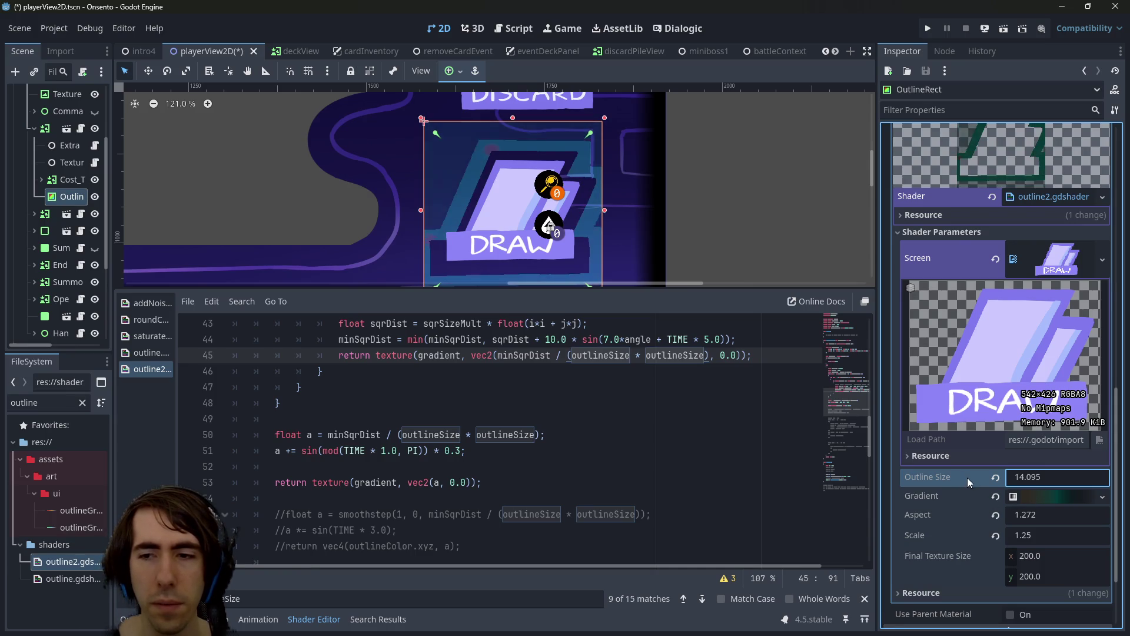
key(ctrl+z)
Comment out the early return on line 45 and set Outline Size to 20.0, saving
click(566, 439)
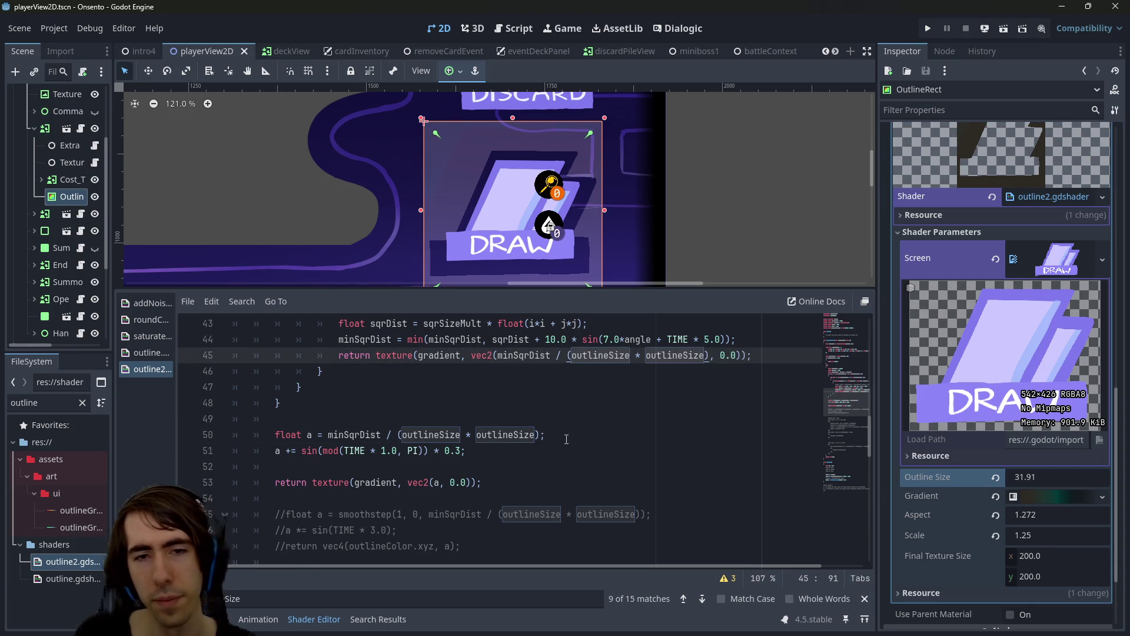
key(ctrl+k)
key(ctrl+s)
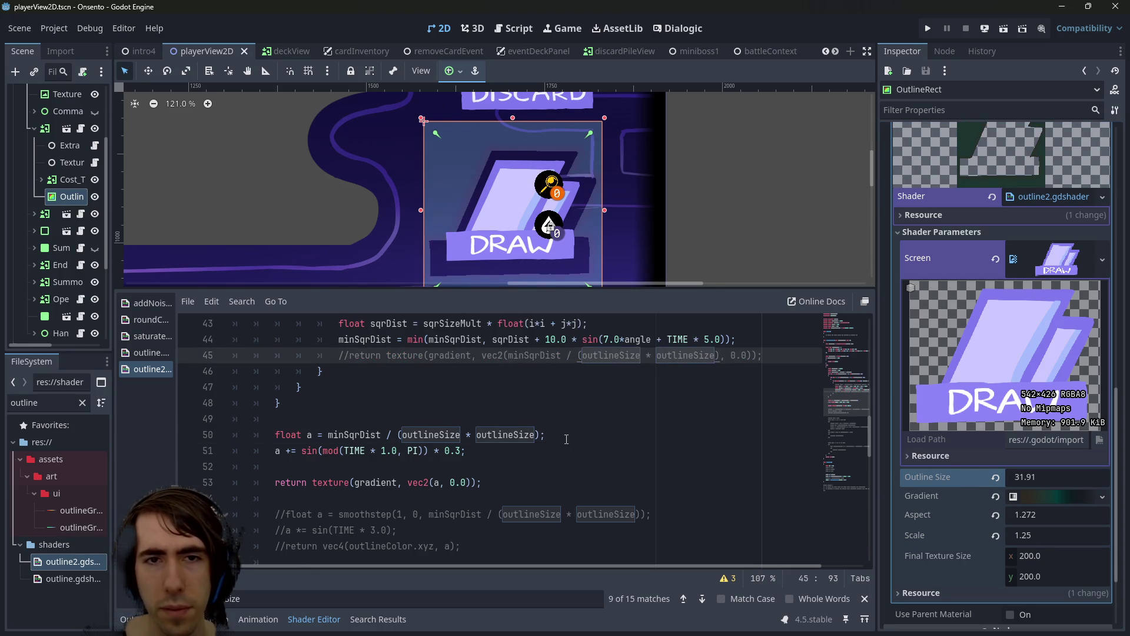
click(1035, 477)
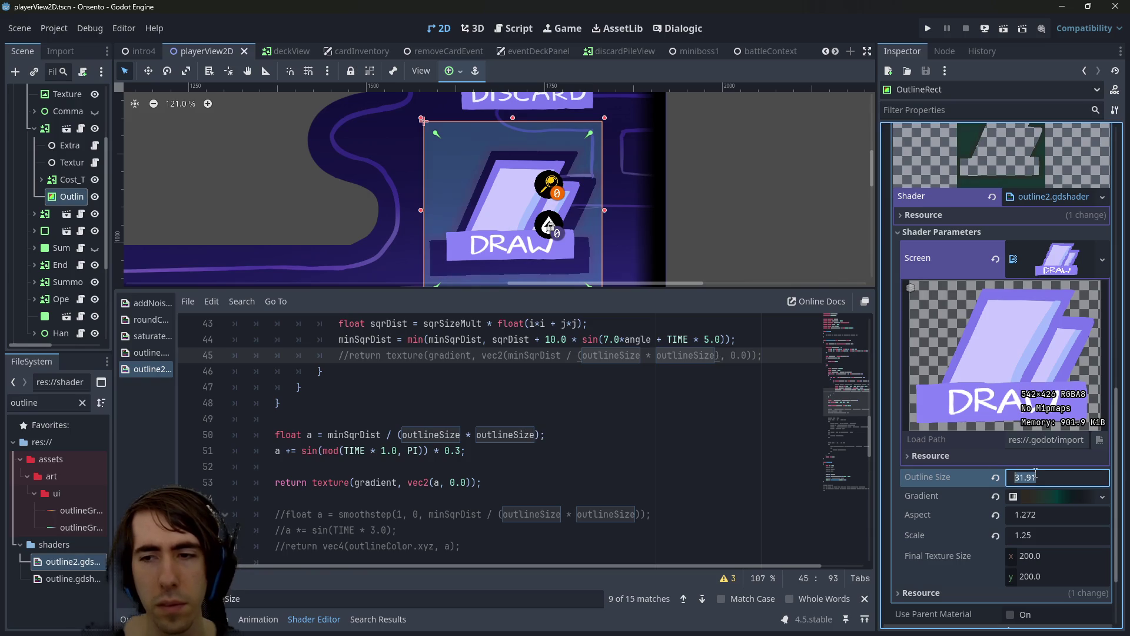
text(20)
key(Return)
key(ctrl+s)
Set the Scale shader parameter to 1.25 and save
click(524, 419)
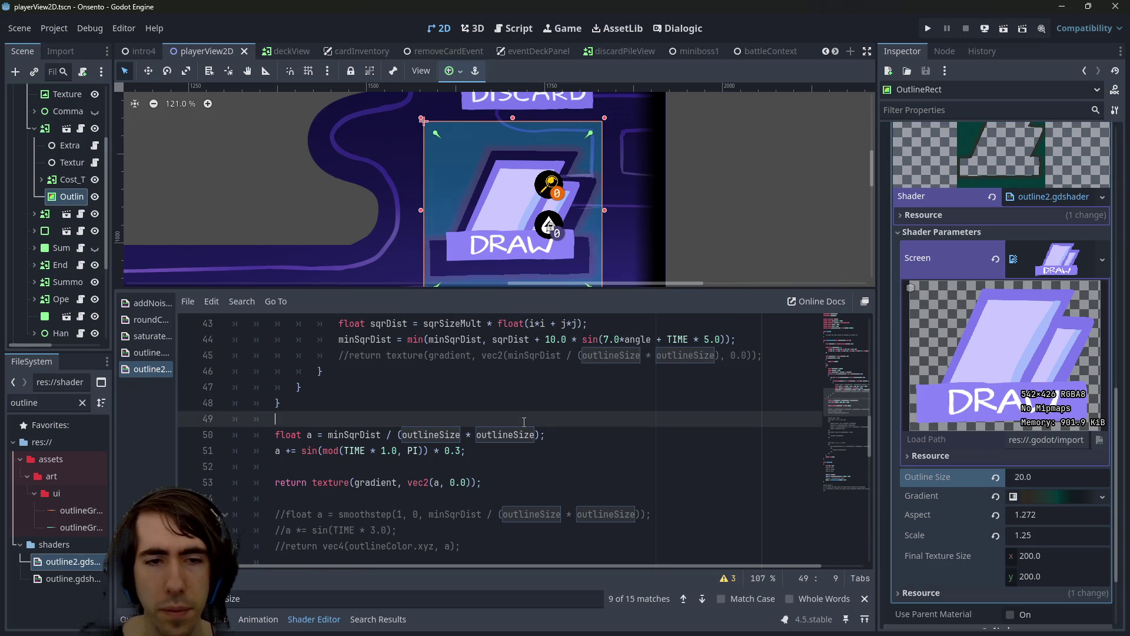
click(1050, 516)
drag(1058, 535, 1083, 536)
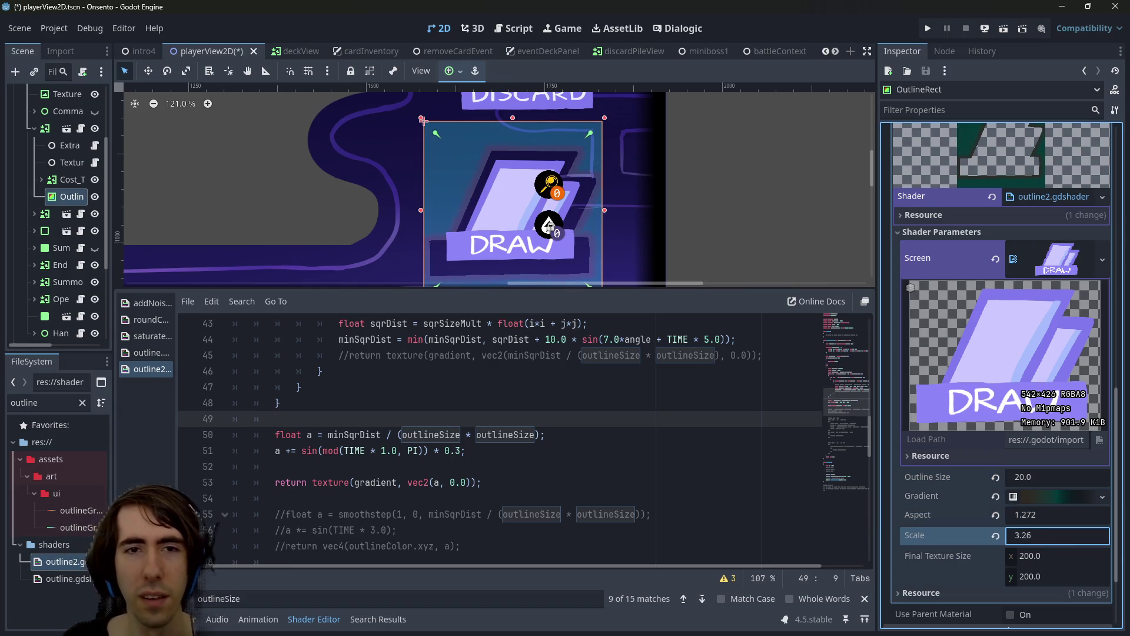
click(1062, 542)
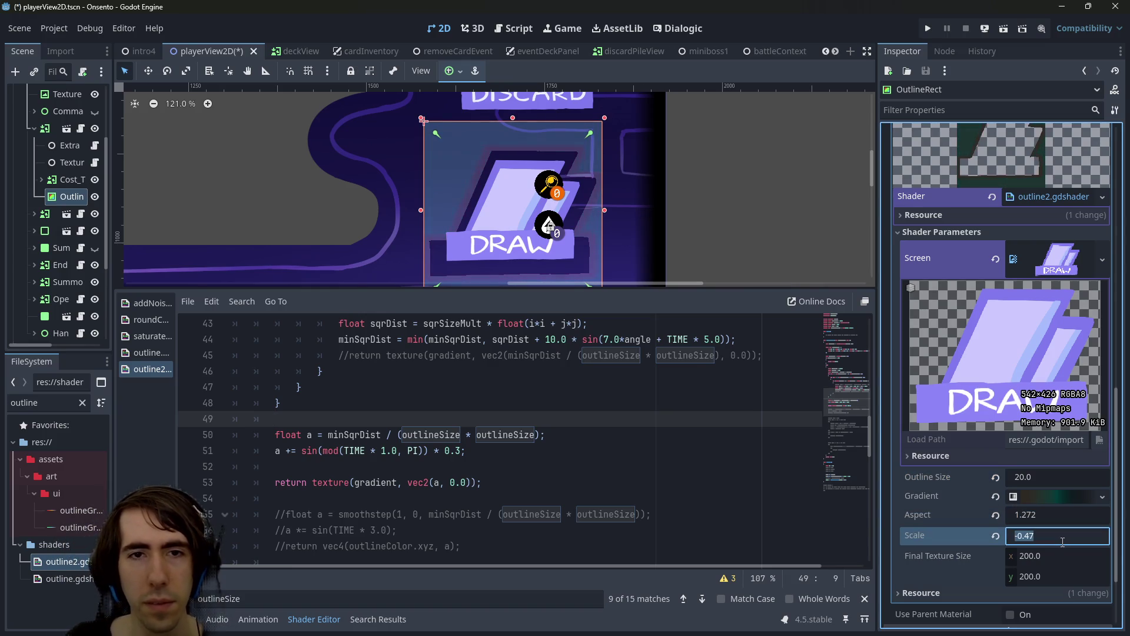
text(1.25)
key(Return)
key(ctrl+s)
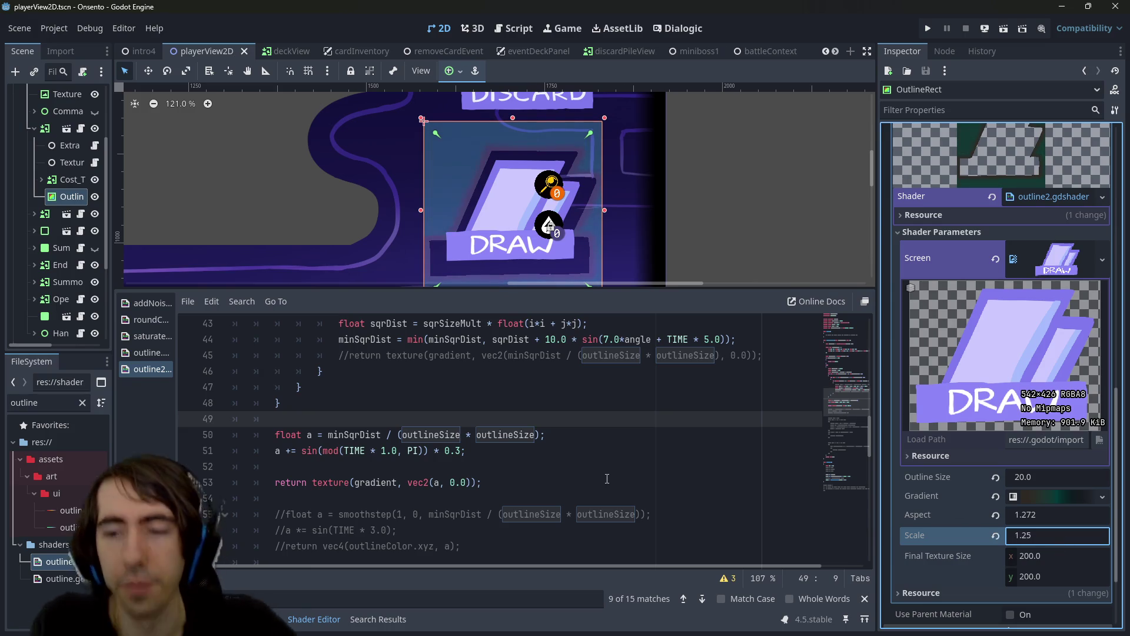
Set Outline Size to 10.0 for a thin outline around DRAW
click(1072, 474)
text(10)
key(Return)
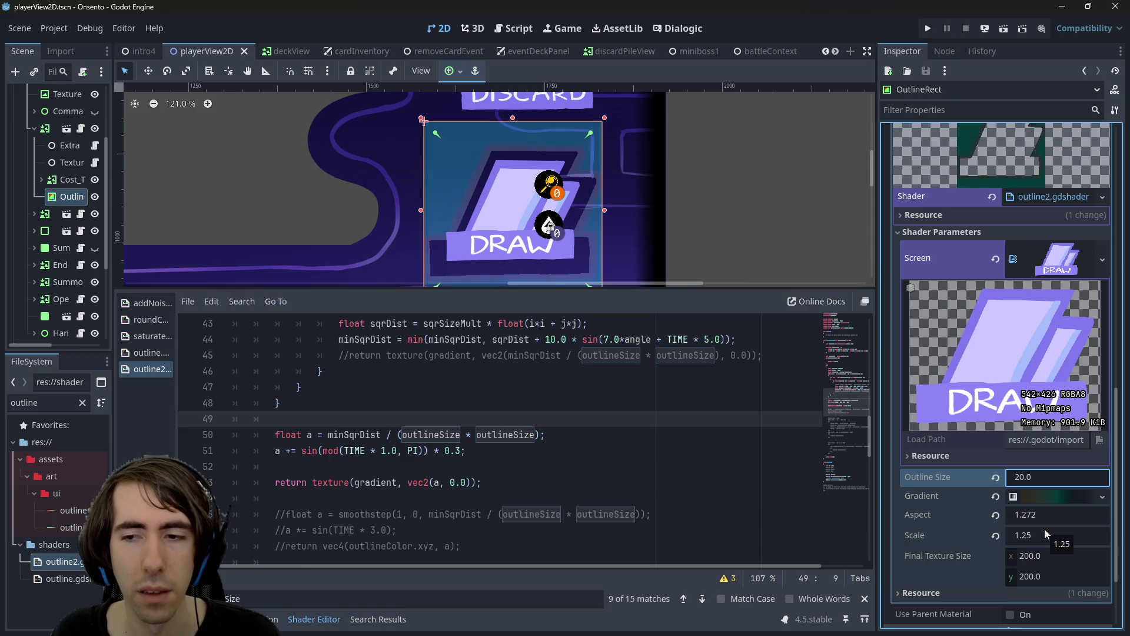
scroll(653, 221, up, 4)
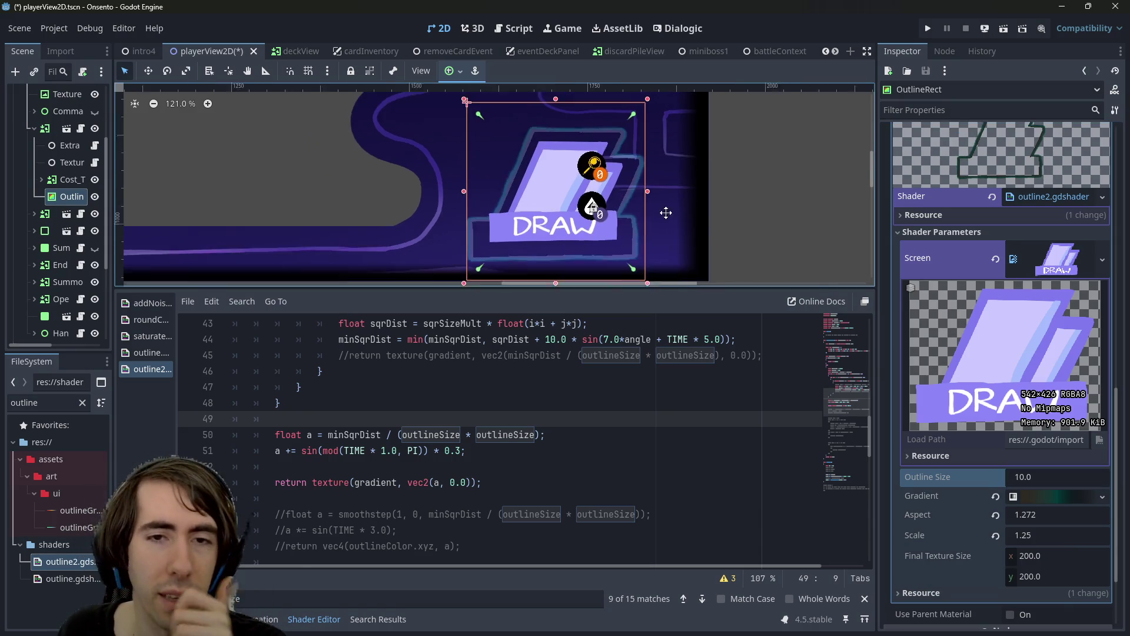
Undo recent code edits and keep the uvs scaling lines uncommented, saving
scroll(655, 213, down, 3)
click(559, 372)
key(ctrl+z)
key(ctrl+z)
key(ctrl+z)
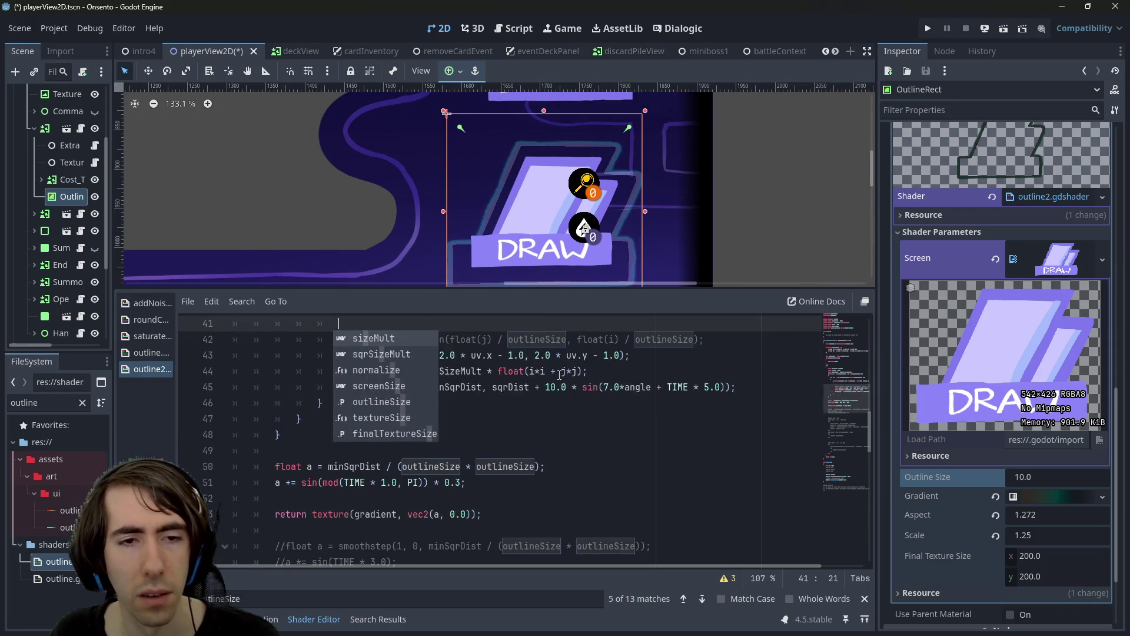
key(ctrl+z)
key(ctrl+z)
key(ctrl+z)
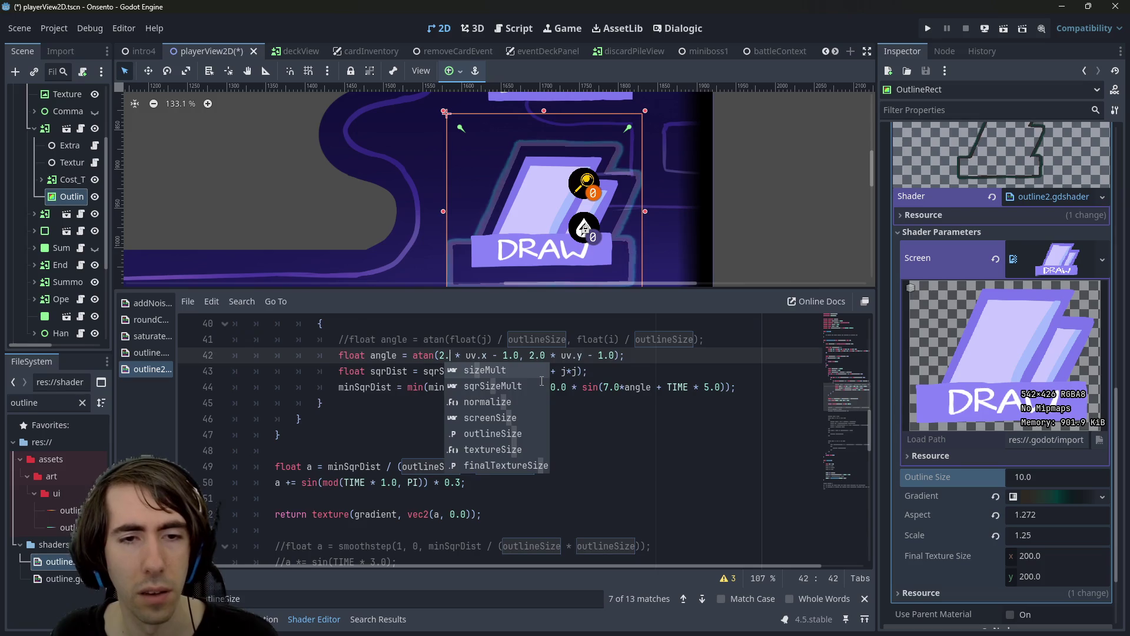
key(ctrl+z)
key(ctrl+z)
key(ctrl+z)
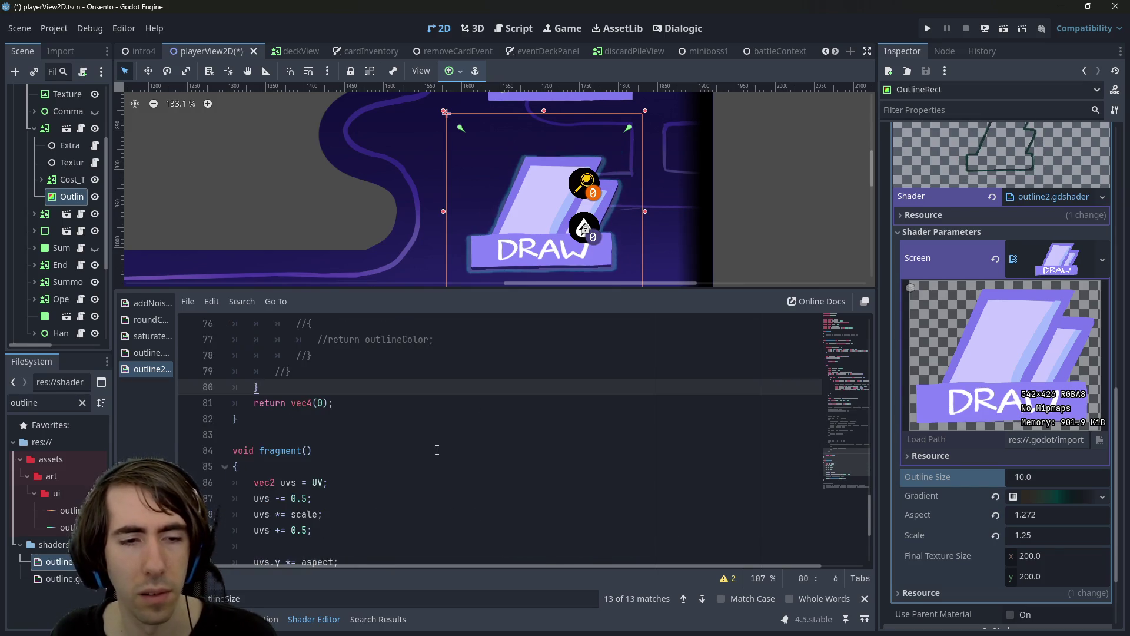
key(ctrl+s)
key(ctrl+k)
key(ctrl+s)
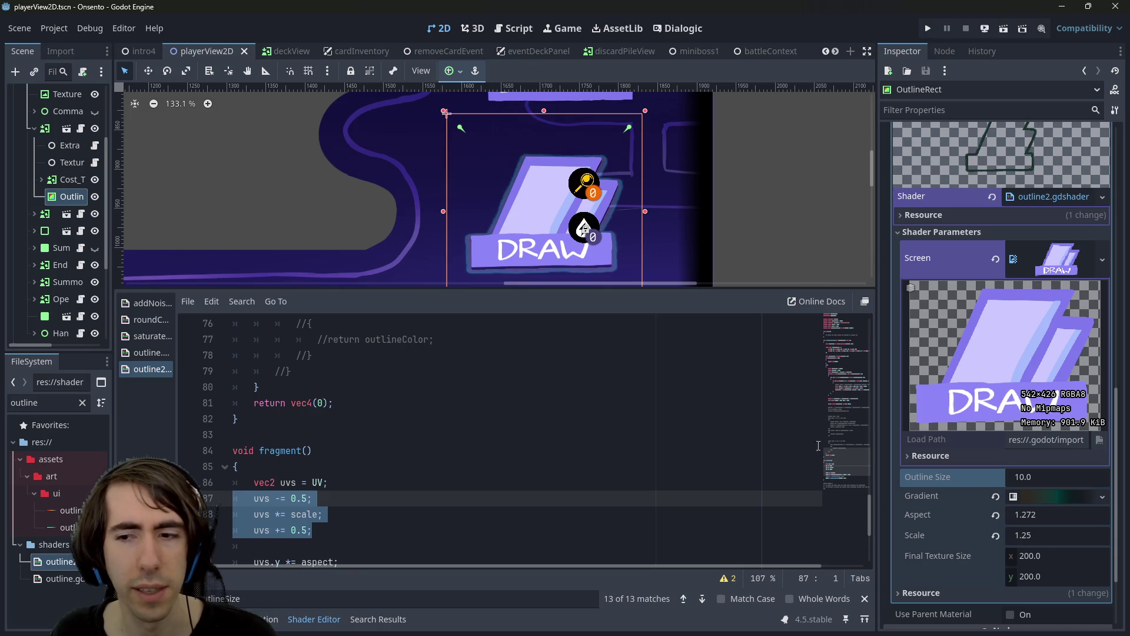
click(382, 520)
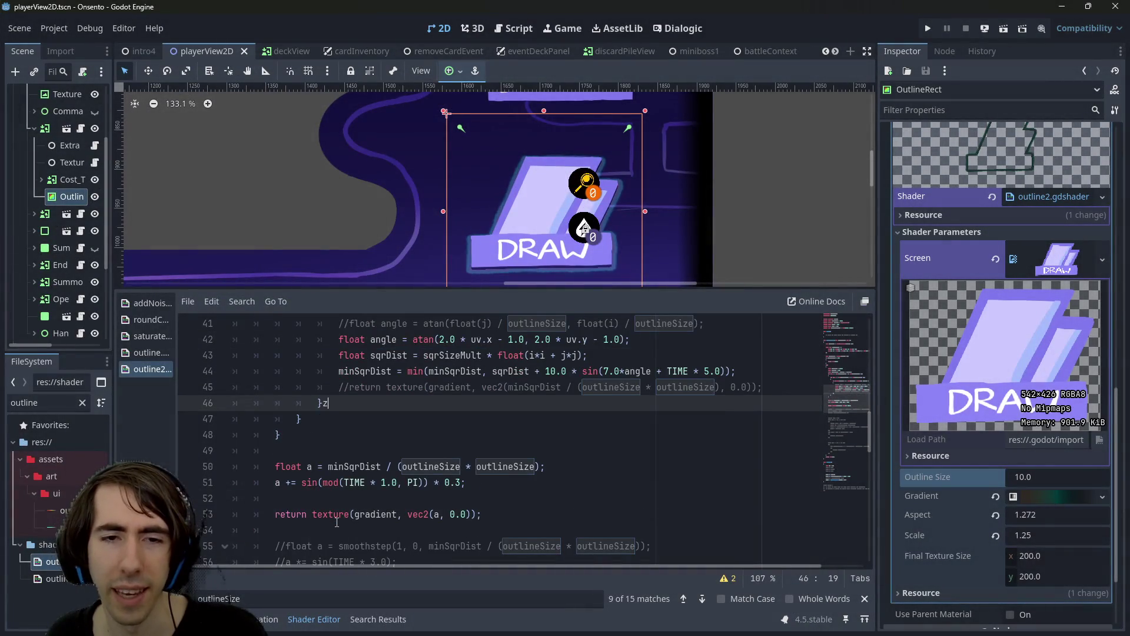
Restore the line 45 return and toggle comments on the three uvs scaling lines
key(ctrl+z)
scroll(317, 502, down, 15)
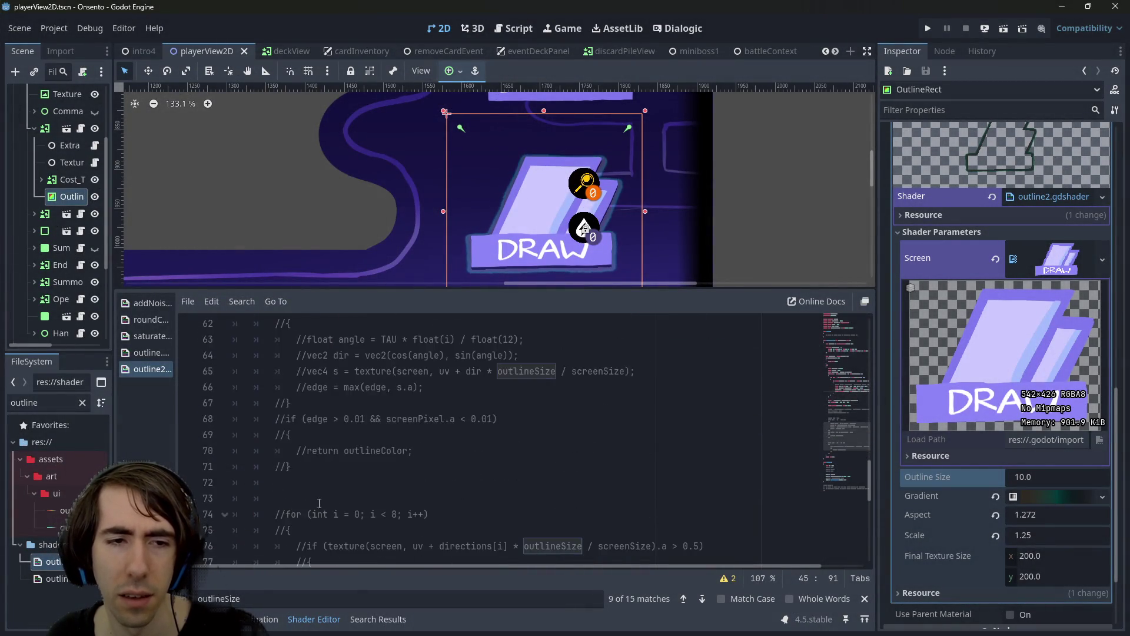
drag(323, 387, 181, 352)
key(ctrl+k)
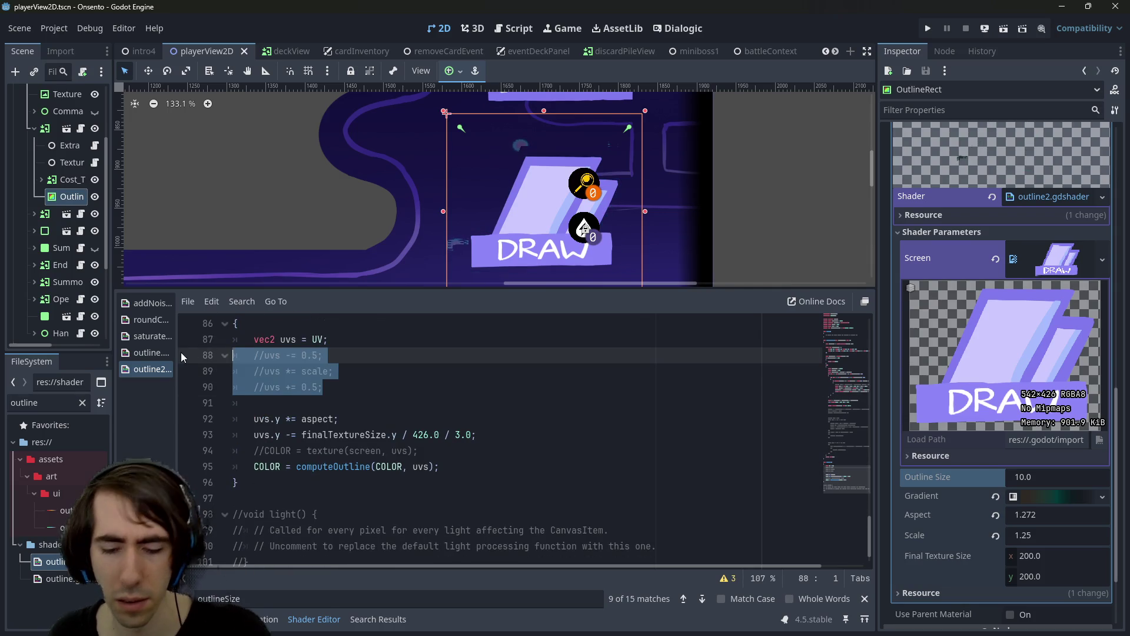
key(ctrl+s)
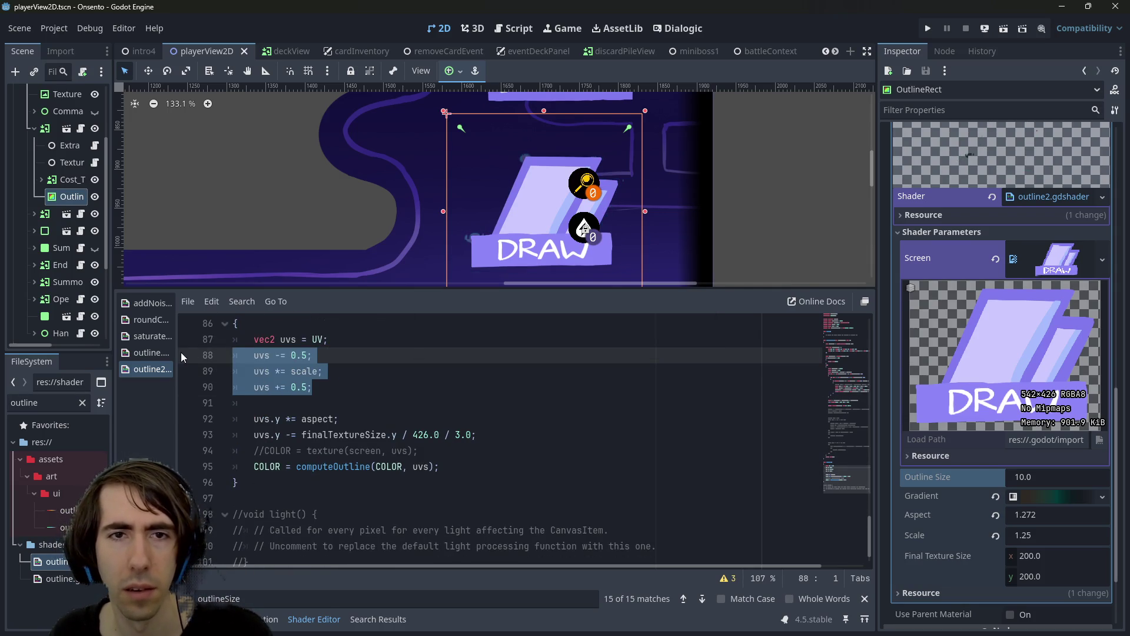
scroll(372, 416, up, 4)
scroll(373, 417, up, 12)
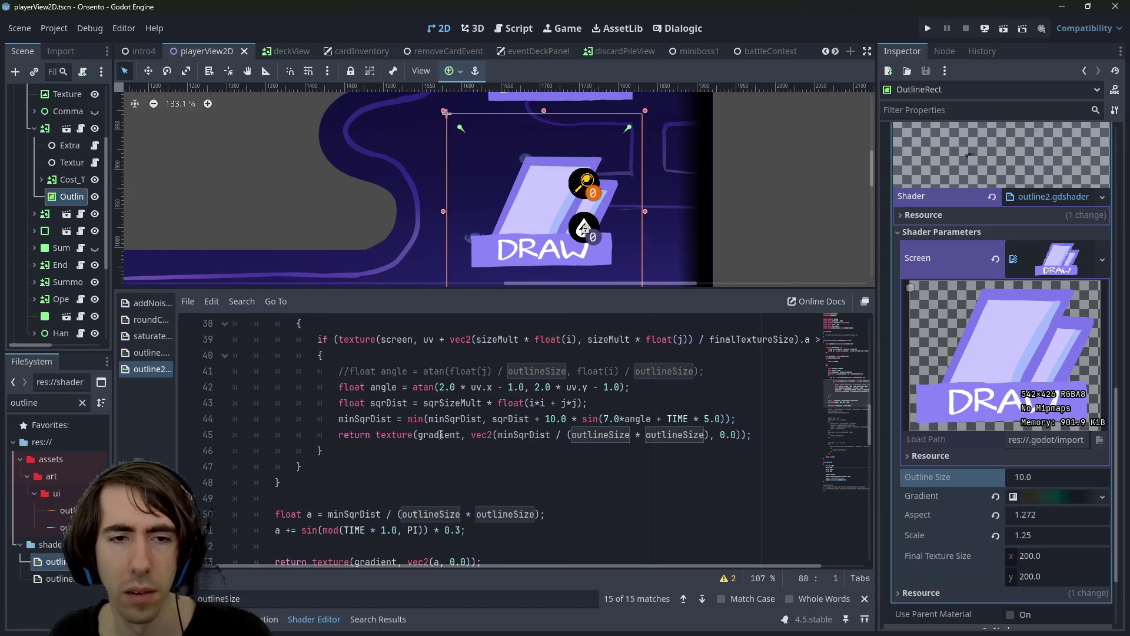
Comment out the early gradient return on line 45 and save to recompile
click(635, 434)
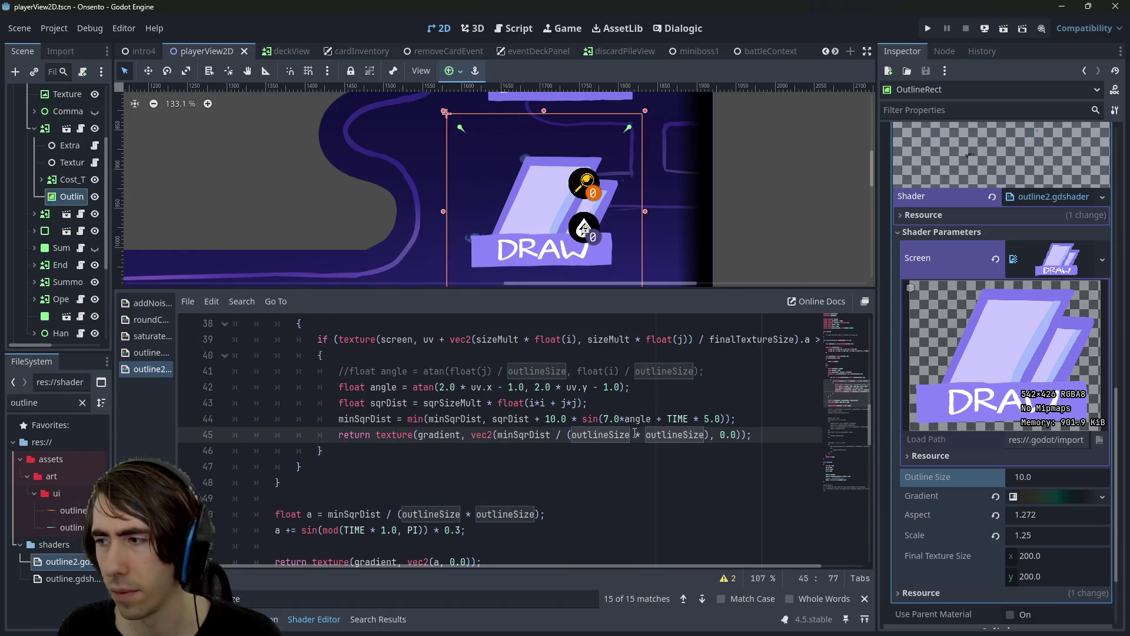
key(ctrl+k)
key(ctrl+s)
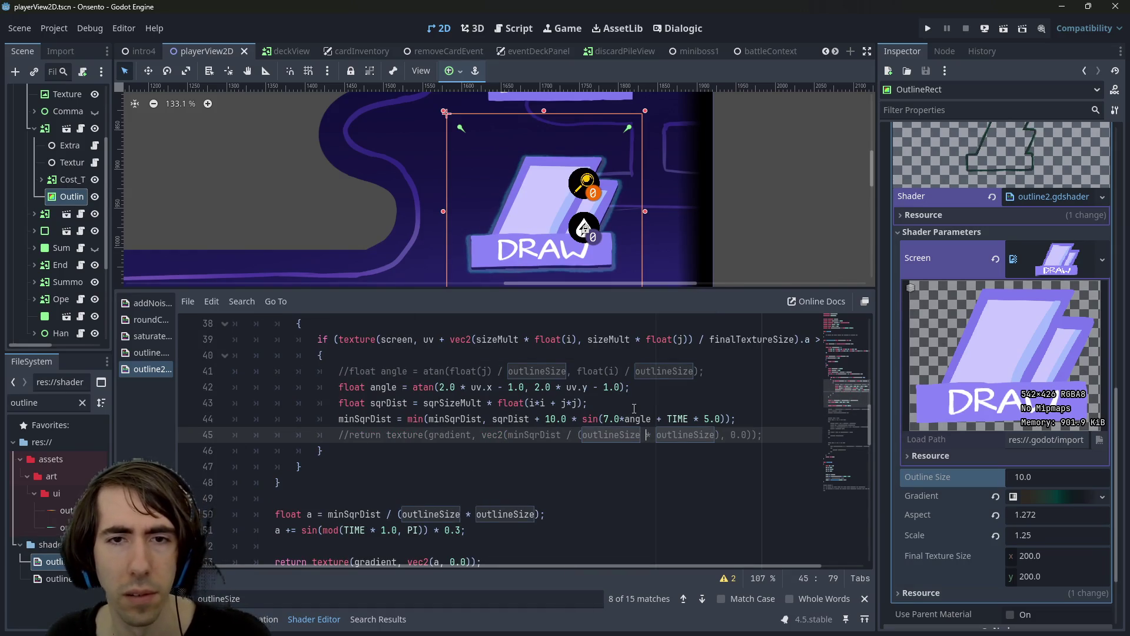
scroll(613, 227, up, 3)
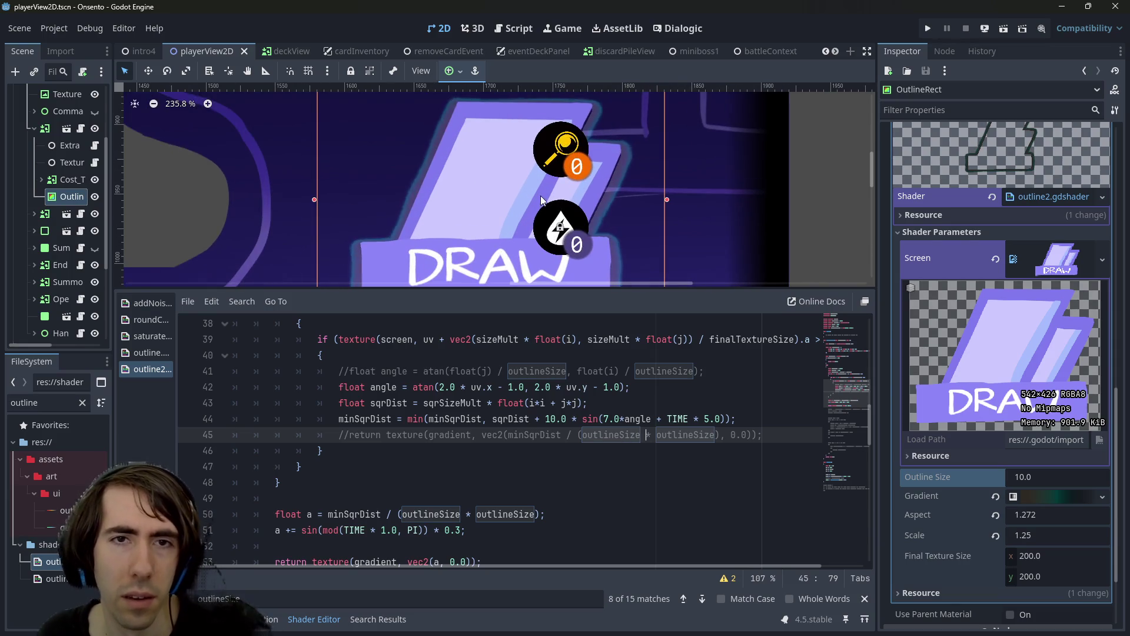
Comment out line 93's uvs.y -= finalTextureSize.y / 426.0 / 3.0 offset, keeping uvs.y *= aspect
scroll(594, 246, up, 1)
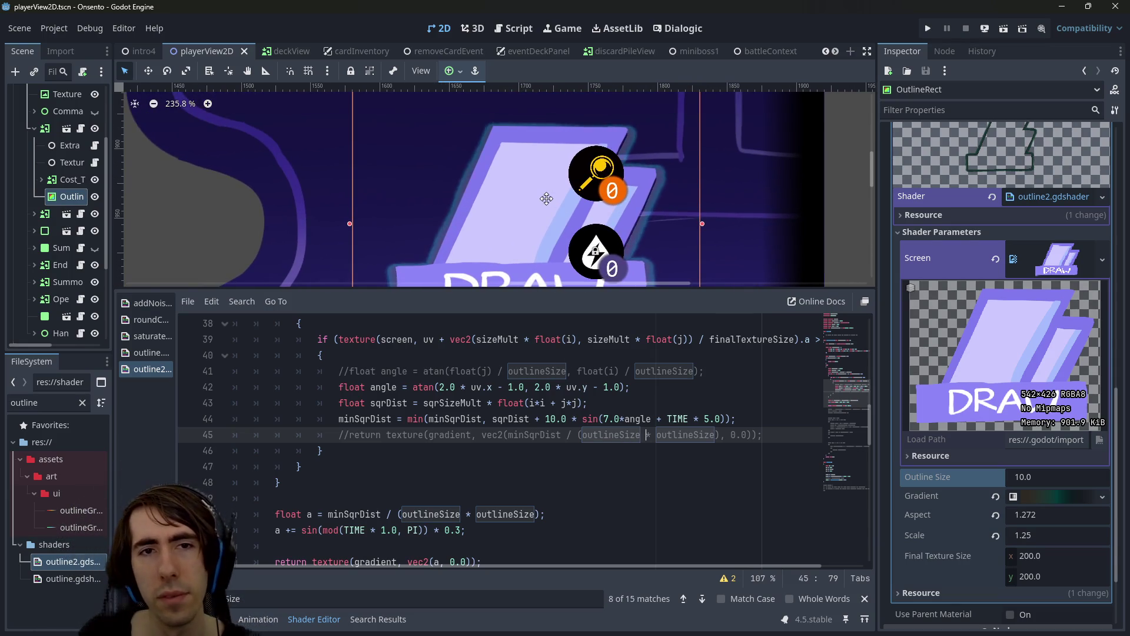
scroll(496, 138, down, 2)
scroll(496, 355, down, 10)
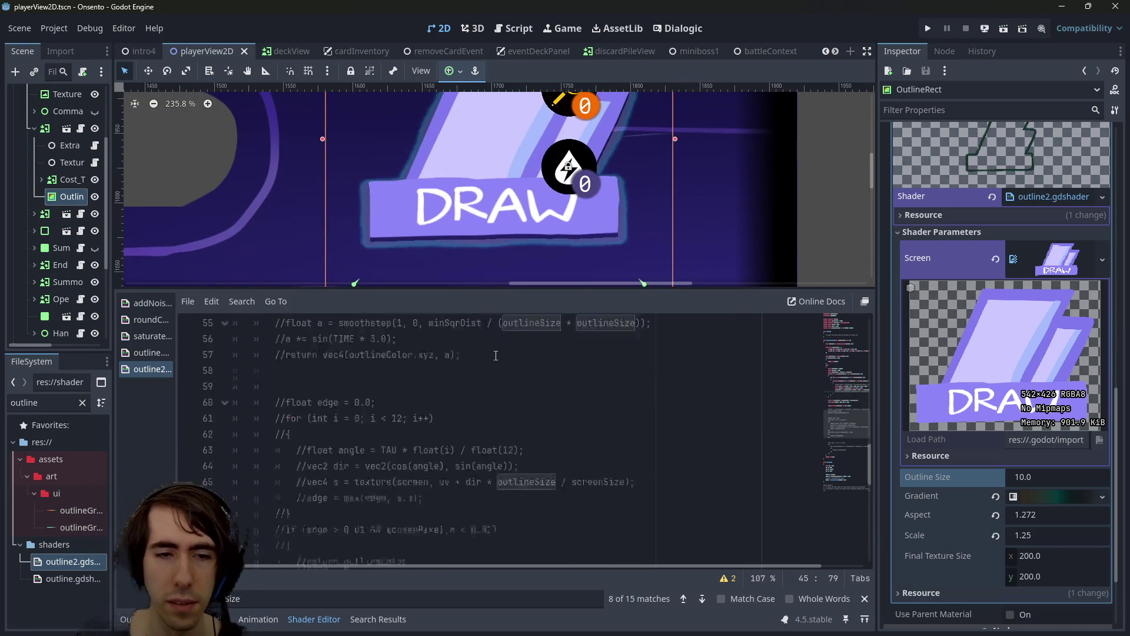
scroll(495, 355, down, 3)
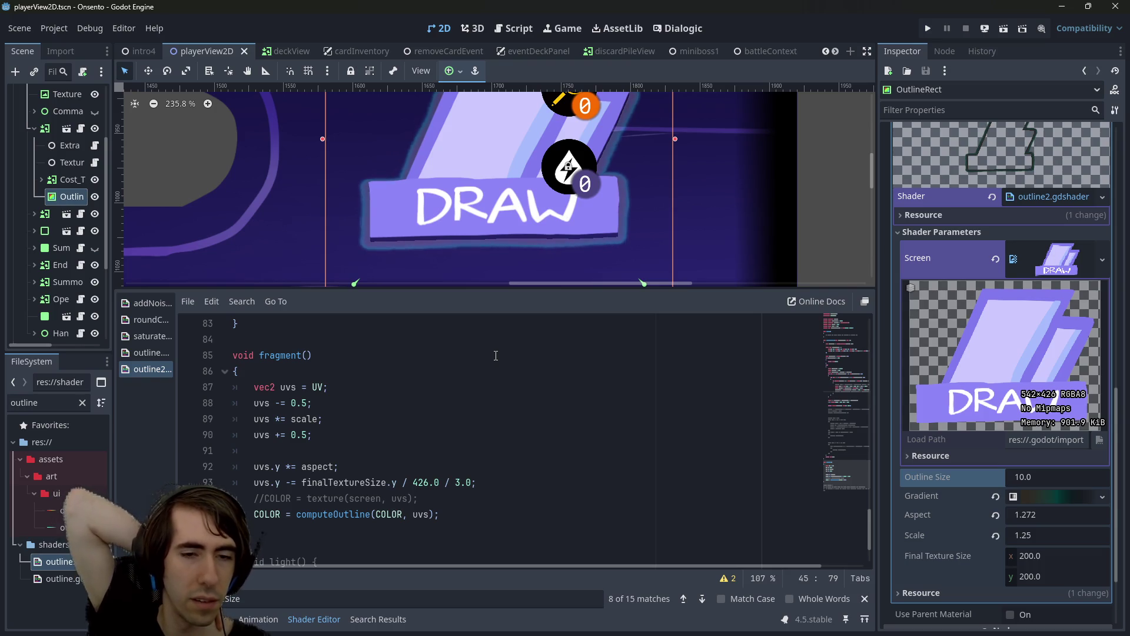
click(496, 483)
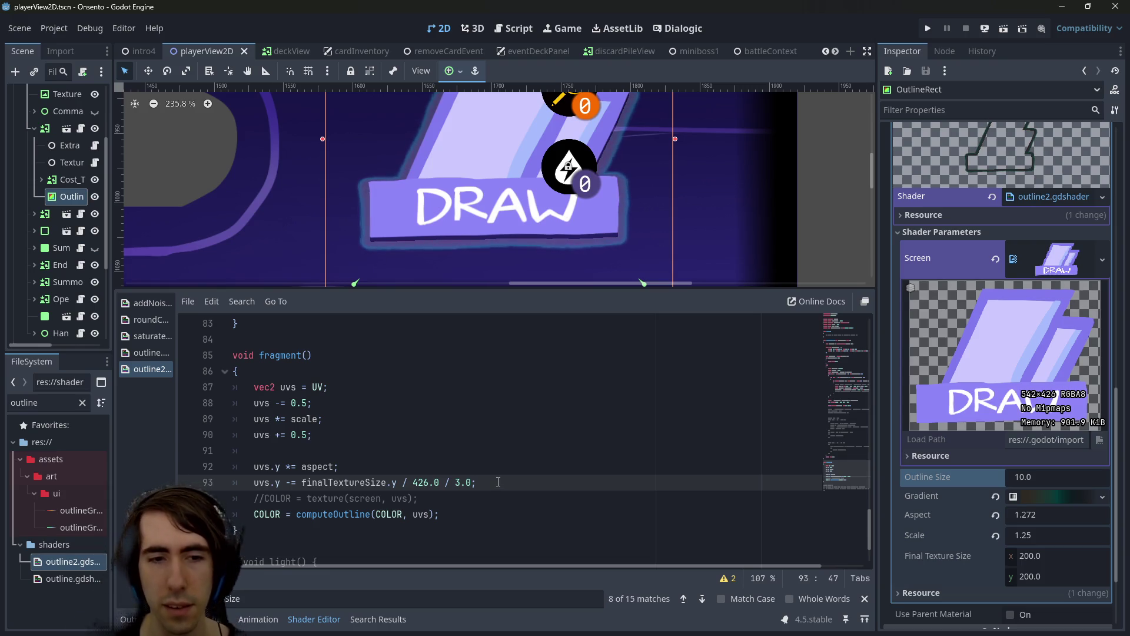
key(ctrl+k)
key(Up)
key(ctrl+Left)
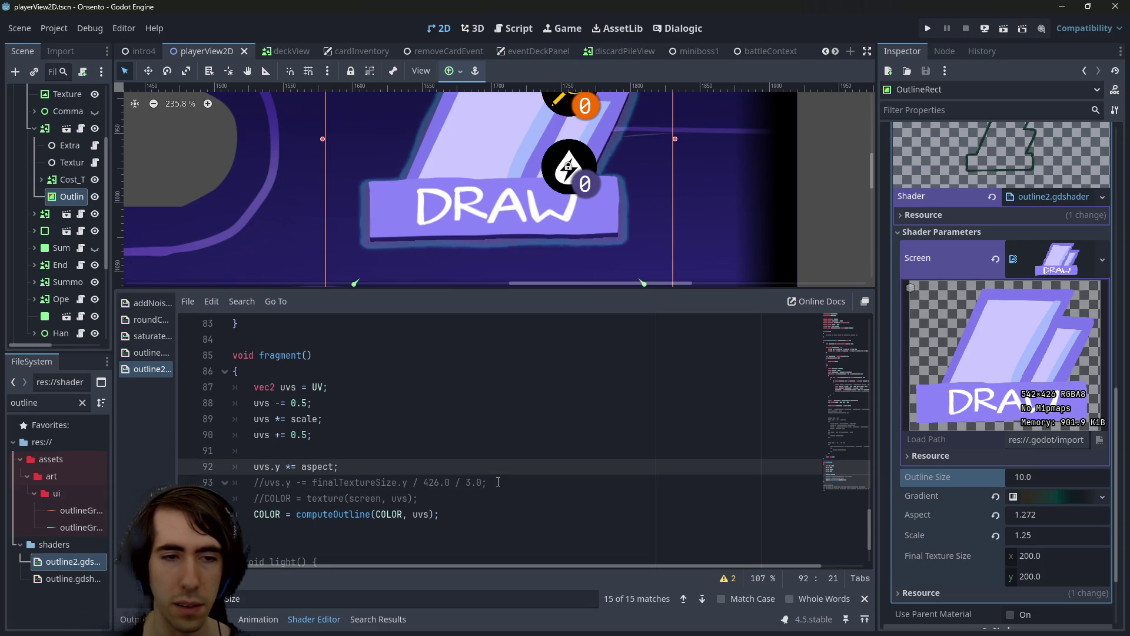
Wrap uvs.y *= aspect between uvs.y -= 0.5 and uvs.y += 0.5, fix the semicolon, save
key(ctrl+shift+Return)
text(uvs.y -= 0.5)
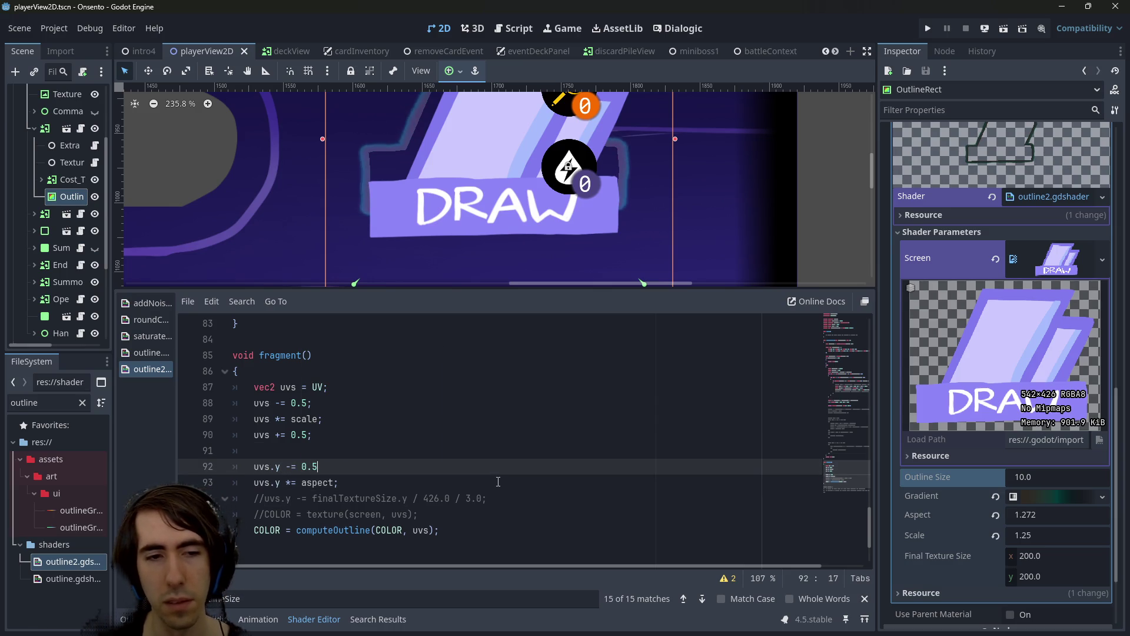
key(Down)
key(Return)
text(uvs.y += 0.5;)
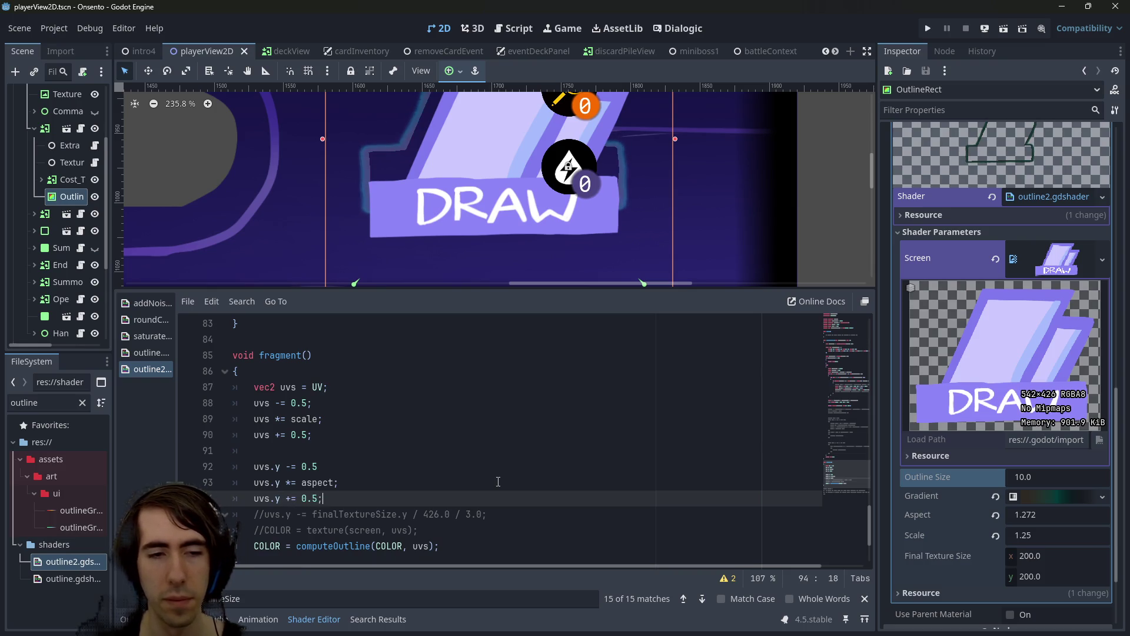
key(ctrl+s)
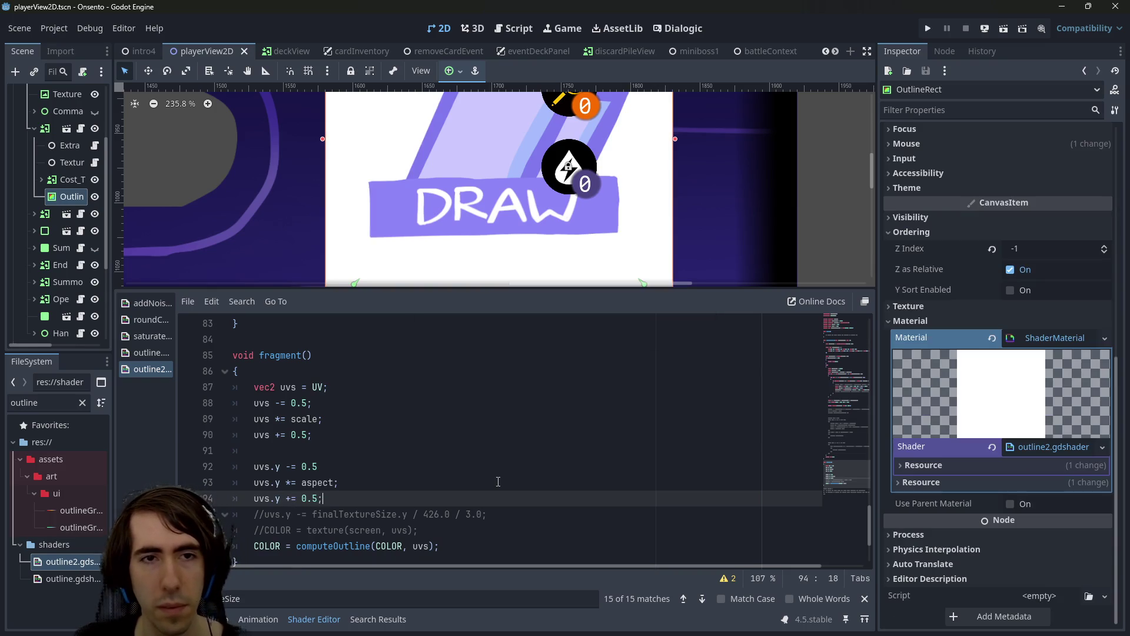
click(341, 466)
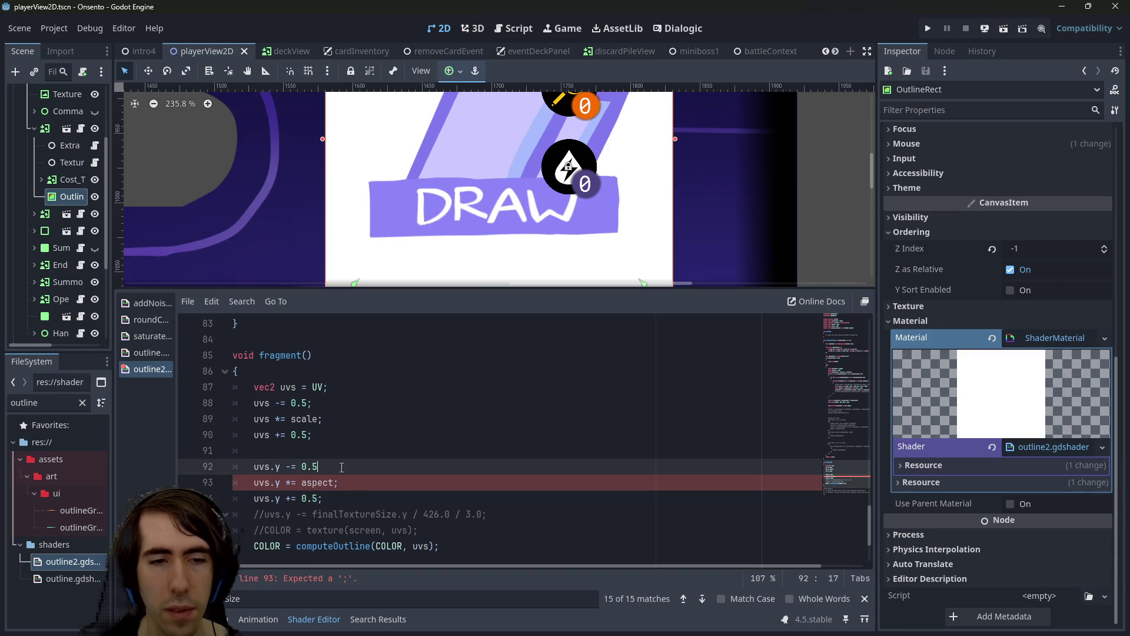
text(;)
key(ctrl+s)
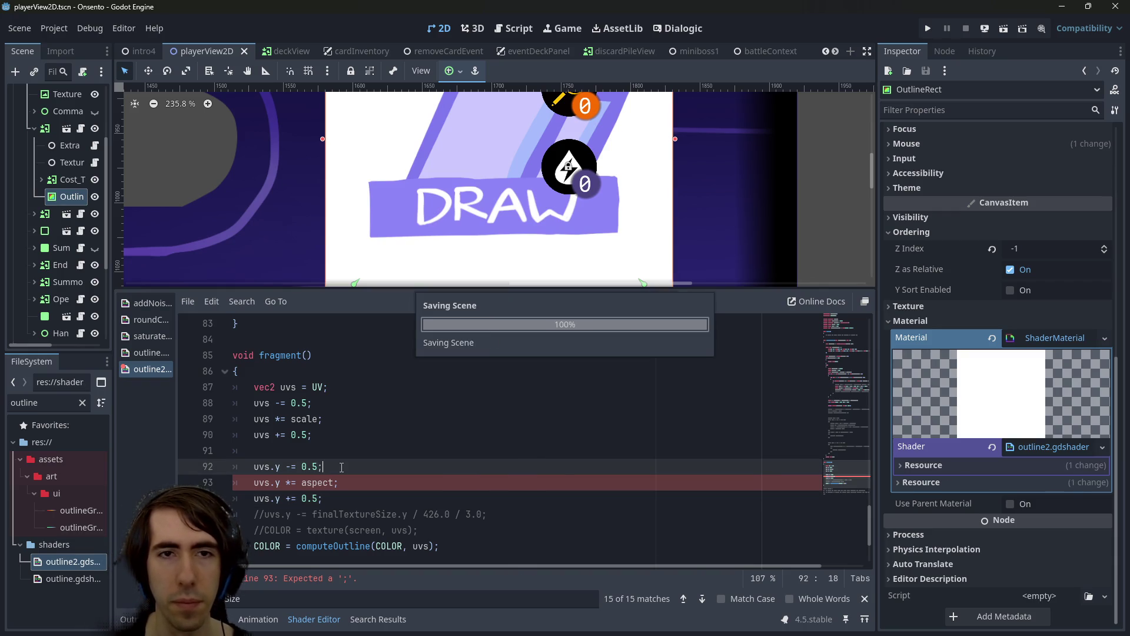
Review the three new centring lines and the commented-out offset line 95
scroll(457, 184, down, 1)
scroll(502, 206, up, 3)
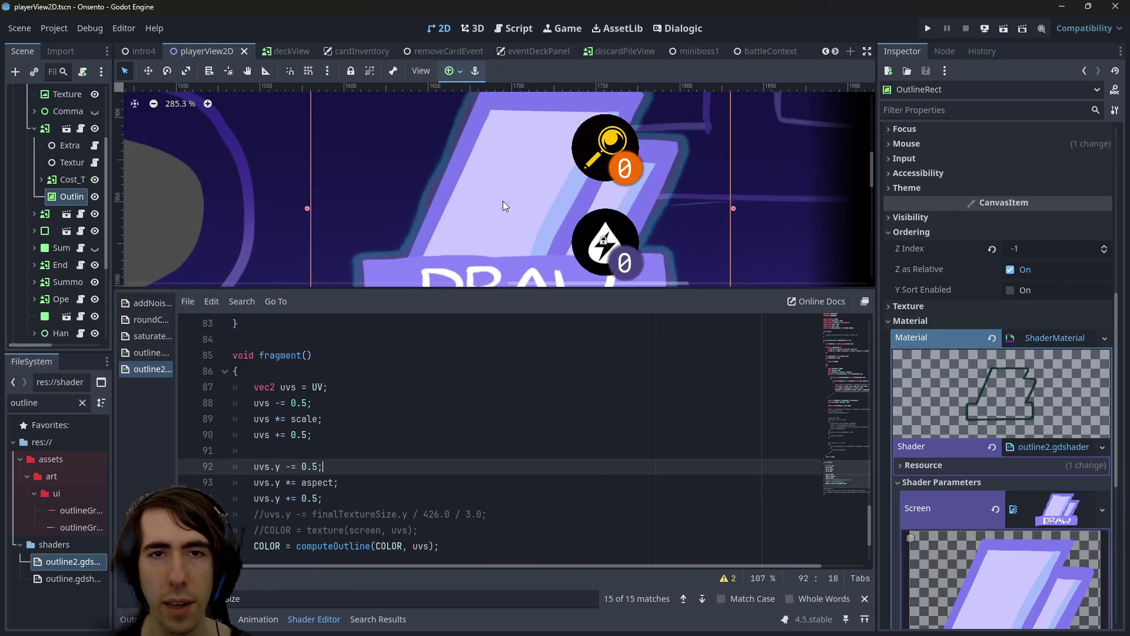
scroll(503, 200, up, 1)
scroll(479, 224, down, 2)
scroll(493, 281, down, 2)
scroll(497, 330, up, 2)
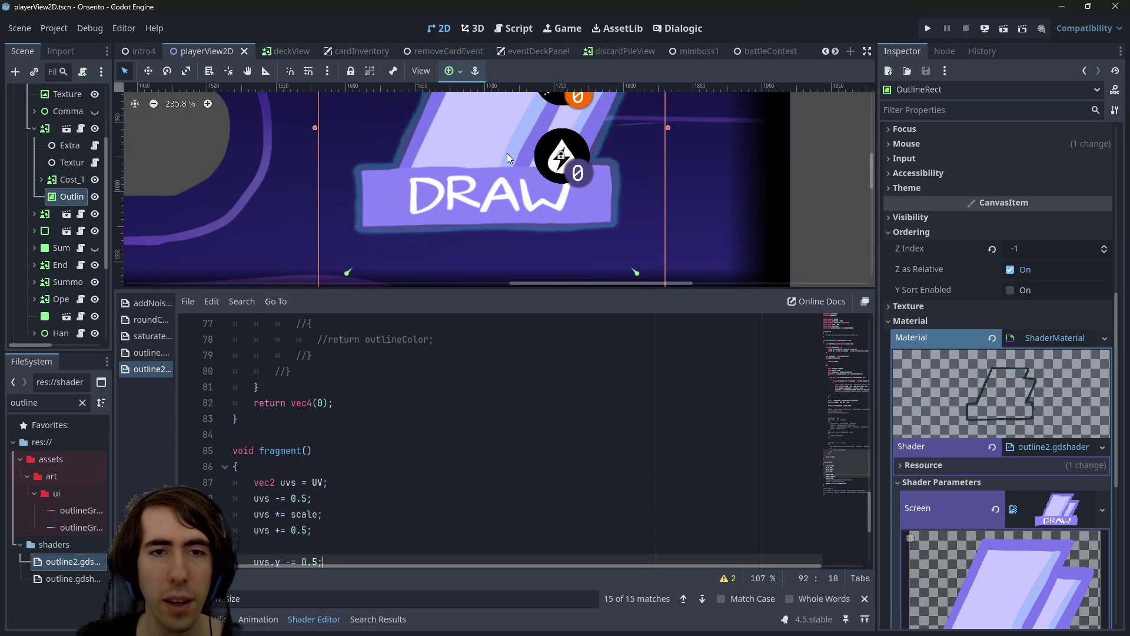
scroll(406, 441, down, 4)
scroll(404, 446, up, 1)
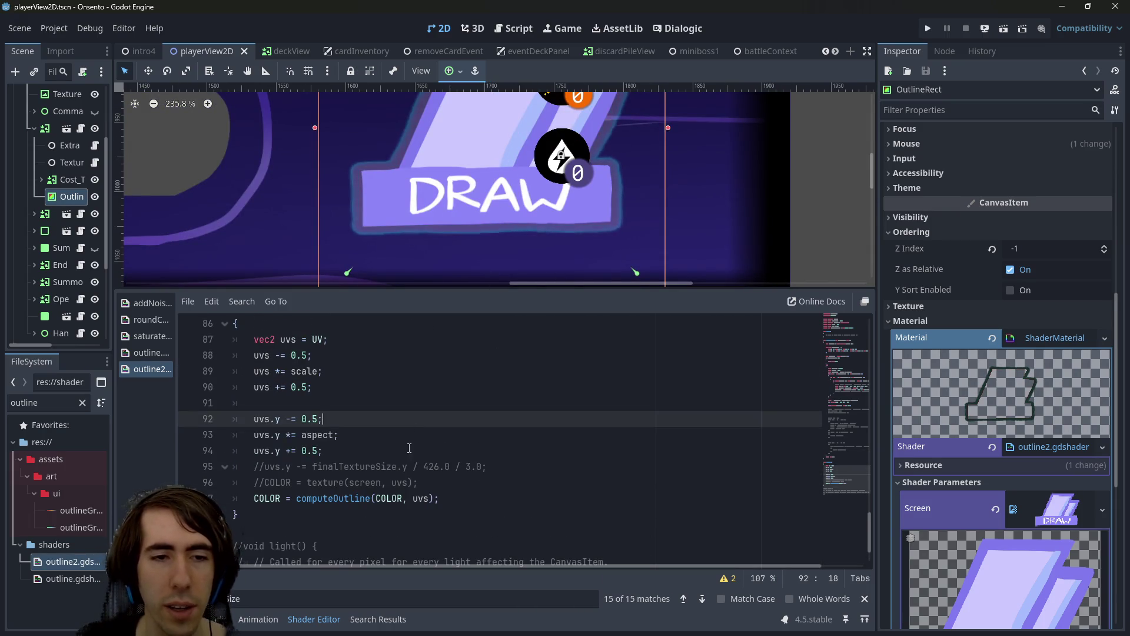
drag(403, 446, 238, 418)
drag(488, 466, 193, 473)
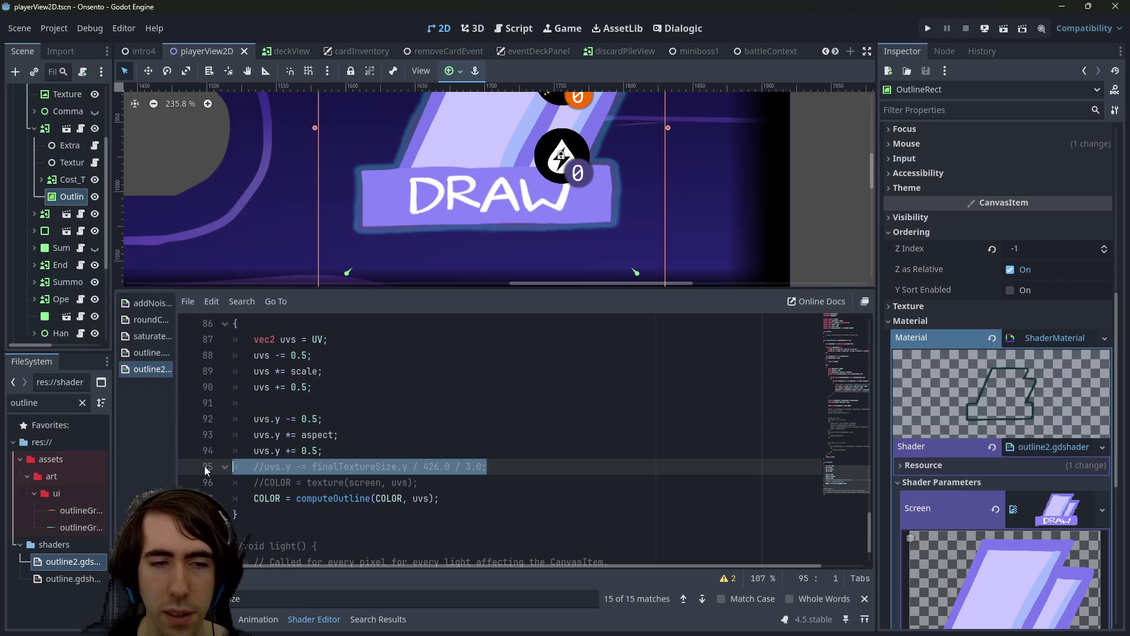
scroll(444, 450, up, 14)
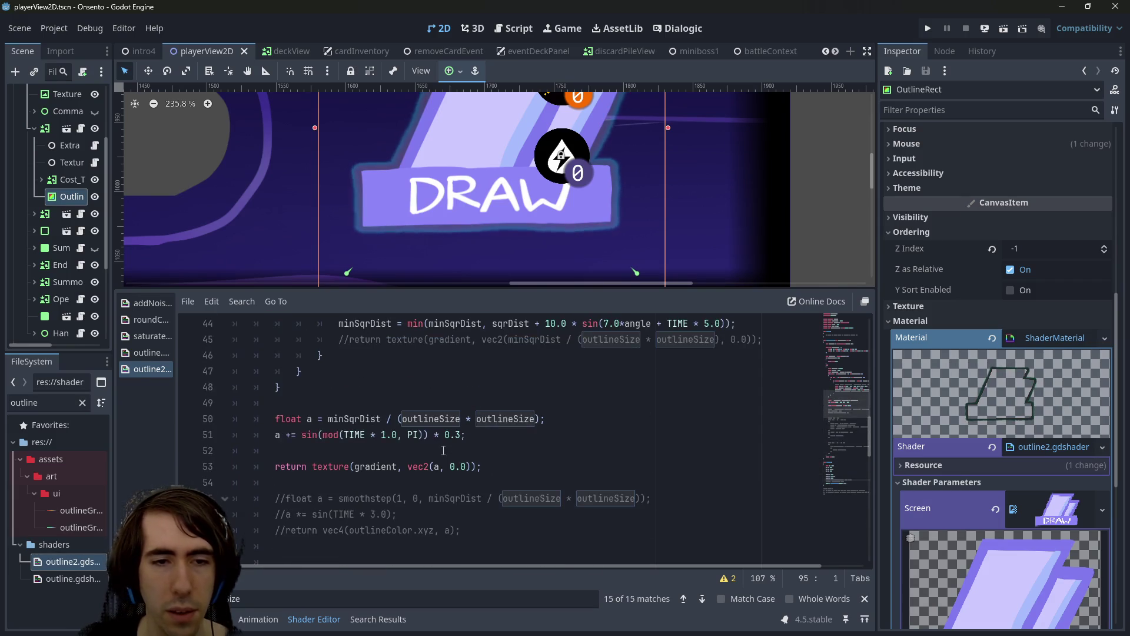
Preview the outline with line 45's early gradient return enabled, then comment it out again
scroll(444, 450, up, 2)
click(444, 435)
key(ctrl+k)
key(ctrl+s)
scroll(439, 197, down, 4)
drag(439, 196, 437, 256)
key(ctrl+k)
key(ctrl+s)
Increase the Outline Size value in the Inspector
scroll(946, 422, down, 5)
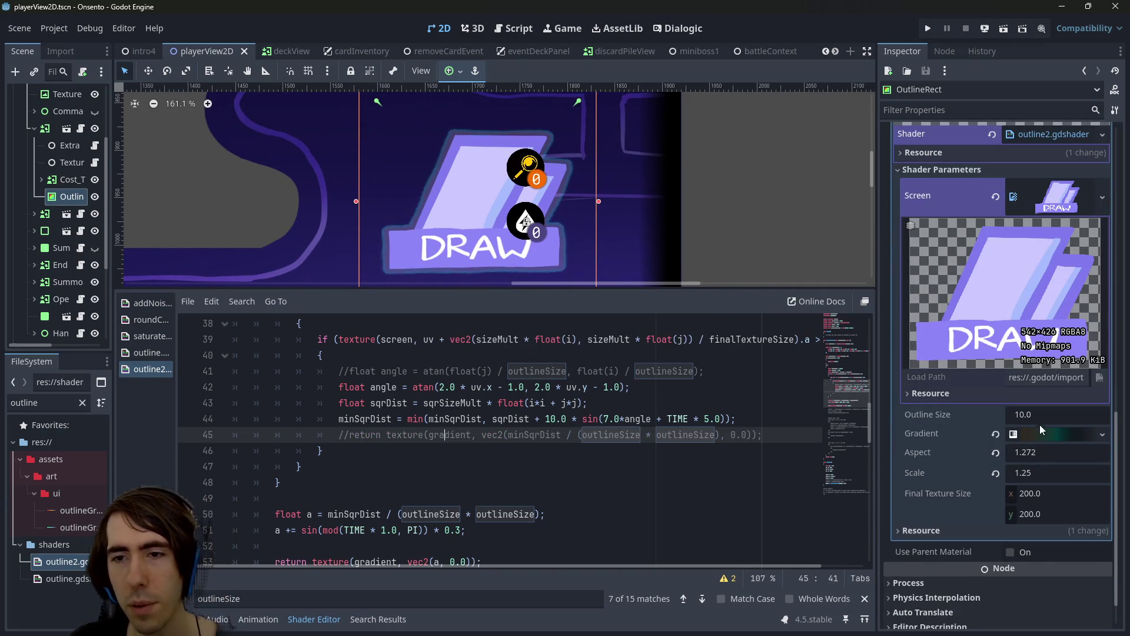
mouse_move(1032, 414)
mouse_down()
mouse_move(1077, 414)
mouse_move(1031, 422)
mouse_up()
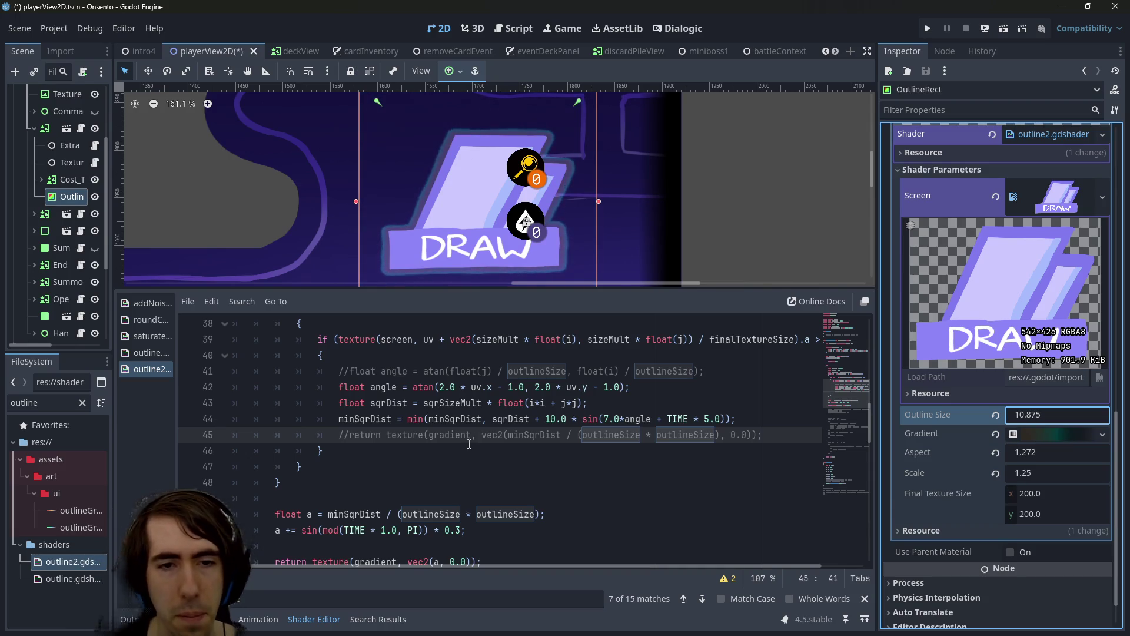
scroll(469, 444, up, 1)
scroll(391, 440, down, 3)
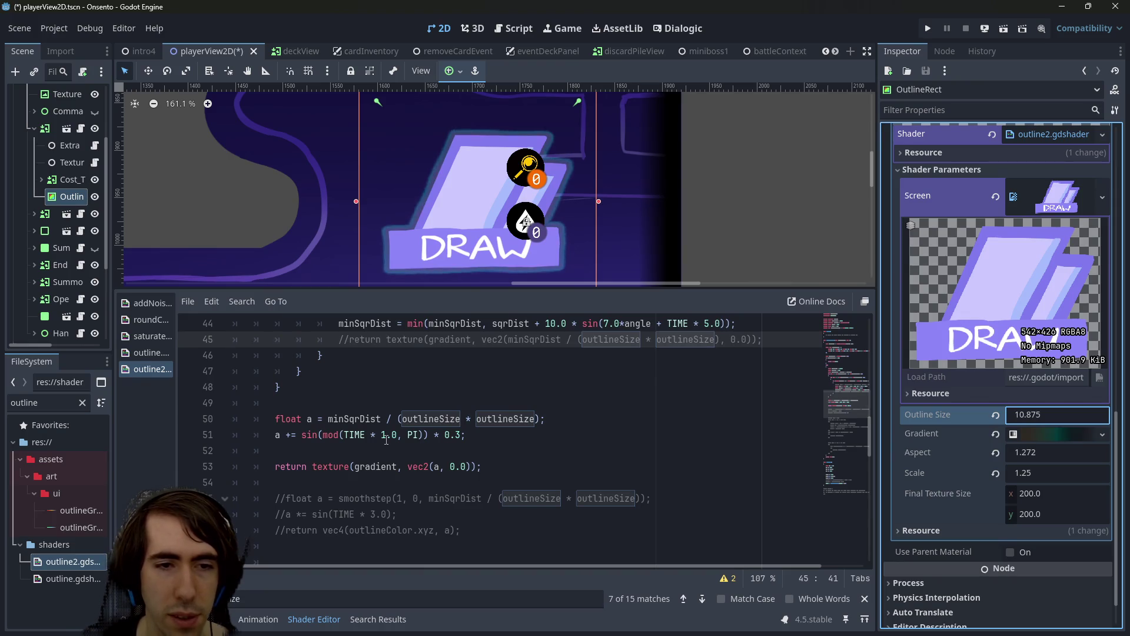
Comment out the time-based sine pulse on line 51 and save
click(374, 466)
click(313, 434)
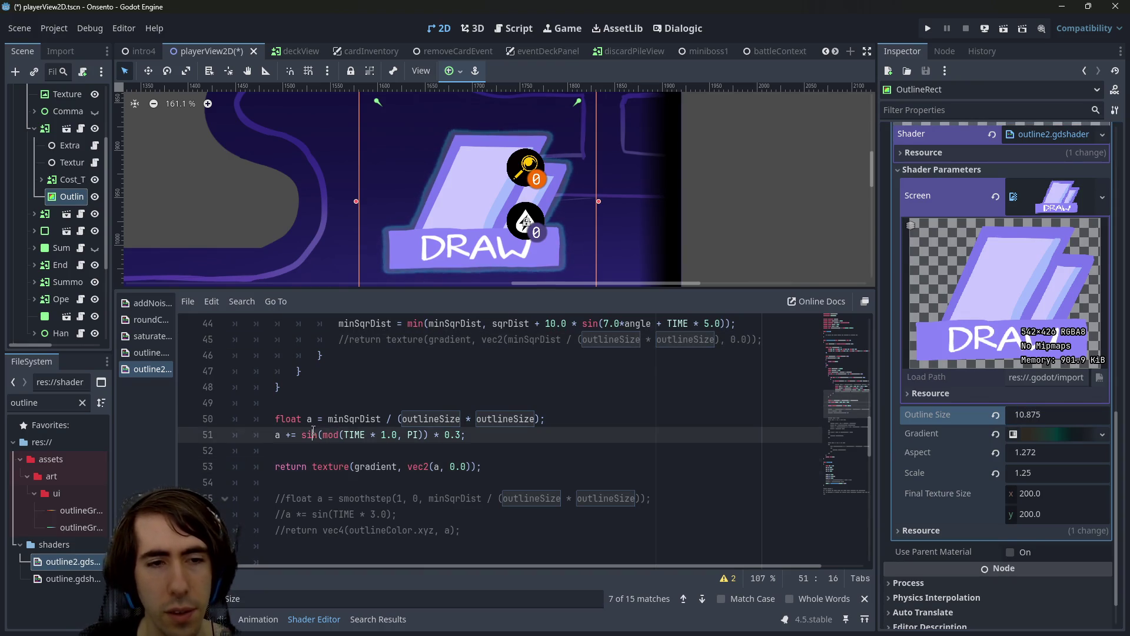
key(ctrl+k)
key(ctrl+s)
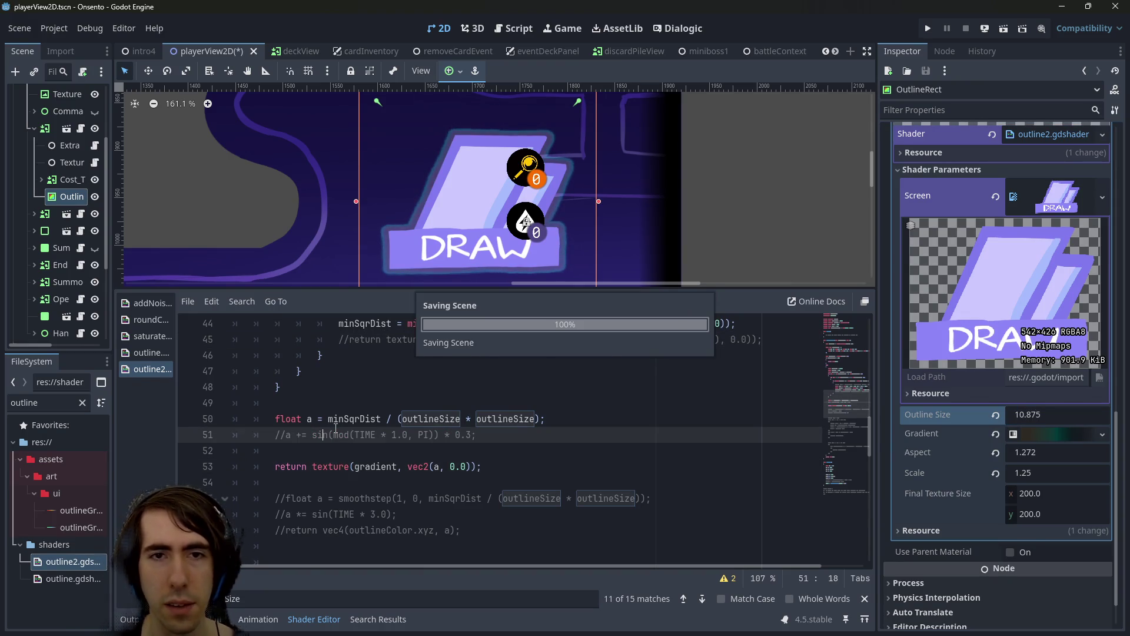
Tune Outline Size down to 6.79 for a thinner static glow
mouse_move(1016, 422)
mouse_down()
mouse_move(1047, 421)
mouse_move(977, 421)
mouse_up()
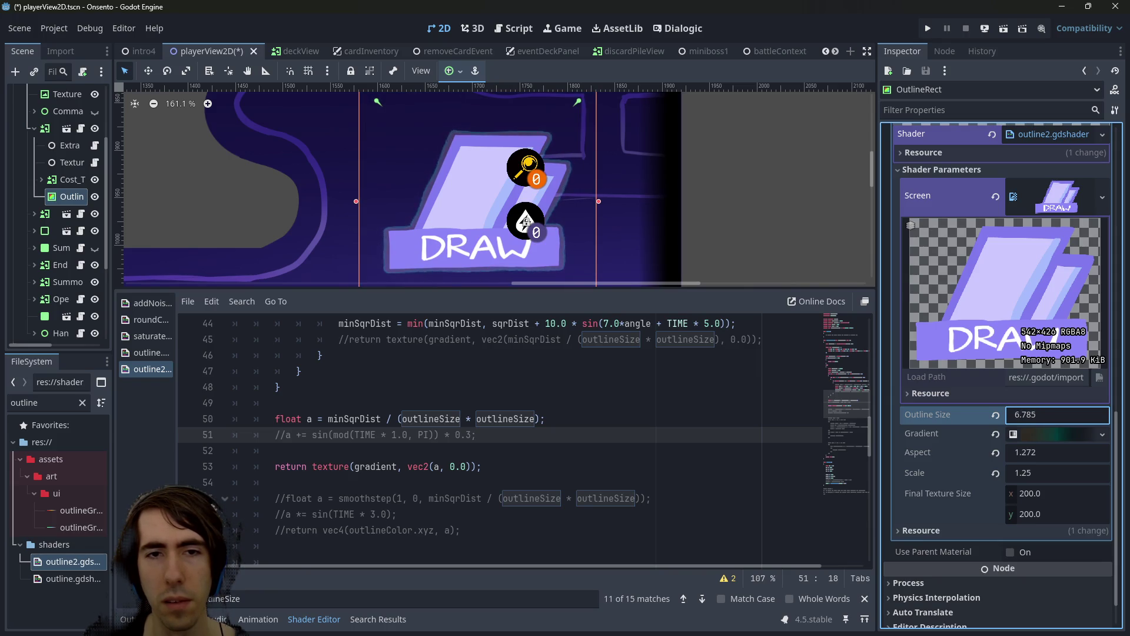
scroll(488, 233, up, 8)
scroll(590, 196, down, 6)
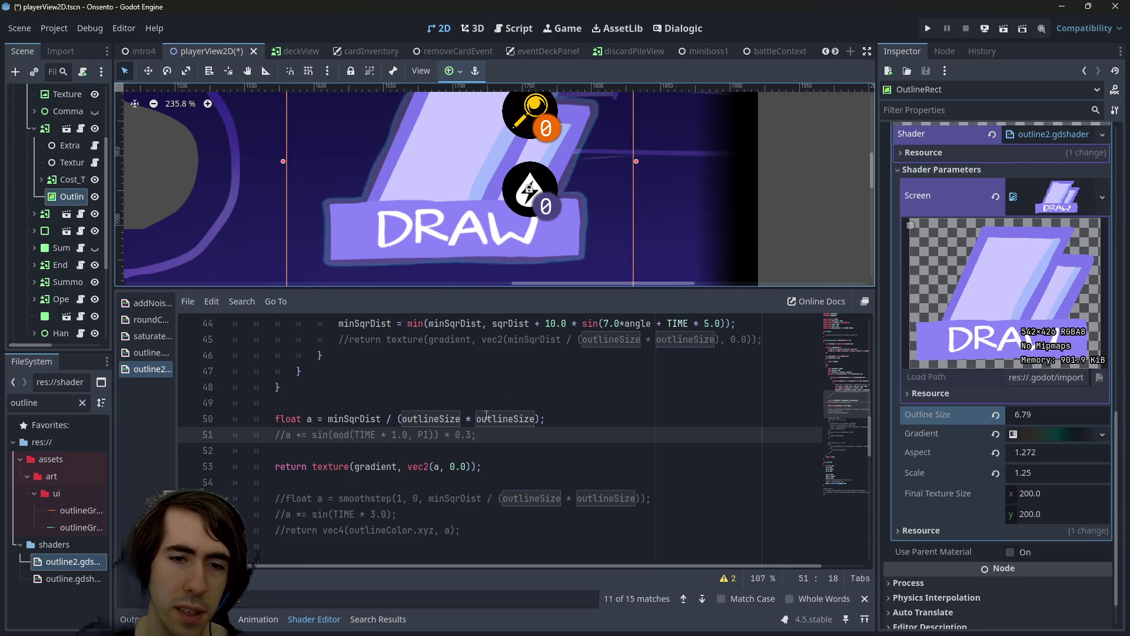
double_click(353, 418)
drag(308, 419, 571, 422)
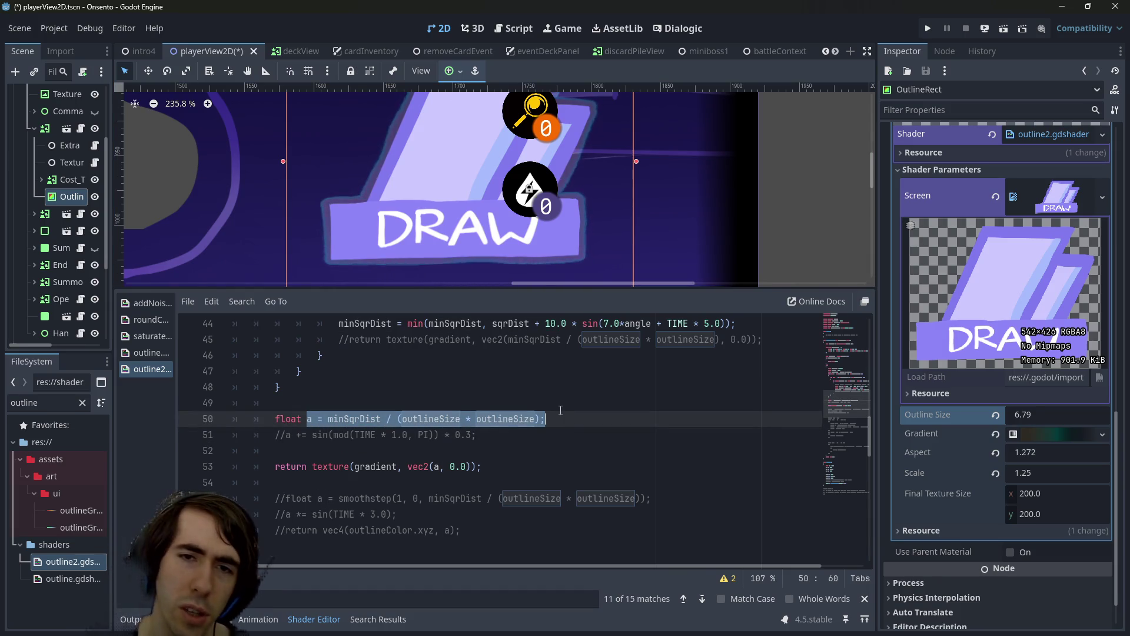
scroll(336, 473, down, 1)
scroll(336, 473, up, 1)
double_click(336, 468)
scroll(351, 466, down, 1)
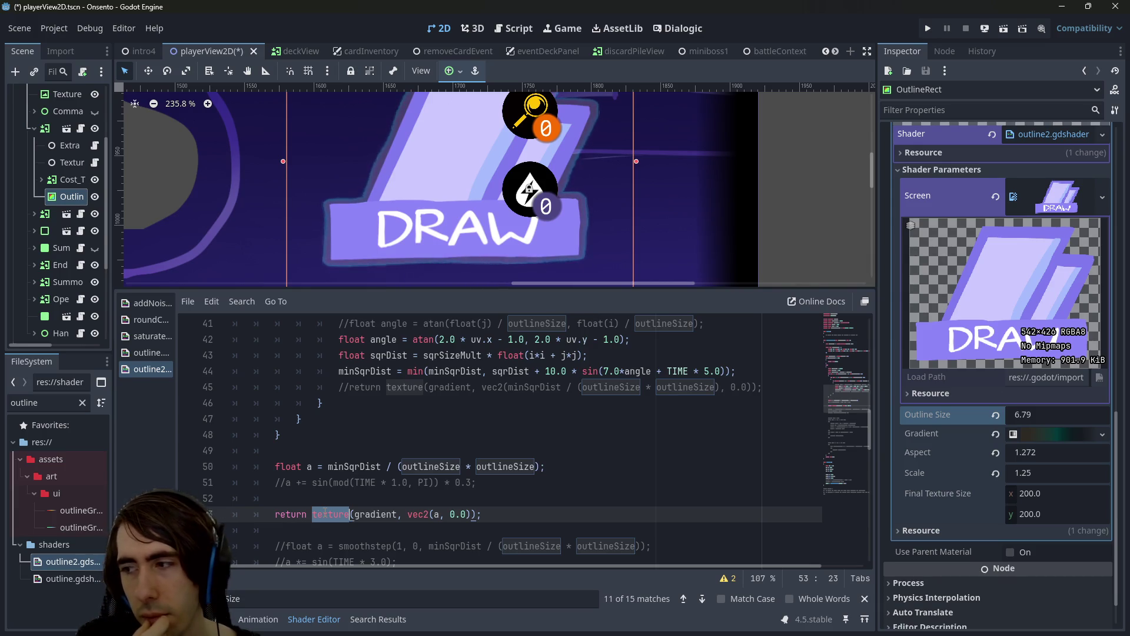
scroll(402, 445, up, 1)
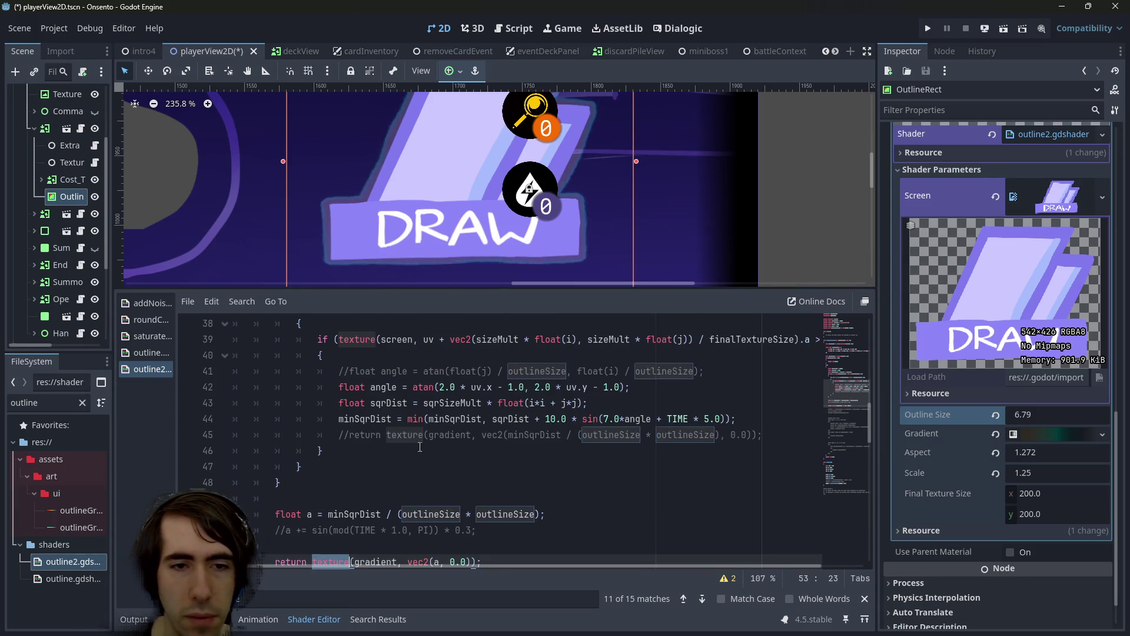
double_click(384, 386)
scroll(434, 426, up, 2)
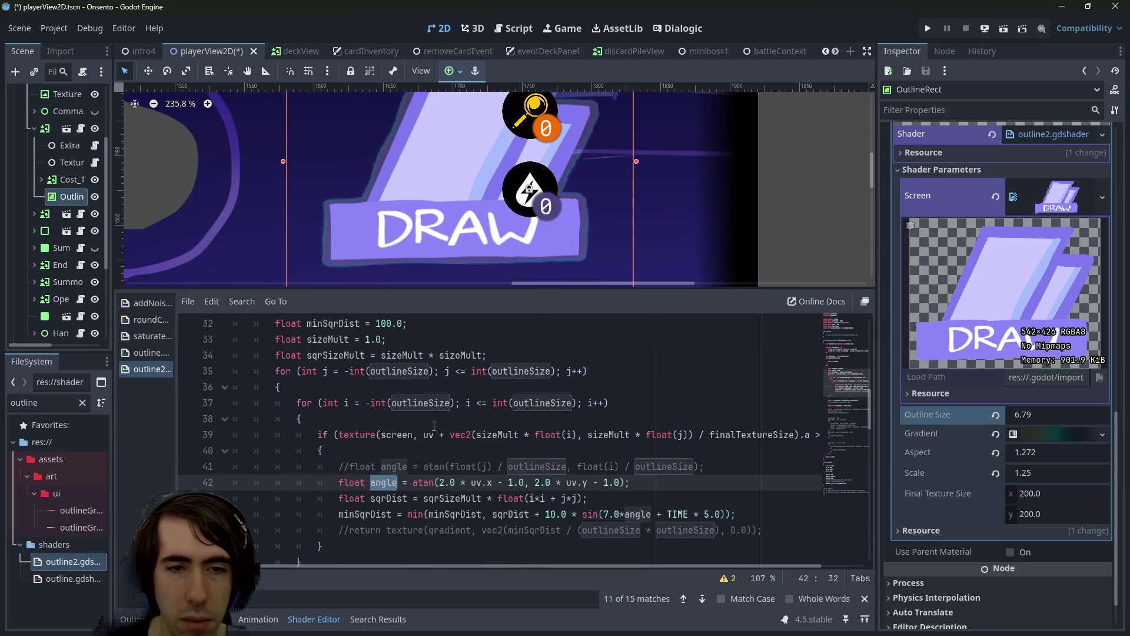
scroll(420, 493, down, 2)
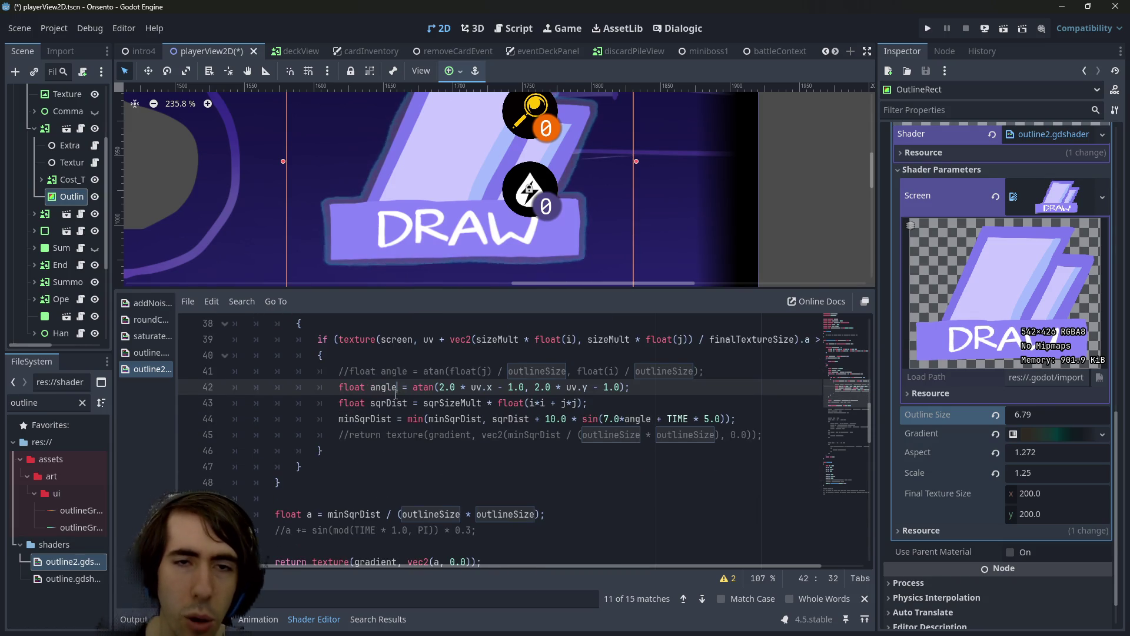
click(391, 435)
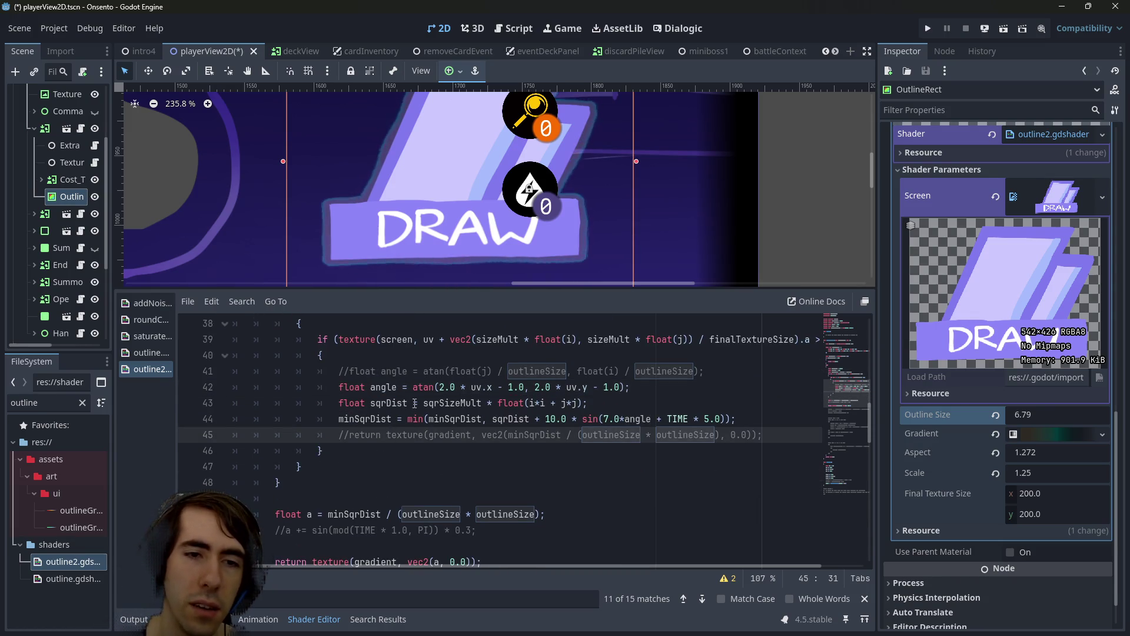
double_click(378, 388)
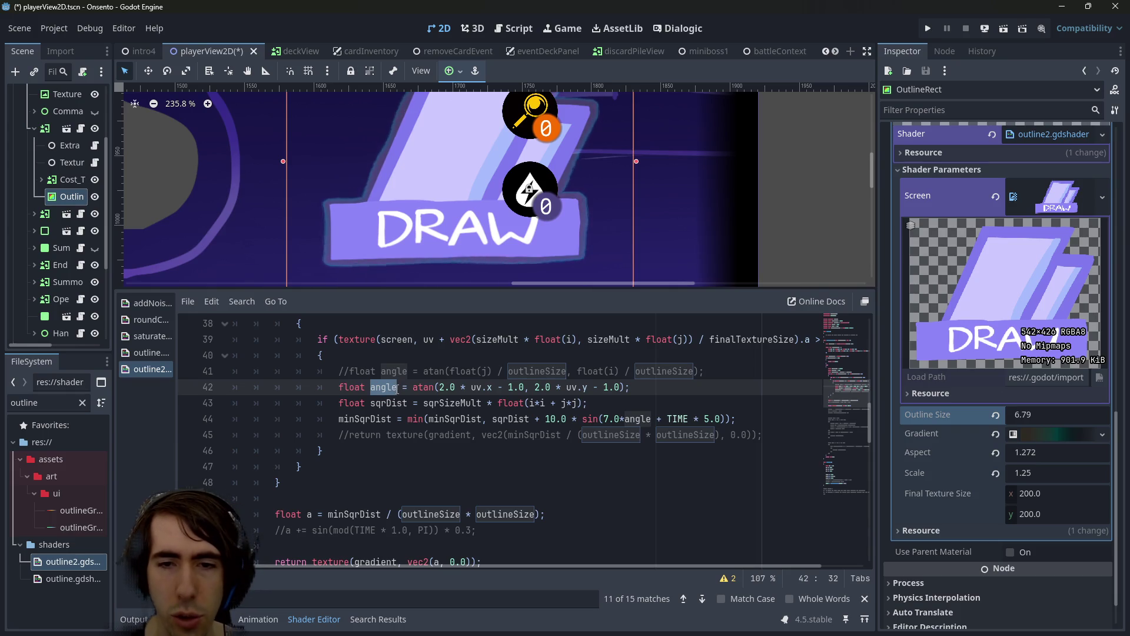
scroll(406, 424, down, 1)
click(445, 409)
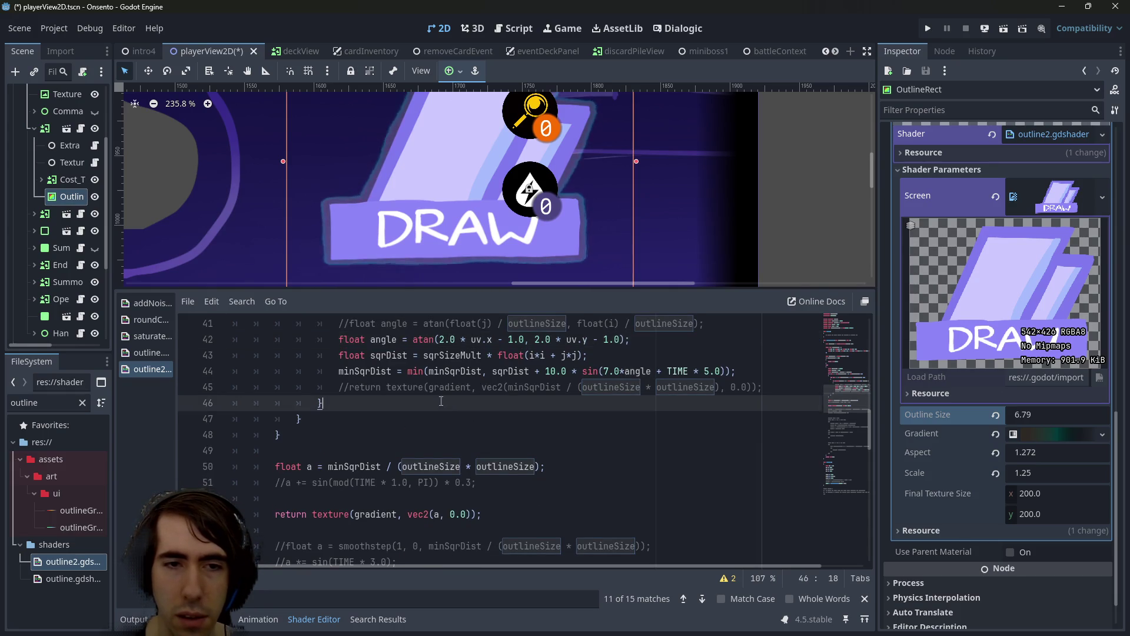
double_click(384, 340)
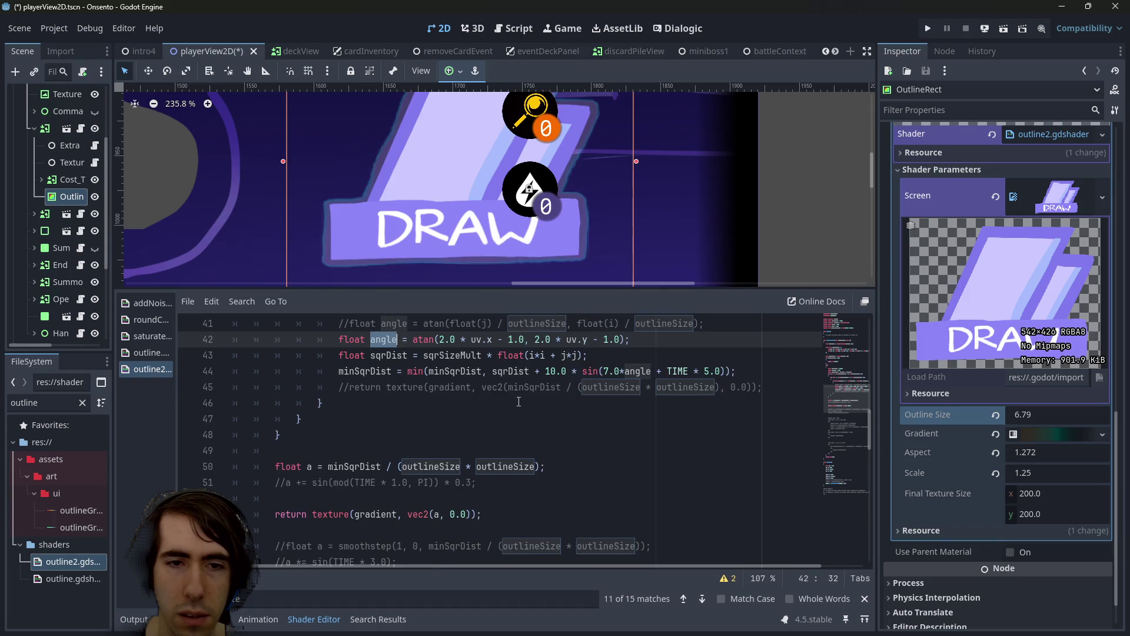
scroll(516, 393, up, 1)
double_click(457, 419)
click(546, 419)
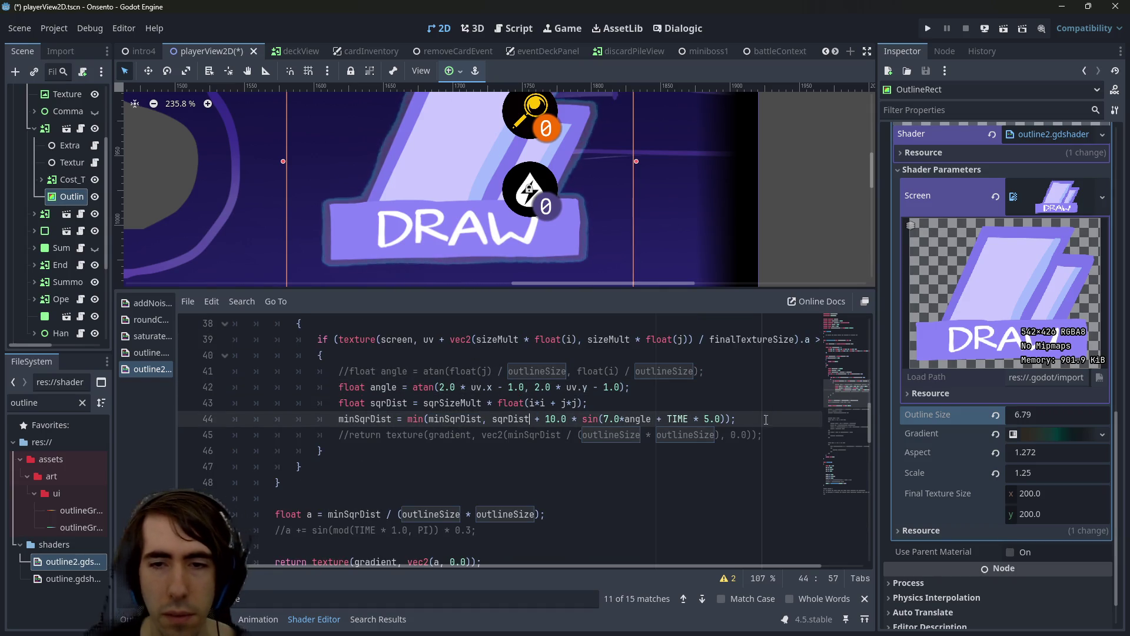
Comment out the sine-wobble distance line, add a plain min(minSqrDist, sqrDist) copy, and save
click(185, 413)
key(ctrl+k)
key(End)
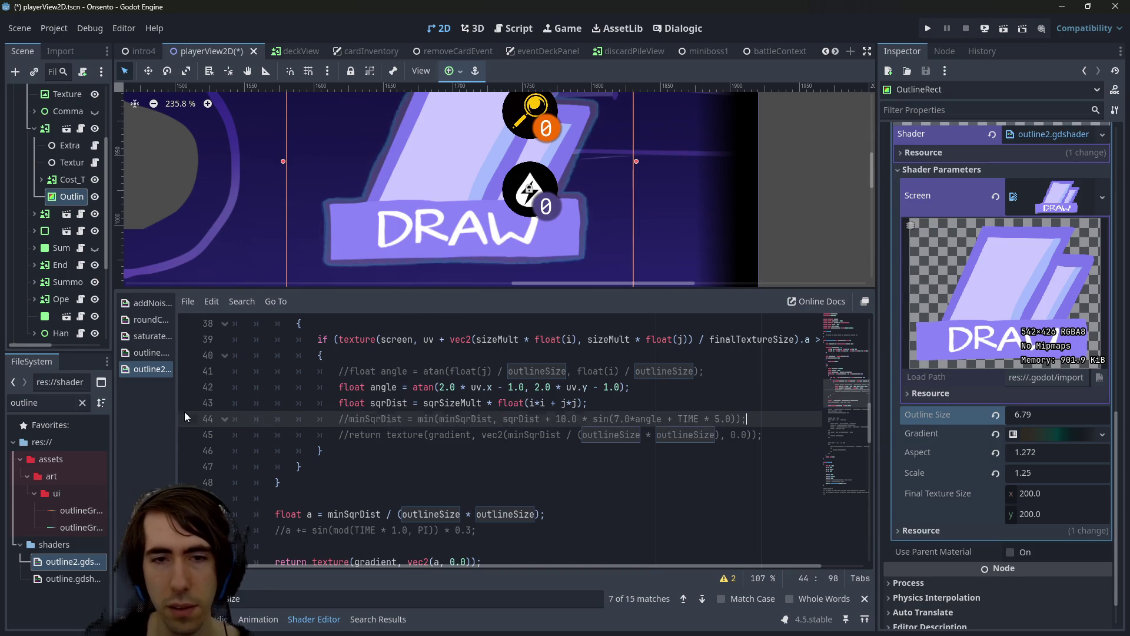
key(Return)
text(minSqrDist = min(minSqrDist, sqrDist + 10.0 * sin(7.0*angle + TIME * 5.0));)
drag(534, 435, 728, 431)
key(BackSpace)
key(ctrl+s)
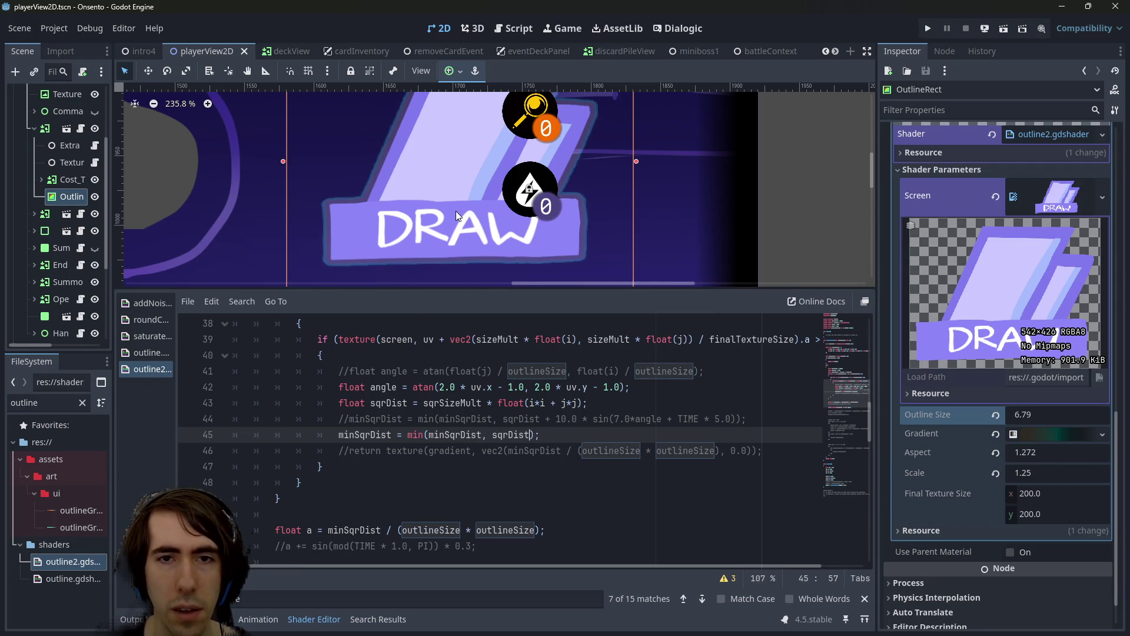
Increase Outline Size to 11.125 in the Inspector to thicken the outline around DRAW
scroll(456, 211, down, 4)
mouse_move(1029, 419)
mouse_down()
mouse_move(1069, 419)
mouse_move(1053, 414)
mouse_up()
scroll(385, 492, down, 3)
scroll(384, 492, up, 2)
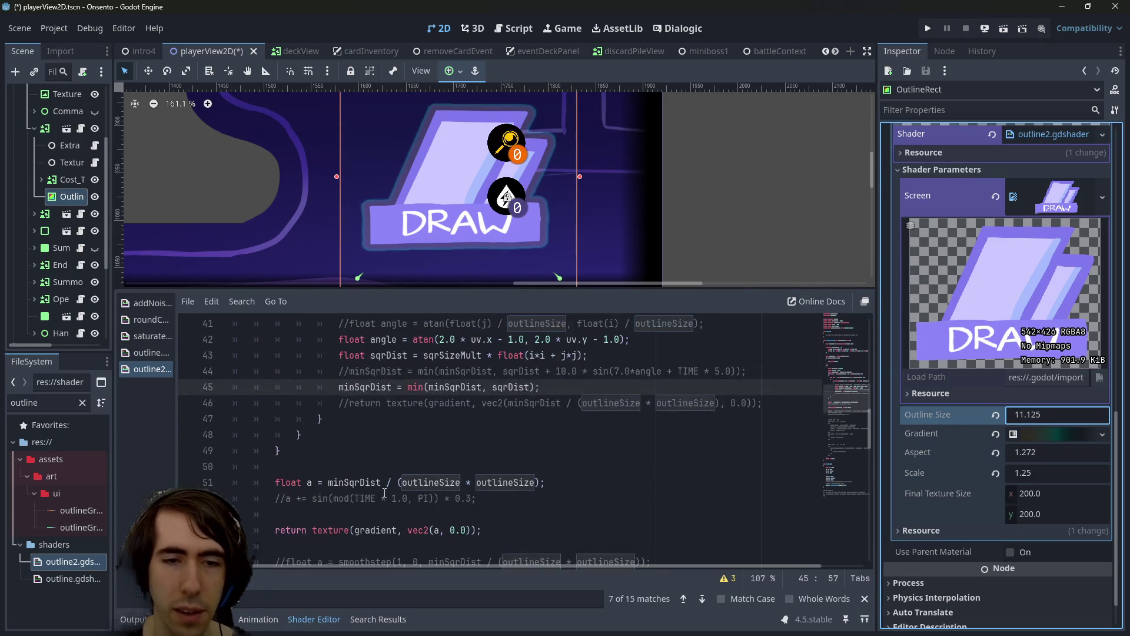
scroll(385, 493, up, 1)
scroll(395, 134, up, 5)
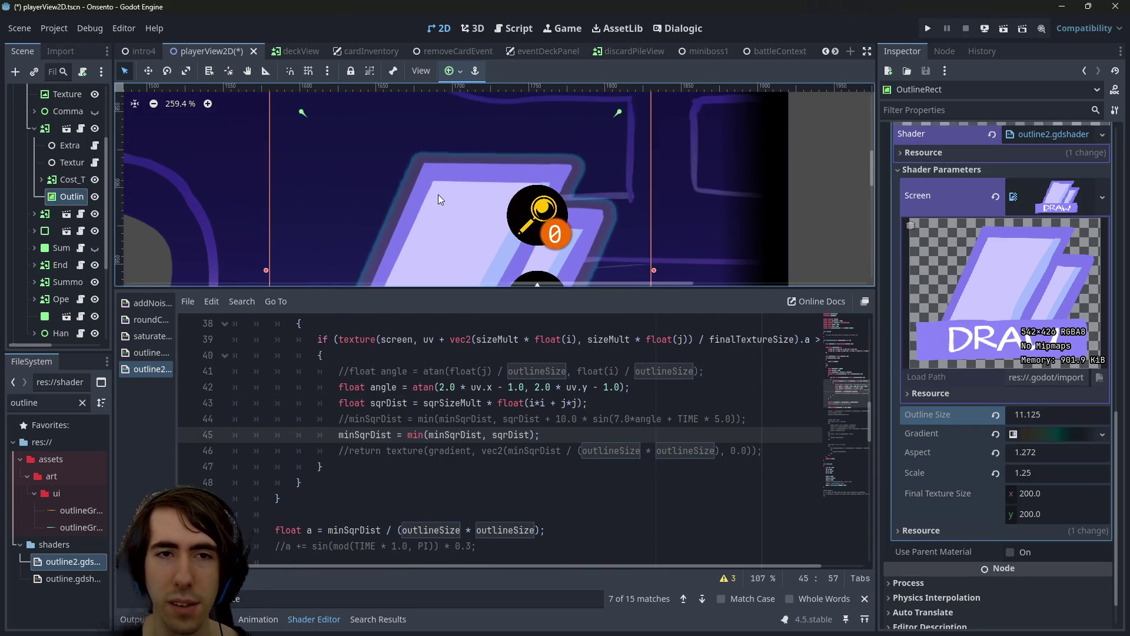
scroll(426, 196, up, 13)
scroll(536, 183, down, 18)
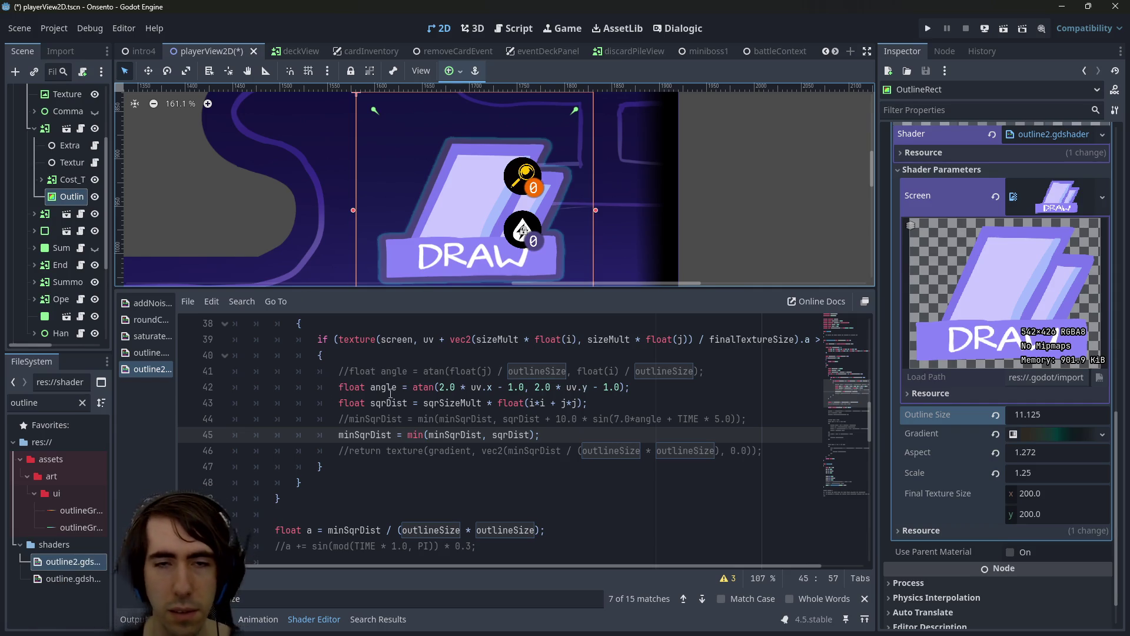
scroll(591, 417, down, 4)
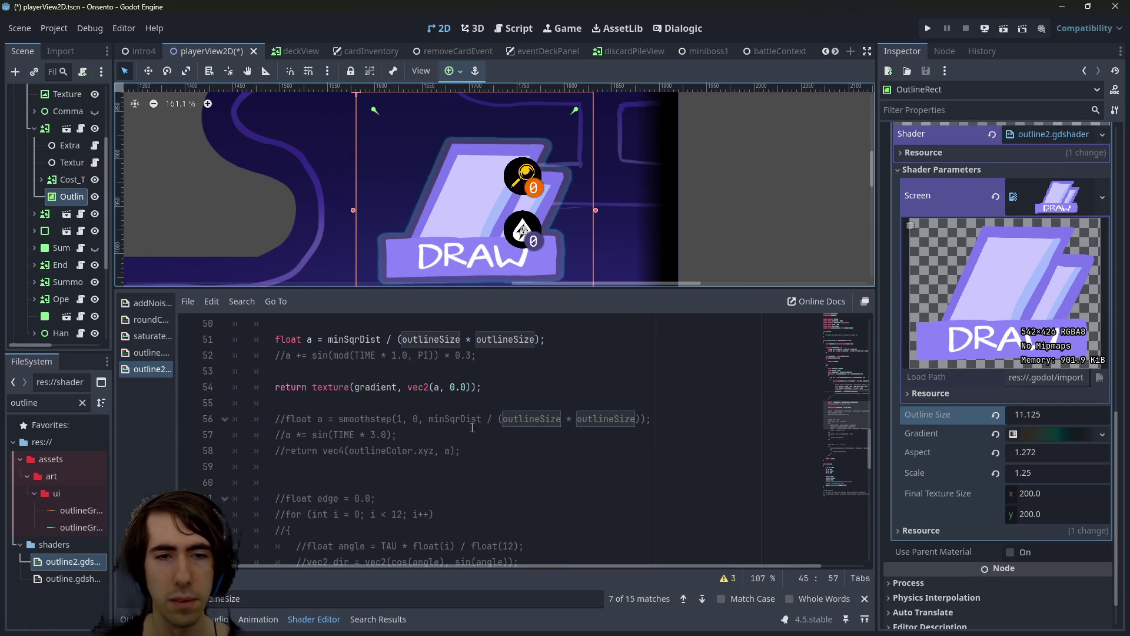
Expand the outline Gradient and view a colour stop in Linear and HSV modes without changing it
click(1037, 434)
click(1053, 451)
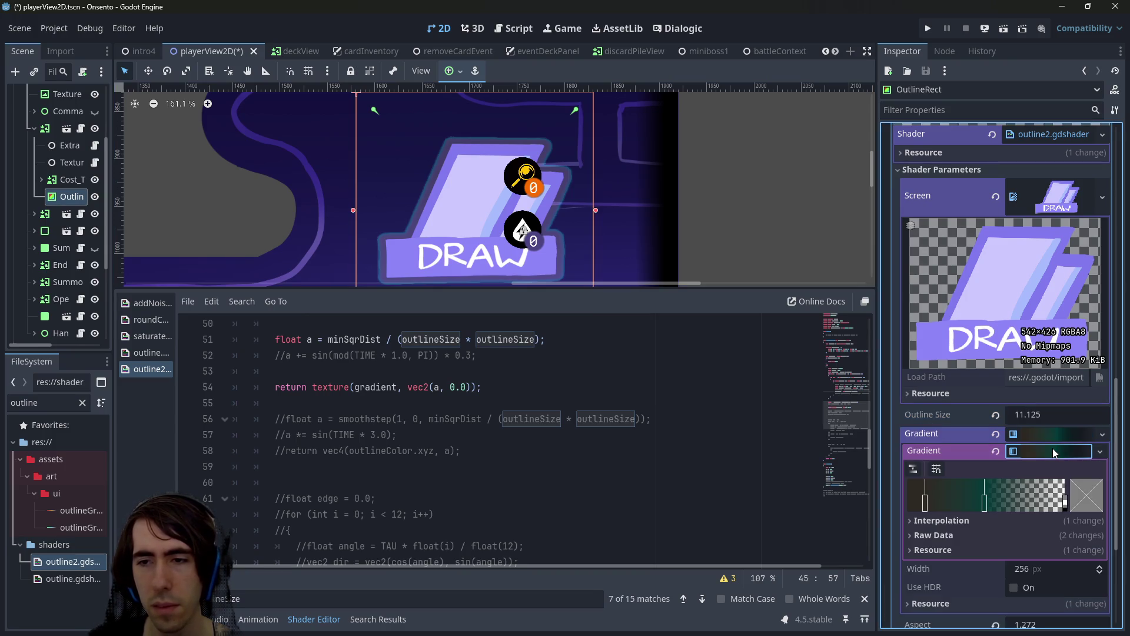
double_click(986, 500)
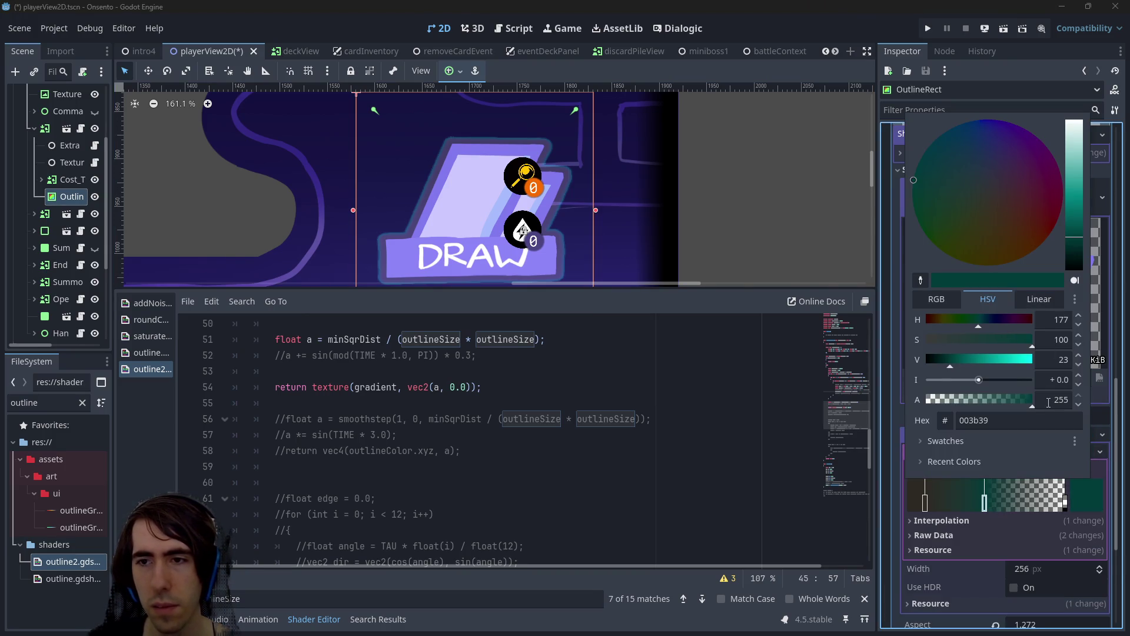
click(1020, 299)
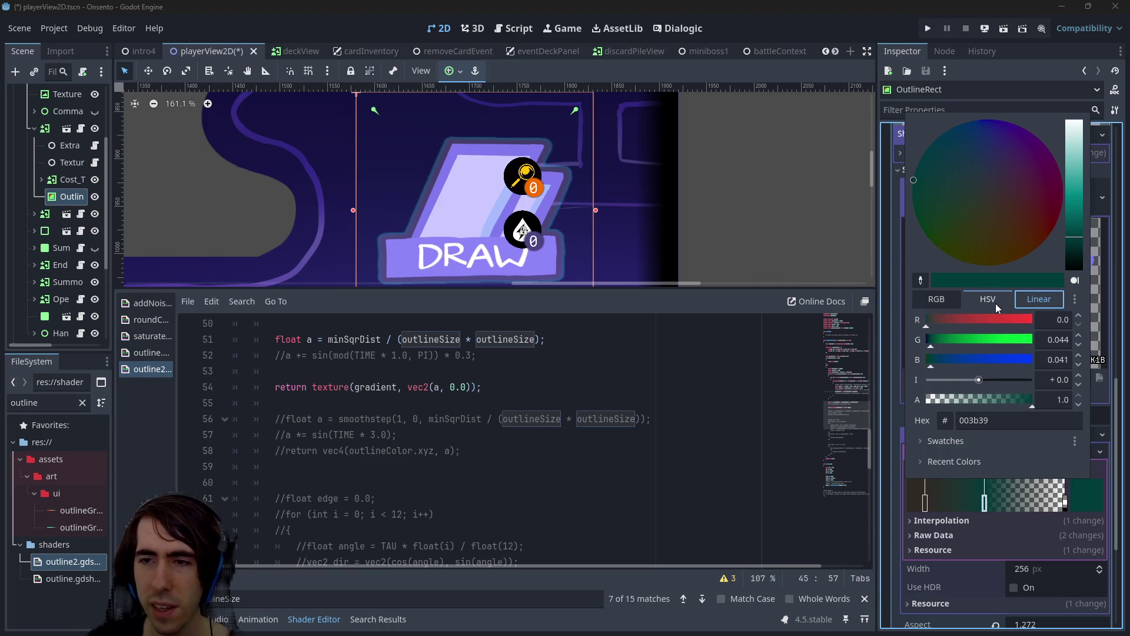
click(993, 303)
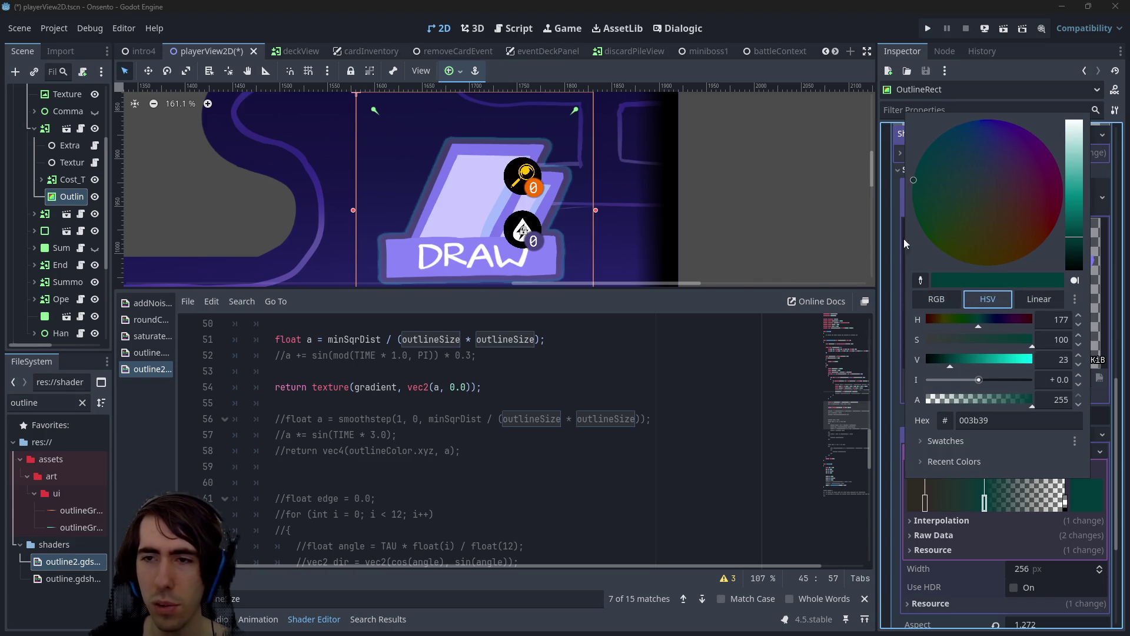
click(564, 356)
Trace in the shader where the gradient is sampled and how sqrDist and sqrSizeMult are computed
scroll(515, 441, down, 1)
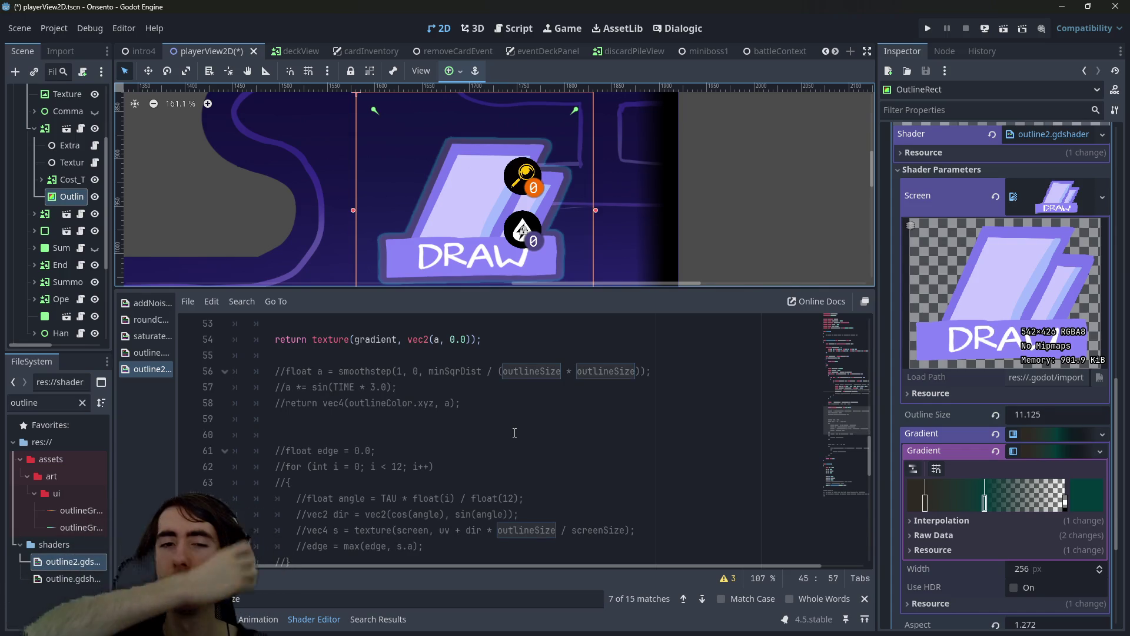
scroll(514, 433, up, 4)
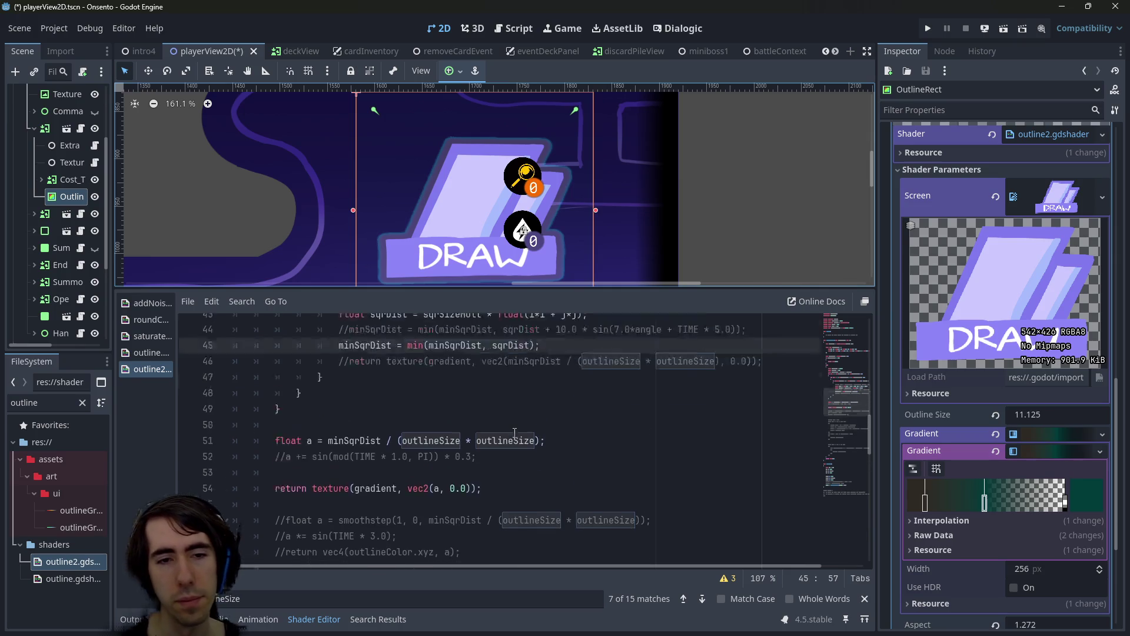
double_click(376, 530)
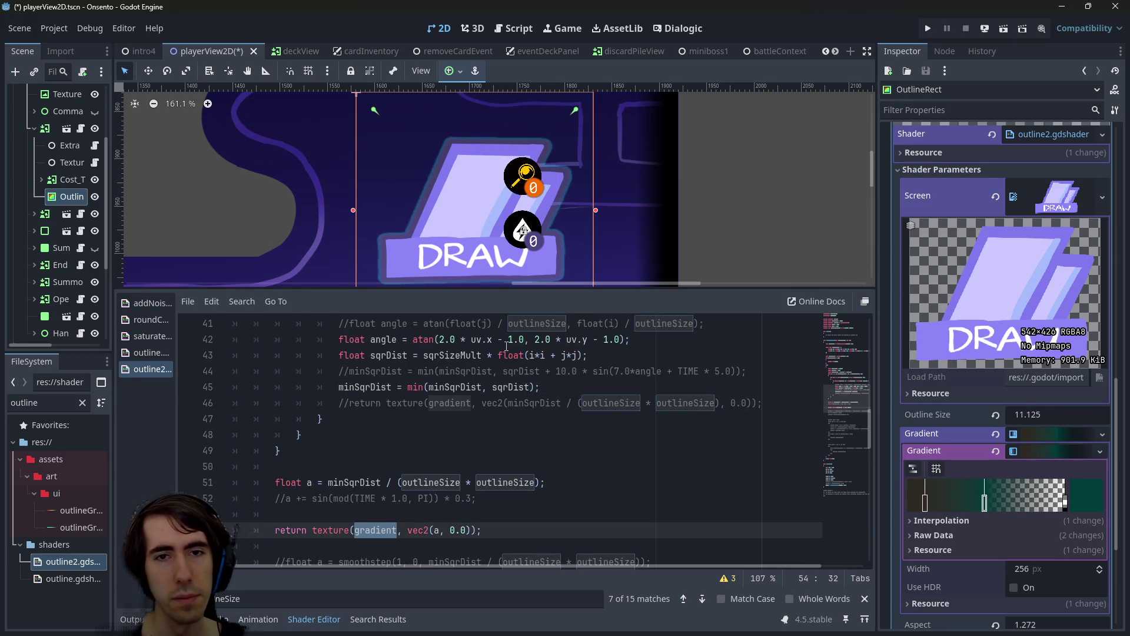
scroll(477, 395, up, 2)
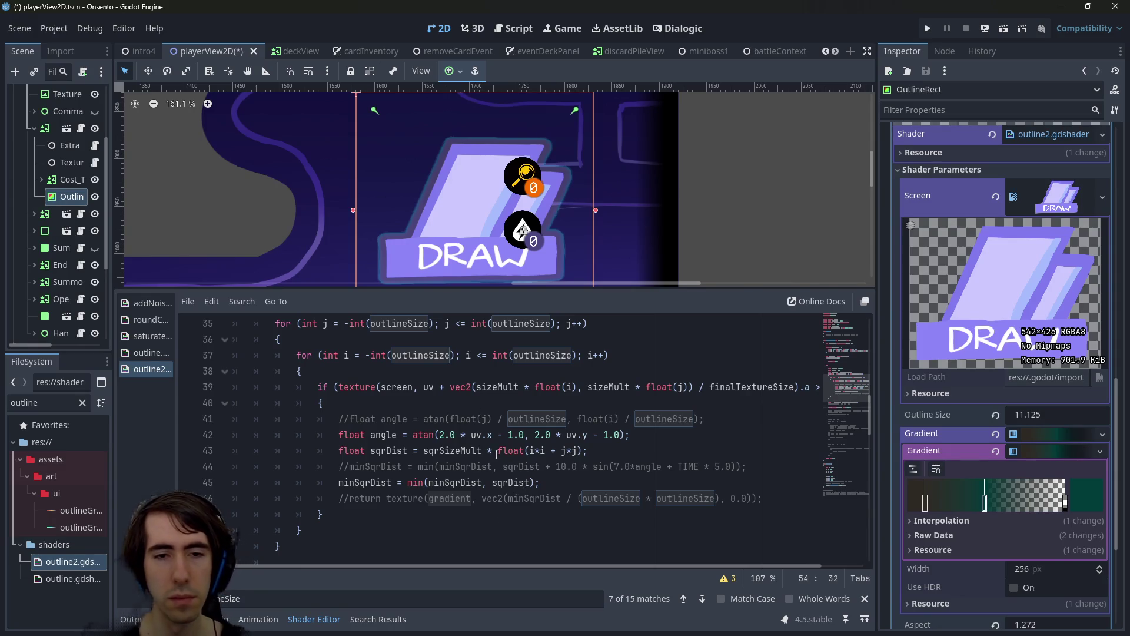
click(518, 434)
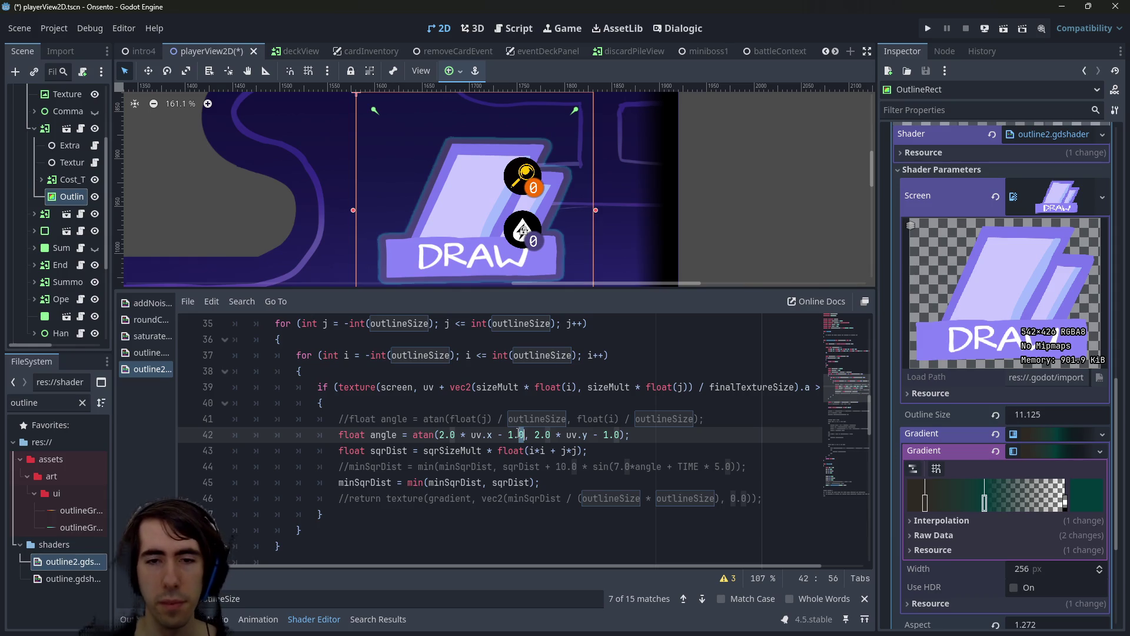
double_click(380, 451)
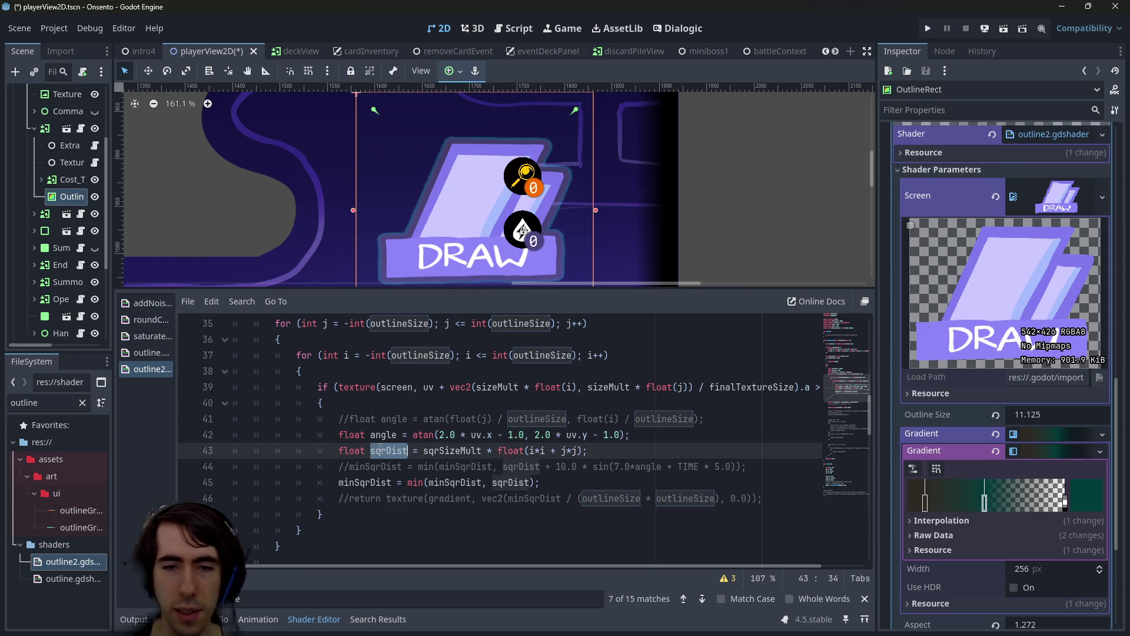
double_click(452, 450)
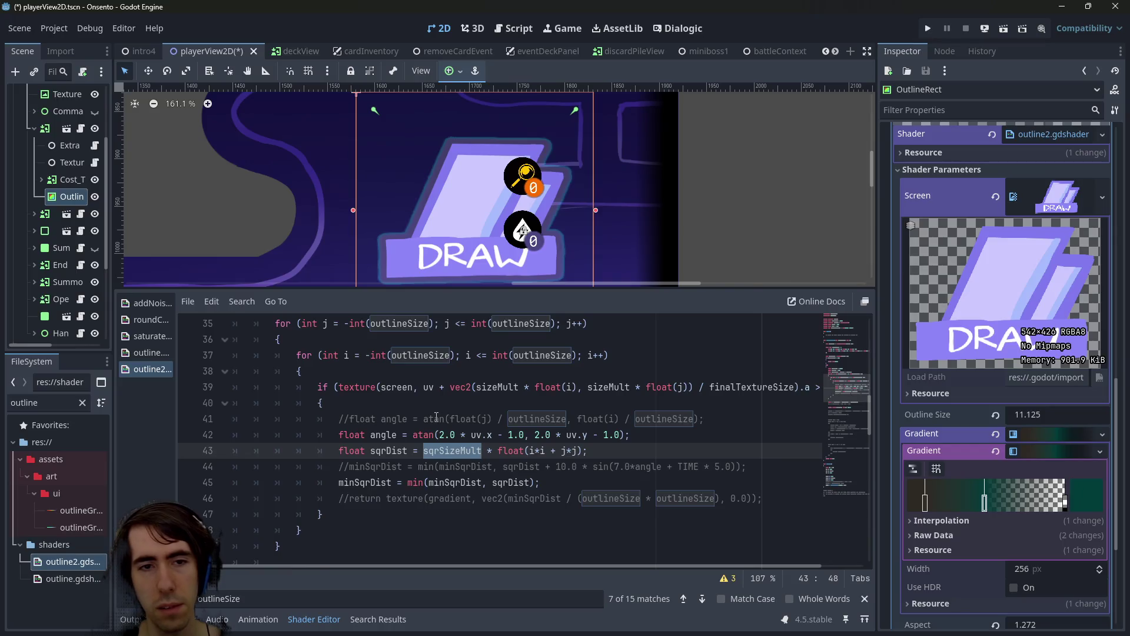
scroll(435, 417, up, 1)
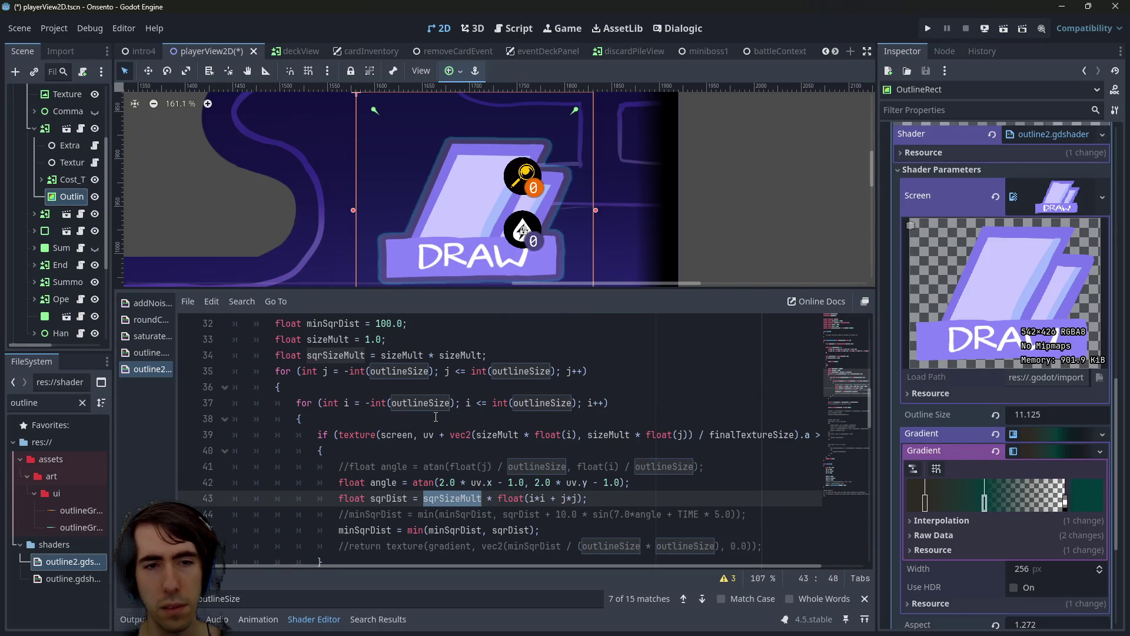
double_click(347, 355)
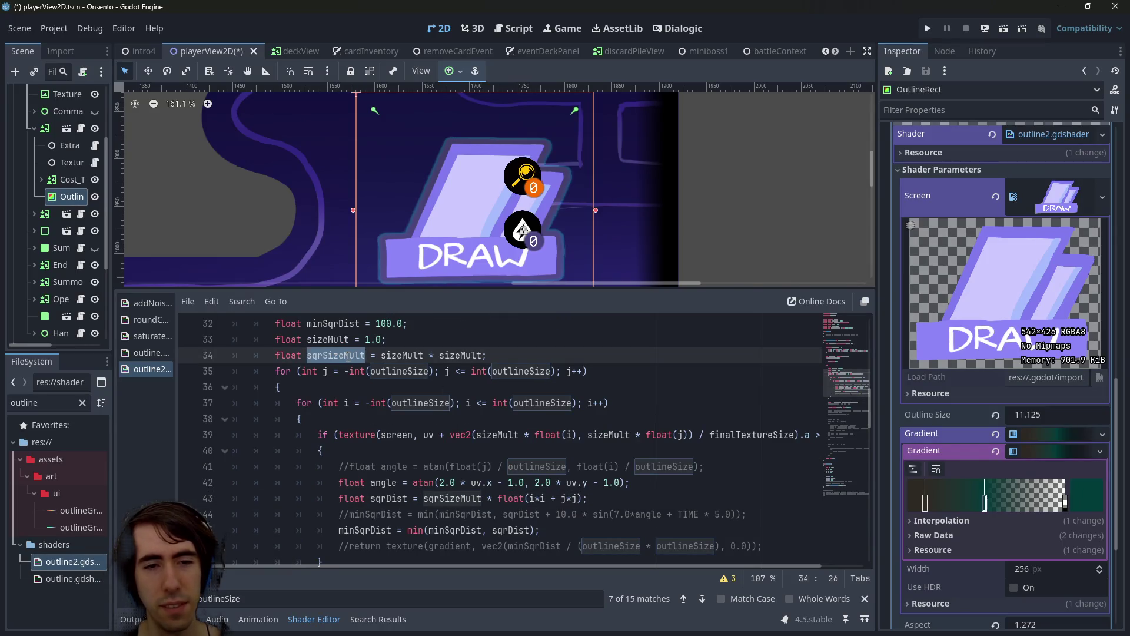
double_click(390, 498)
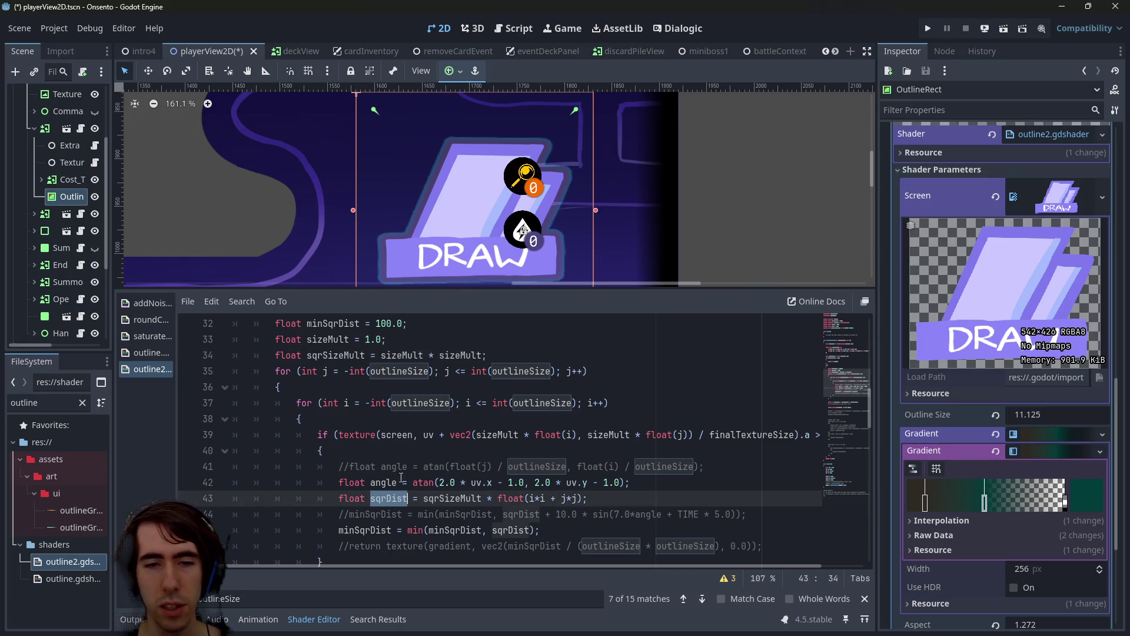
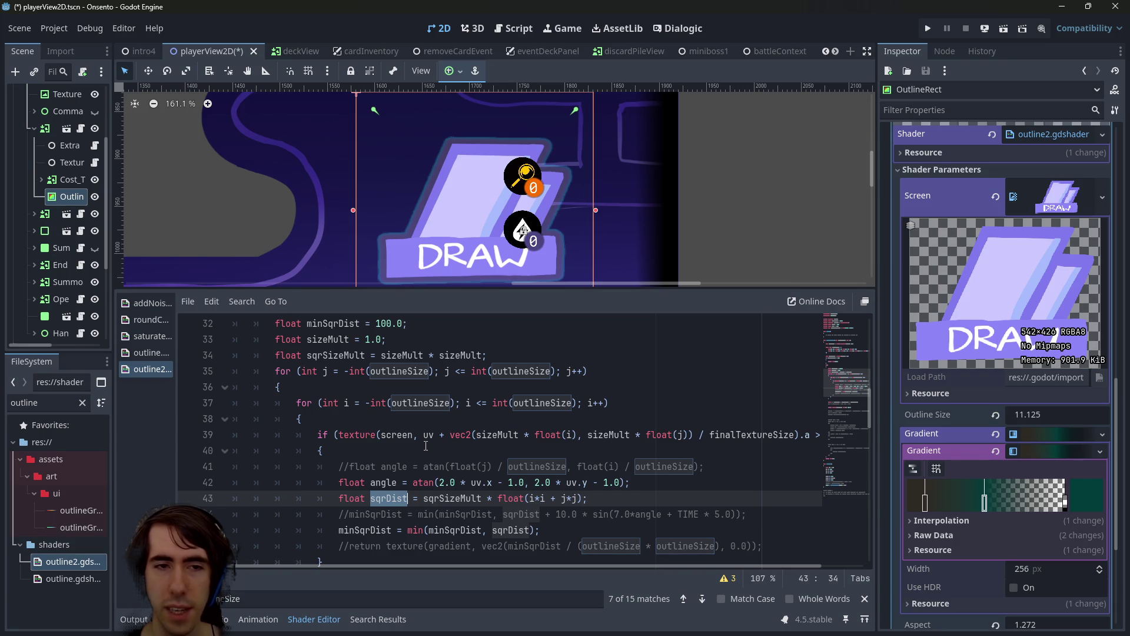
Highlight the sizeMult declaration on line 33 and its uses on line 34
double_click(419, 355)
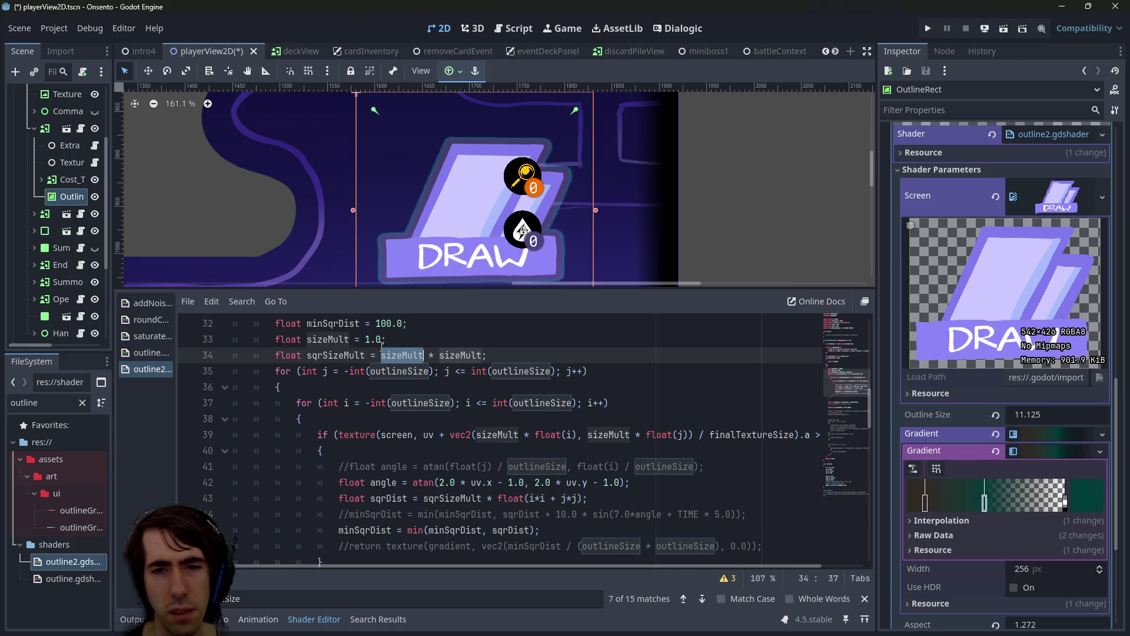
double_click(330, 340)
double_click(342, 355)
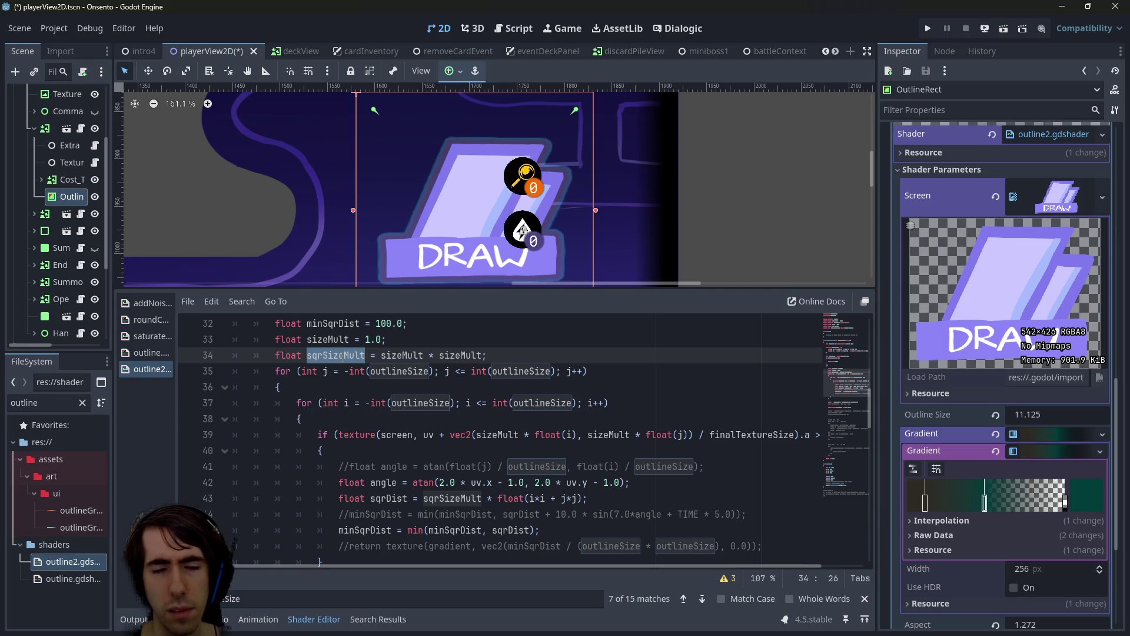
double_click(383, 362)
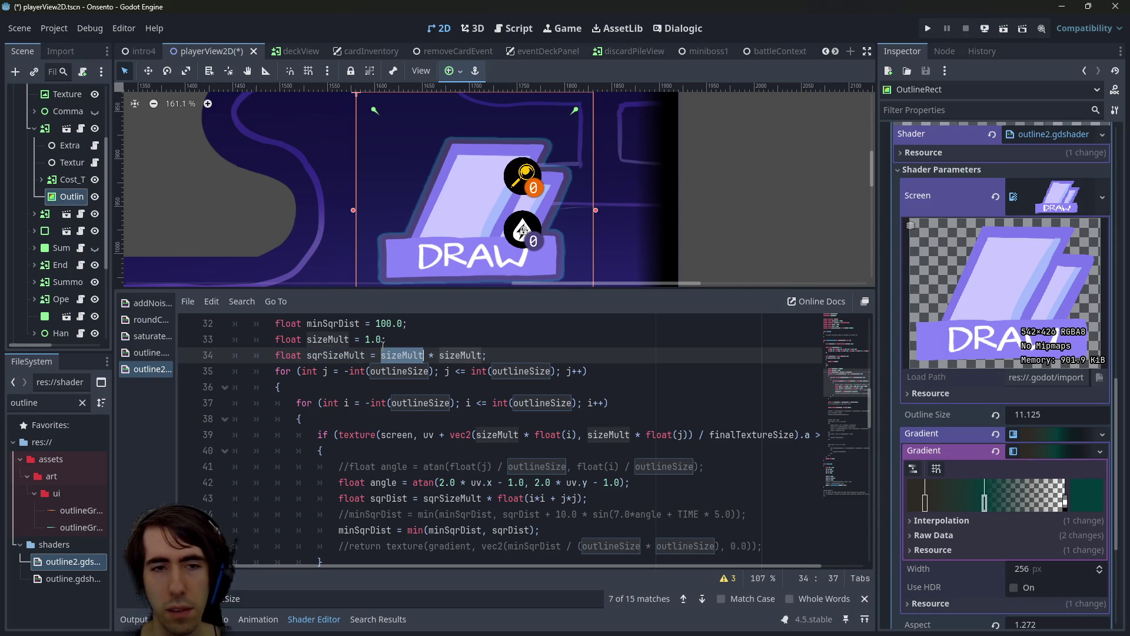
click(370, 340)
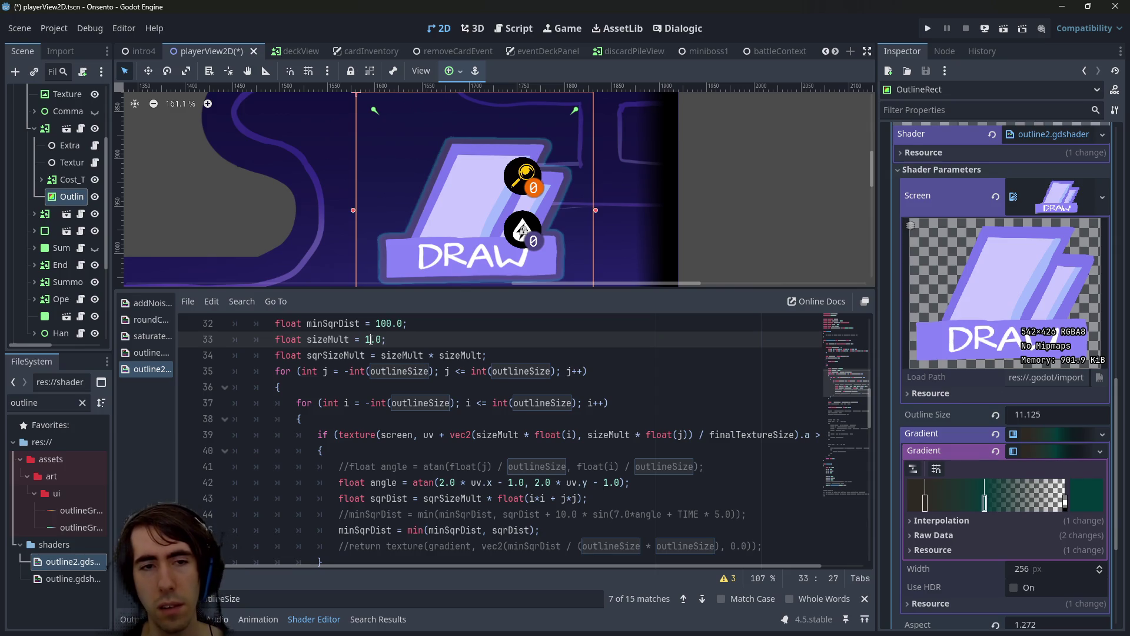
text(2)
Try small sizeMult values such as 0.1 and 0.3, saving each to preview the outline
key(ctrl+s)
key(BackSpace)
text(1)
key(ctrl+s)
key(ctrl+s)
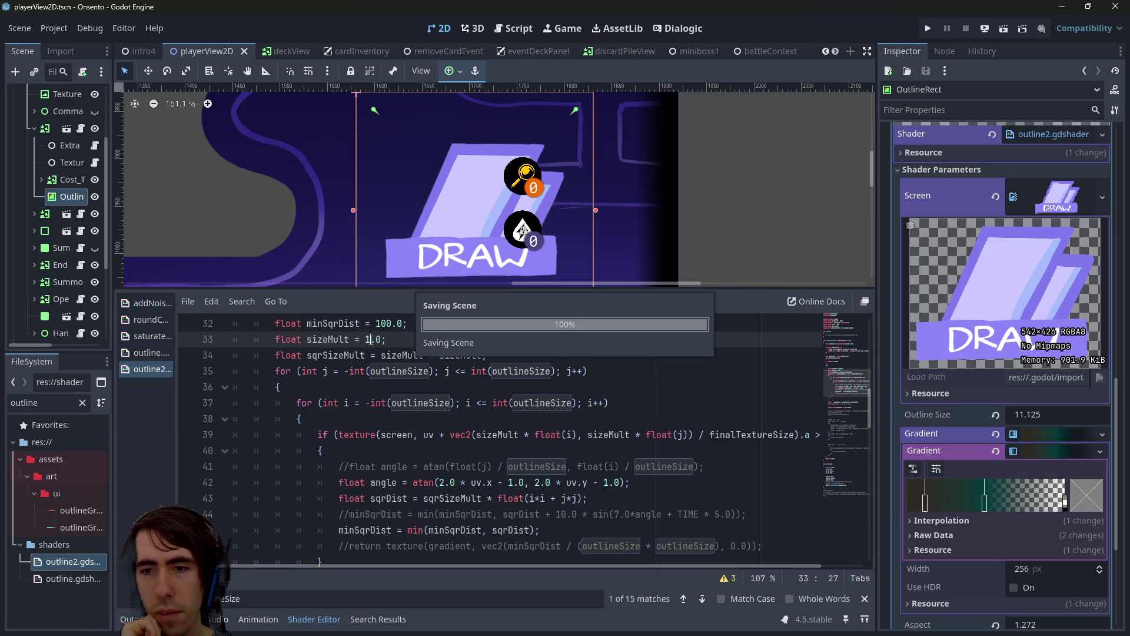
text(2)
key(ctrl+s)
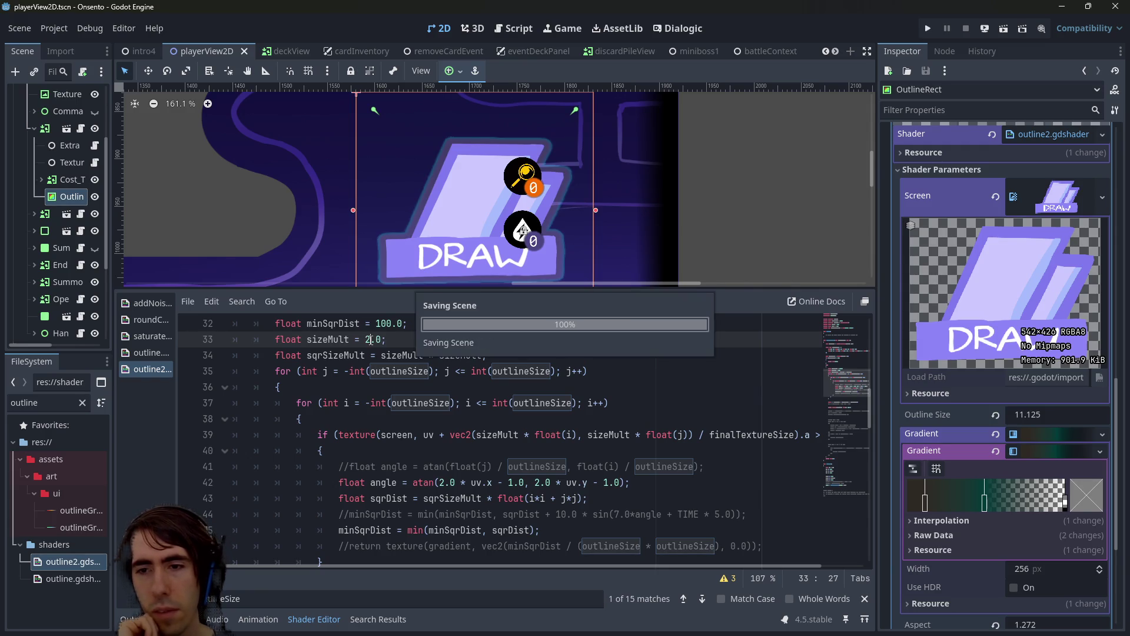
key(BackSpace)
text(1)
key(ctrl+s)
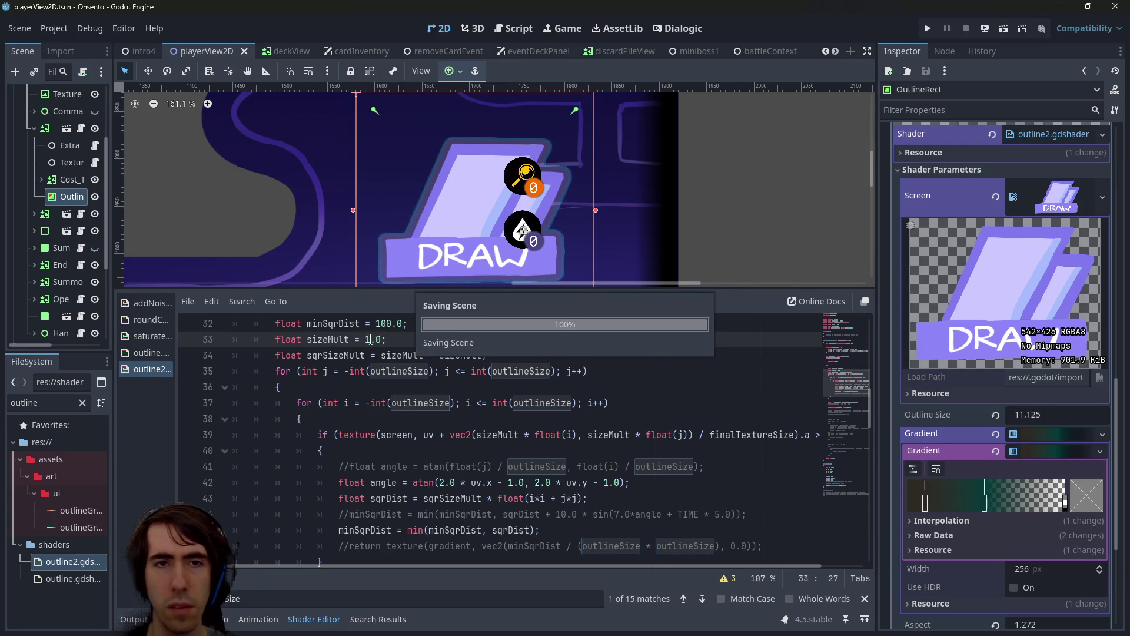
text(0)
key(ctrl+s)
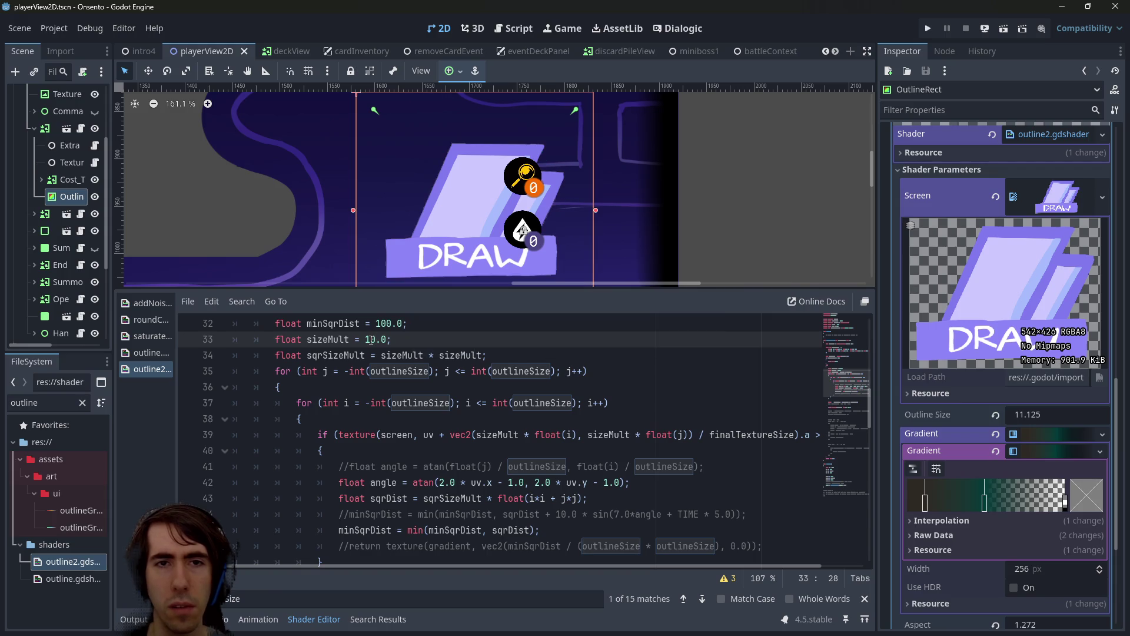
key(BackSpace)
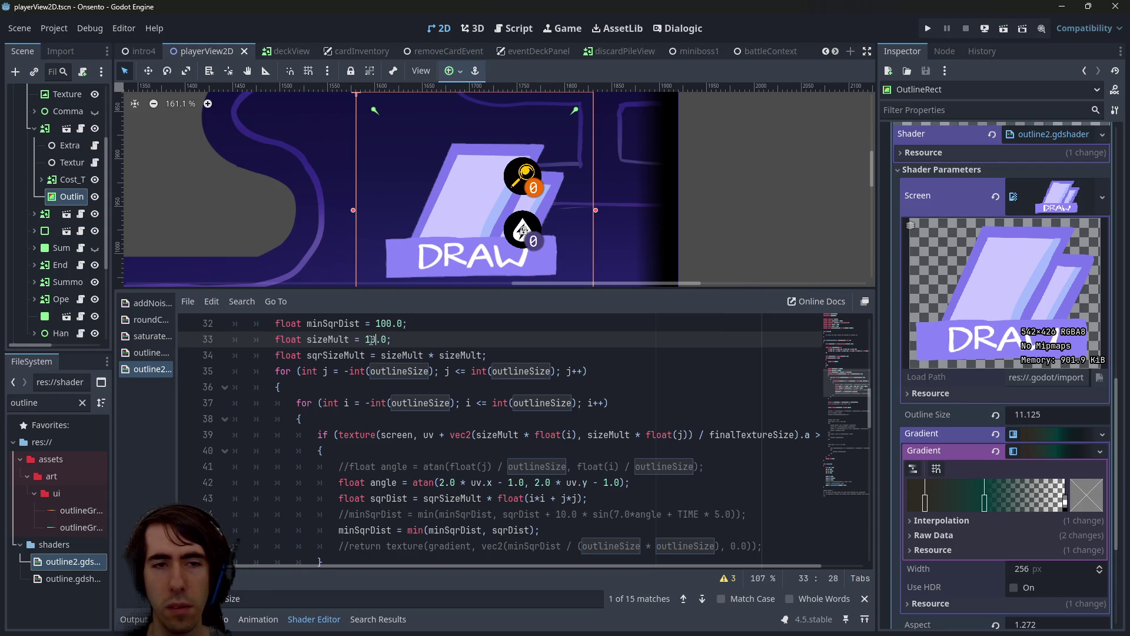
text(0)
key(BackSpace)
text(1)
key(ctrl+s)
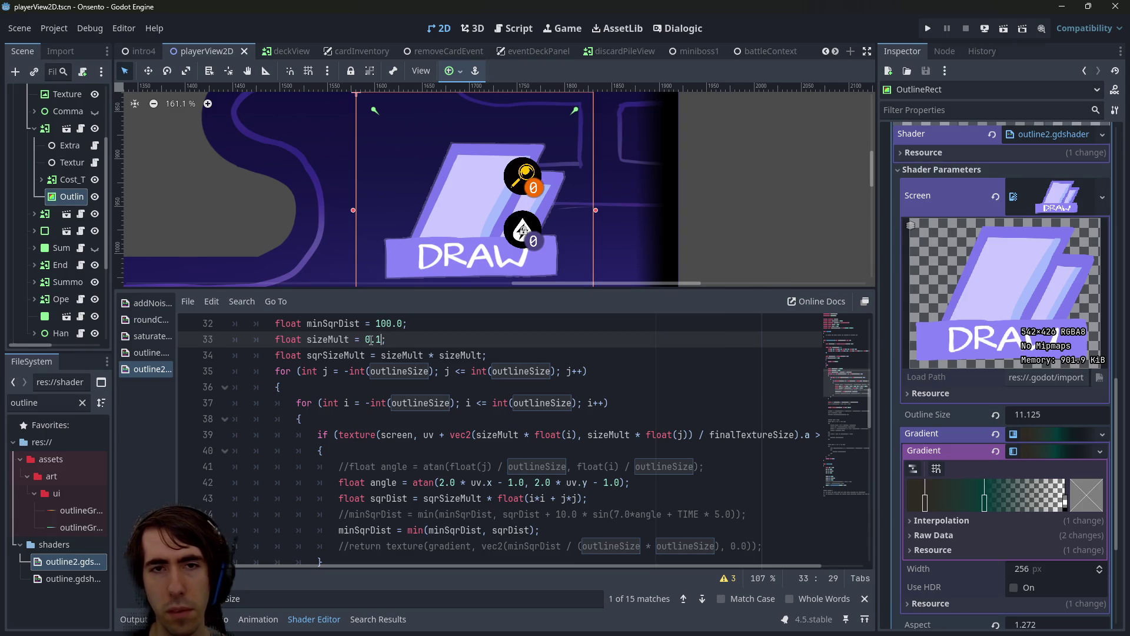
key(BackSpace)
text(3)
key(ctrl+s)
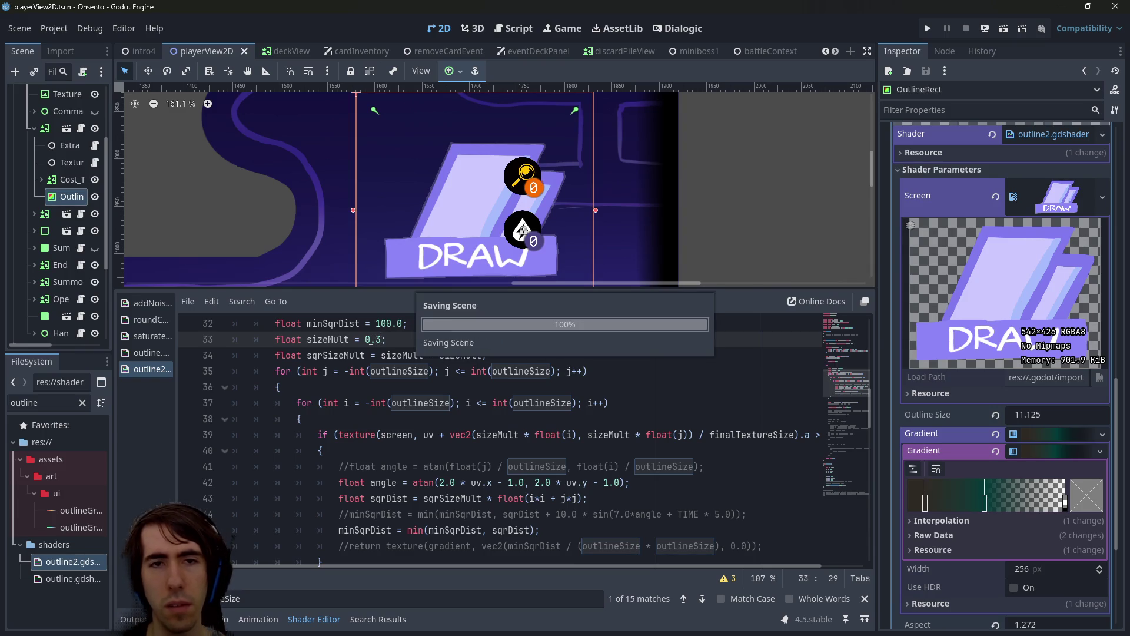
Try sizeMult values 0.6, 0.9, 1.2 and 1.9, saving each to compare the outline
key(BackSpace)
key(ctrl+s)
key(ctrl+s)
text(9)
key(ctrl+s)
key(BackSpace)
key(BackSpace)
key(BackSpace)
text(1.2)
key(ctrl+s)
key(BackSpace)
text(9)
key(ctrl+s)
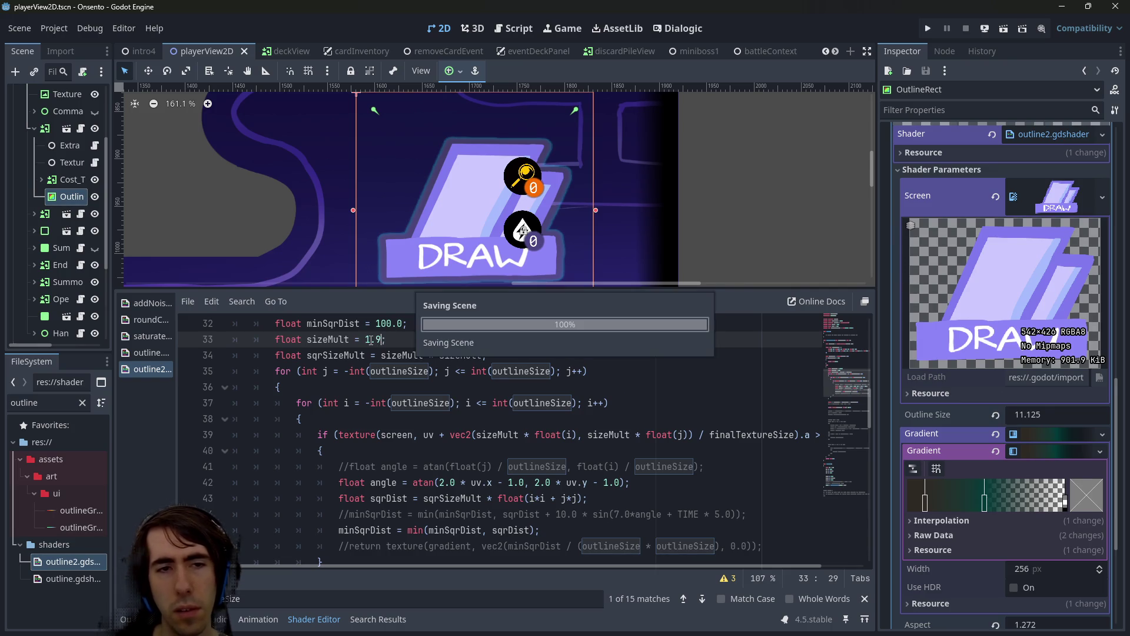
key(BackSpace)
key(BackSpace)
key(BackSpace)
text(2.)
key(ctrl+s)
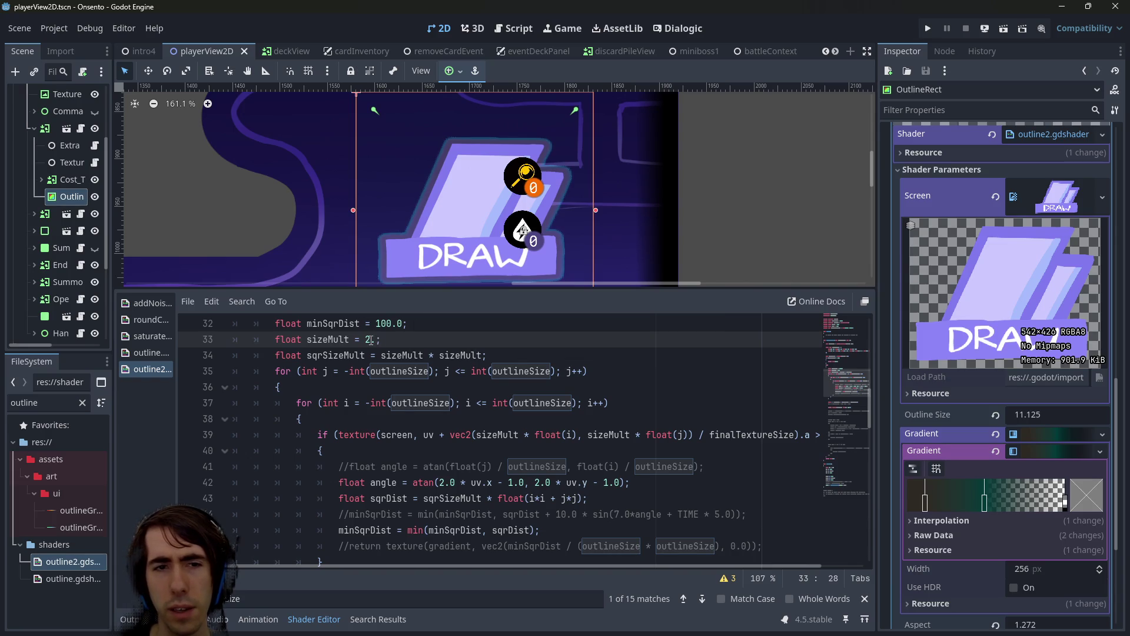
Set sizeMult back to 1.0 and save
key(BackSpace)
key(BackSpace)
text(01)
key(BackSpace)
key(BackSpace)
text(1.0)
key(ctrl+s)
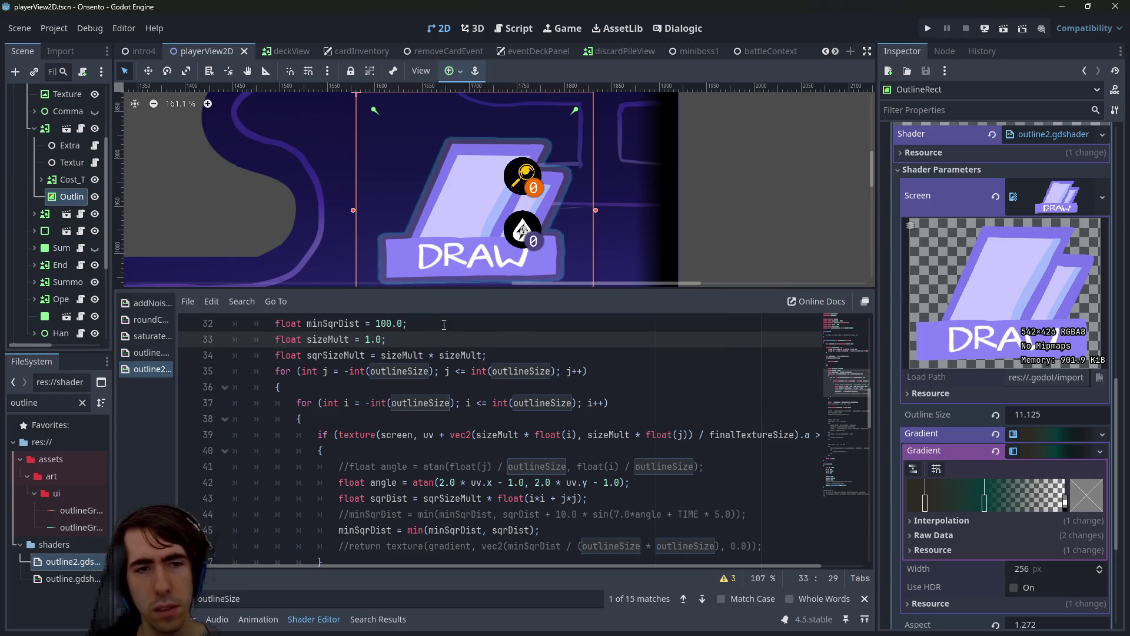
double_click(334, 337)
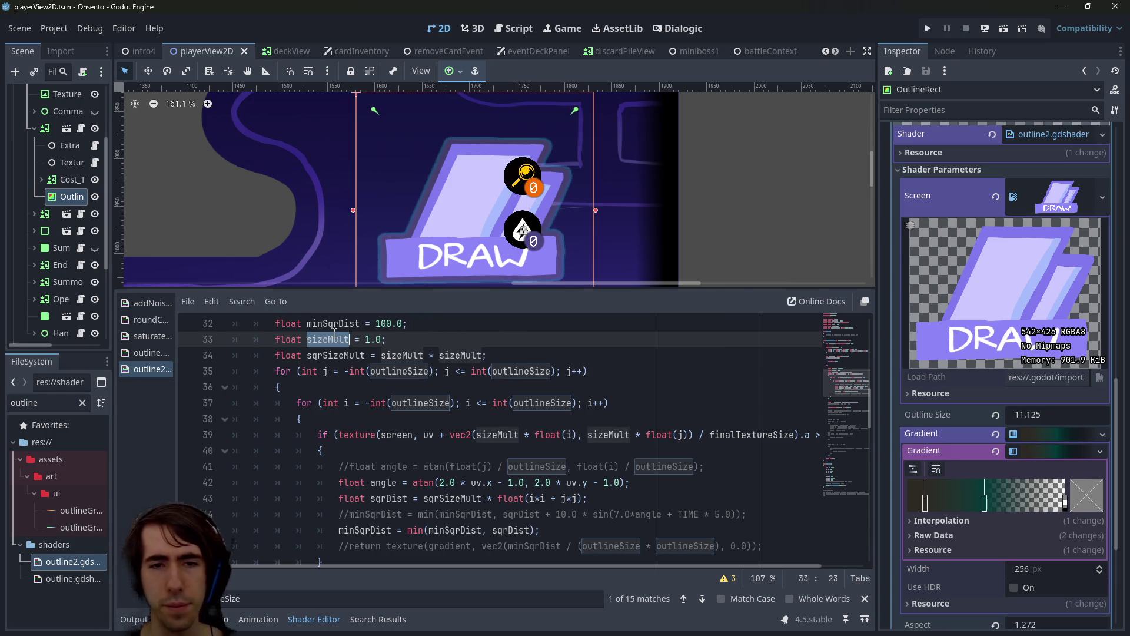
Append a '// precision' comment after 'sizeMult = 1.0;' on line 33 and save
double_click(412, 356)
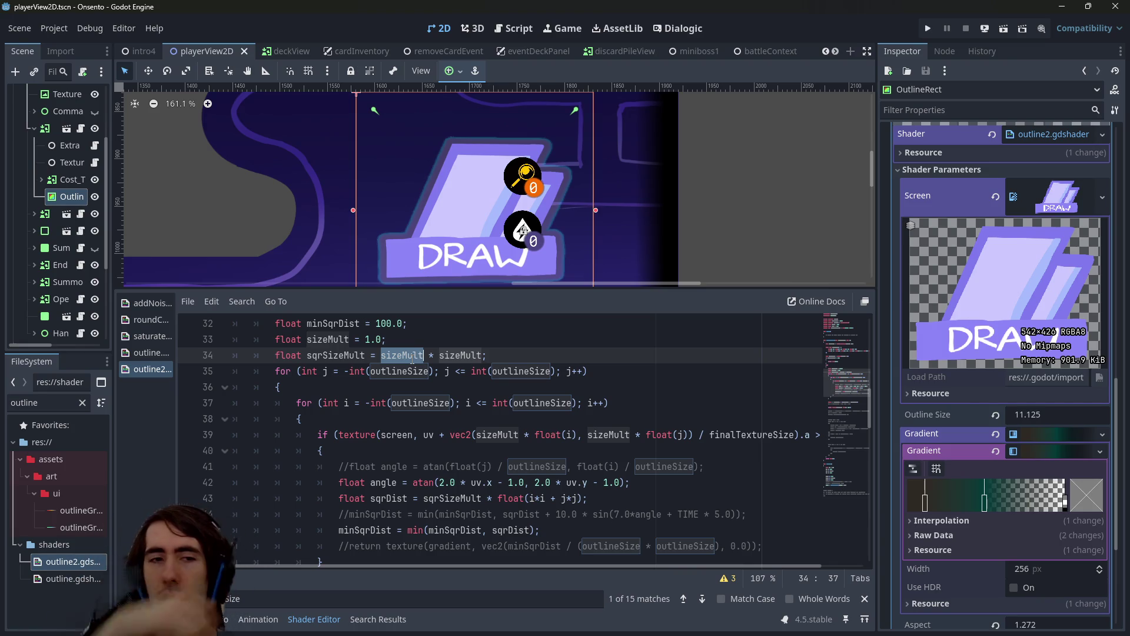
key(Up)
key(Up)
key(Up)
key(Down)
key(Down)
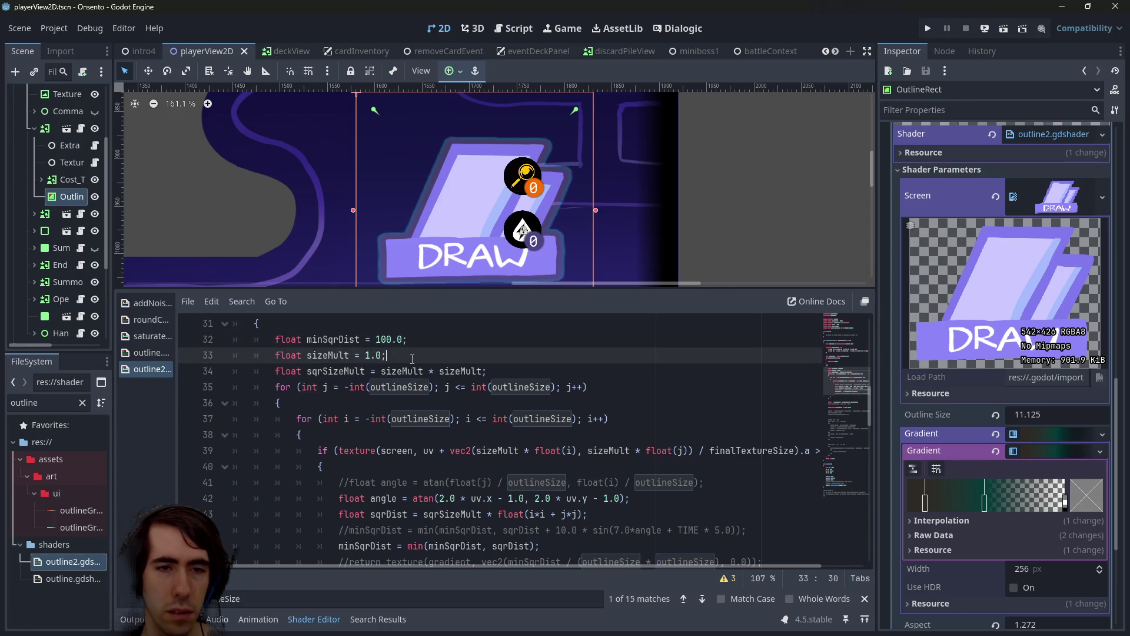
text(* 2.0;)
key(BackSpace)
key(BackSpace)
key(BackSpace)
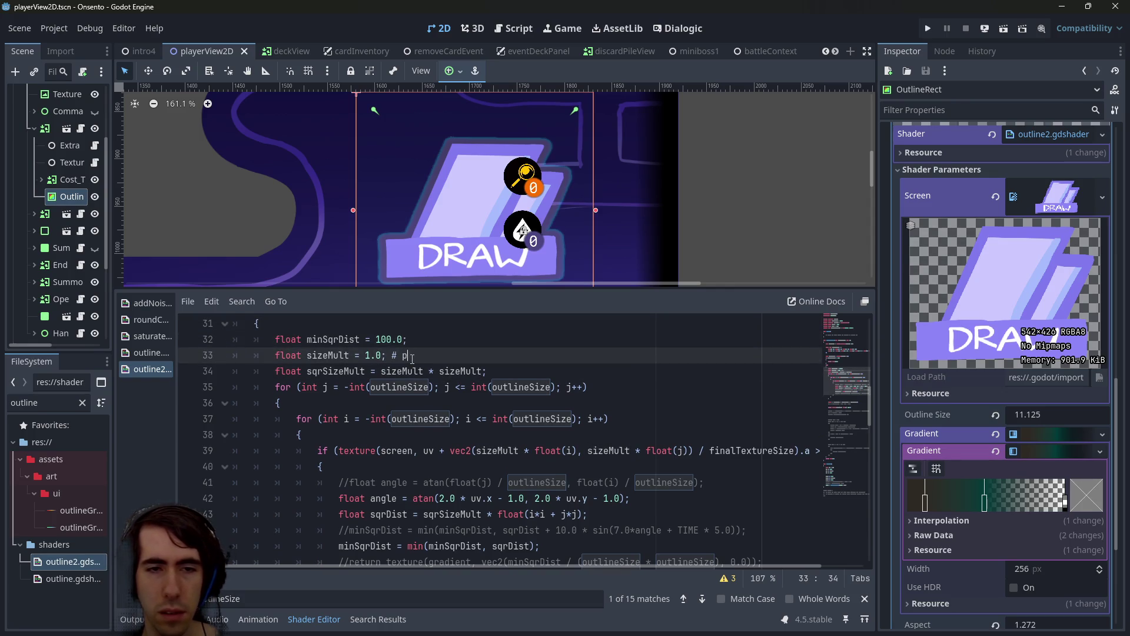
text(// p)
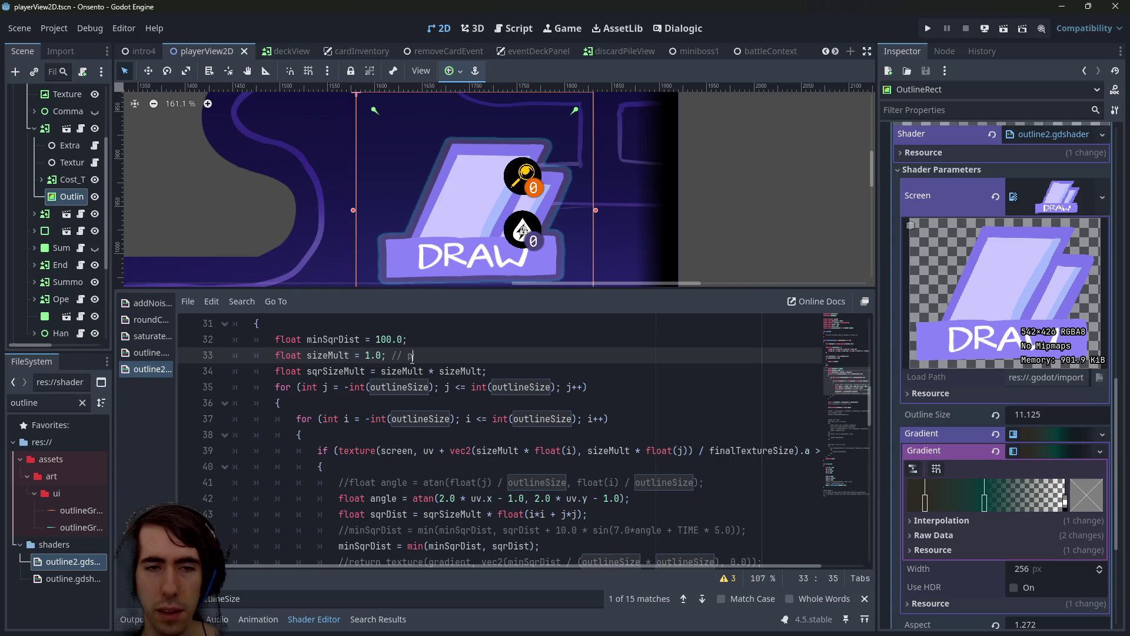
text(recision)
key(ctrl+s)
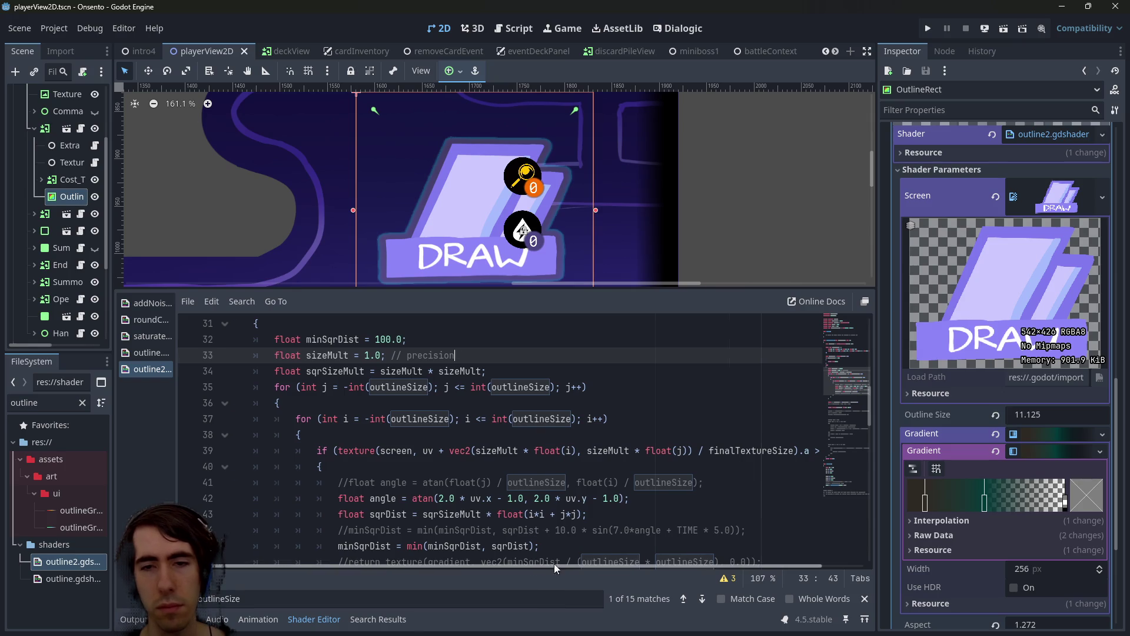
scroll(542, 563, right, 2)
click(684, 451)
double_click(684, 451)
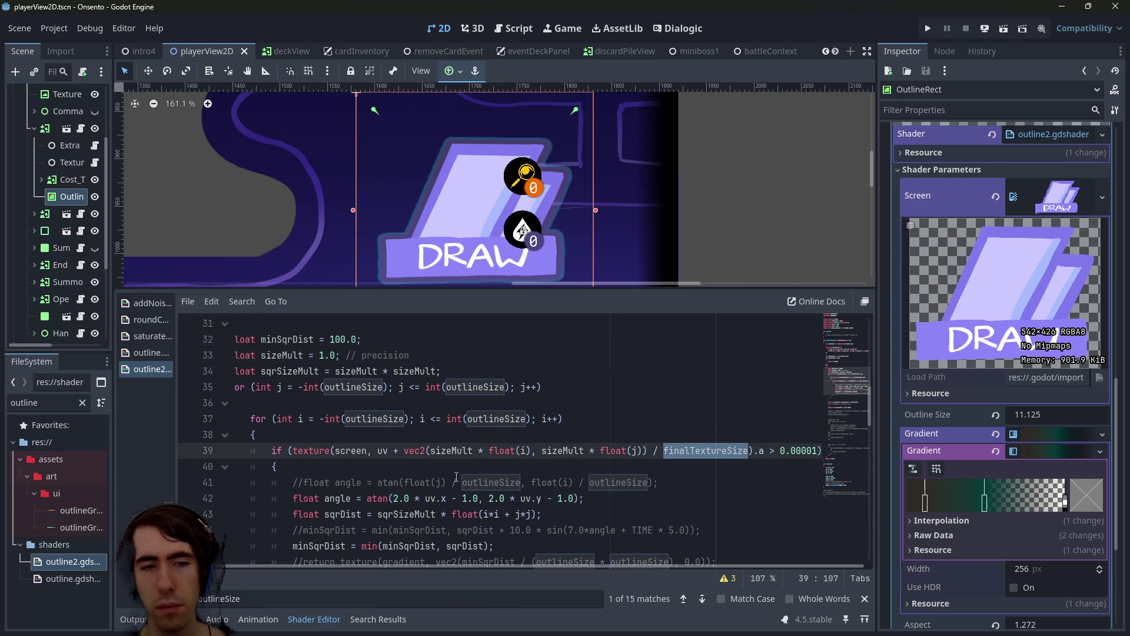
double_click(432, 449)
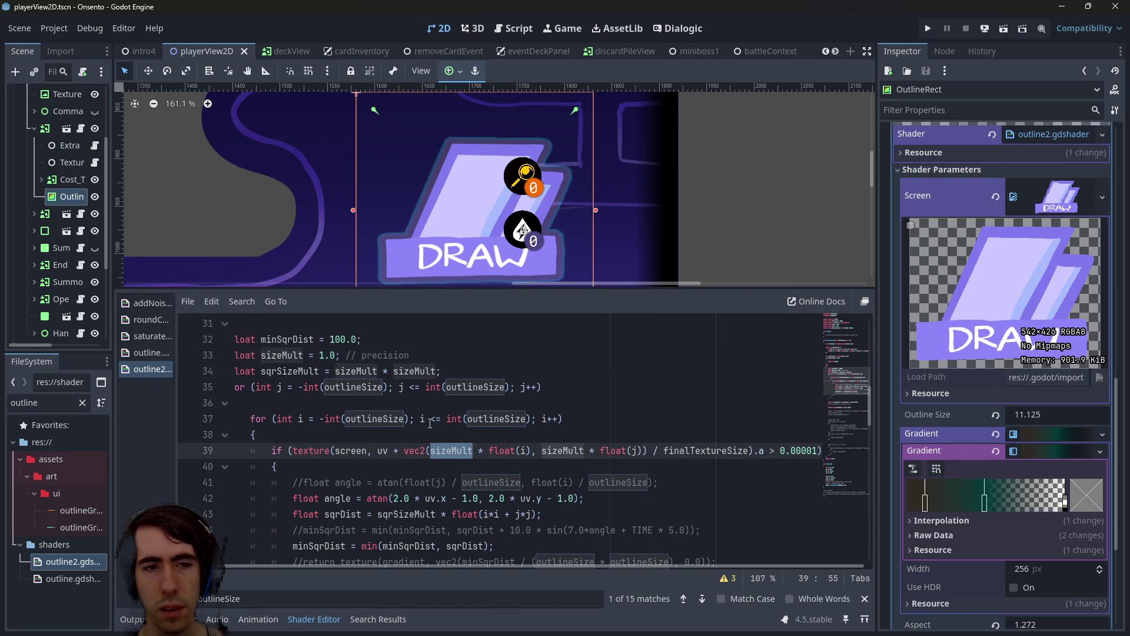
drag(489, 451, 537, 450)
drag(378, 450, 639, 446)
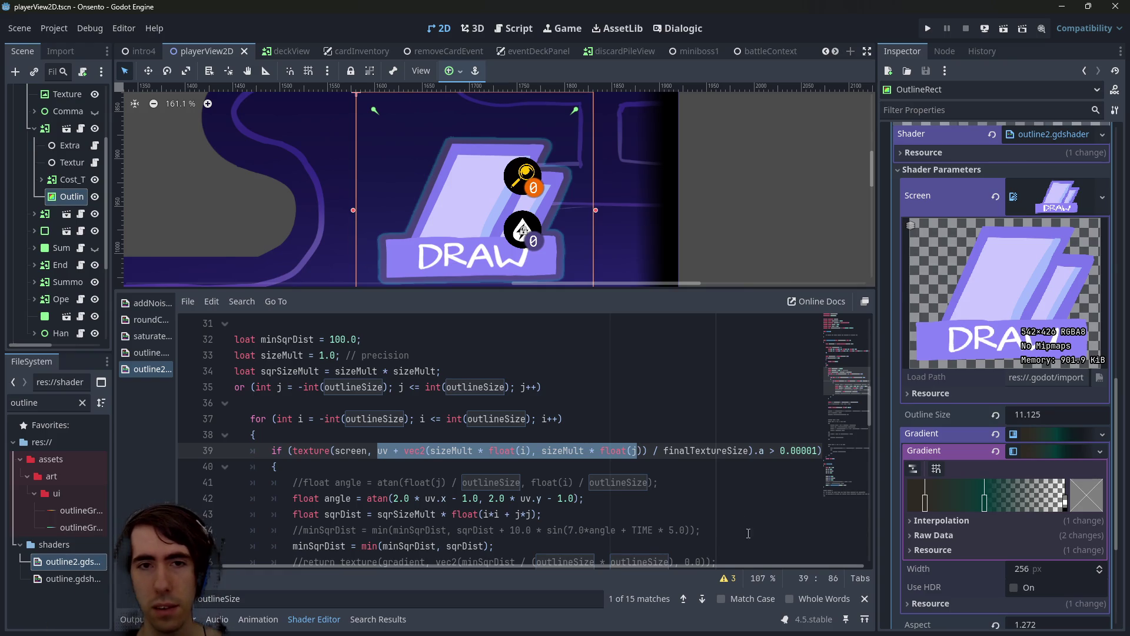
double_click(707, 450)
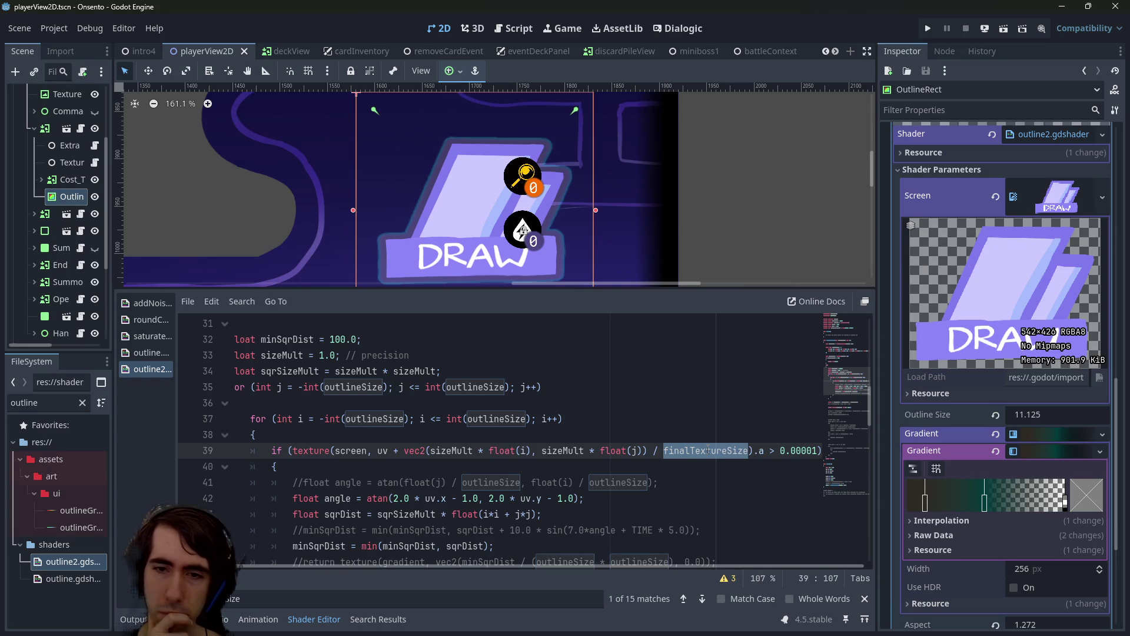
scroll(969, 386, down, 4)
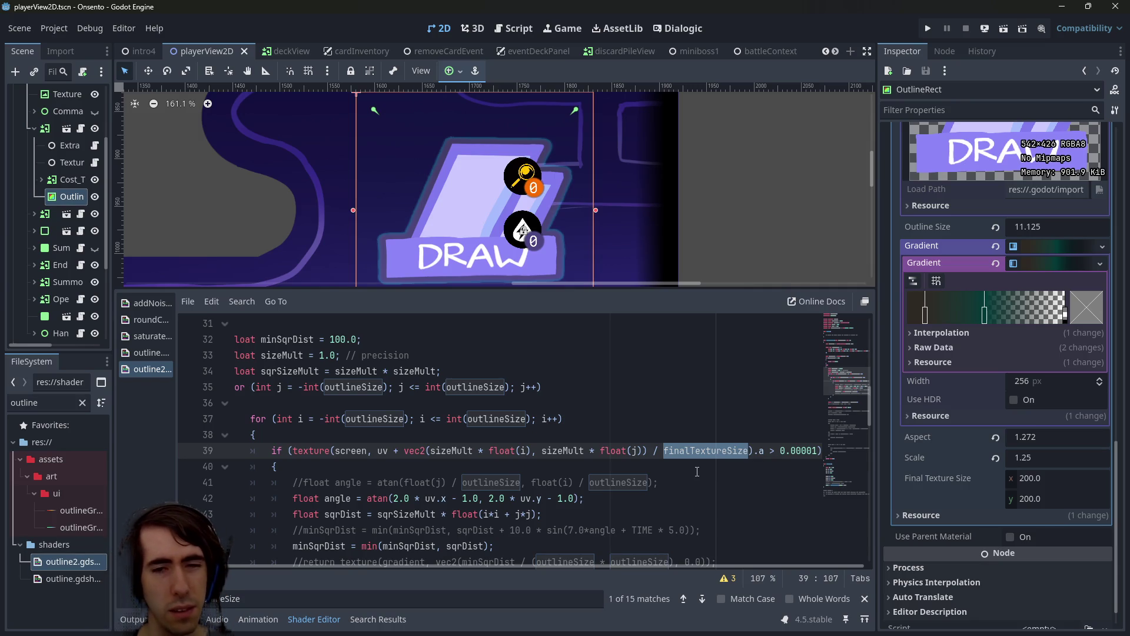
double_click(382, 450)
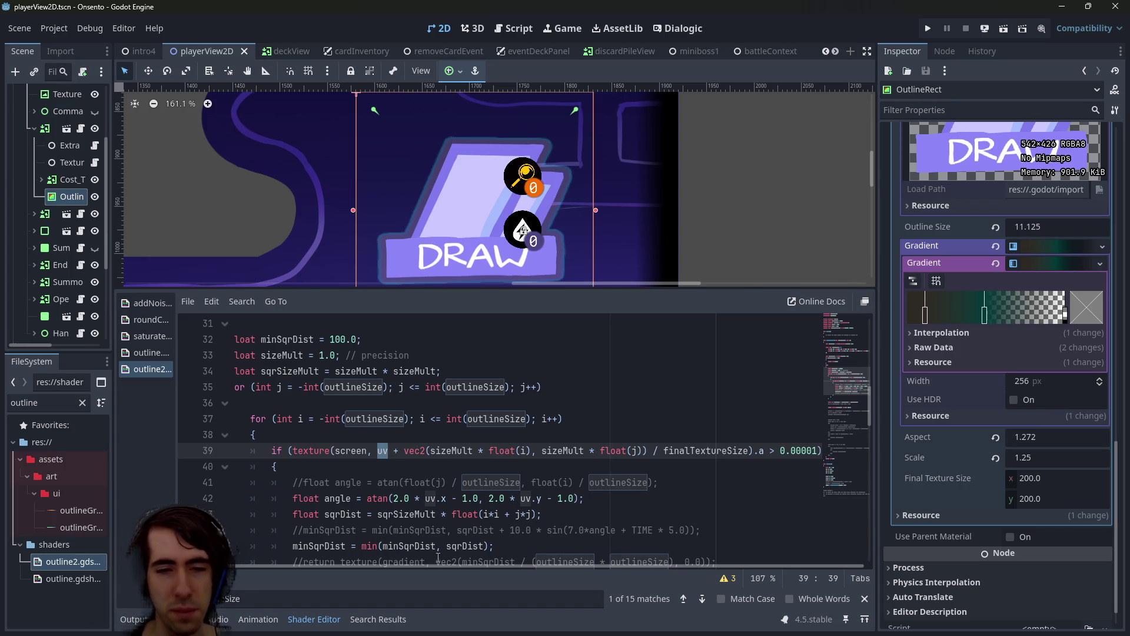
scroll(413, 519, down, 4)
scroll(413, 520, up, 4)
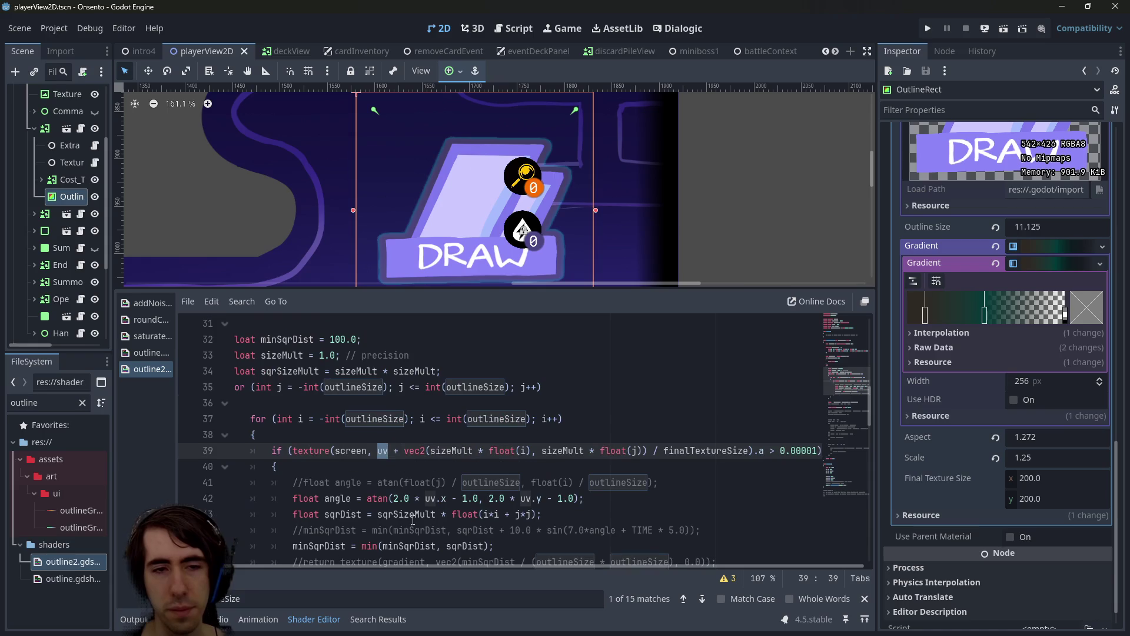
click(417, 474)
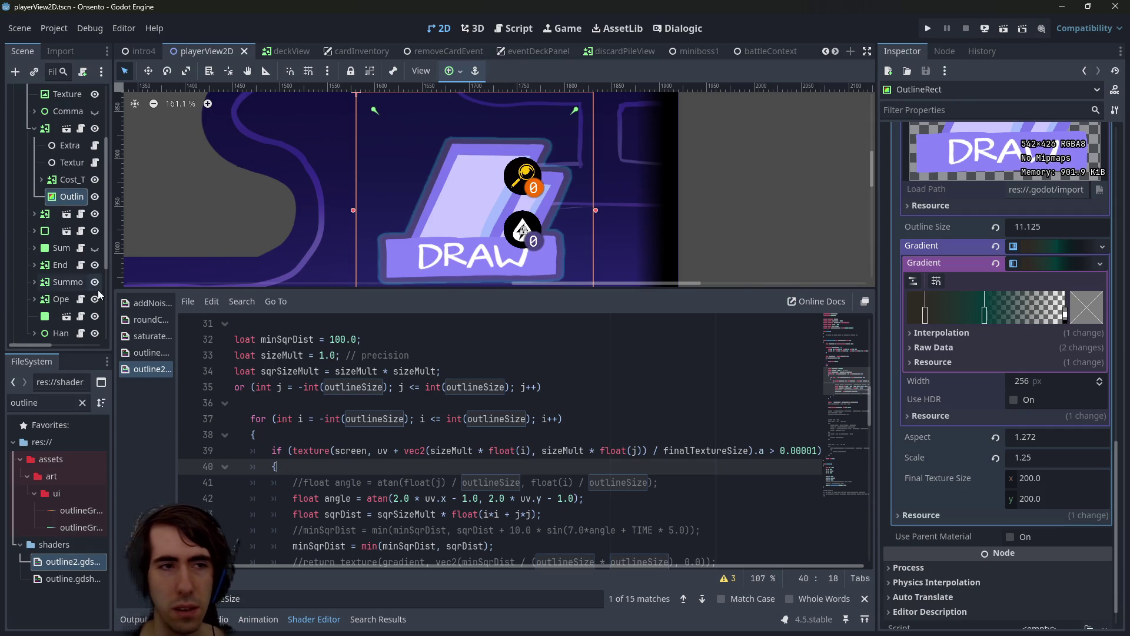
mouse_move(72, 196)
mouse_down()
mouse_move(64, 127)
mouse_move(67, 206)
mouse_move(64, 179)
mouse_up()
mouse_move(382, 198)
mouse_down()
mouse_move(337, 204)
mouse_move(202, 178)
mouse_up()
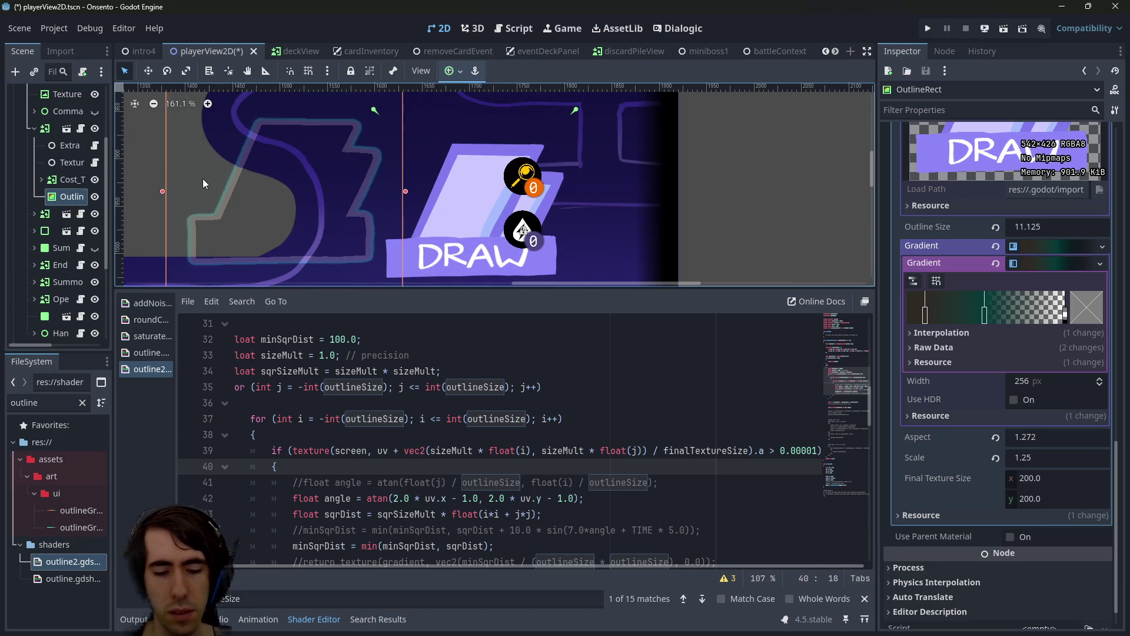
key(ctrl+z)
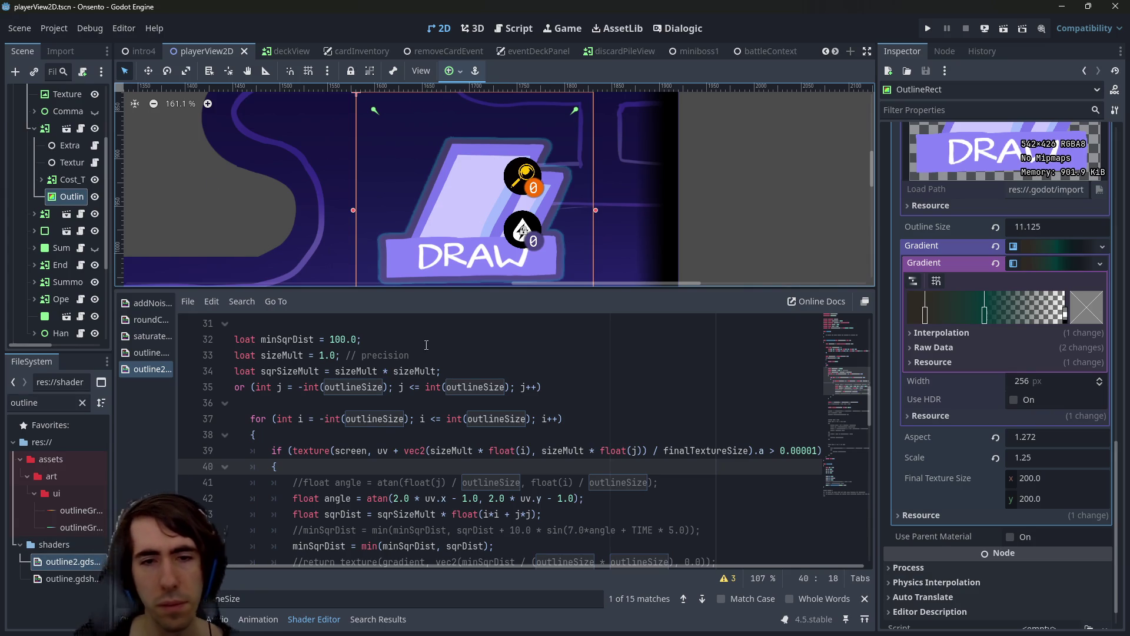
scroll(422, 345, down, 3)
scroll(510, 409, up, 5)
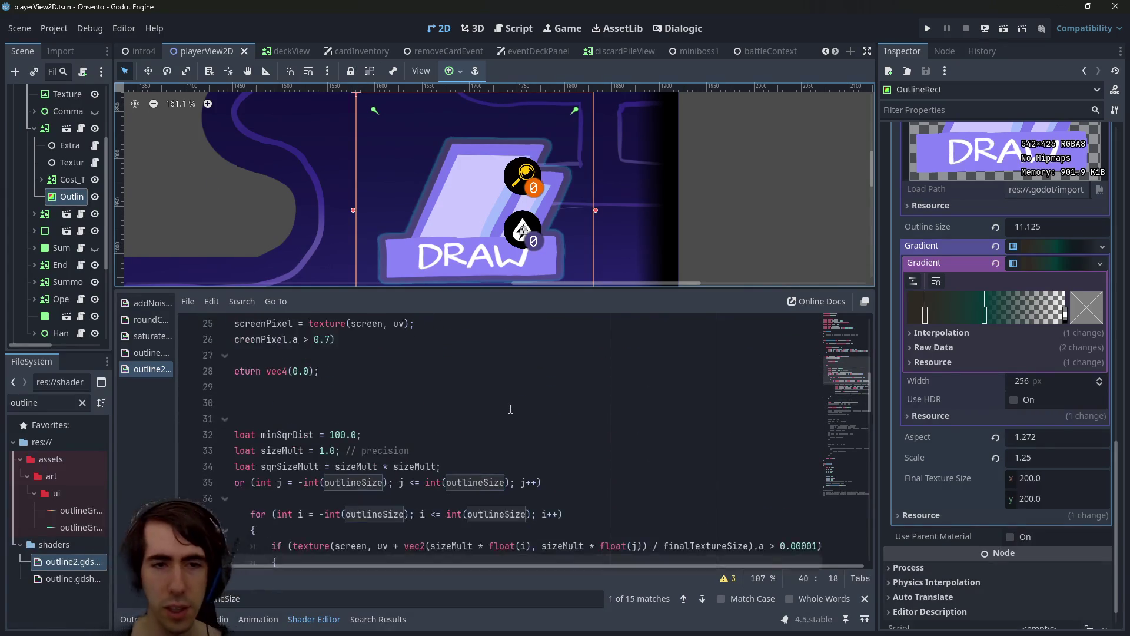
scroll(511, 409, up, 2)
drag(384, 434, 196, 439)
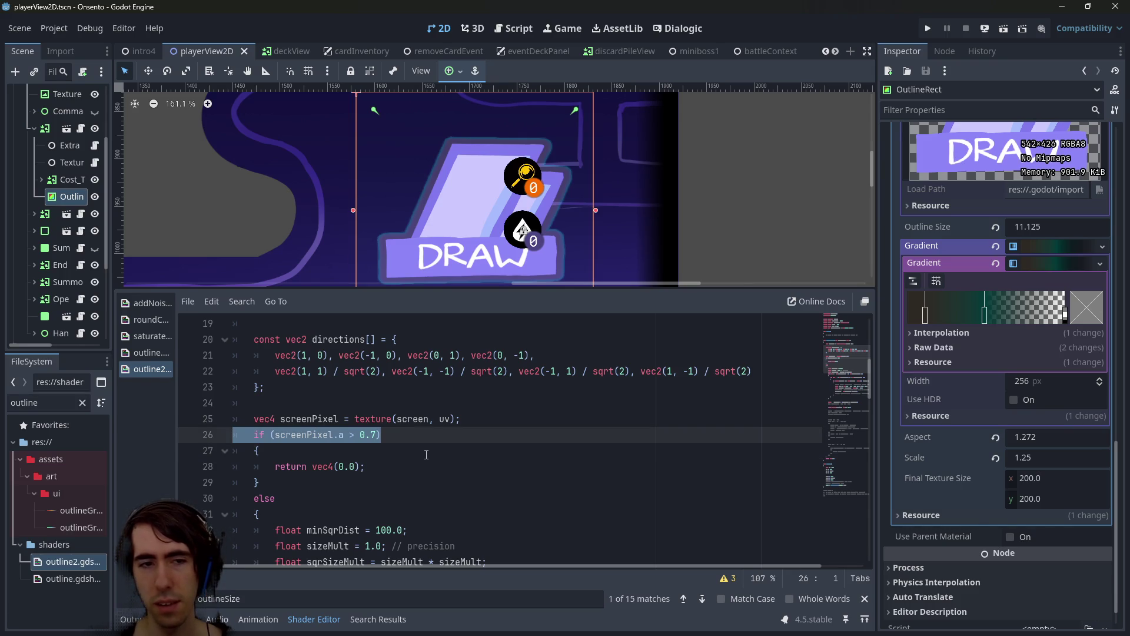
double_click(327, 434)
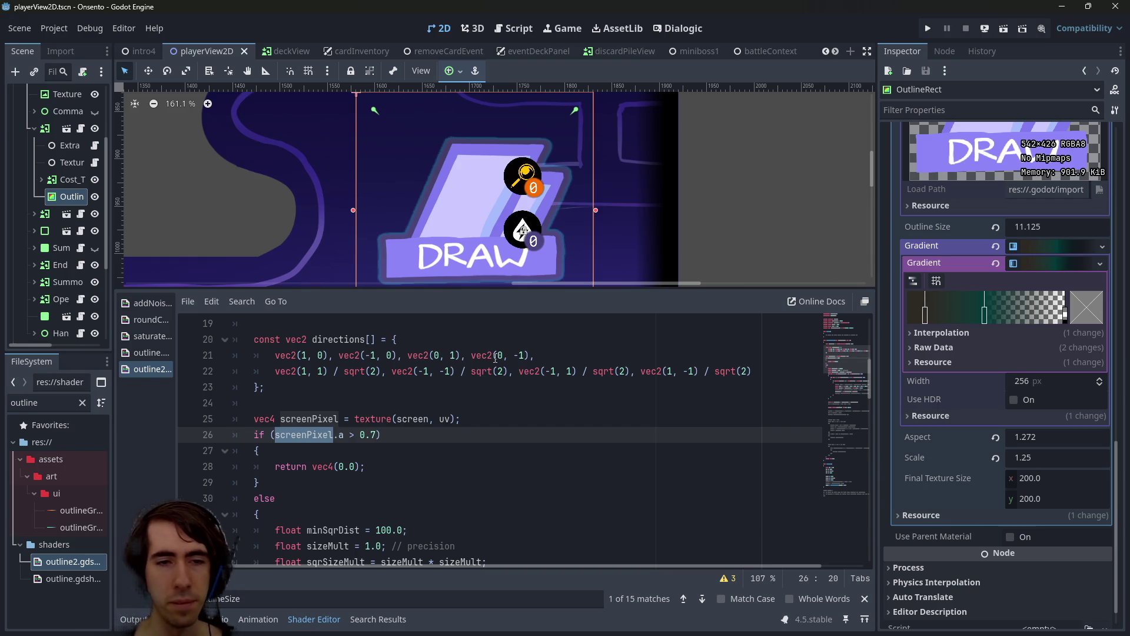
scroll(511, 398, up, 2)
double_click(412, 514)
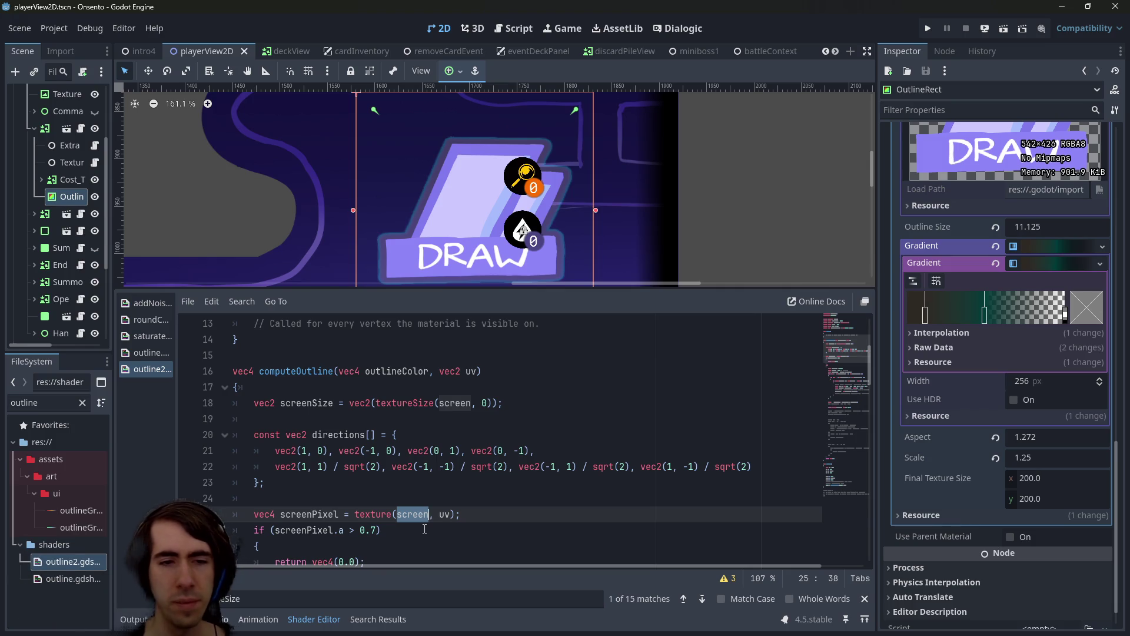
scroll(425, 528, down, 2)
click(335, 421)
scroll(329, 423, down, 4)
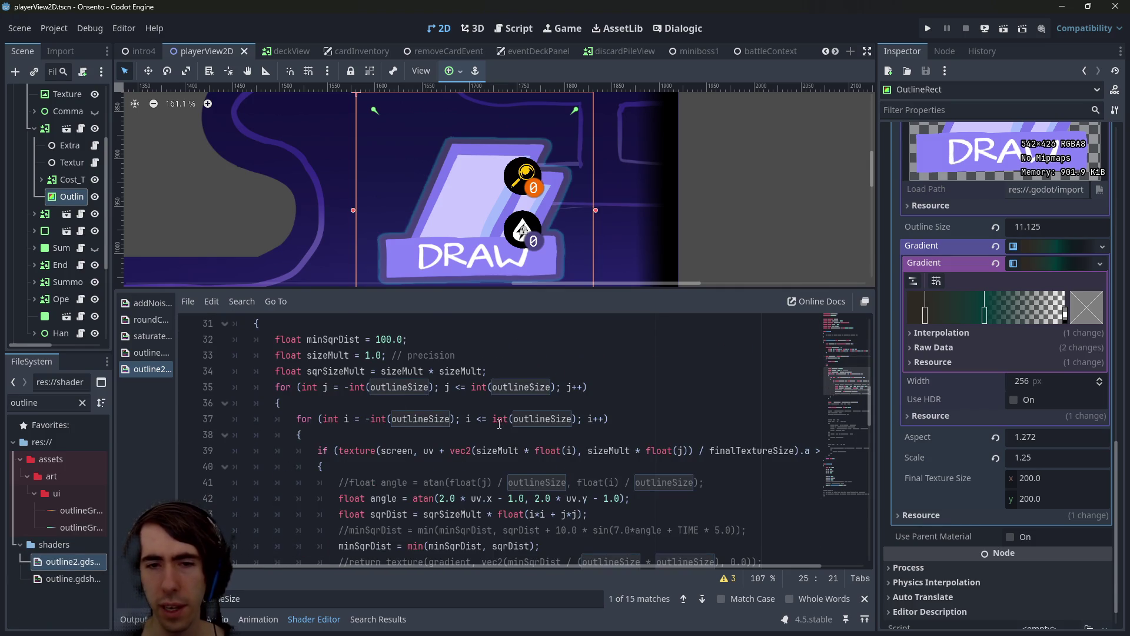
scroll(499, 424, down, 1)
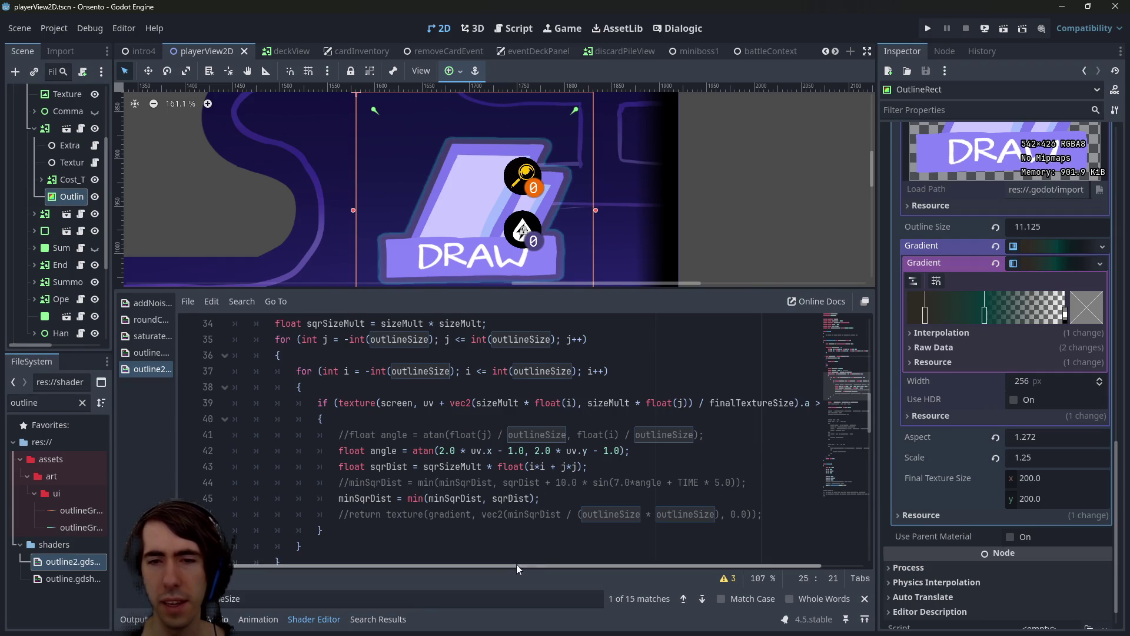
scroll(482, 456, up, 5)
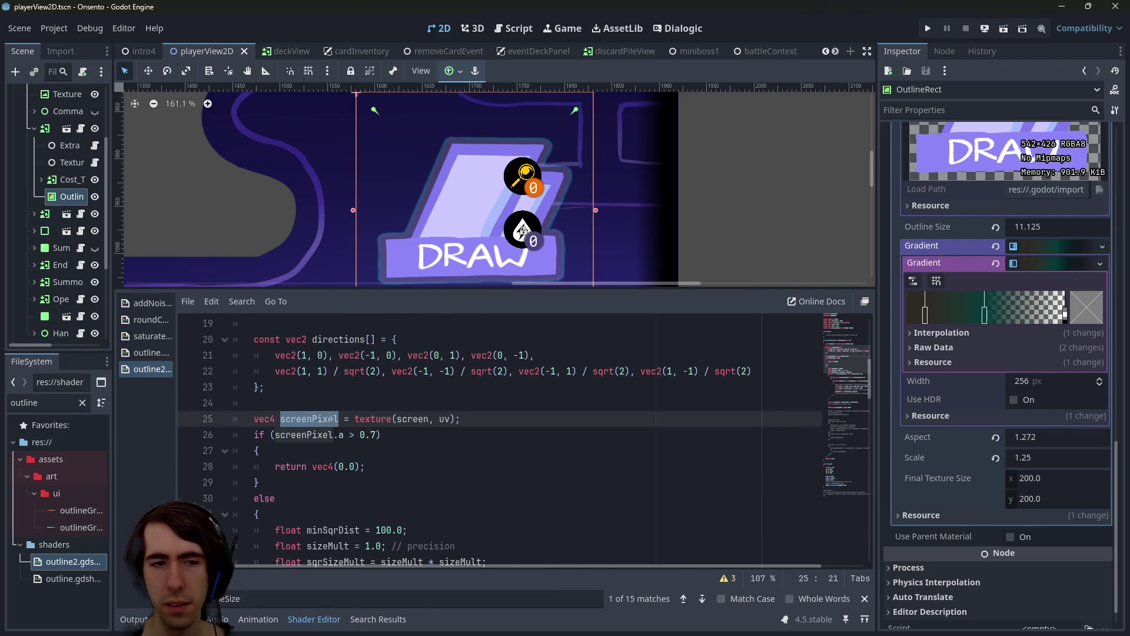
scroll(429, 457, down, 4)
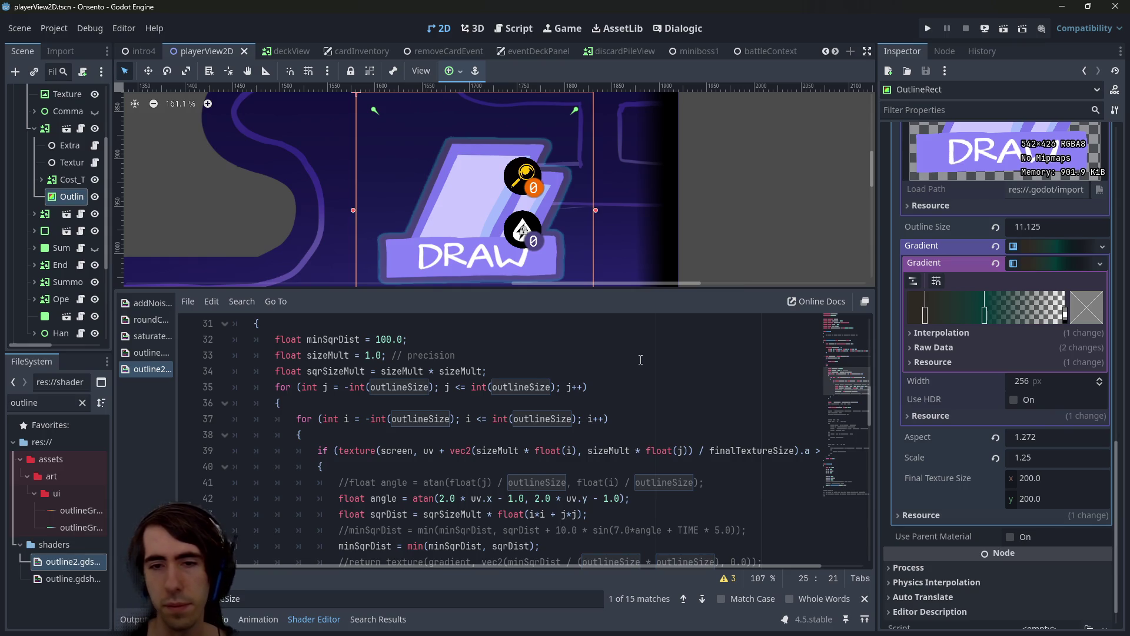
scroll(565, 561, right, 2)
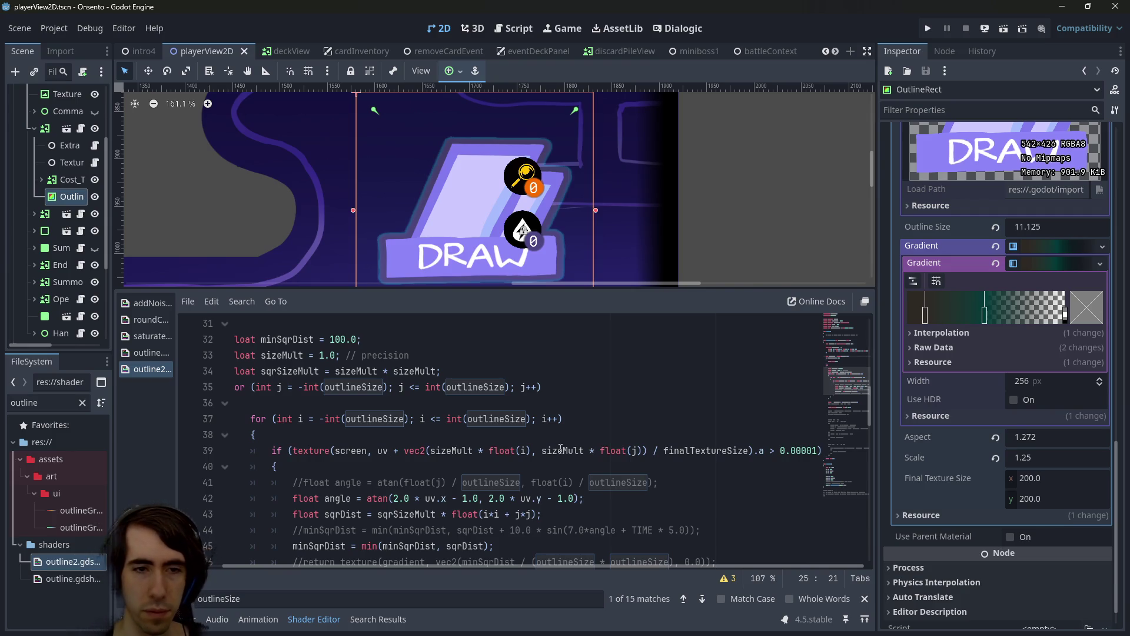
double_click(703, 450)
scroll(703, 444, down, 2)
scroll(703, 444, up, 2)
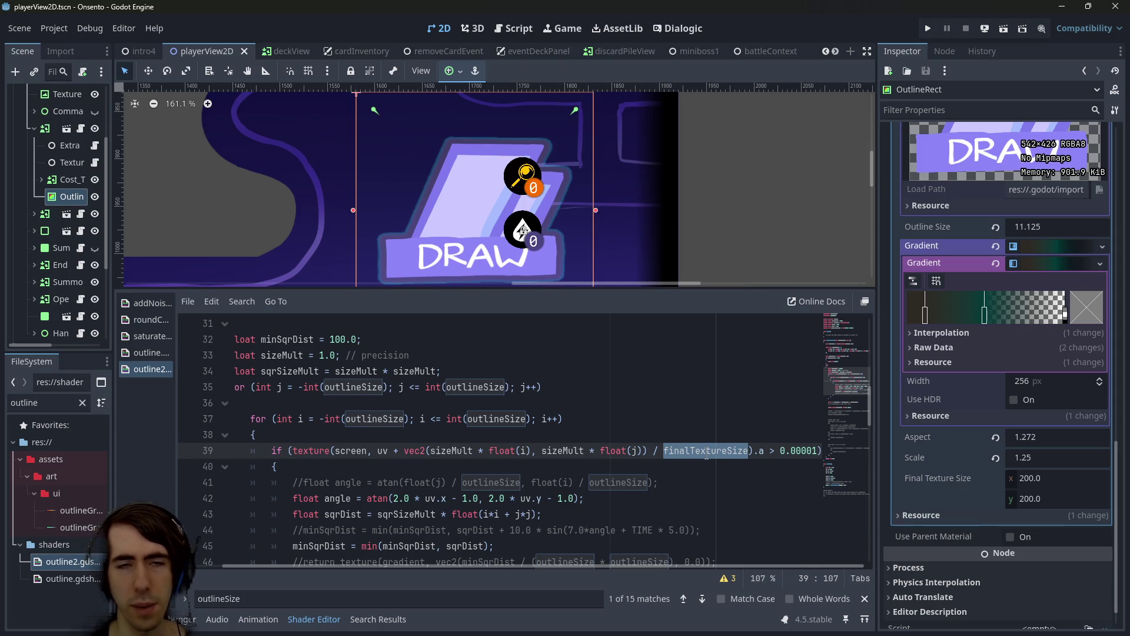
Preview Scale and Outline Size changes on OutlineRect, undoing Scale back to 1.25
click(775, 451)
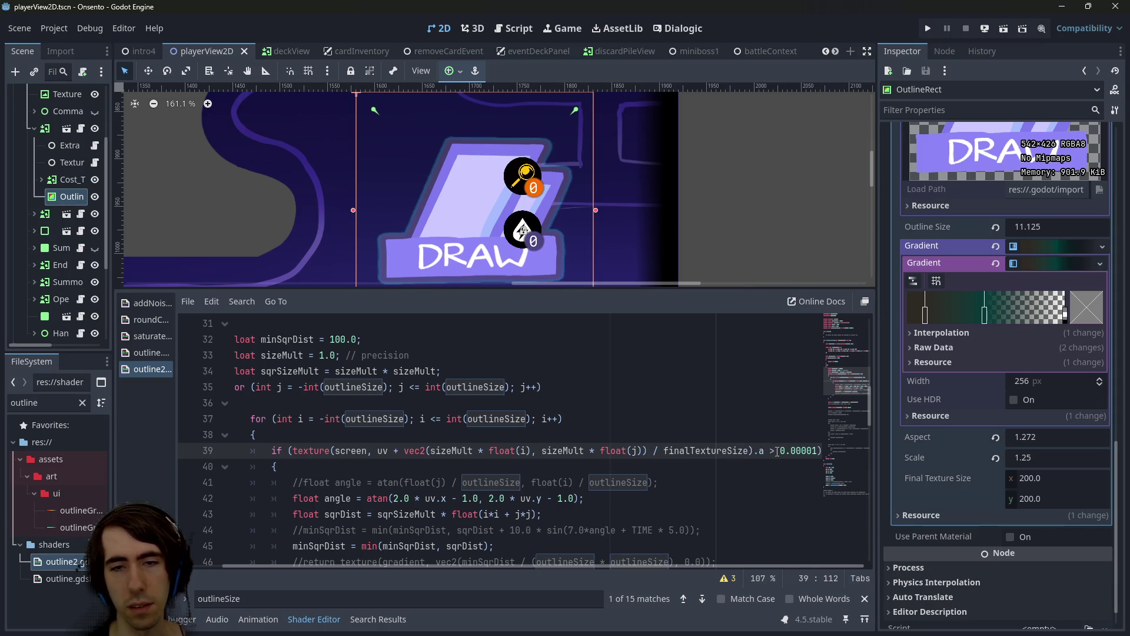
scroll(583, 436, down, 2)
scroll(582, 436, up, 1)
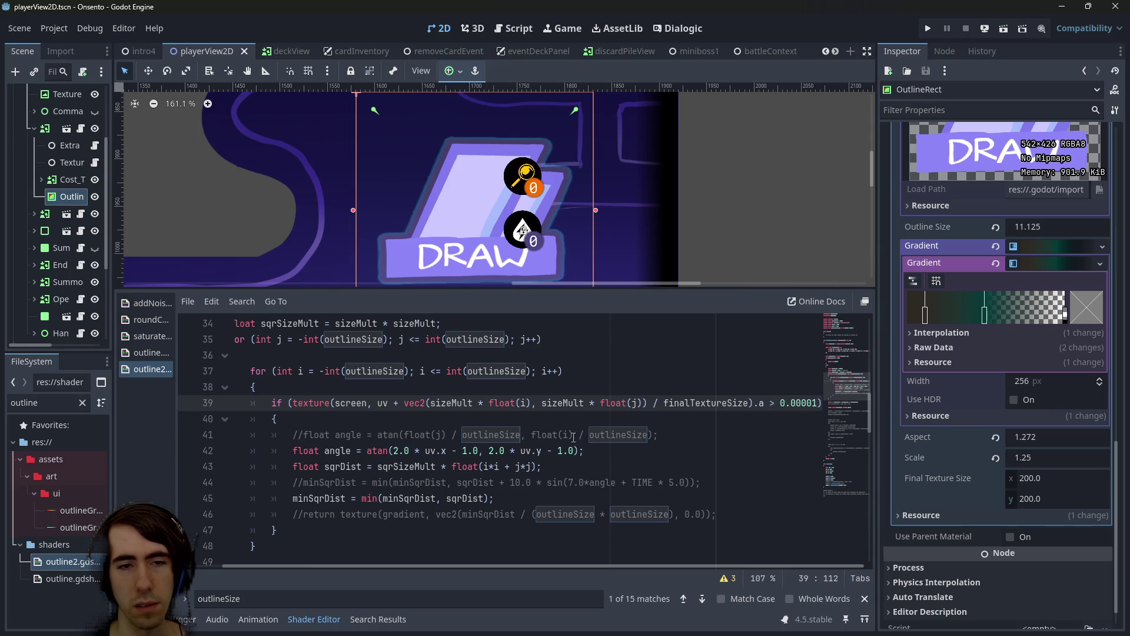
click(1030, 439)
mouse_move(1028, 460)
mouse_down()
mouse_move(974, 461)
mouse_move(1033, 461)
mouse_up()
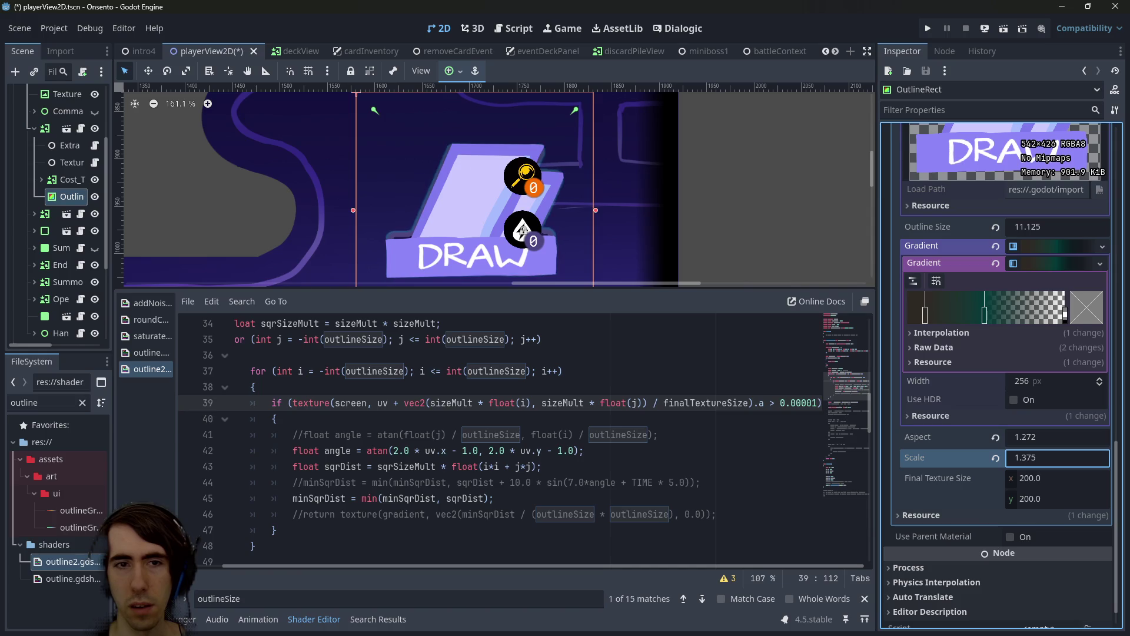
key(ctrl+z)
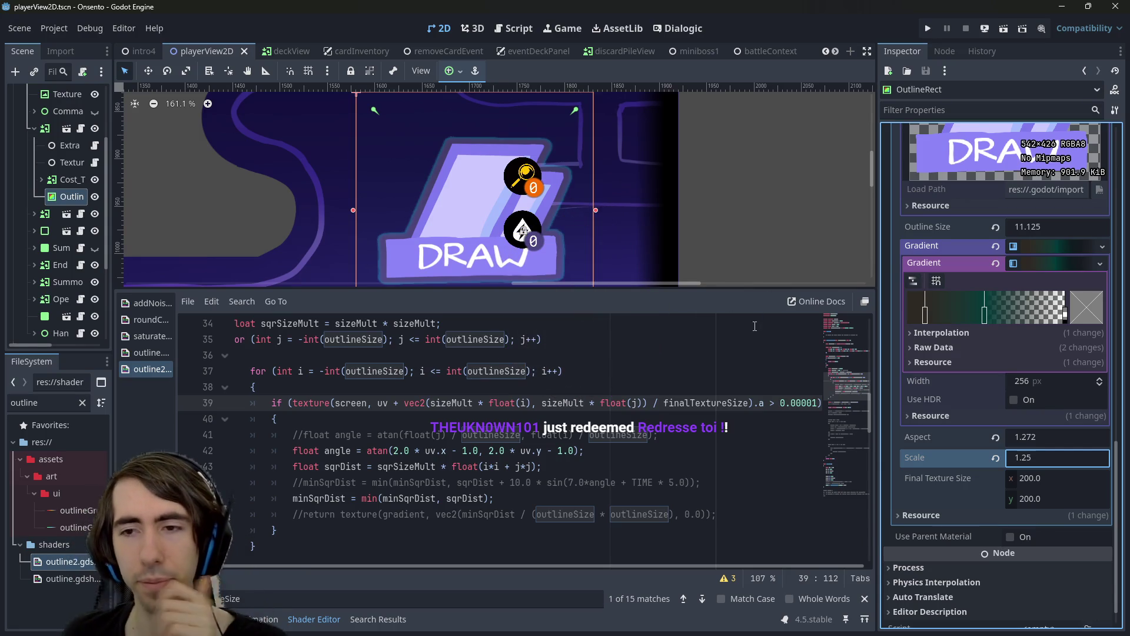
mouse_move(1020, 221)
mouse_down()
mouse_move(1054, 221)
mouse_move(977, 220)
mouse_move(1048, 221)
mouse_move(1003, 221)
mouse_move(1033, 223)
mouse_up()
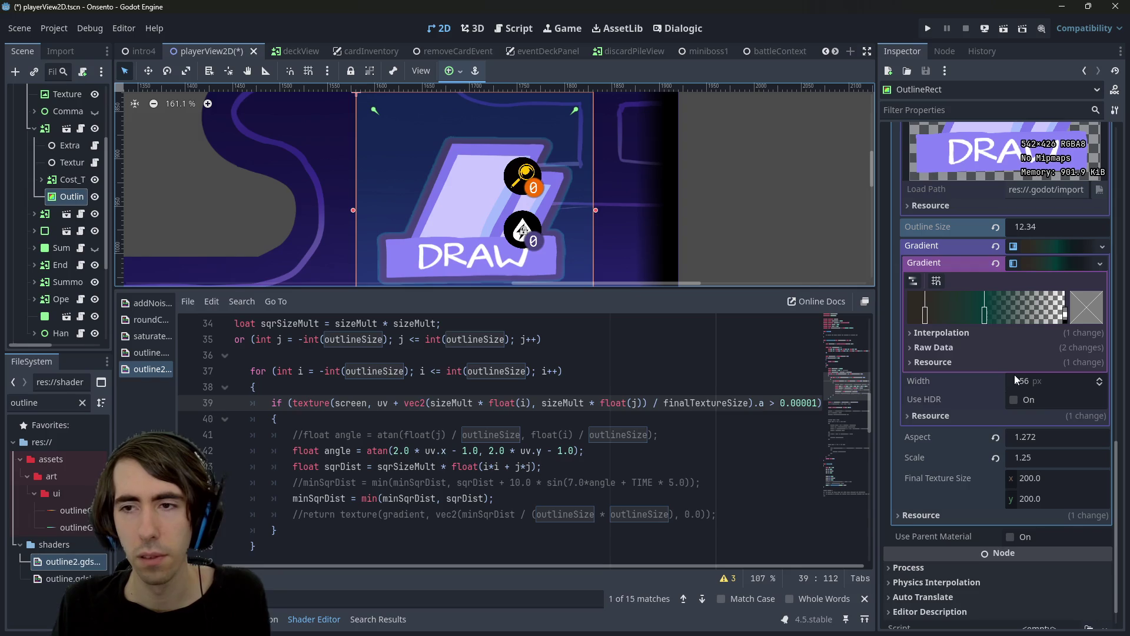
Try Final Texture Size widths 300 and 1000 and height 1000, then undo back to 200
drag(1017, 482, 1017, 482)
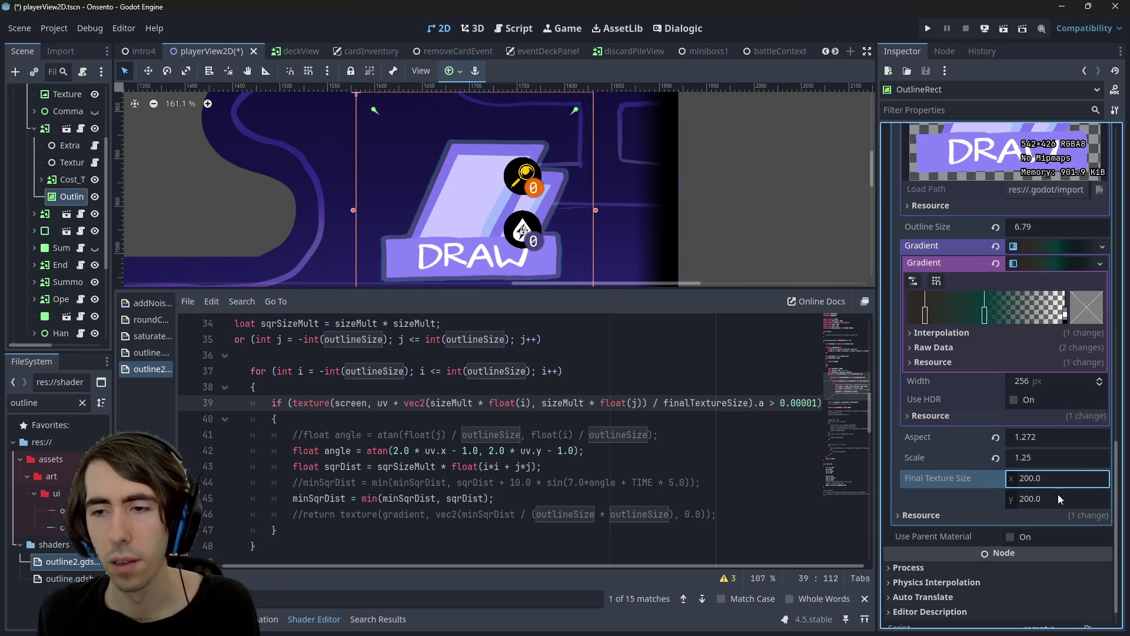
click(1054, 474)
text(300)
key(Return)
key(ctrl+s)
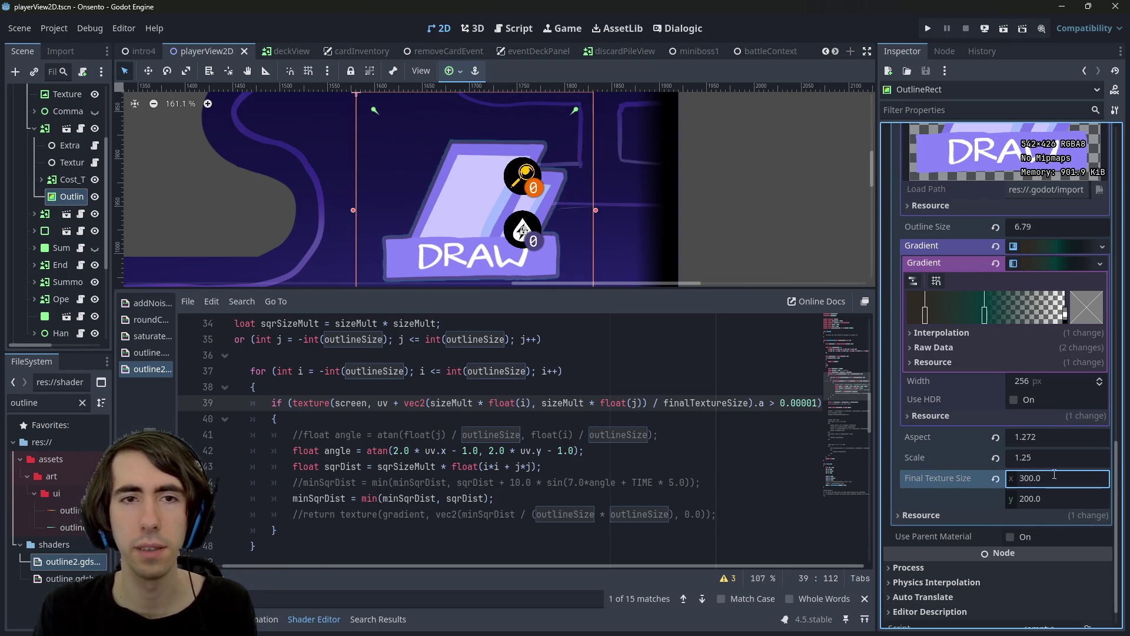
click(1054, 475)
text(10)
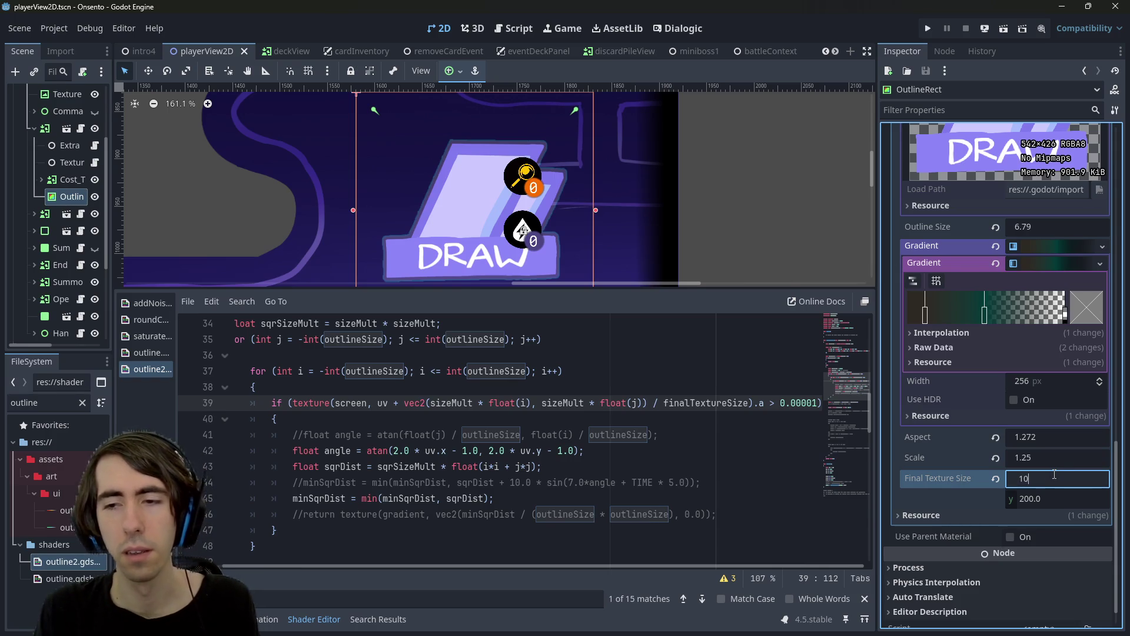
key(Return)
click(1048, 498)
text(1000)
key(Return)
key(ctrl+s)
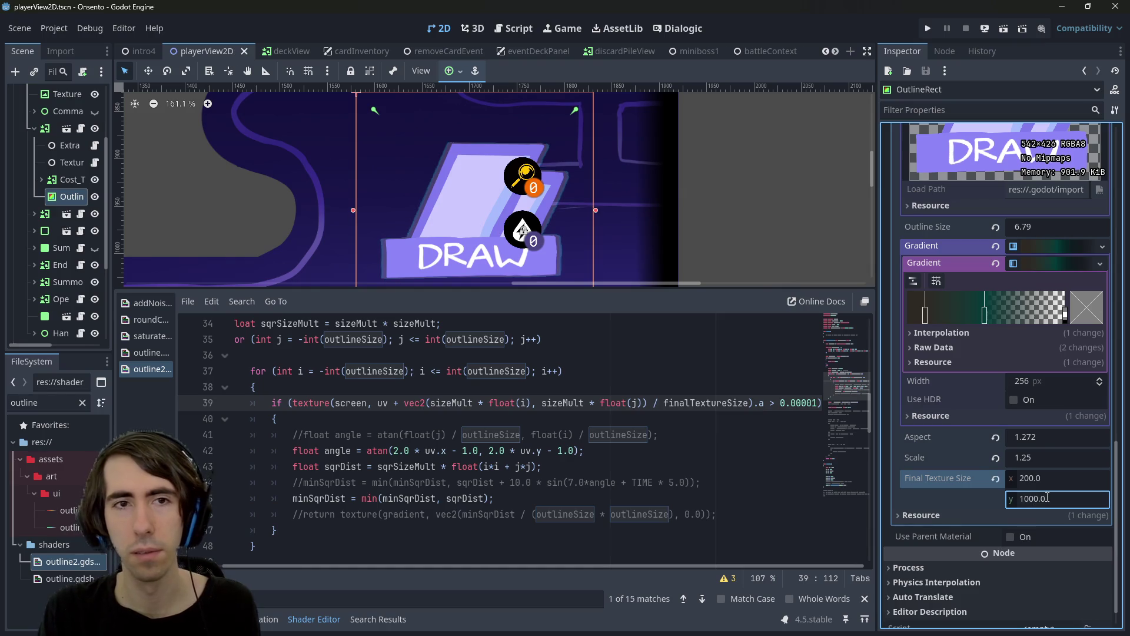
key(ctrl+z)
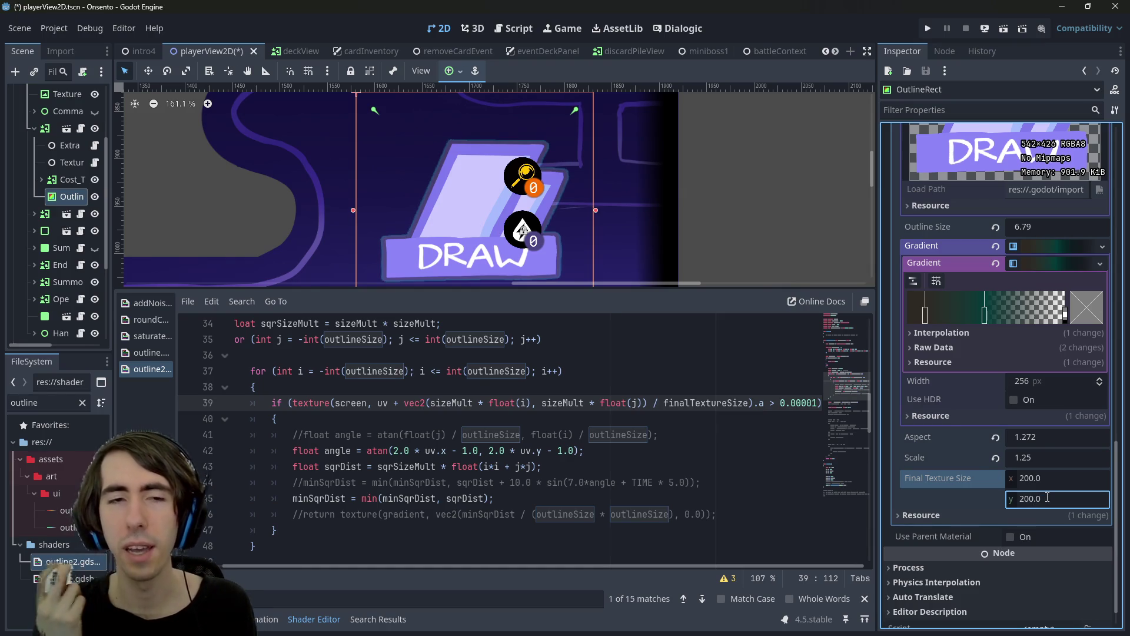
key(ctrl+s)
Set the Outline Size shader parameter to 10
drag(1036, 226, 1086, 226)
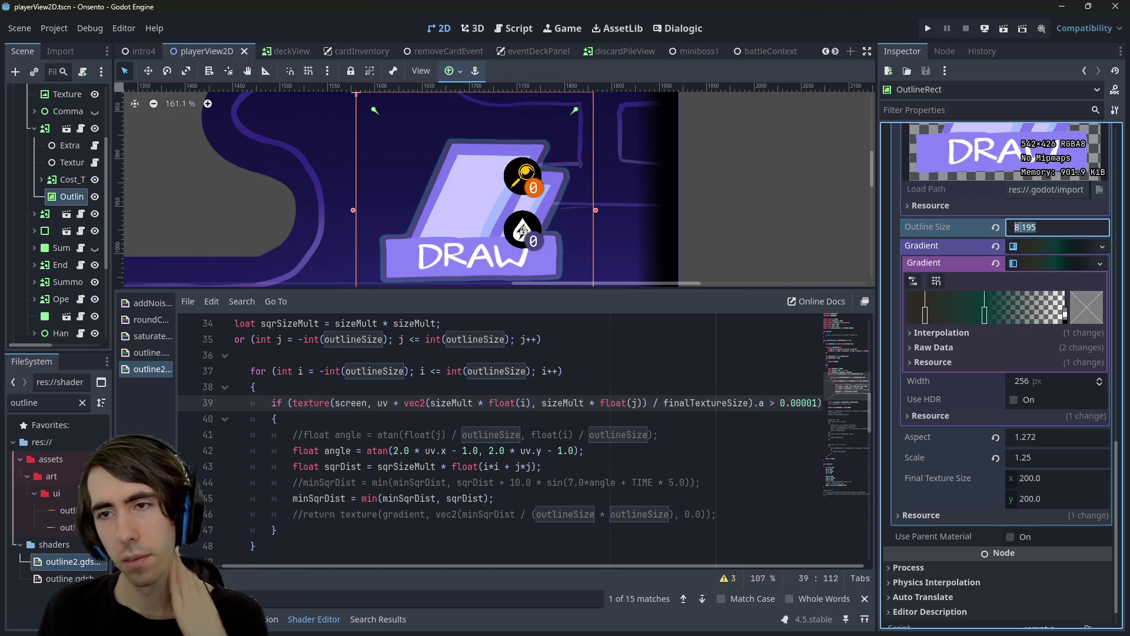
text(10)
key(Return)
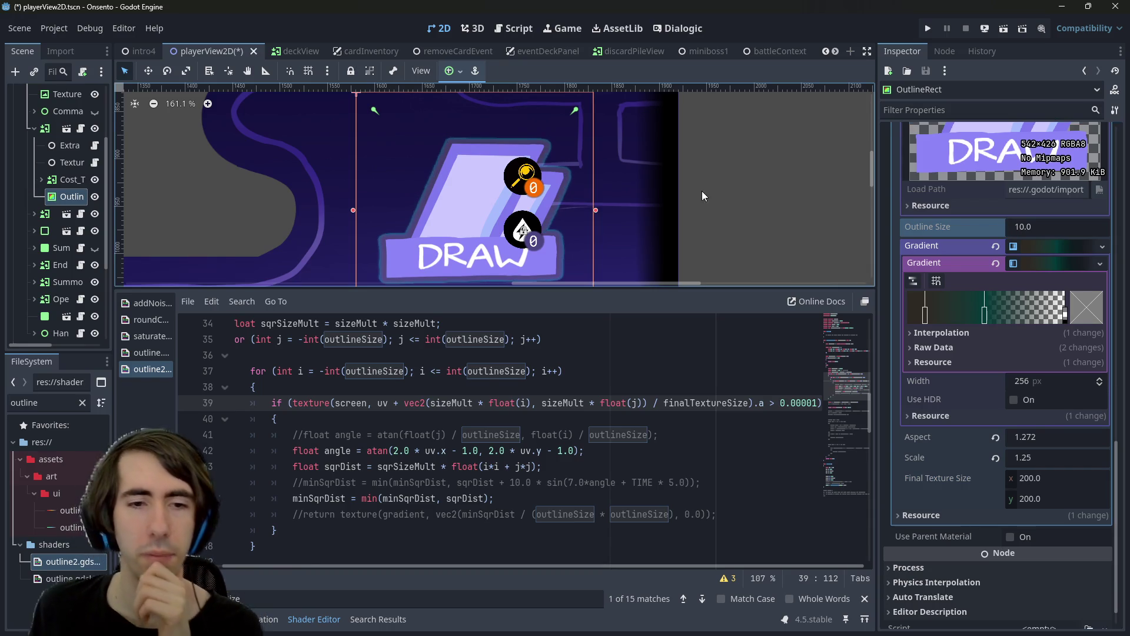
scroll(574, 427, up, 5)
scroll(382, 425, down, 5)
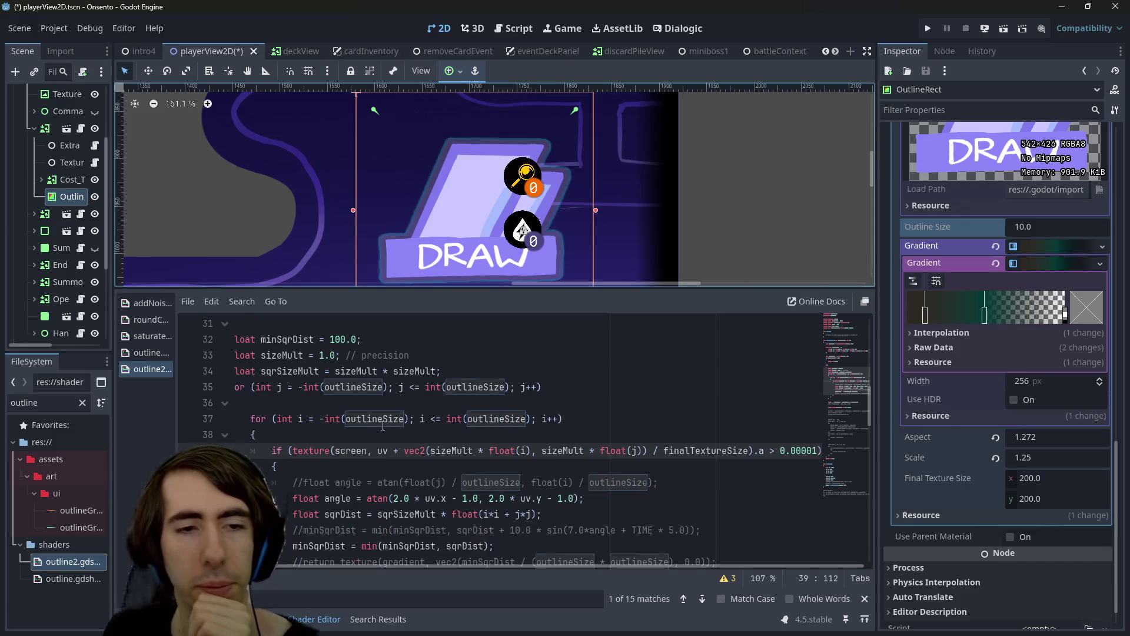
scroll(382, 425, up, 1)
double_click(307, 345)
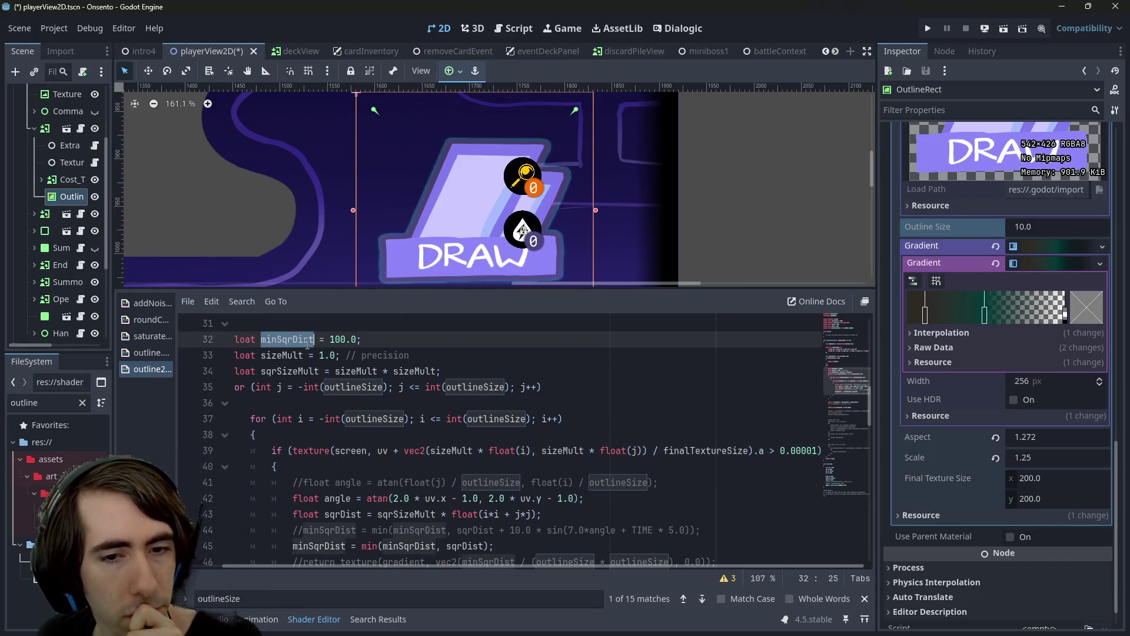
scroll(479, 480, down, 1)
scroll(379, 446, up, 1)
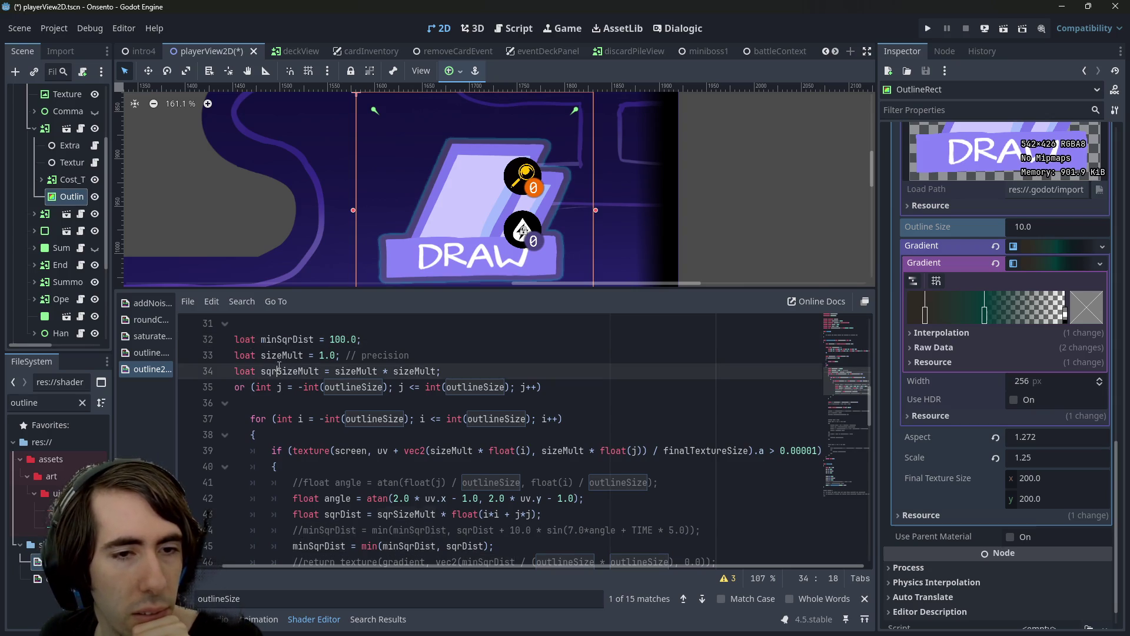
click(378, 353)
drag(378, 355, 230, 339)
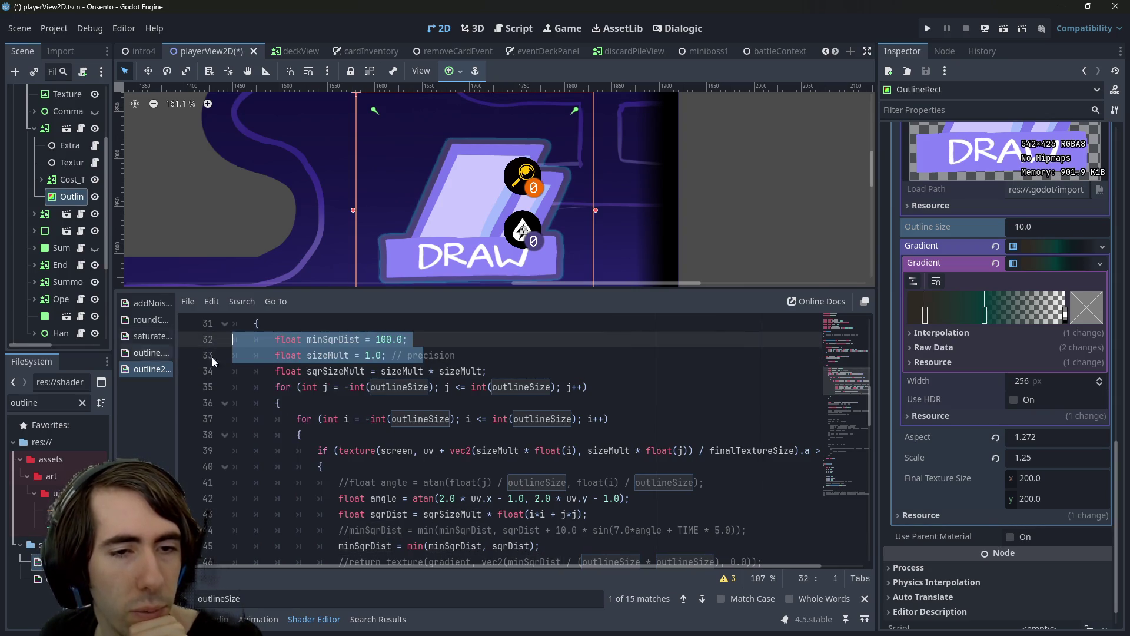
scroll(363, 388, up, 3)
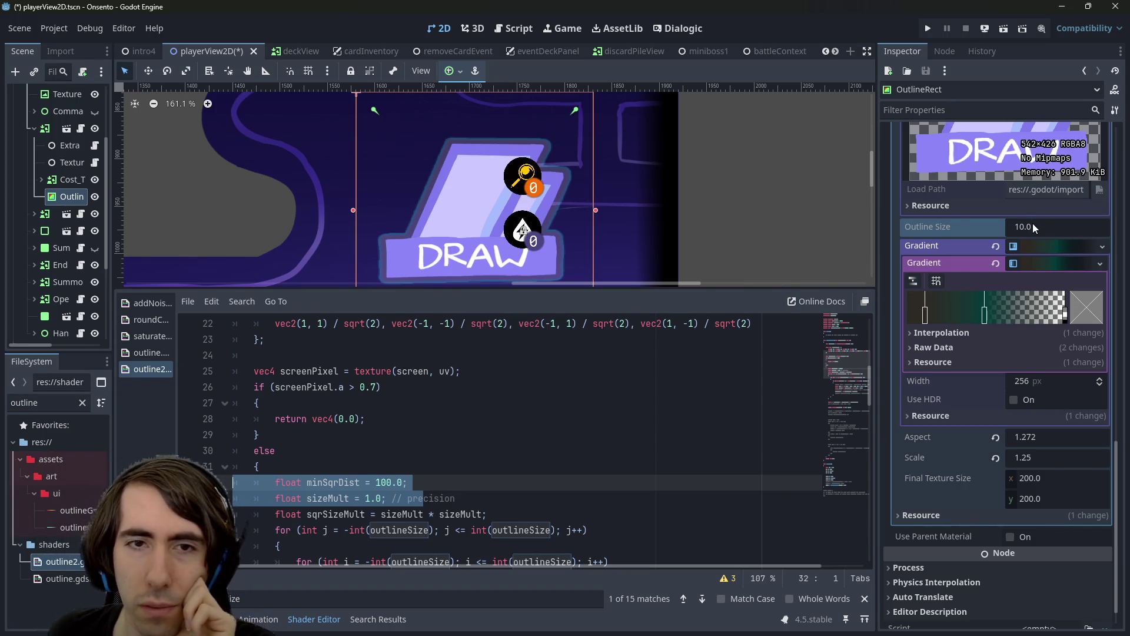
click(377, 483)
key(Delete)
text(2)
key(ctrl+s)
key(ctrl+z)
key(ctrl+s)
scroll(395, 495, down, 1)
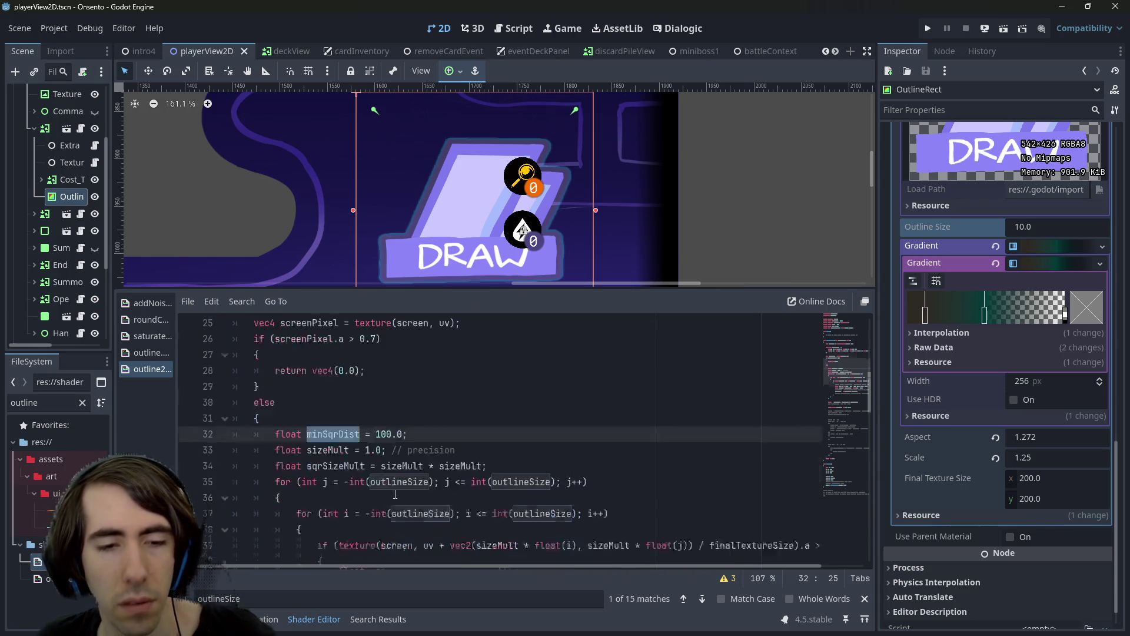
scroll(395, 495, down, 2)
scroll(395, 494, up, 4)
scroll(393, 495, down, 2)
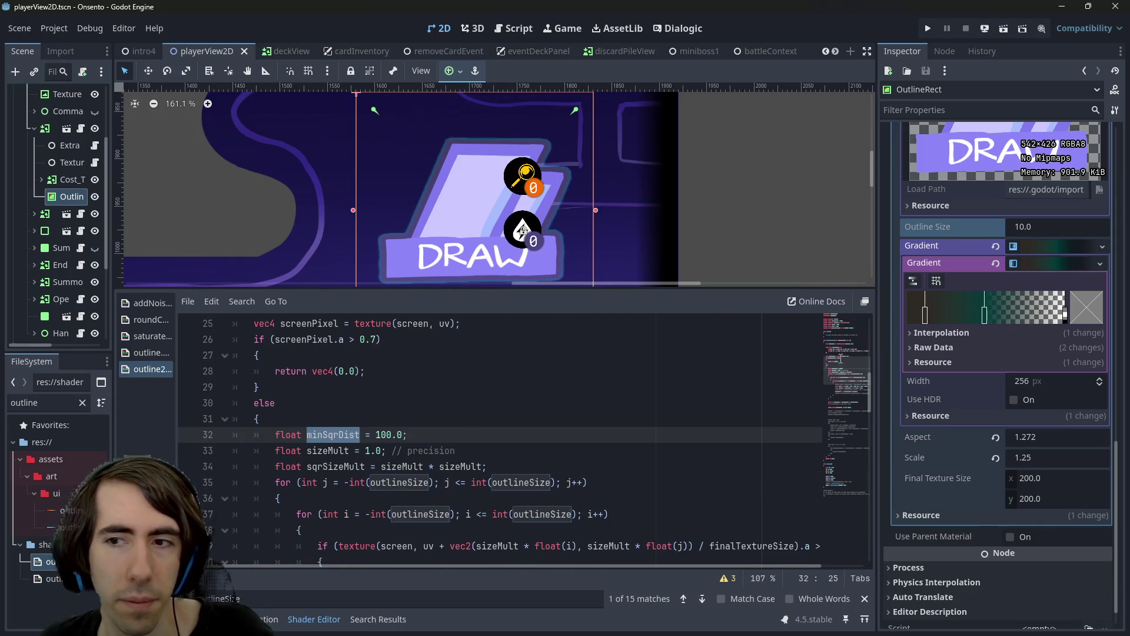
click(381, 436)
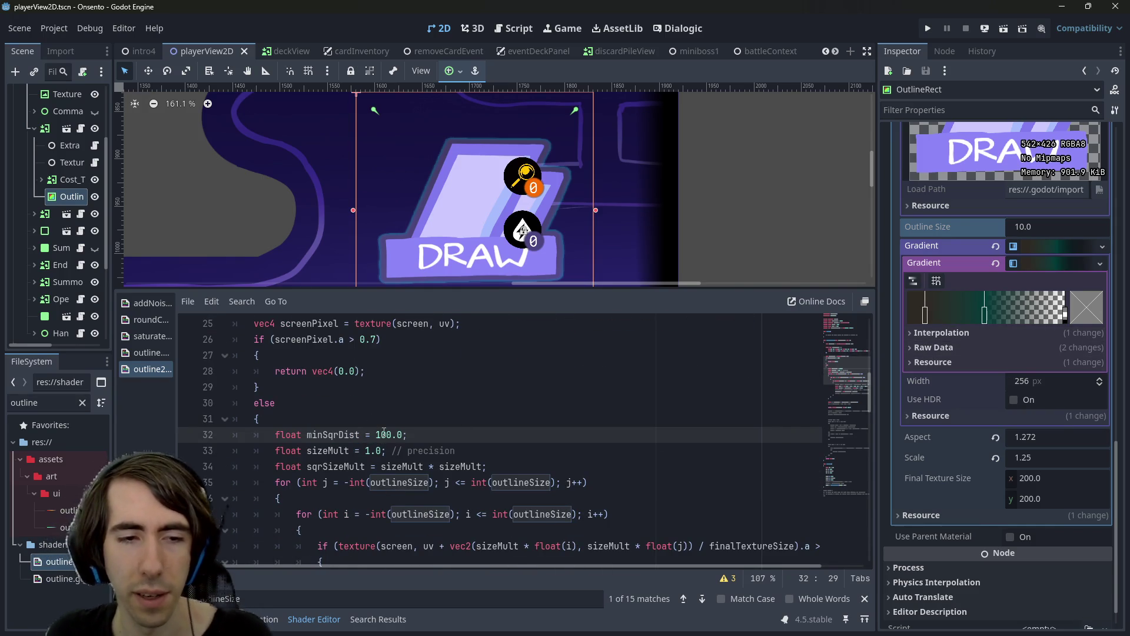
text(0)
key(BackSpace)
double_click(348, 435)
scroll(348, 453, down, 3)
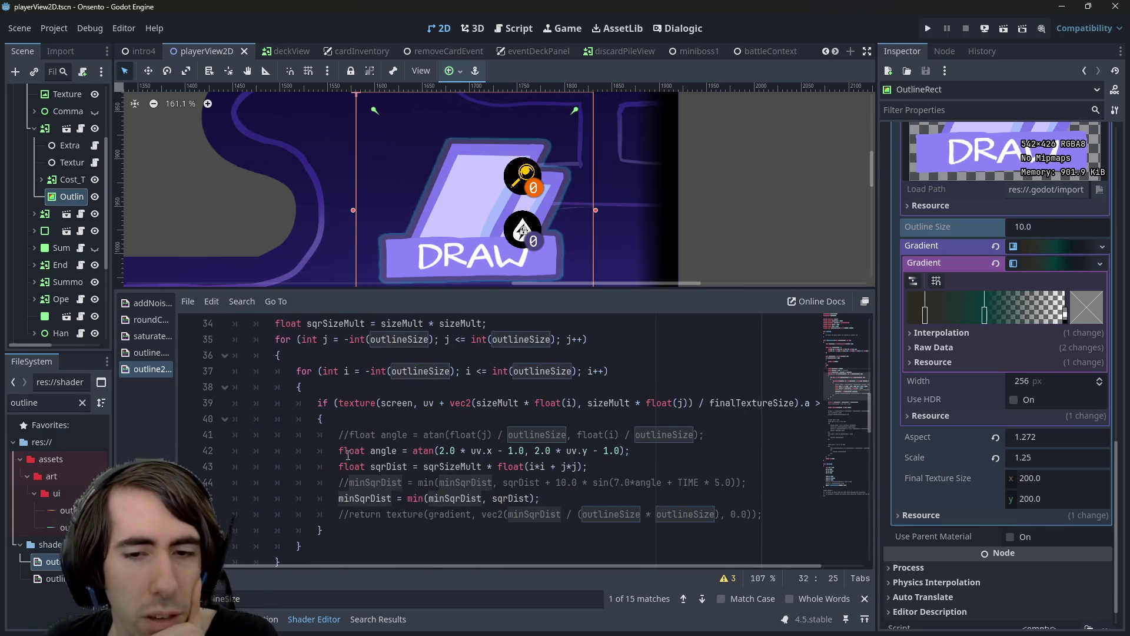
scroll(348, 455, down, 1)
scroll(348, 455, up, 4)
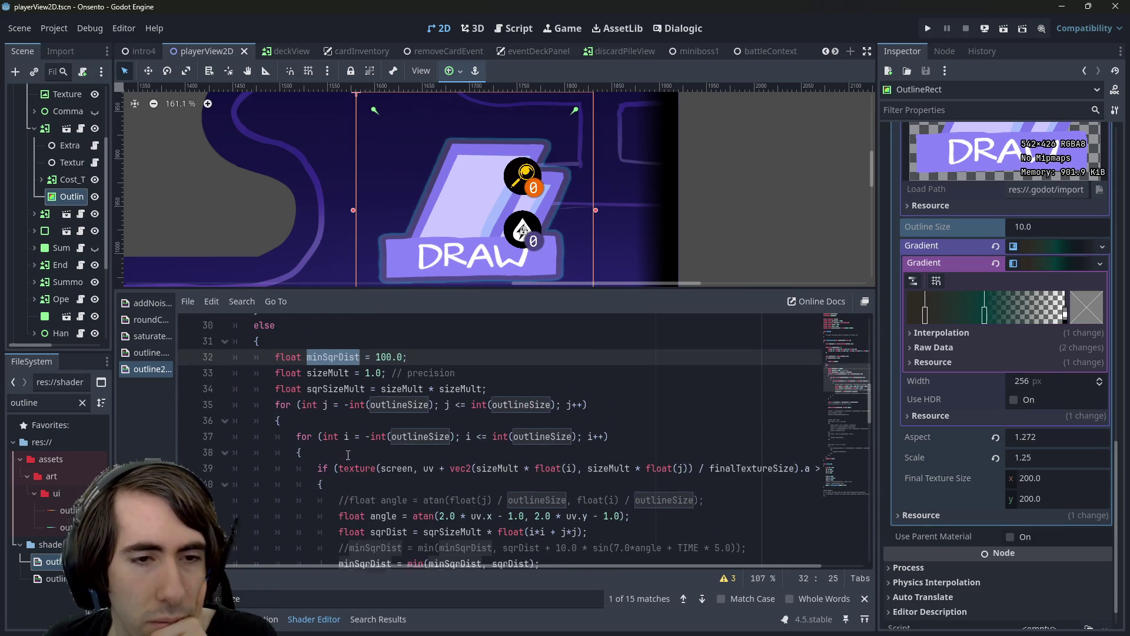
click(384, 433)
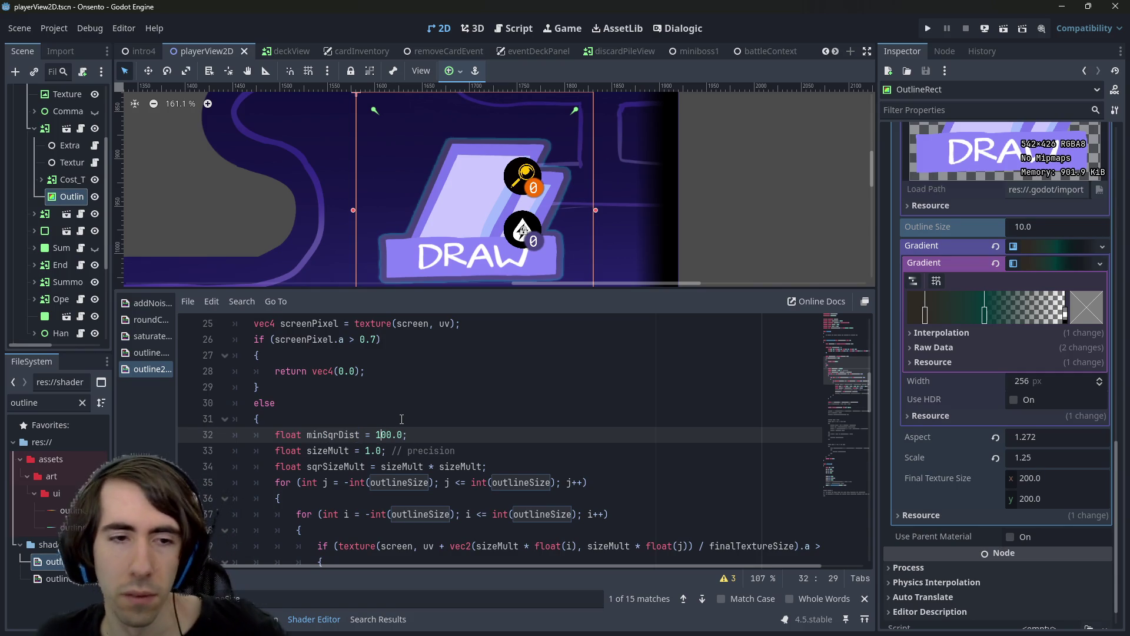
scroll(422, 423, down, 3)
double_click(391, 482)
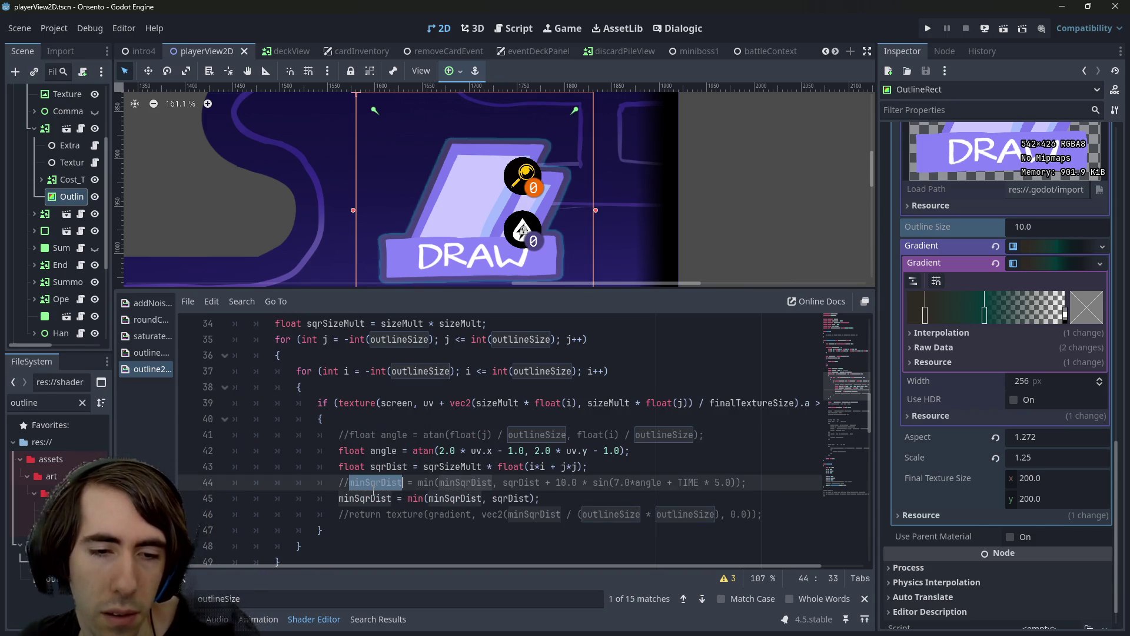
double_click(436, 498)
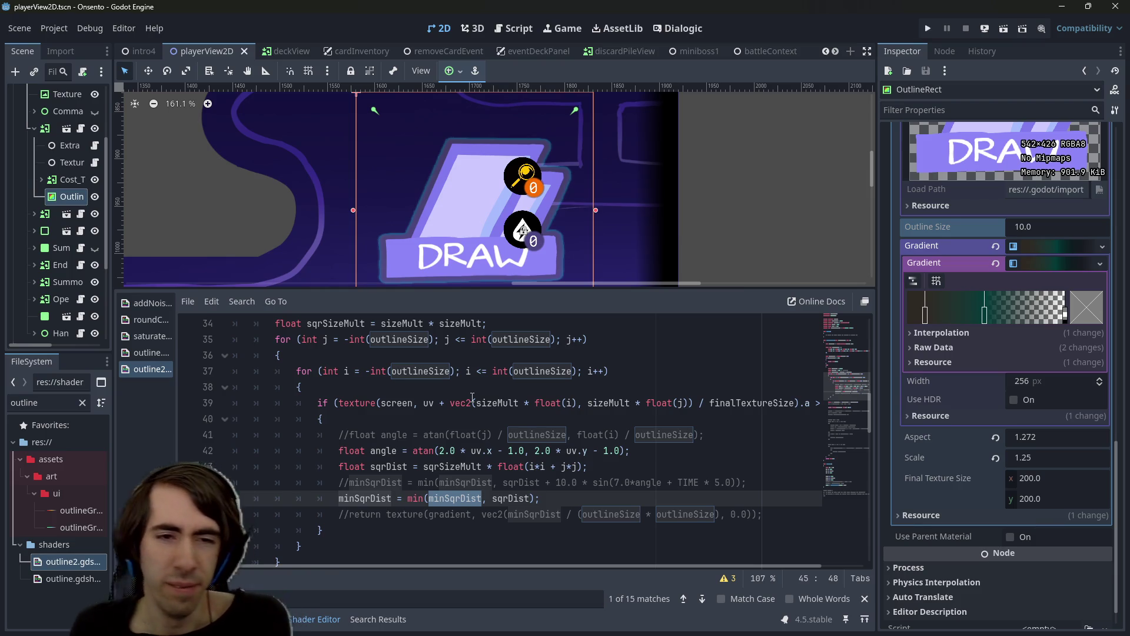
scroll(473, 397, up, 1)
scroll(473, 398, up, 8)
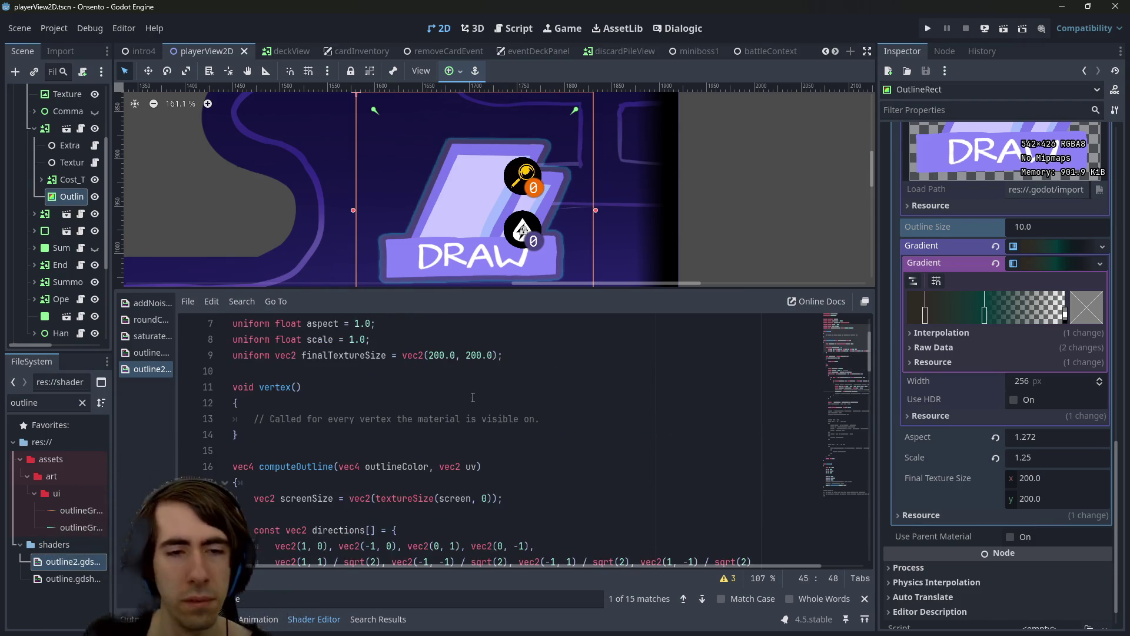
scroll(472, 397, down, 3)
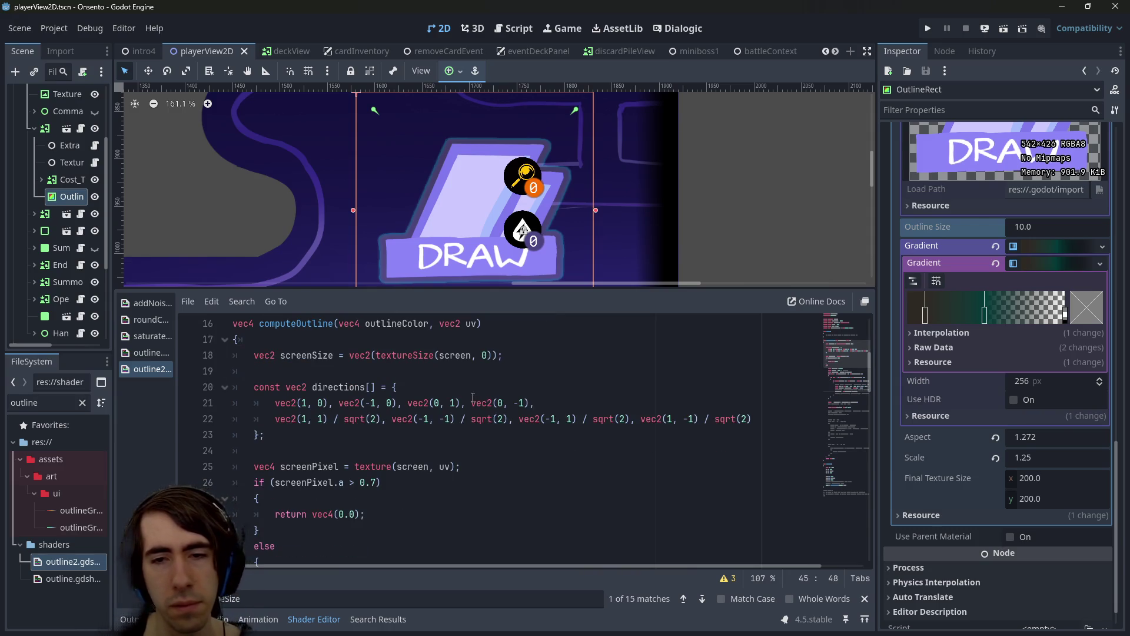
scroll(473, 398, down, 3)
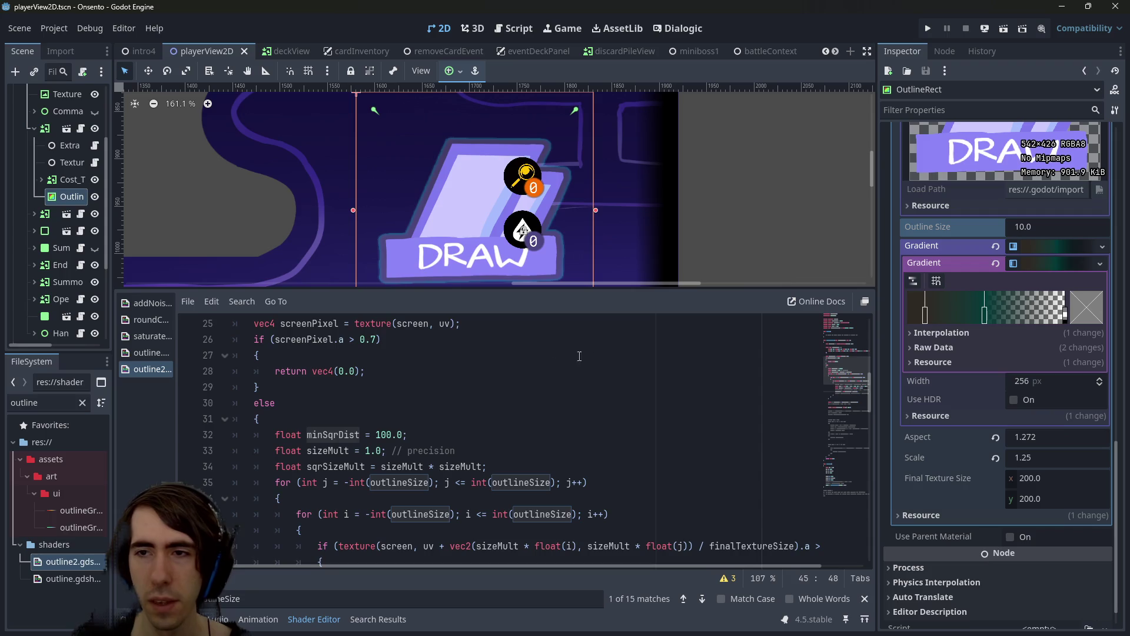
scroll(706, 388, up, 3)
scroll(859, 407, down, 4)
scroll(991, 492, up, 5)
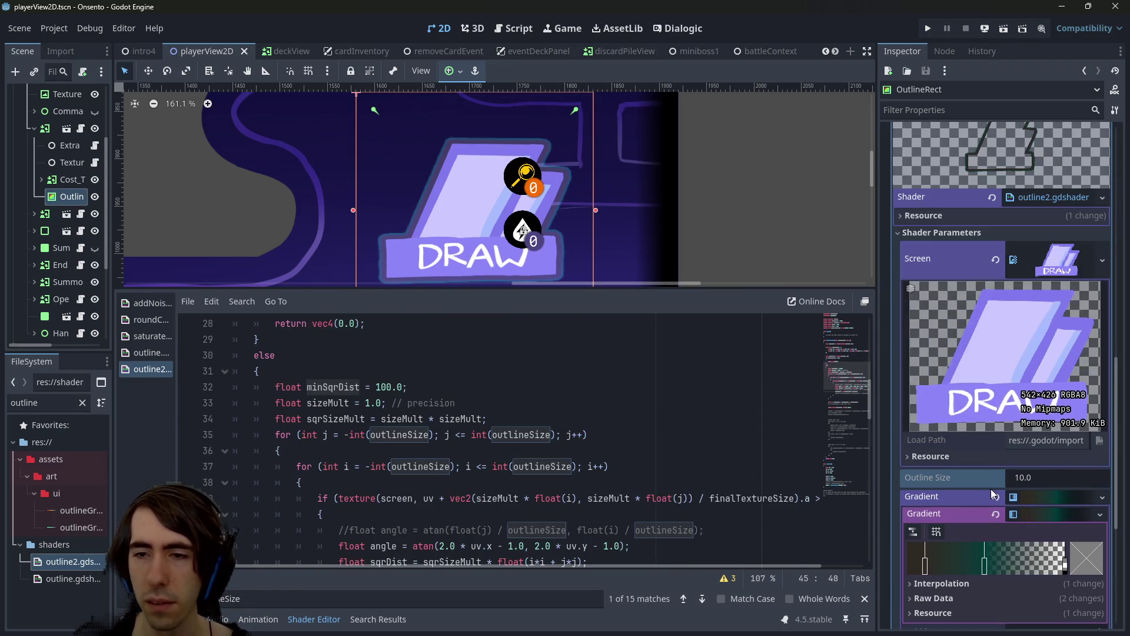
Revert the Outline Size drag to 10.0 and select the gradient return on line 54
mouse_move(1022, 483)
mouse_down()
mouse_move(1055, 482)
mouse_move(1022, 483)
mouse_up()
key(ctrl+z)
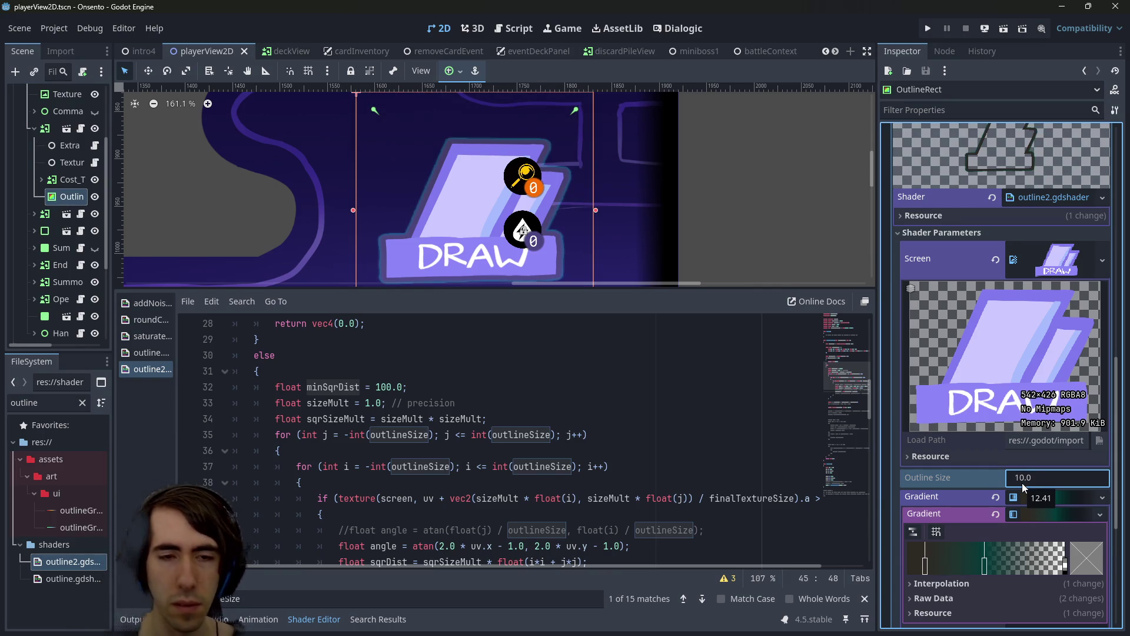
scroll(458, 488, up, 3)
scroll(458, 488, down, 5)
scroll(458, 488, down, 4)
drag(505, 457, 276, 455)
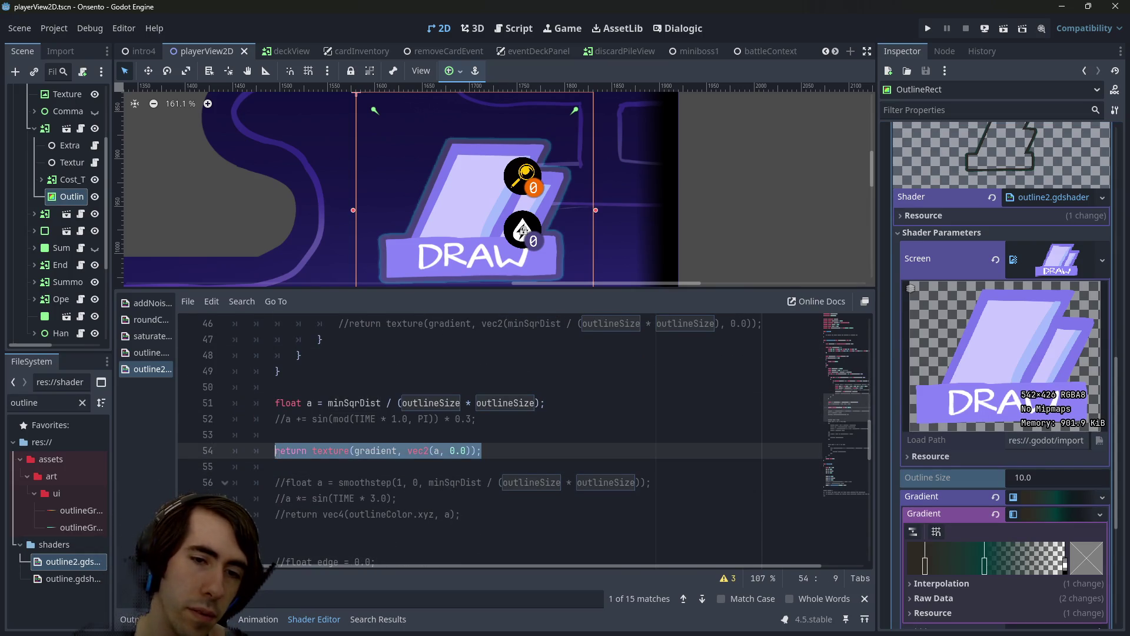
scroll(338, 465, up, 5)
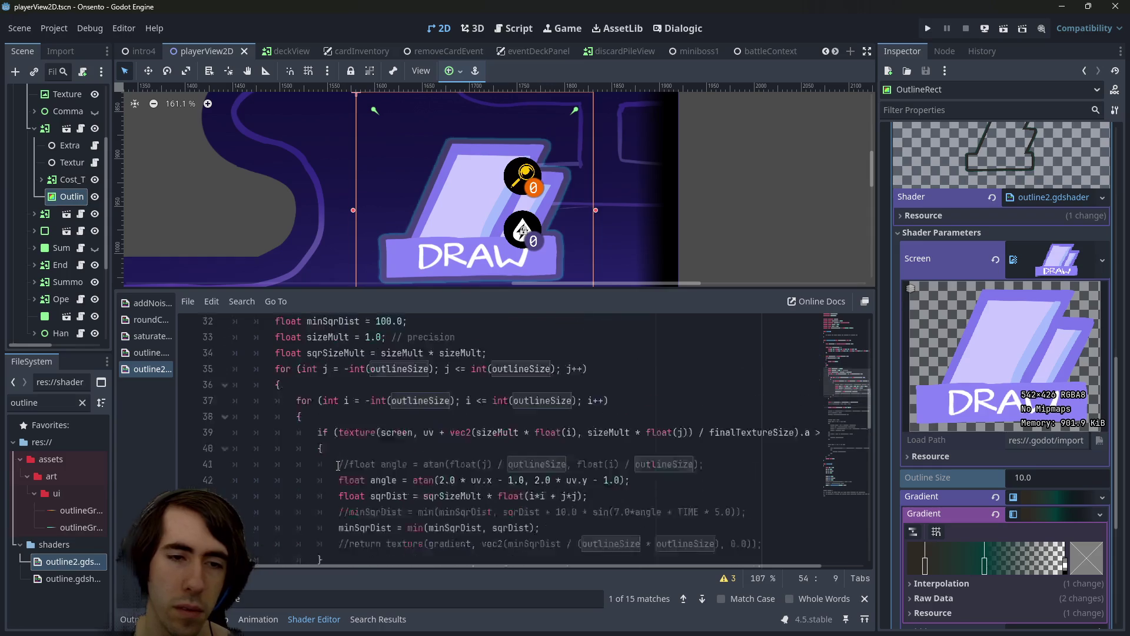
scroll(338, 466, down, 5)
Insert 'return vec4(1.0, 0.0, 0.0, 1.0);' above the gradient return and save
key(Up)
text(return)
key(ctrl+BackSpace)
text(retr)
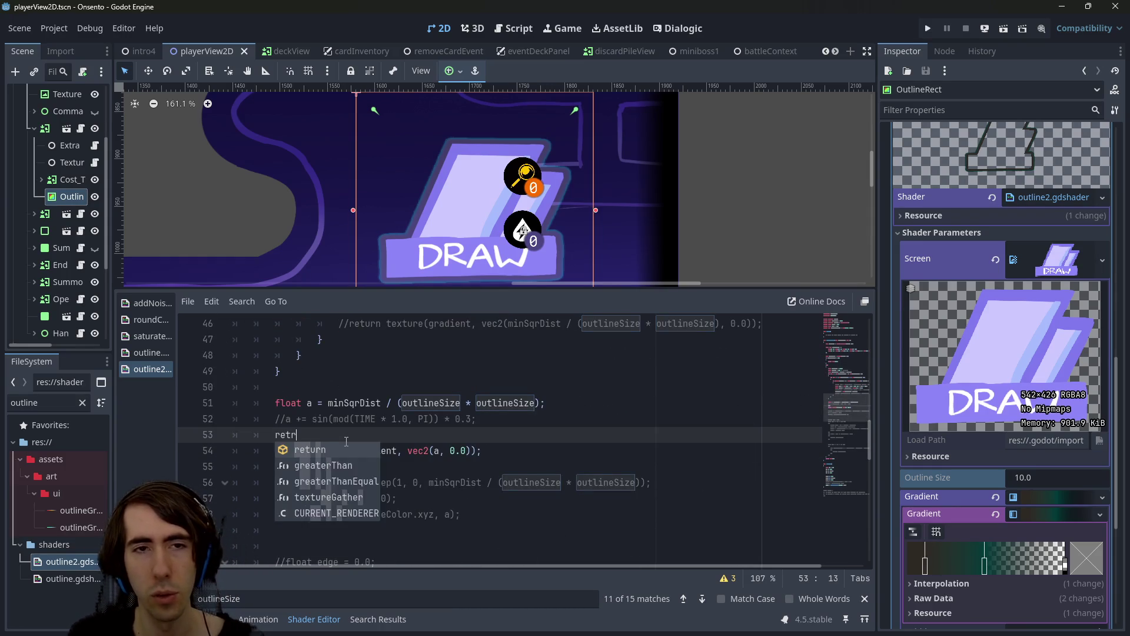
key(Return)
text(Co)
key(BackSpace)
key(BackSpace)
text(vec4)
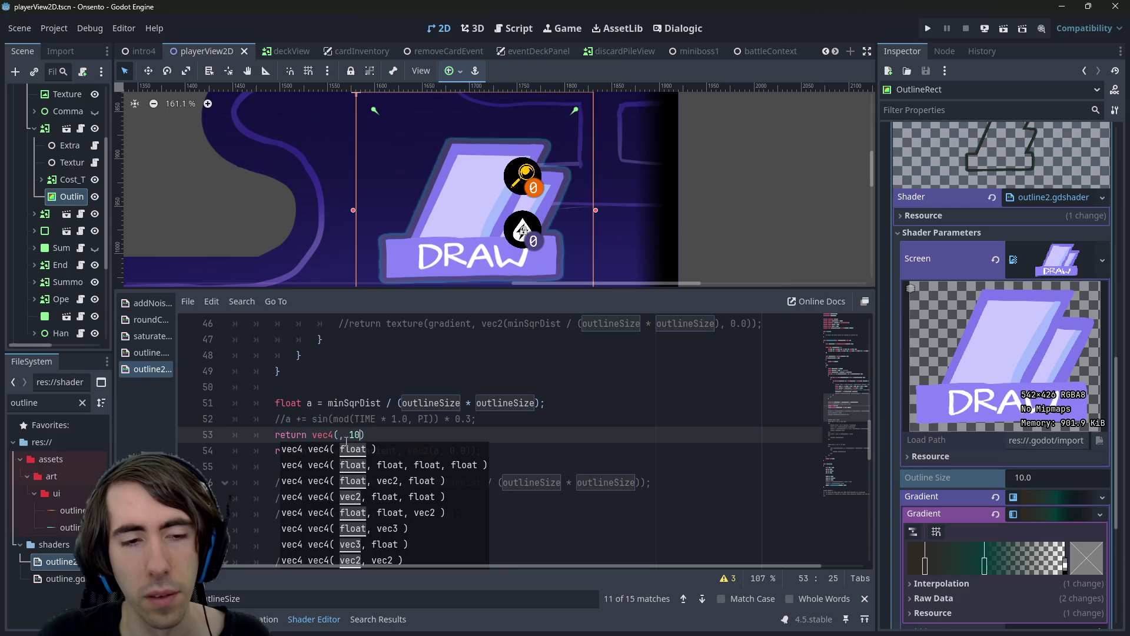
text(()
text(1.0, 0.0,)
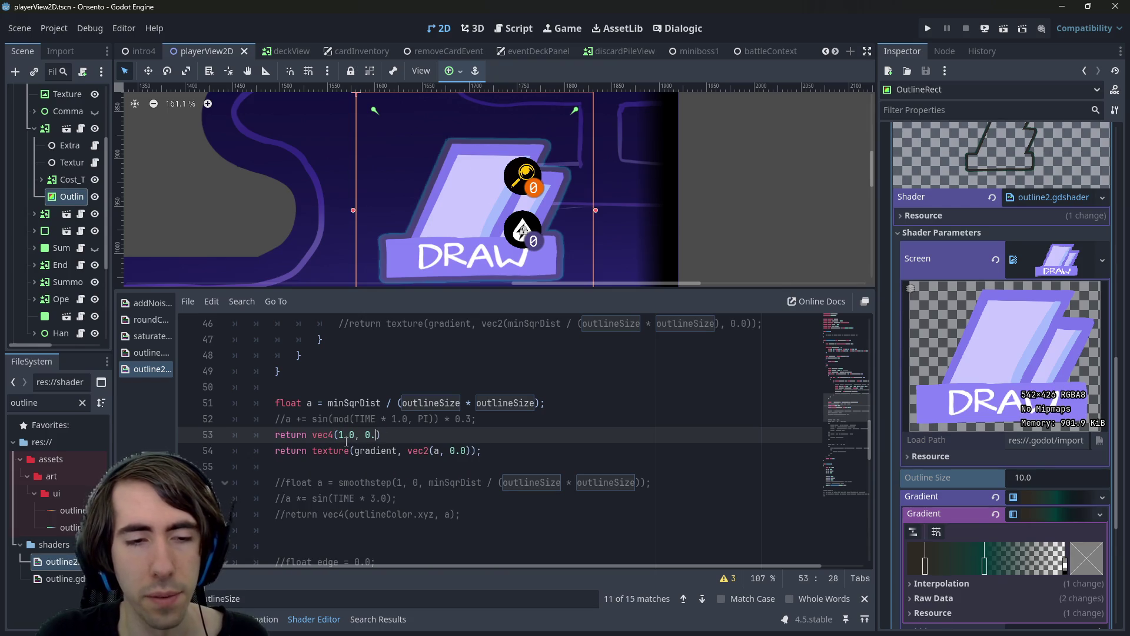
text( 0.0, 1.0)
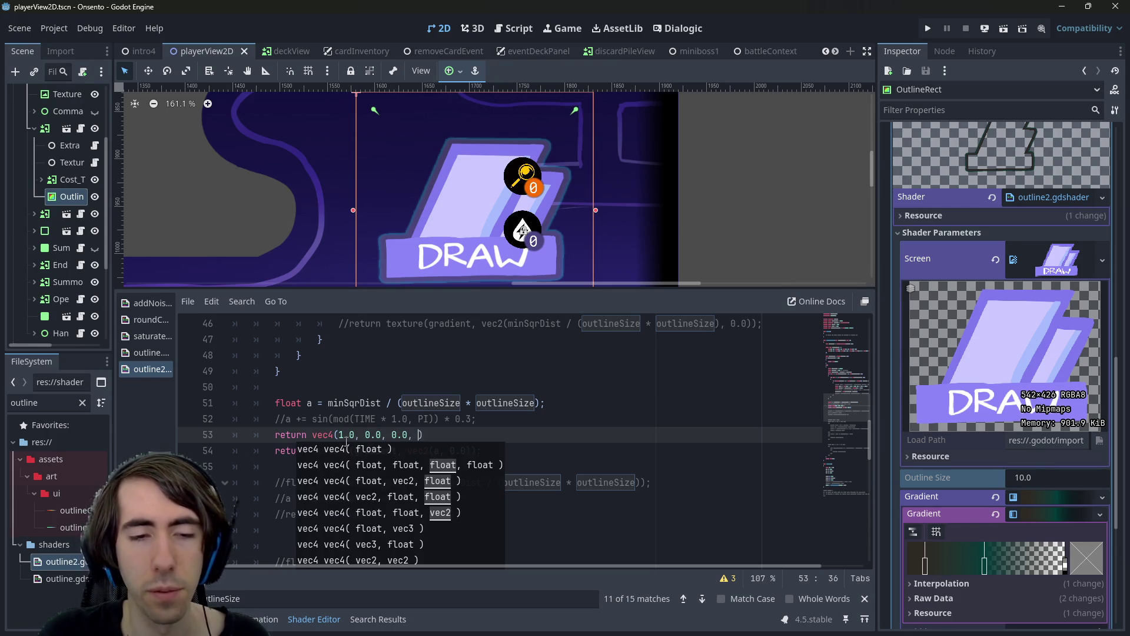
text();)
key(ctrl+s)
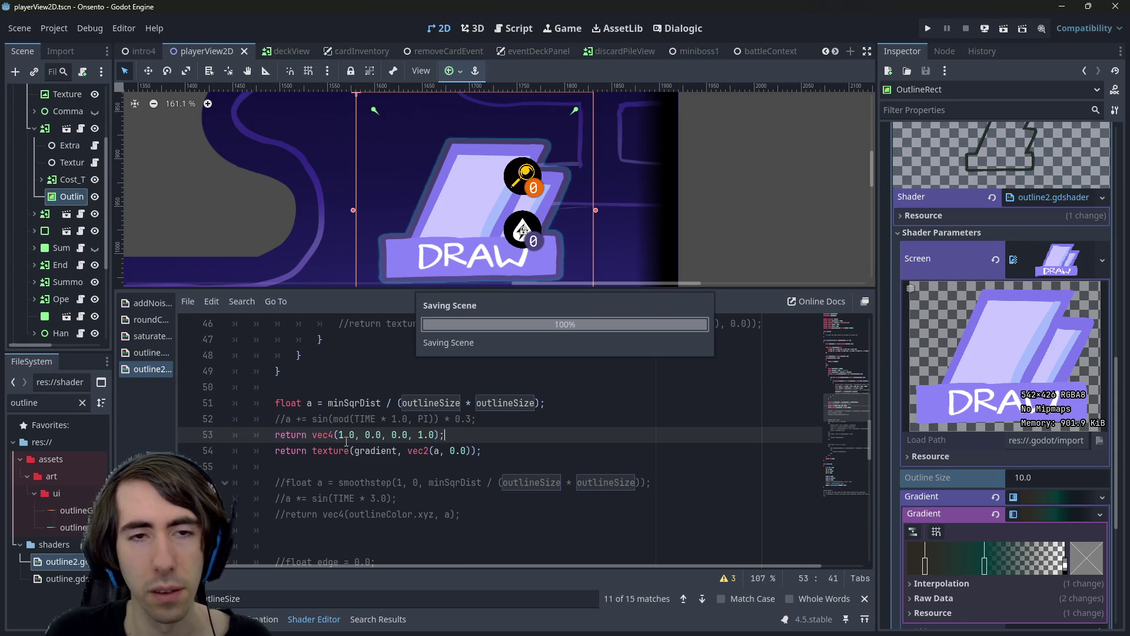
key(Down)
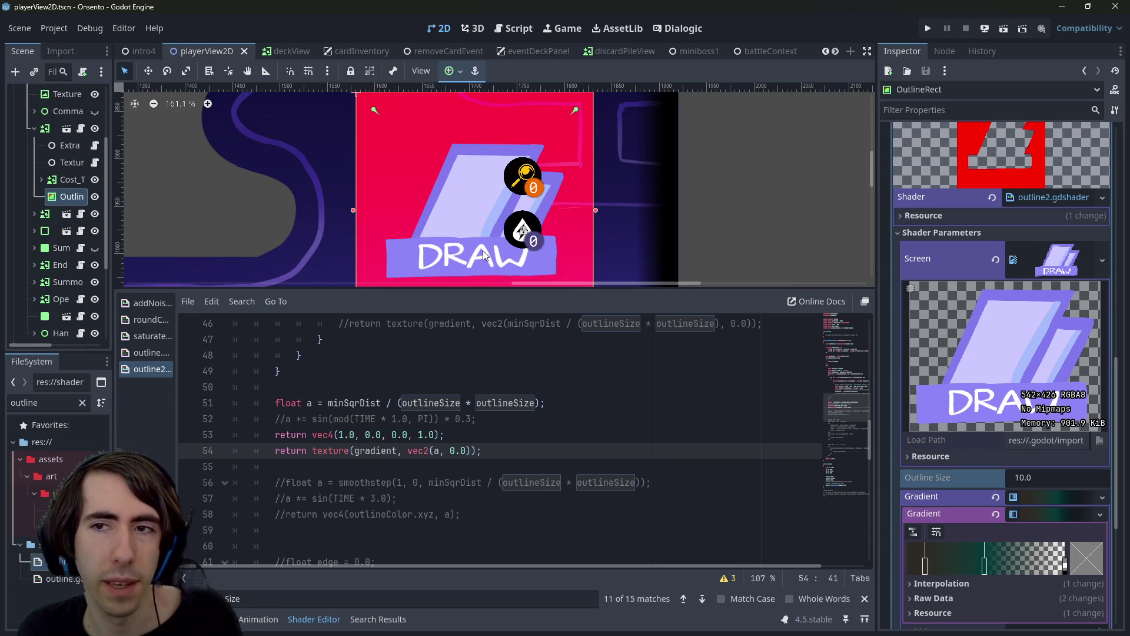
scroll(1004, 177, up, 3)
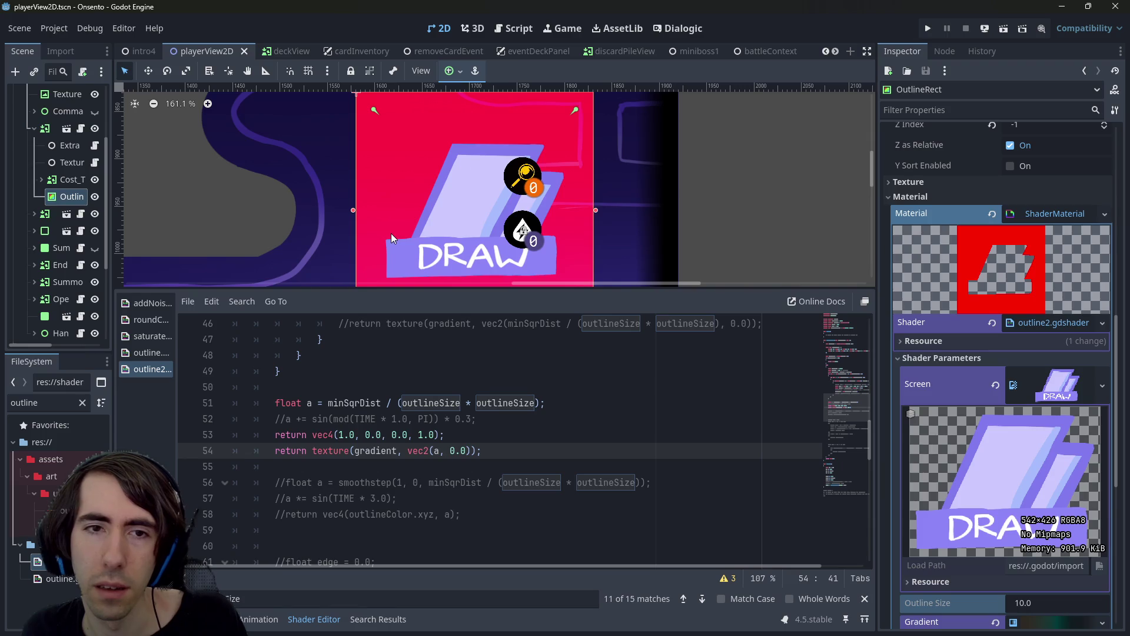
Prefix the red vec4 on line 53 with 'a *' and save
click(312, 403)
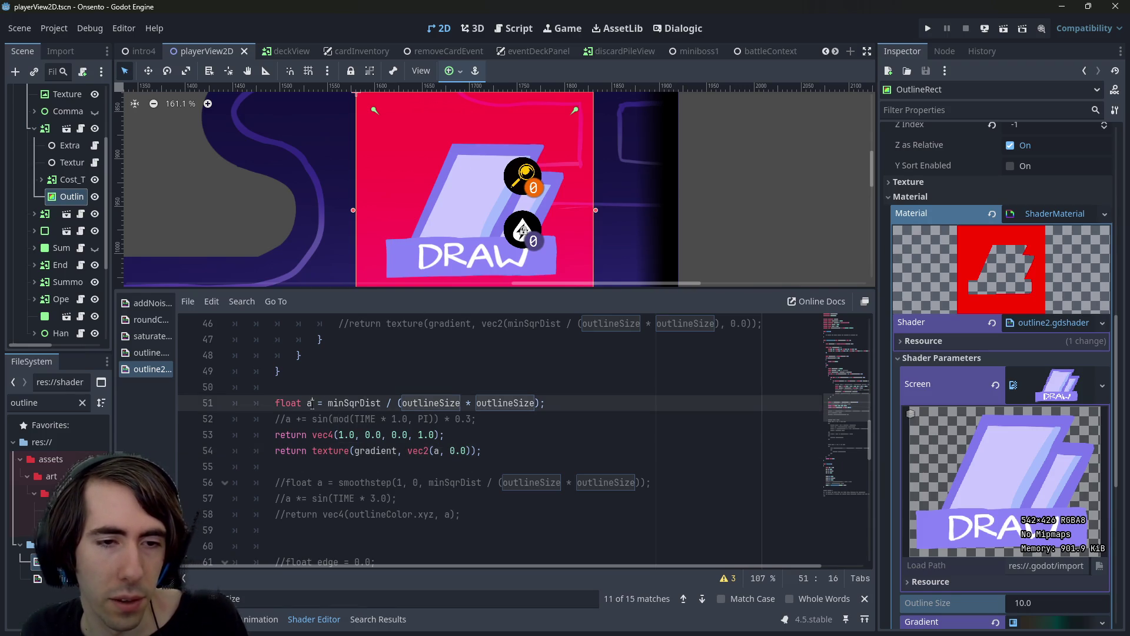
click(312, 434)
text(a *)
key(ctrl+s)
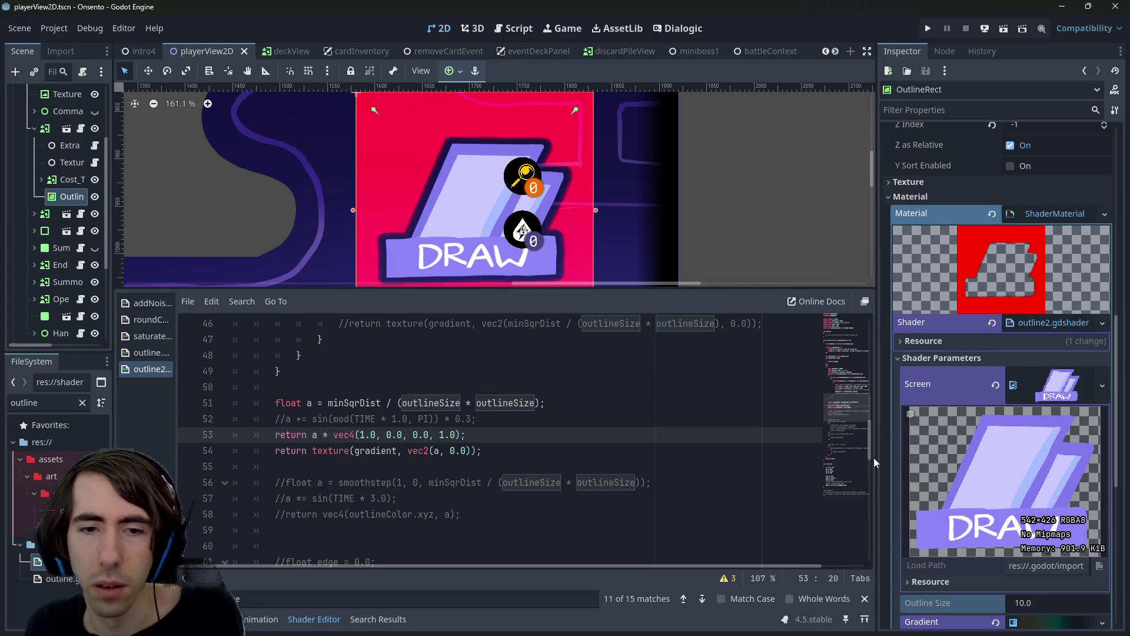
Expand the Gradient parameter and adjust Outline Size in the Inspector
click(1053, 621)
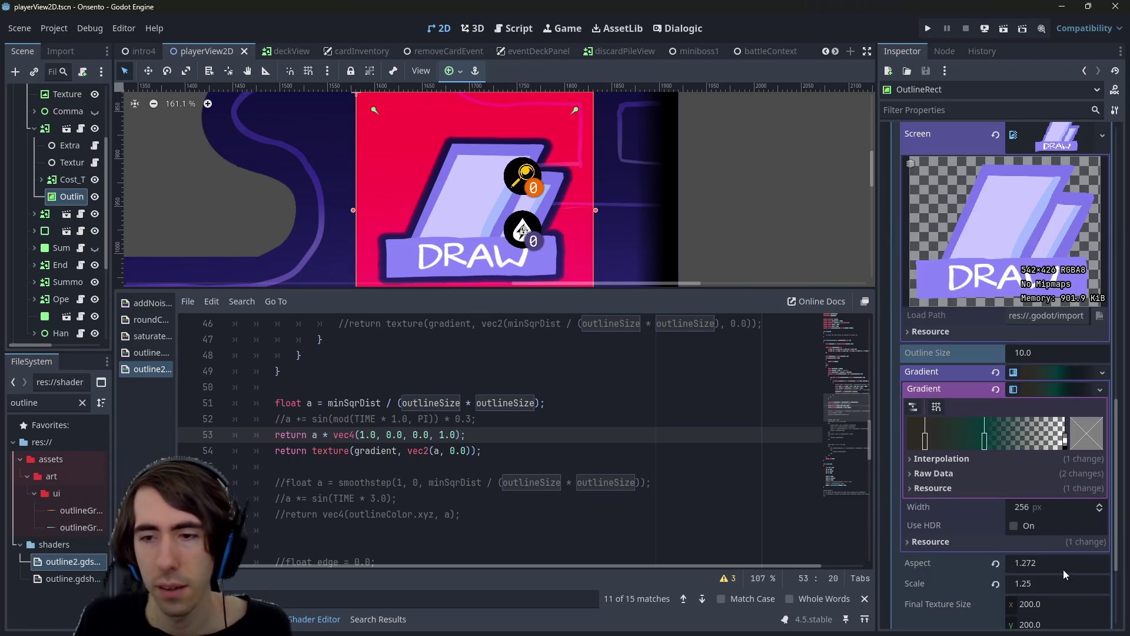
scroll(1054, 562, down, 1)
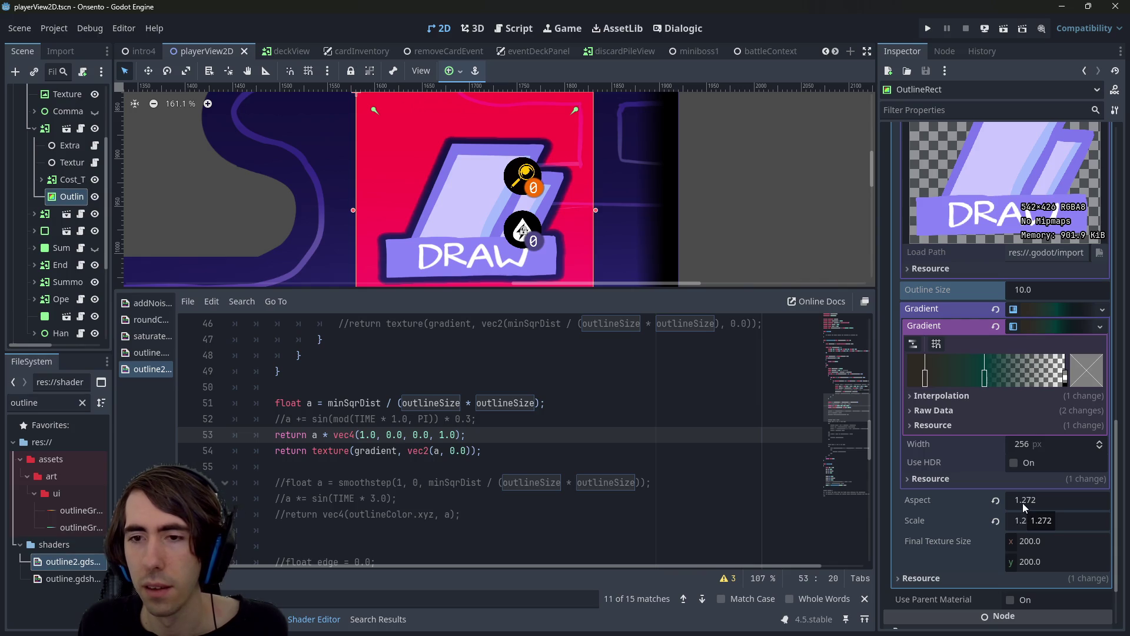
mouse_move(1045, 290)
mouse_down()
mouse_move(1011, 290)
mouse_move(1036, 289)
mouse_up()
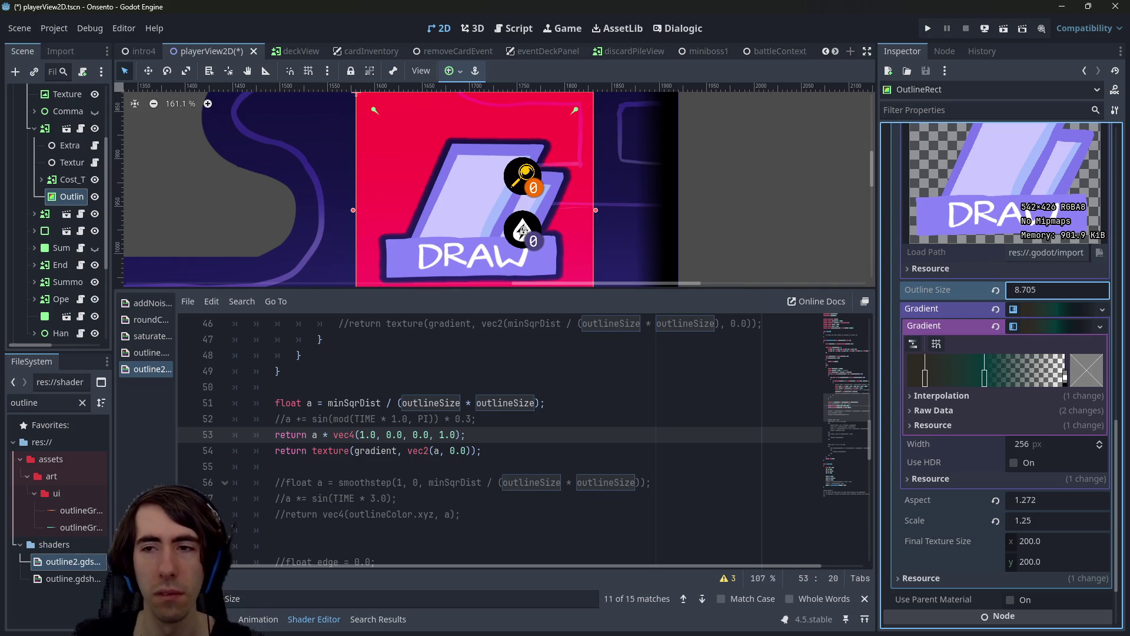
Undo Outline Size to 10.0, then drag it down to about 0.995
key(ctrl+z)
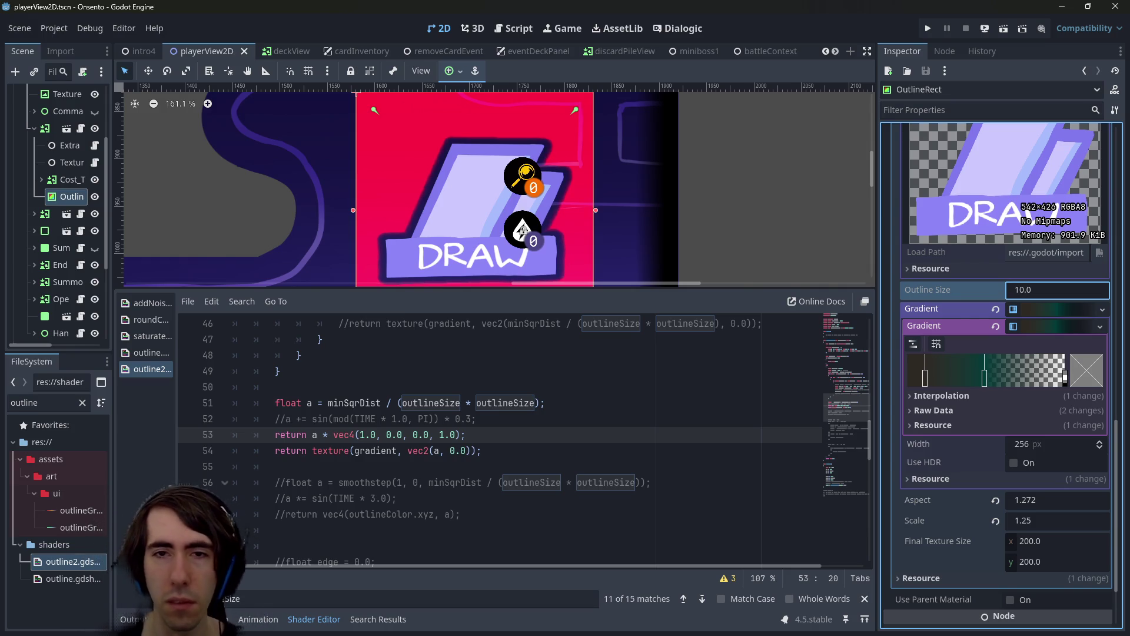
mouse_move(1047, 292)
mouse_down()
mouse_move(1016, 292)
mouse_move(1066, 291)
mouse_move(1019, 291)
mouse_up()
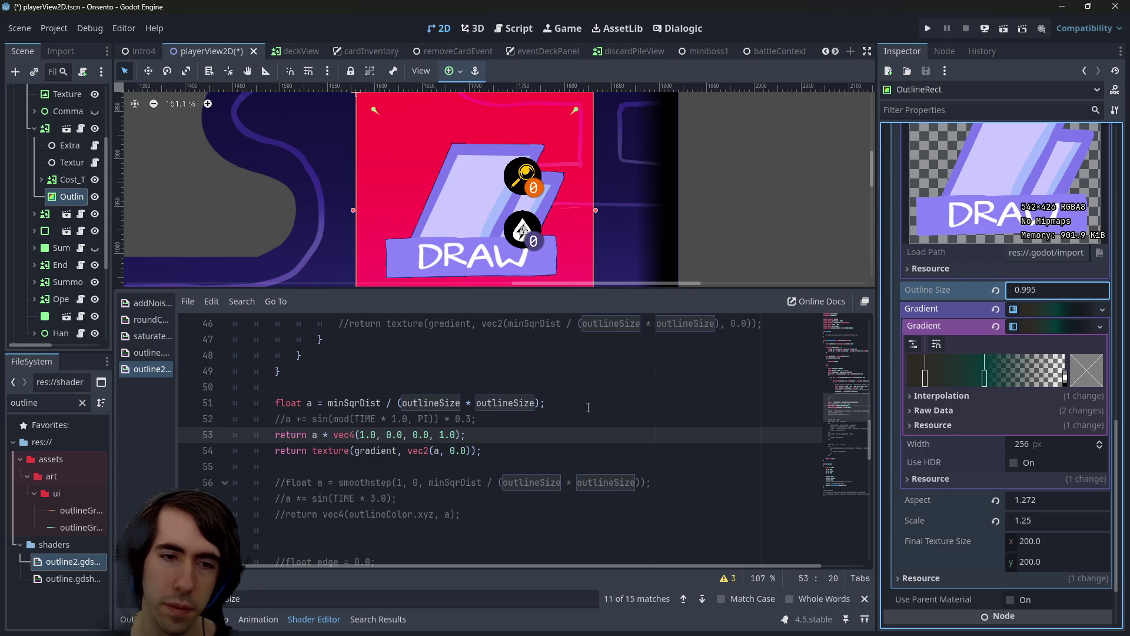
click(587, 433)
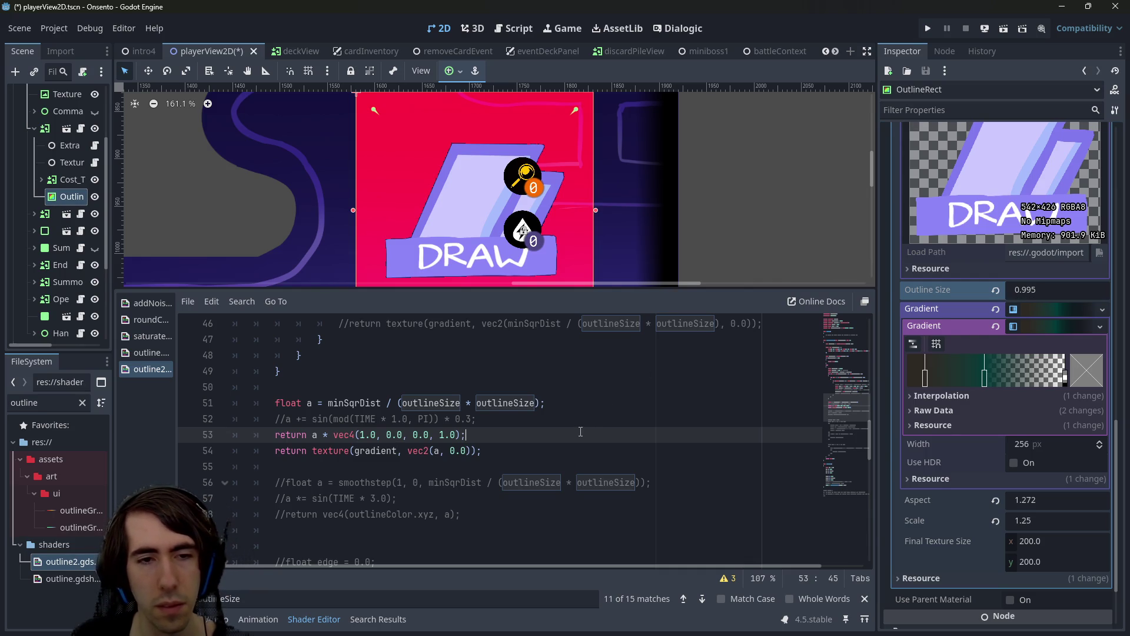
click(318, 435)
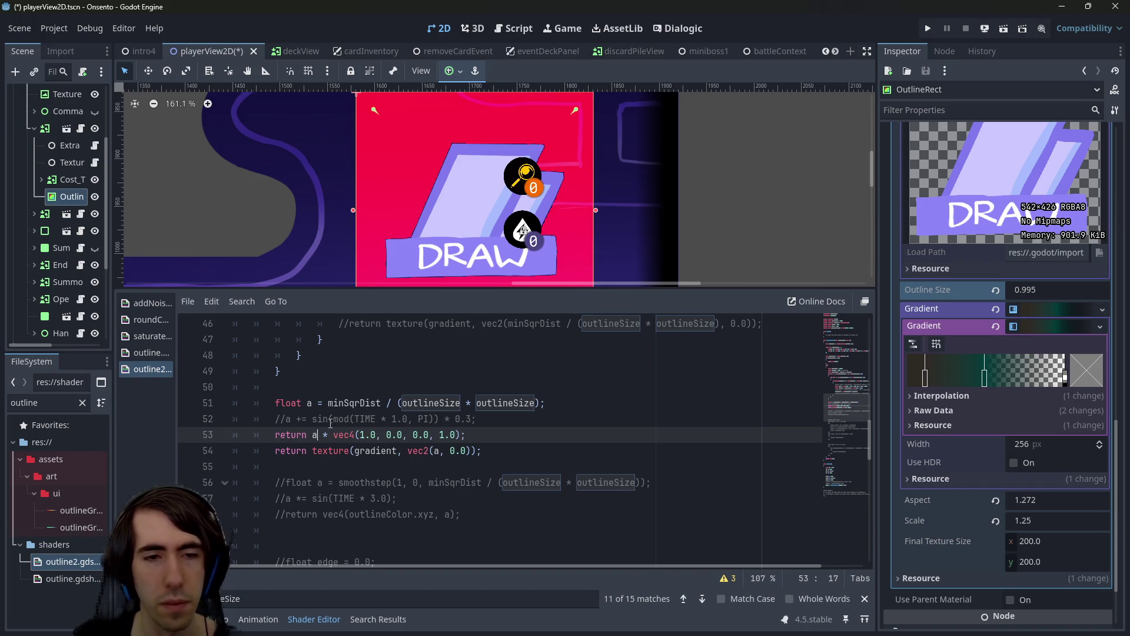
Clear the return expression on line 53, then undo to restore the original
scroll(330, 422, down, 1)
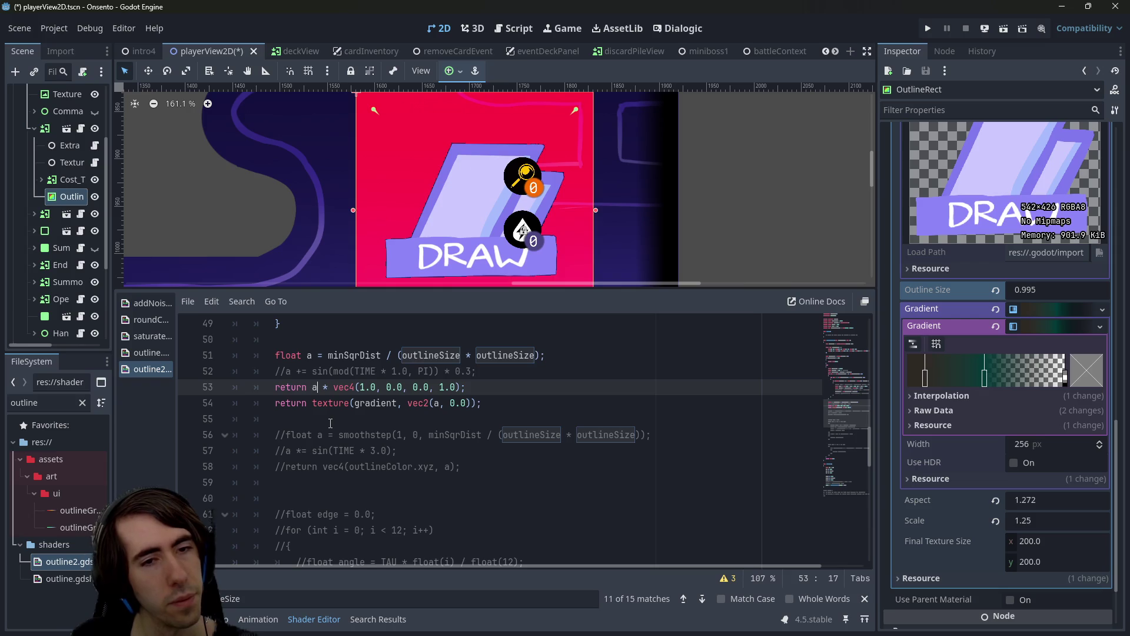
scroll(330, 422, up, 8)
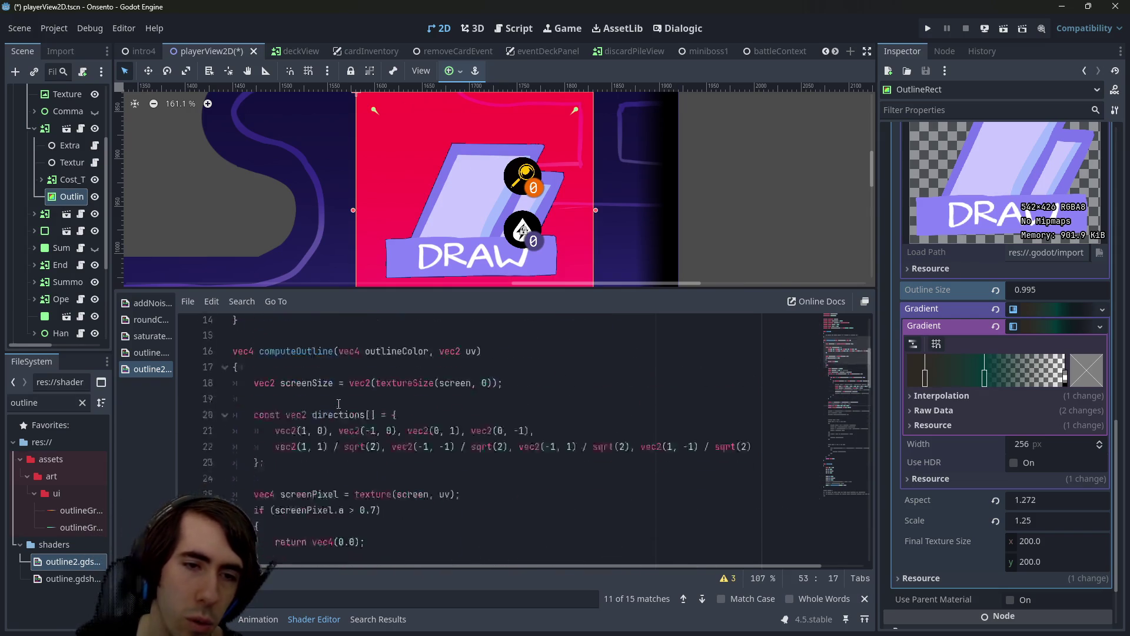
scroll(339, 403, down, 4)
scroll(339, 403, down, 3)
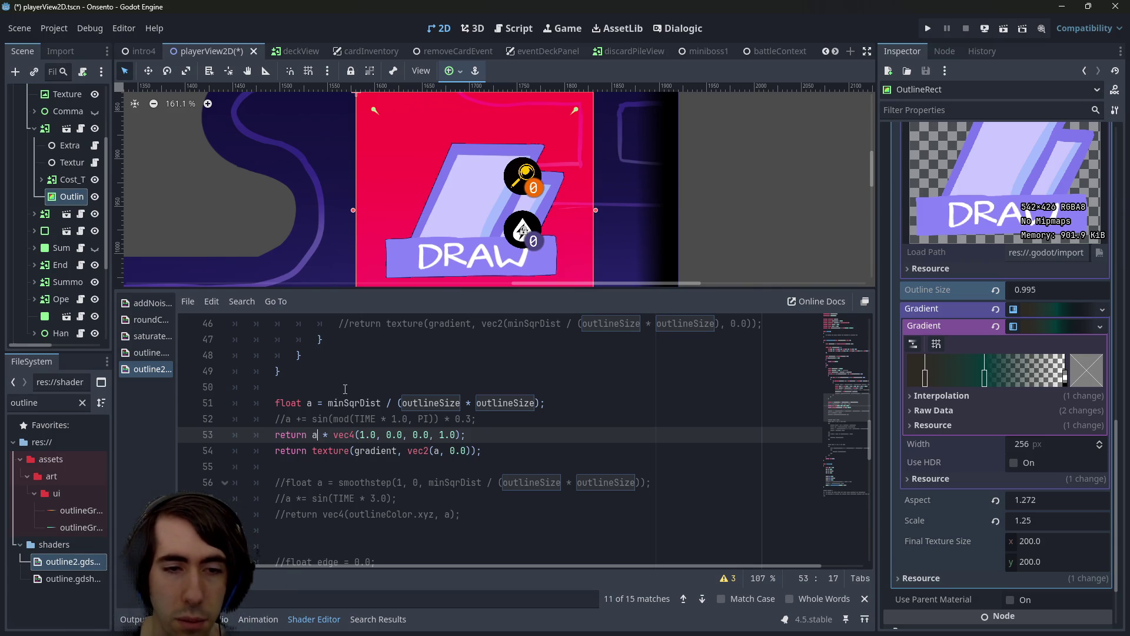
key(BackSpace)
key(Delete)
key(Delete)
key(Delete)
key(End)
key(ctrl+BackSpace)
key(ctrl+BackSpace)
key(ctrl+BackSpace)
text(()
key(ctrl+z)
key(ctrl+z)
key(ctrl+z)
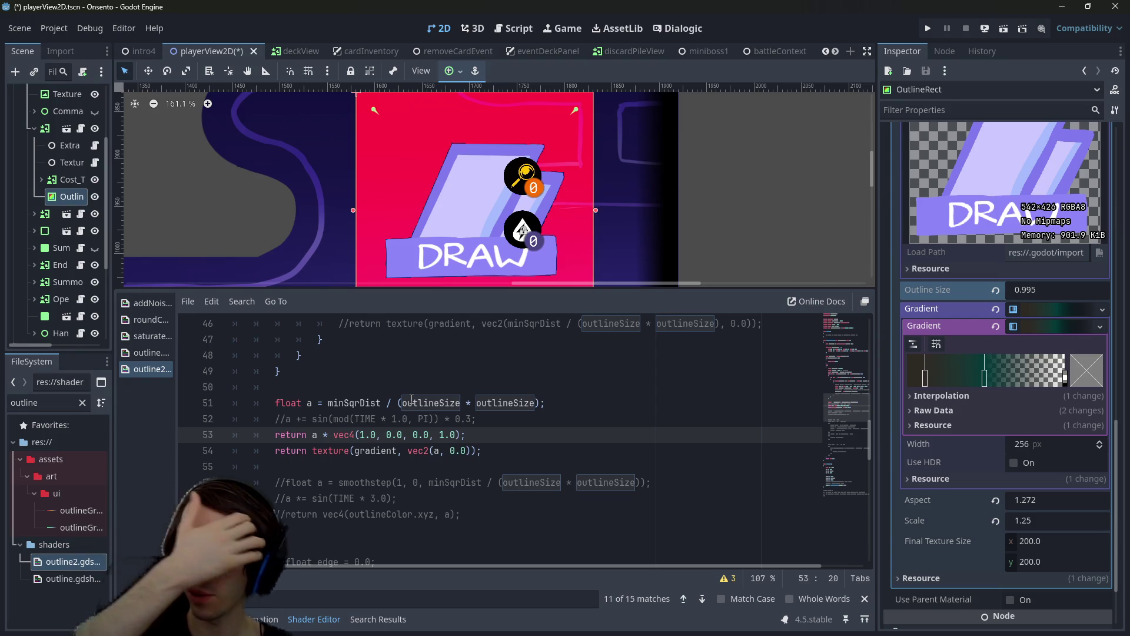
Highlight the occurrences of minSqrDist in the shader code
double_click(348, 403)
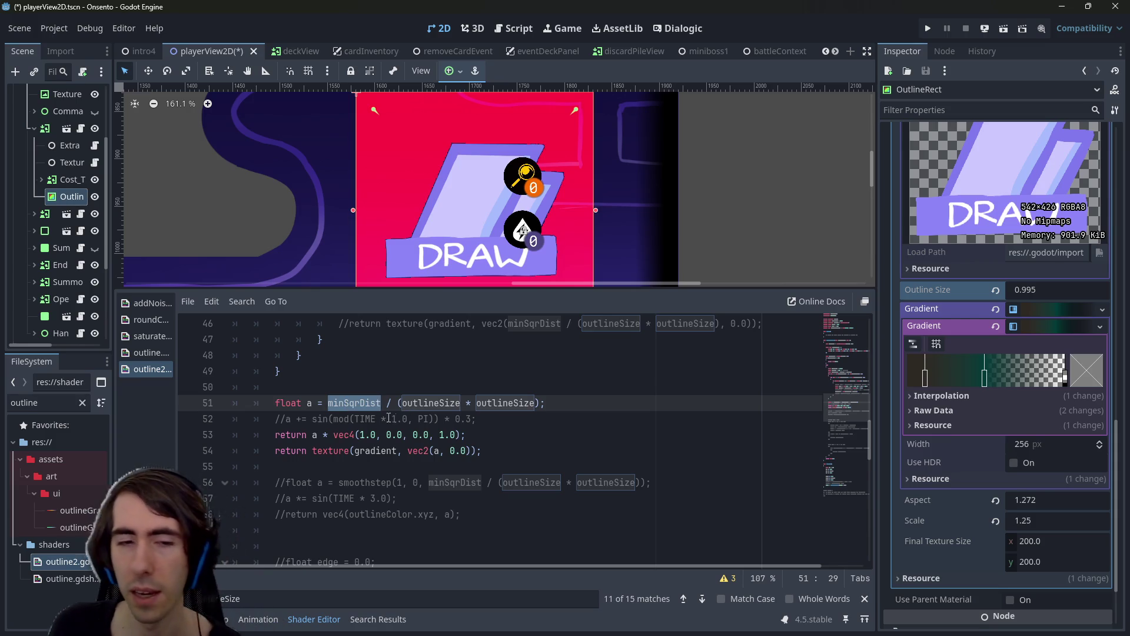
click(480, 435)
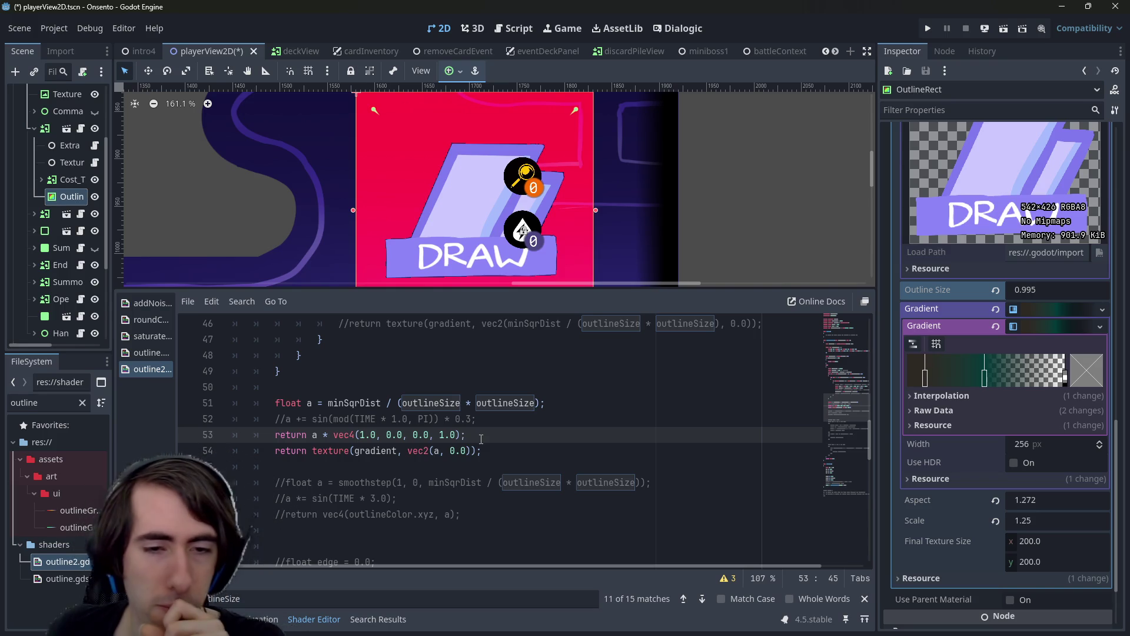
double_click(363, 404)
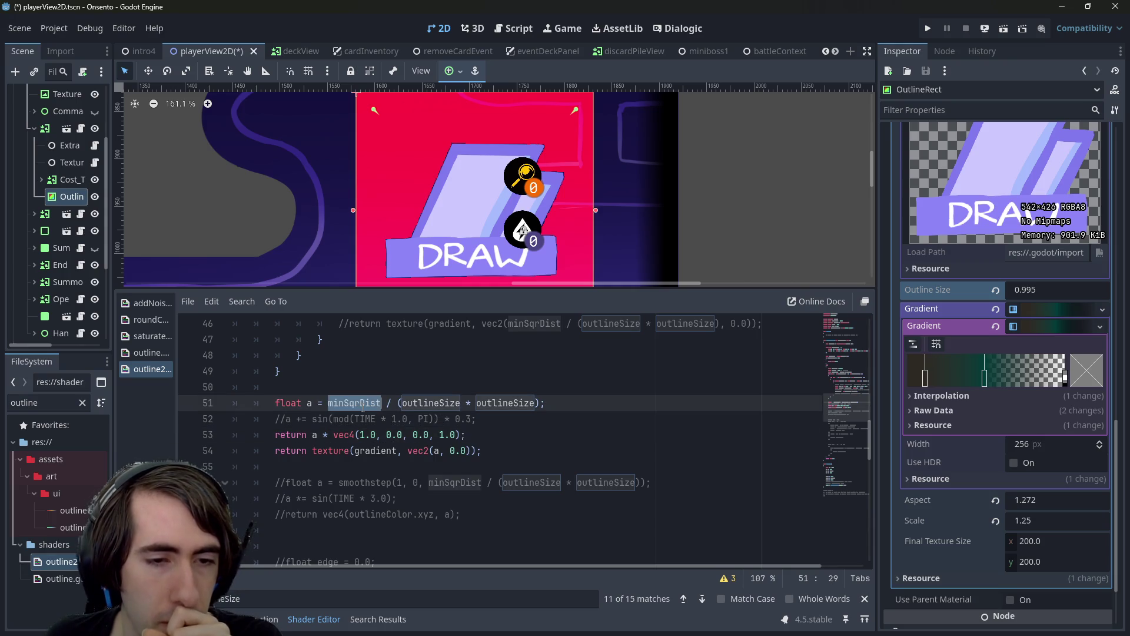
scroll(486, 451, up, 1)
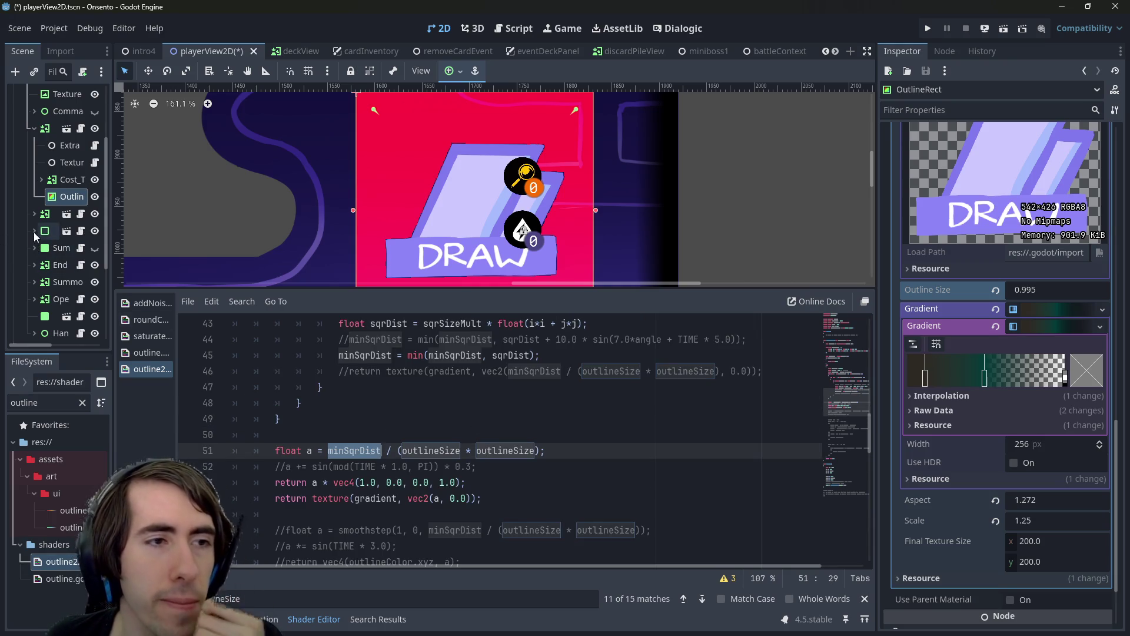
Widen the Scene dock so full node names are readable
click(41, 180)
click(41, 180)
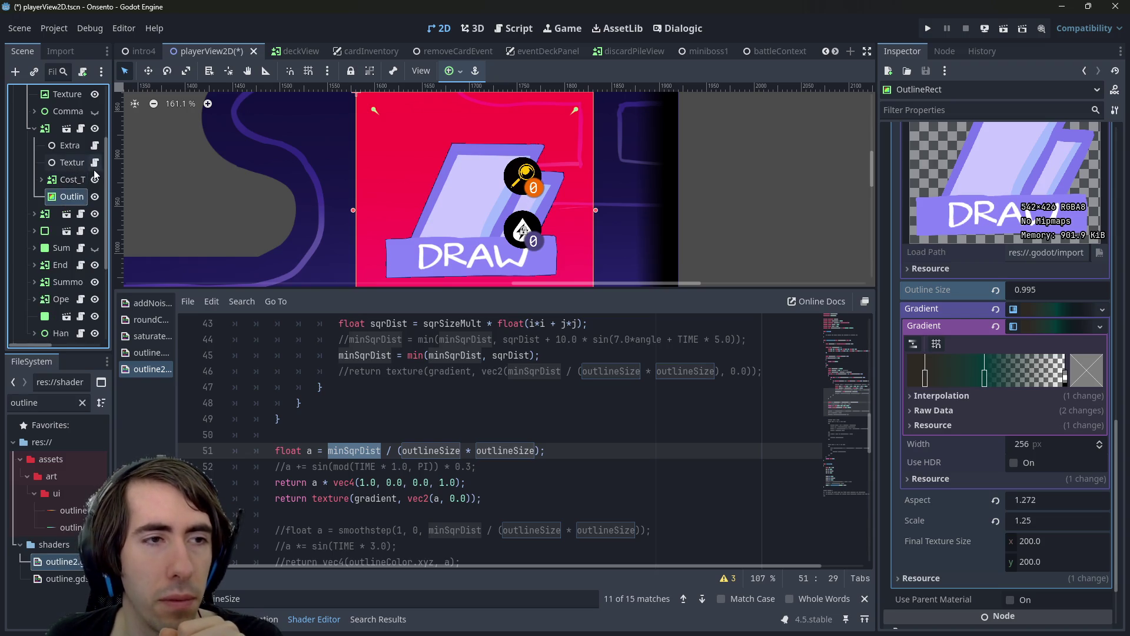
drag(112, 174, 221, 177)
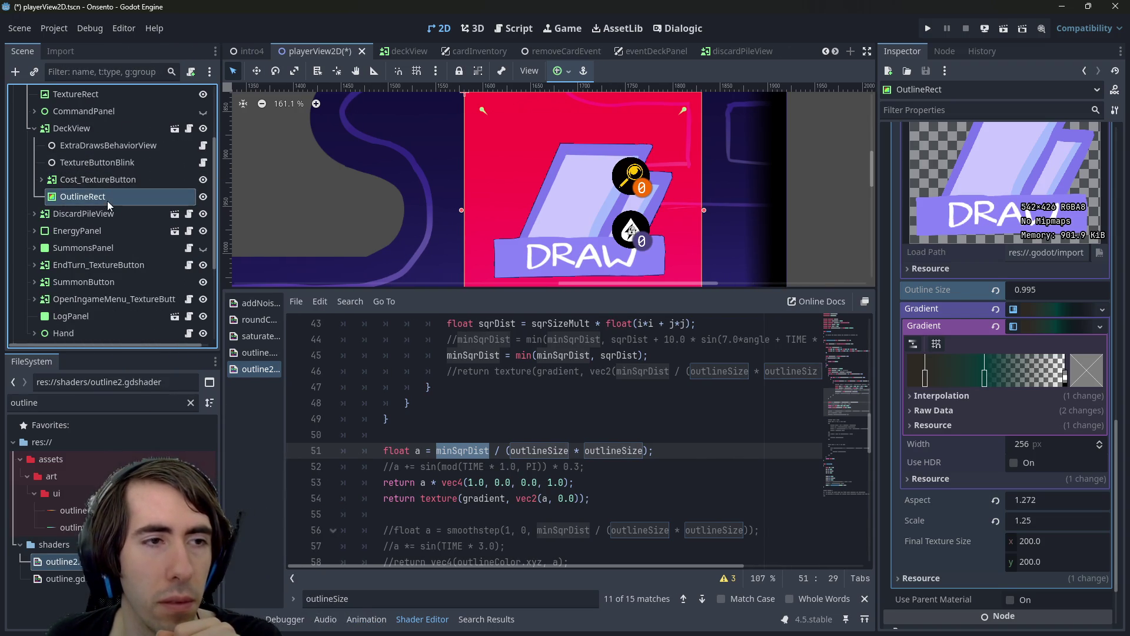
Select OutlineRect under DeckView in the Scene tree and delete it
click(103, 181)
click(102, 197)
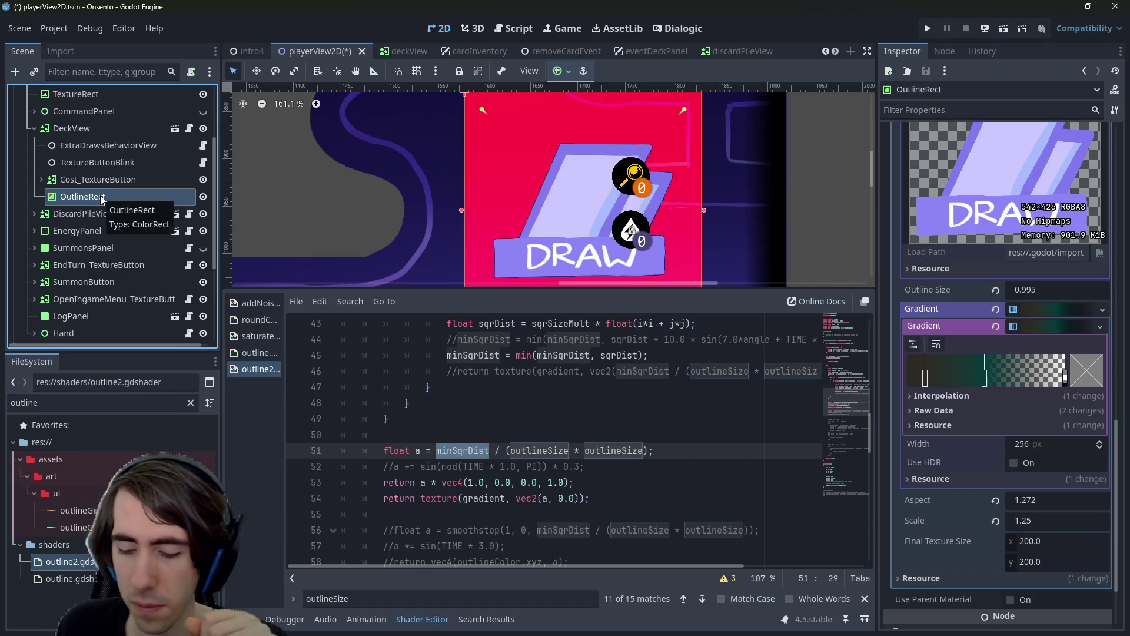
key(Delete)
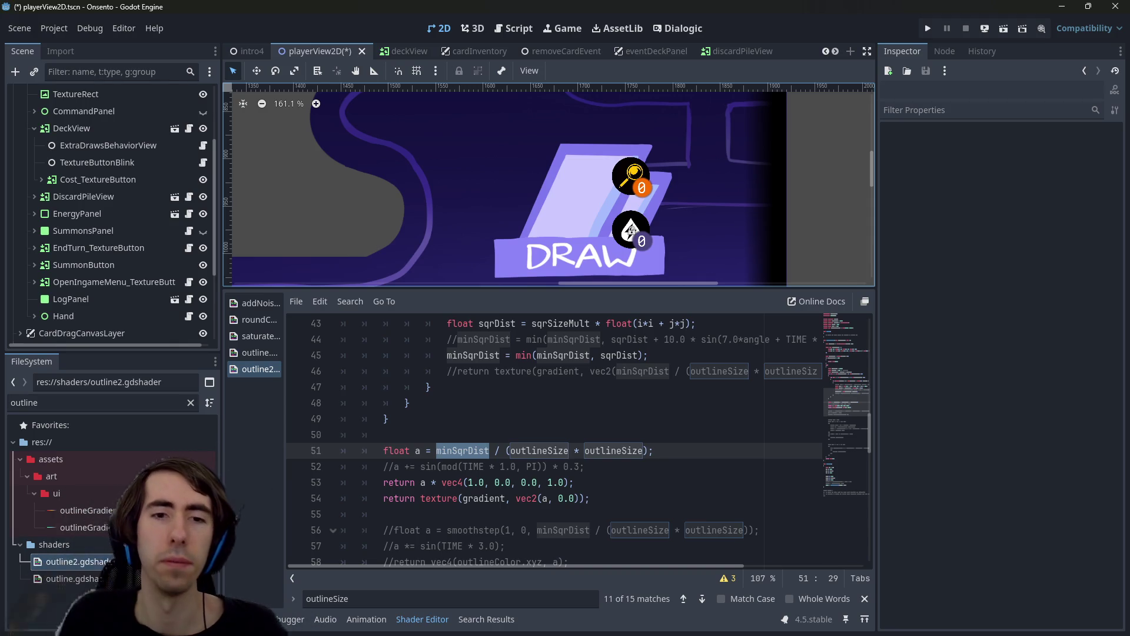
Pan the 2D canvas over the piles and save playerView2D.tscn
scroll(495, 430, up, 2)
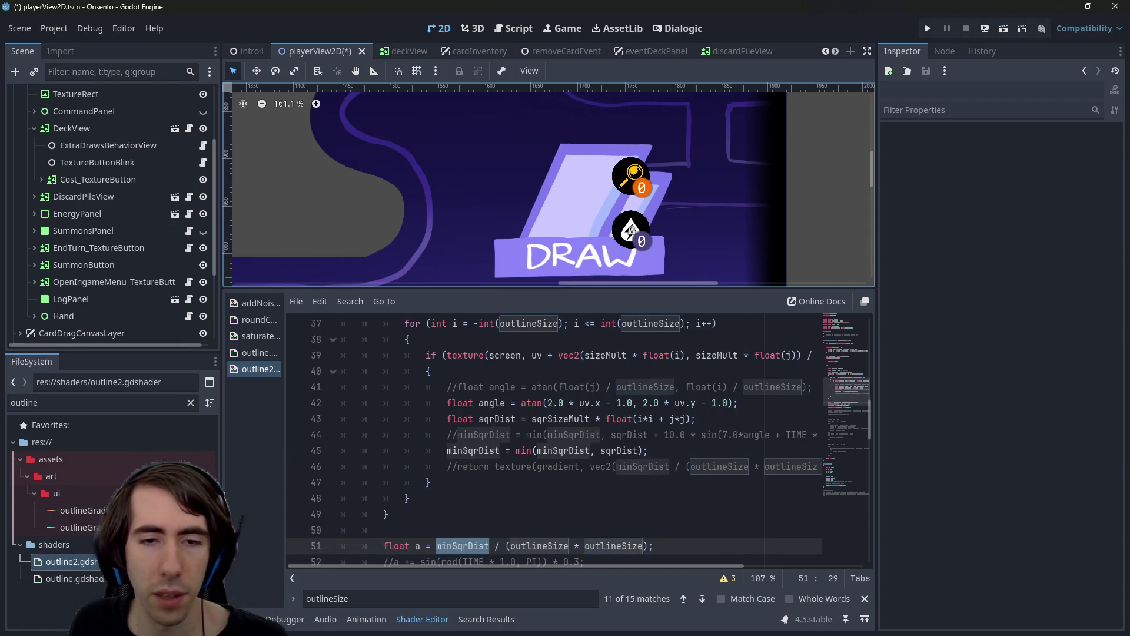
click(494, 431)
scroll(432, 186, down, 5)
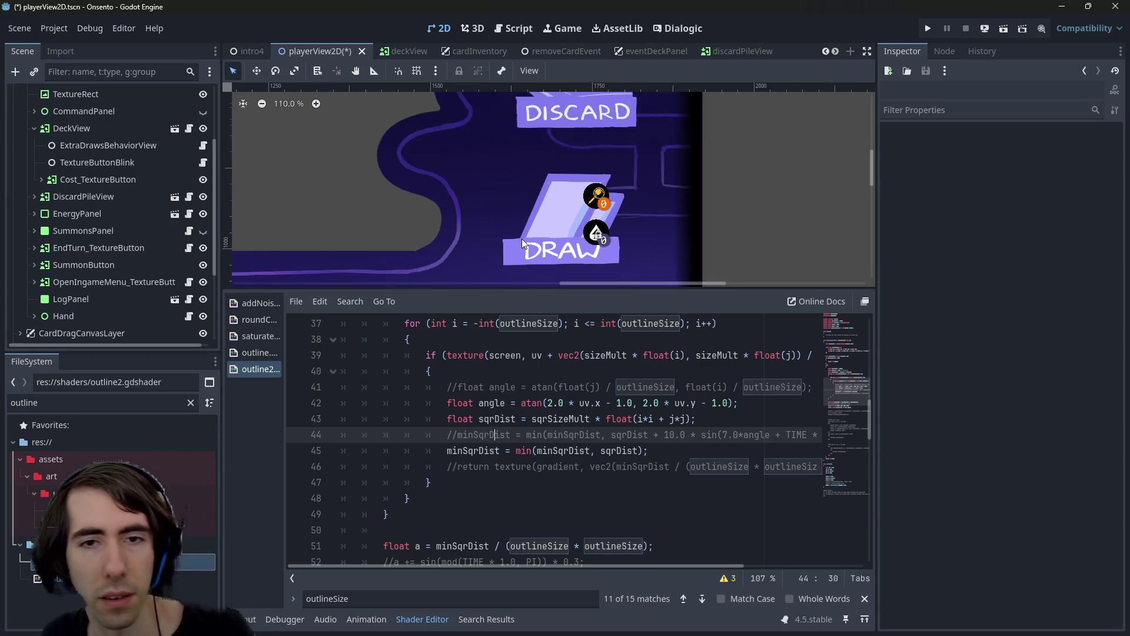
mouse_move(431, 187)
mouse_down()
mouse_move(482, 184)
mouse_move(500, 217)
mouse_up()
key(ctrl+s)
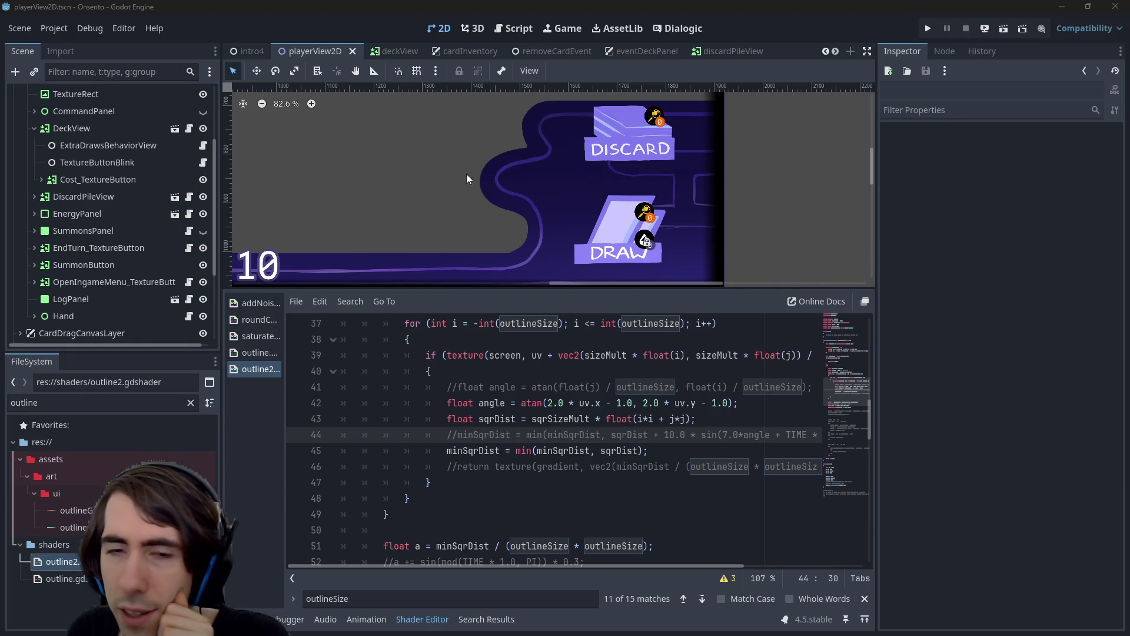
Scroll the Scene tree down toward the PlayCardSfx node
drag(468, 173, 379, 149)
scroll(125, 253, down, 4)
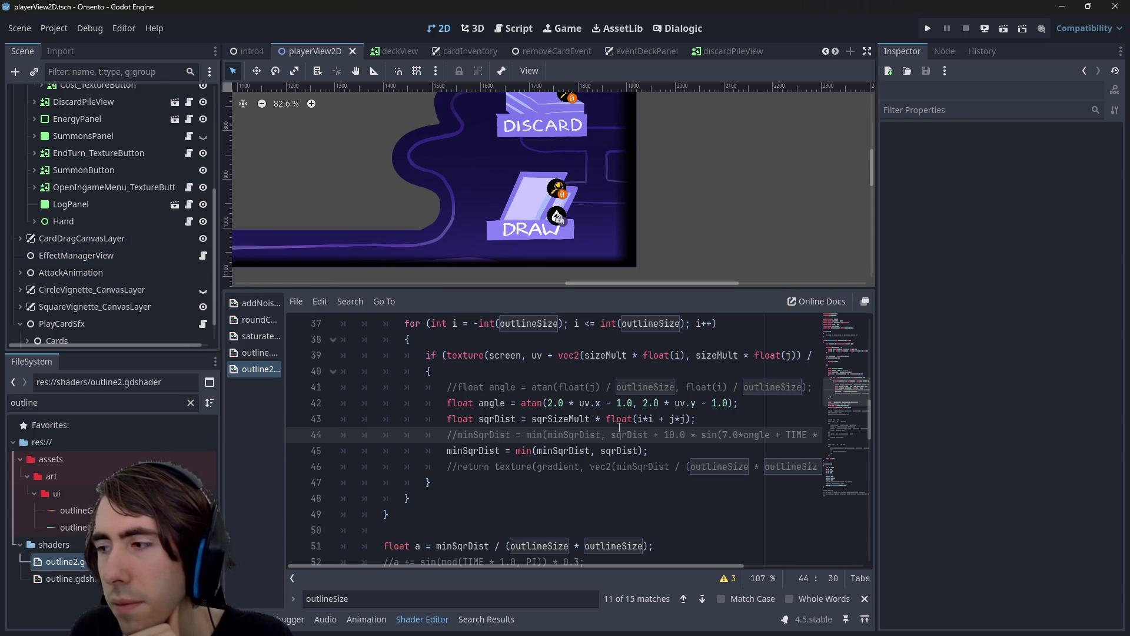
scroll(86, 242, down, 2)
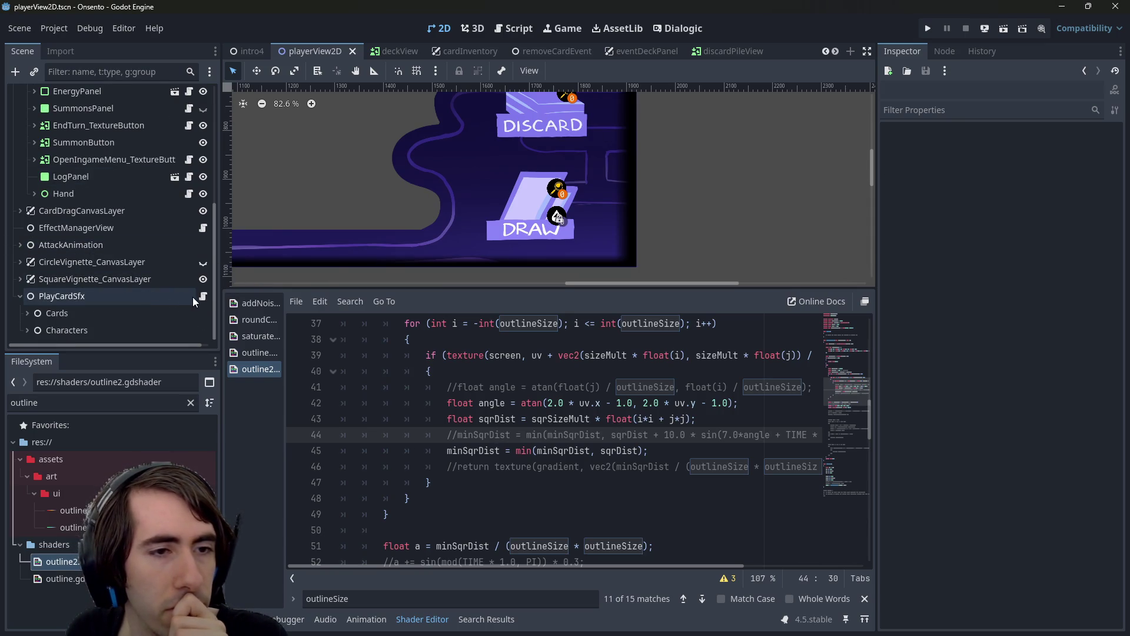
Open the PlayCardSfx node's playCardSfx.gd script and close the shader panel for more editing room
click(202, 296)
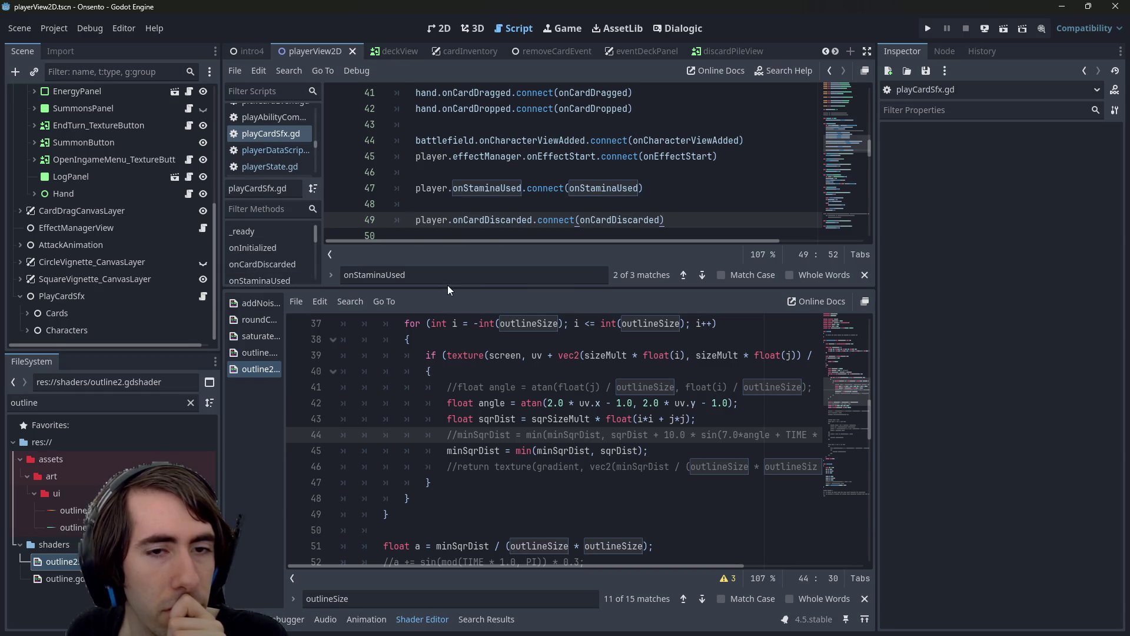
drag(453, 286, 468, 593)
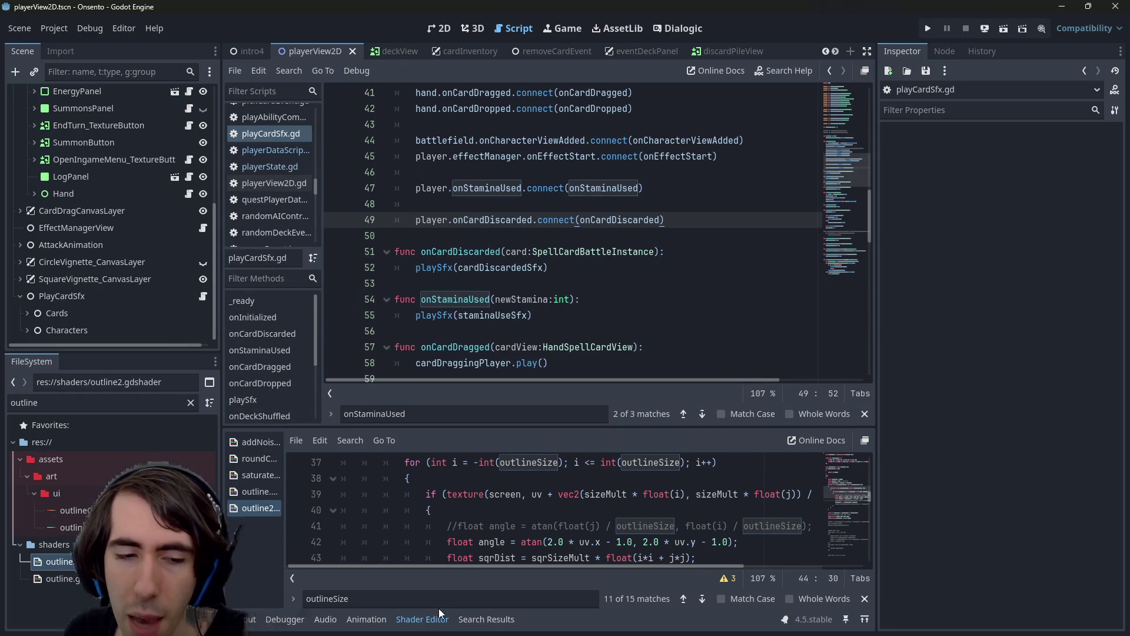
click(422, 618)
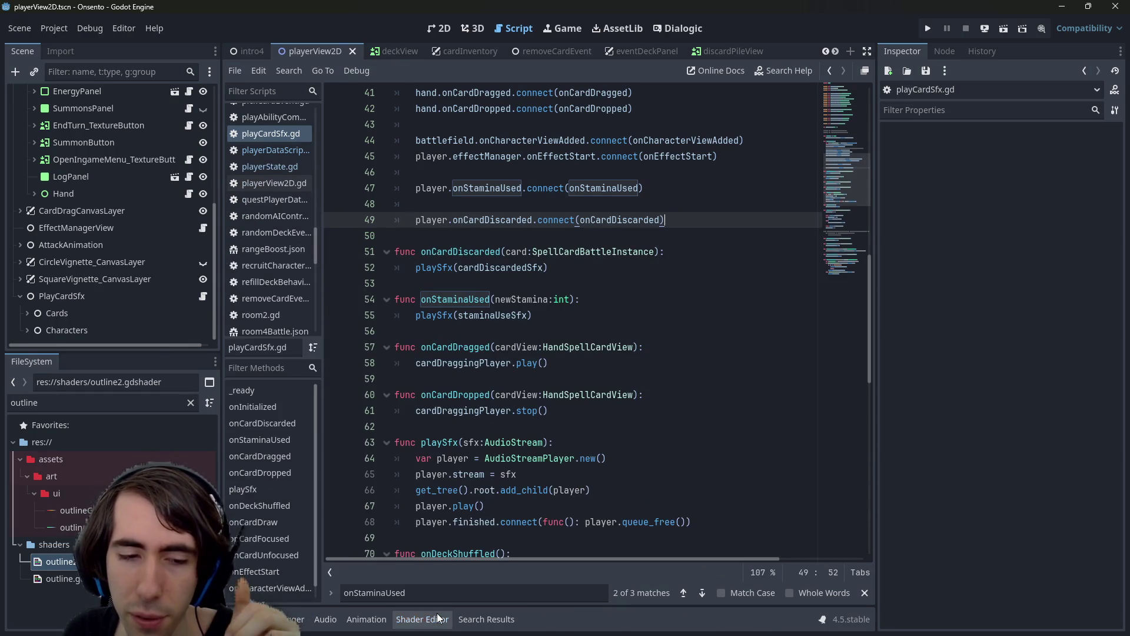
click(436, 28)
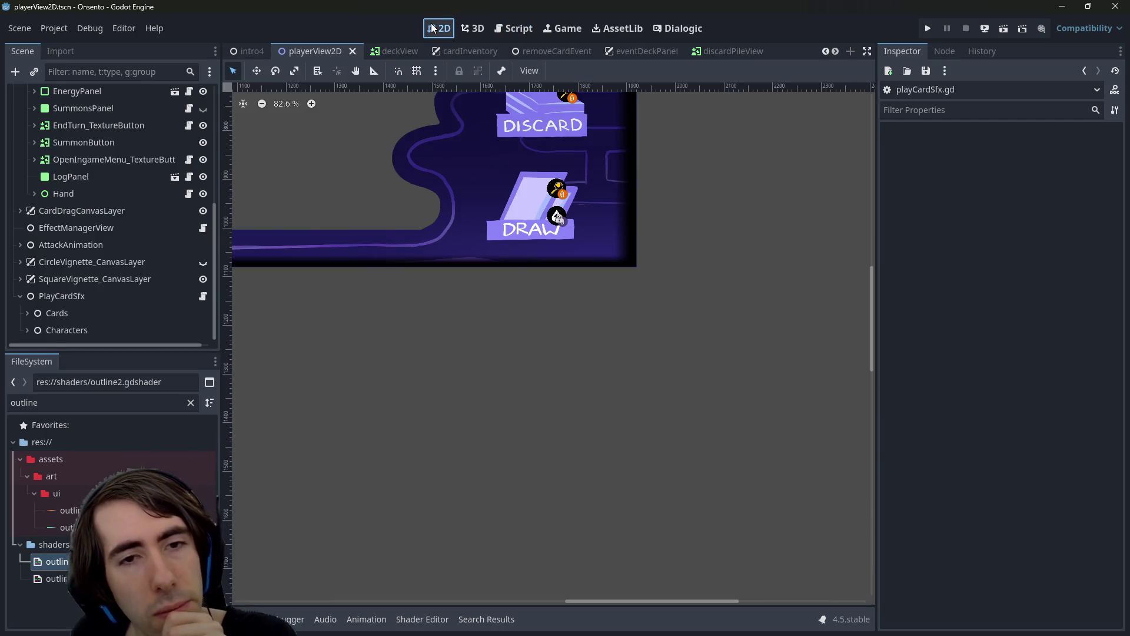
click(499, 31)
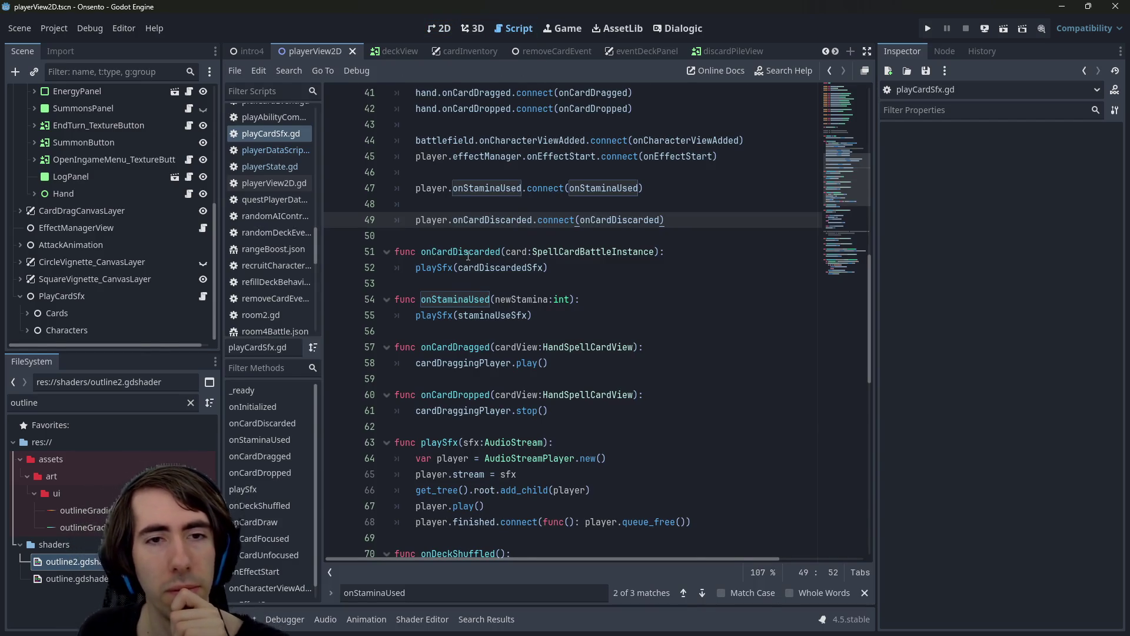
Add a new line 50 below the onCardDiscarded connection and type playerView
click(534, 236)
click(462, 274)
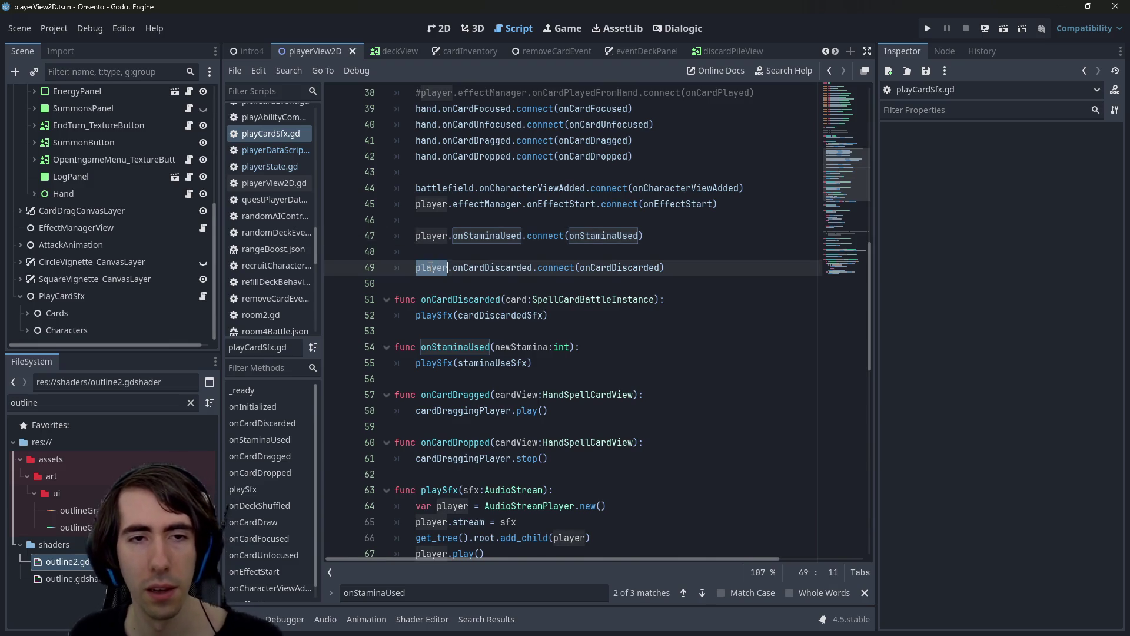
click(682, 266)
key(Return)
text(player.)
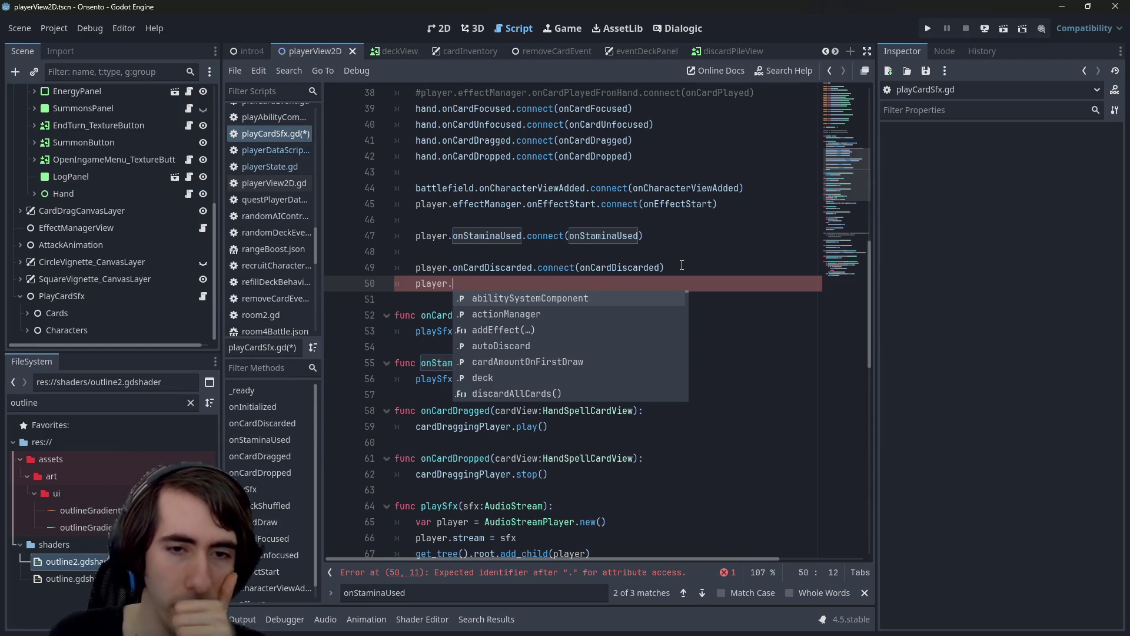
text(onCardD)
key(ctrl+BackSpace)
key(ctrl+space)
key(BackSpace)
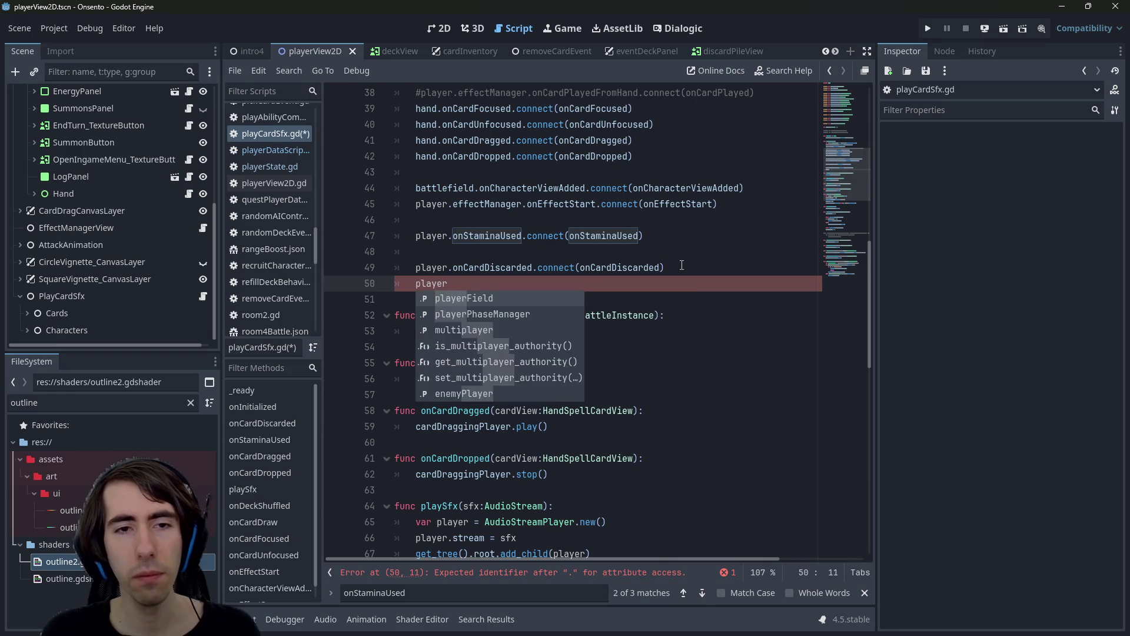
text(View.)
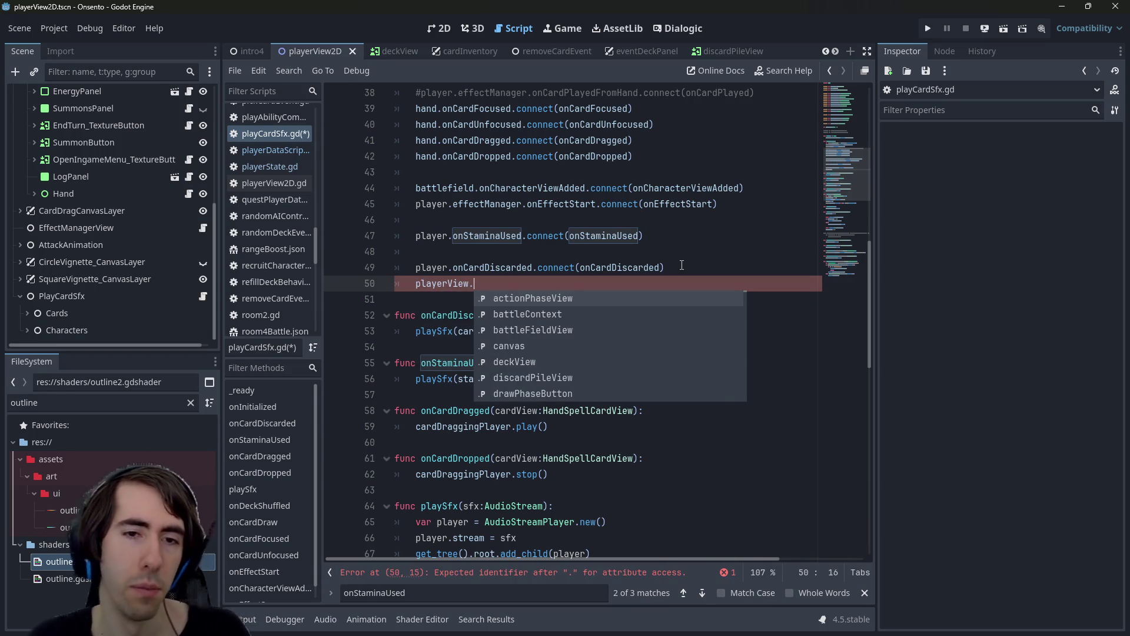
key(Escape)
key(Escape)
Check the battlefield export variable, then extend line 50 to playerView.battleFieldView.on
scroll(501, 183, up, 12)
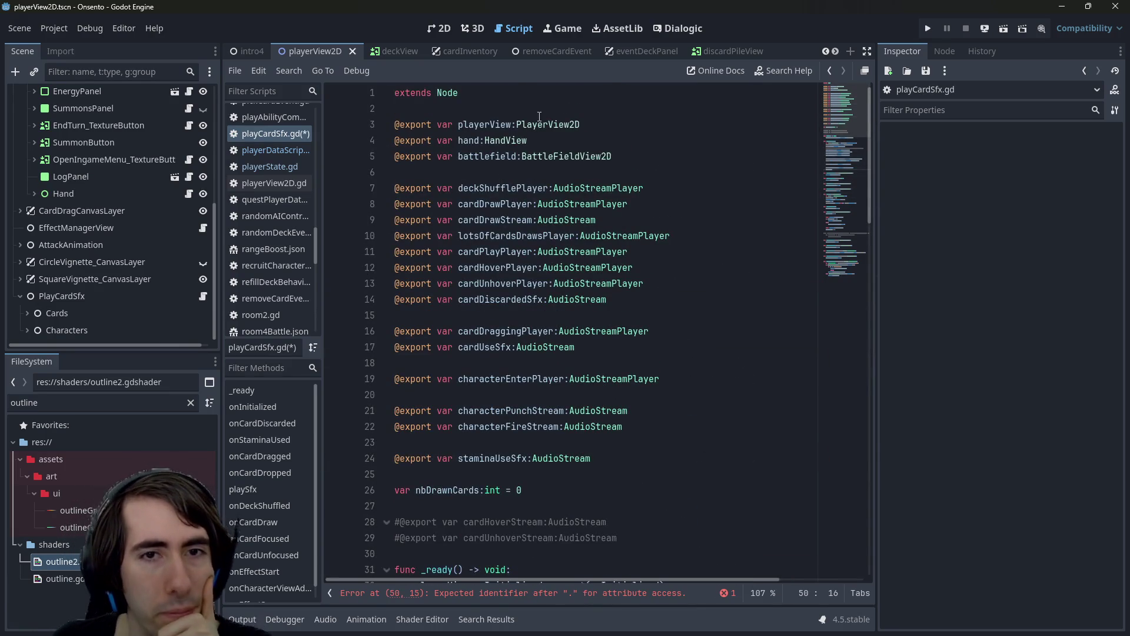
double_click(492, 156)
key(ctrl+c)
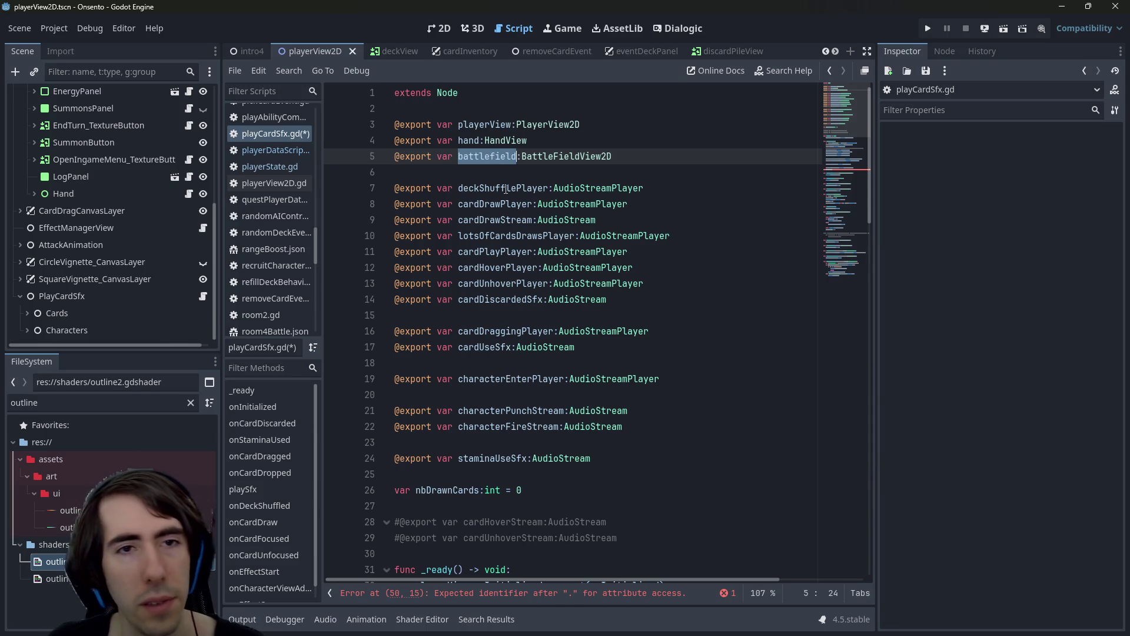
scroll(505, 186, down, 11)
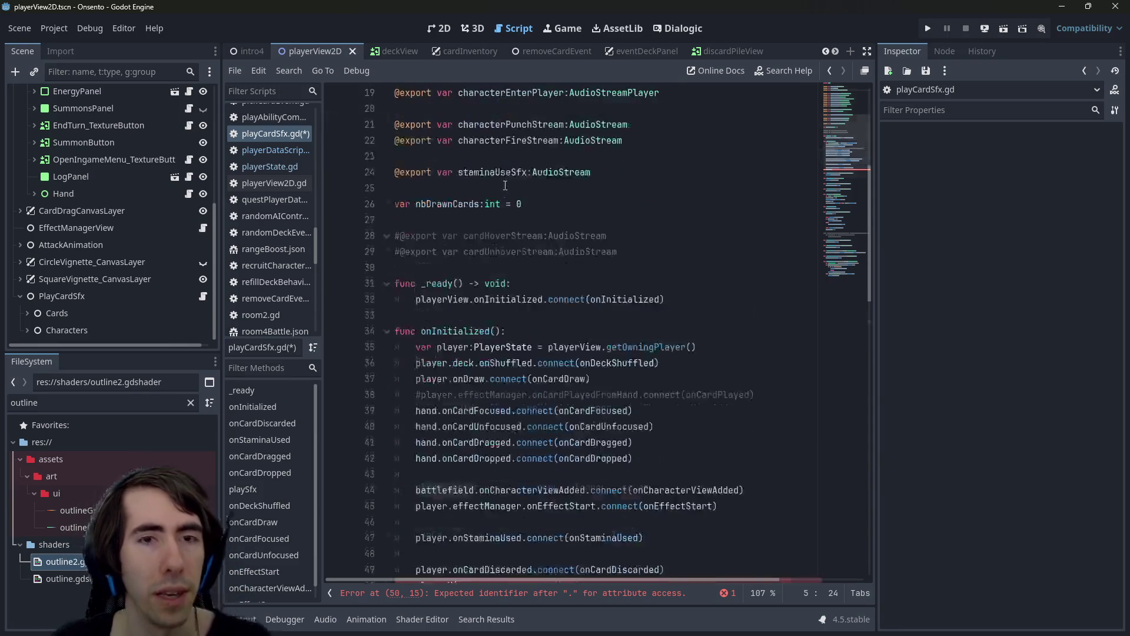
click(497, 334)
click(507, 348)
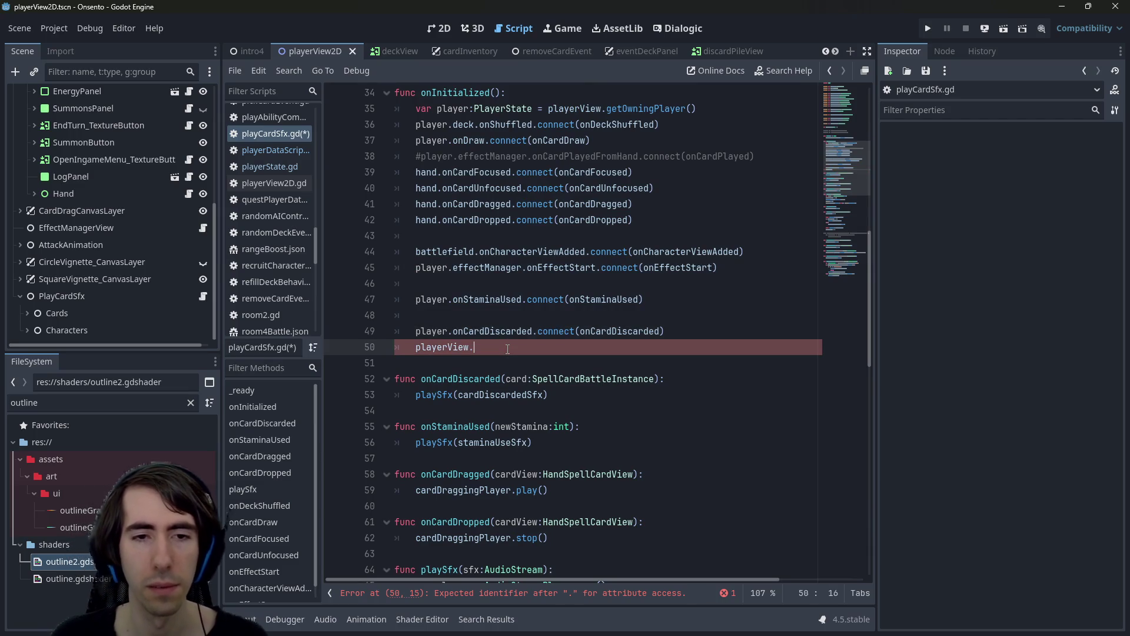
key(ctrl+BackSpace)
key(ctrl+v)
text(.)
key(ctrl+z)
text(ba)
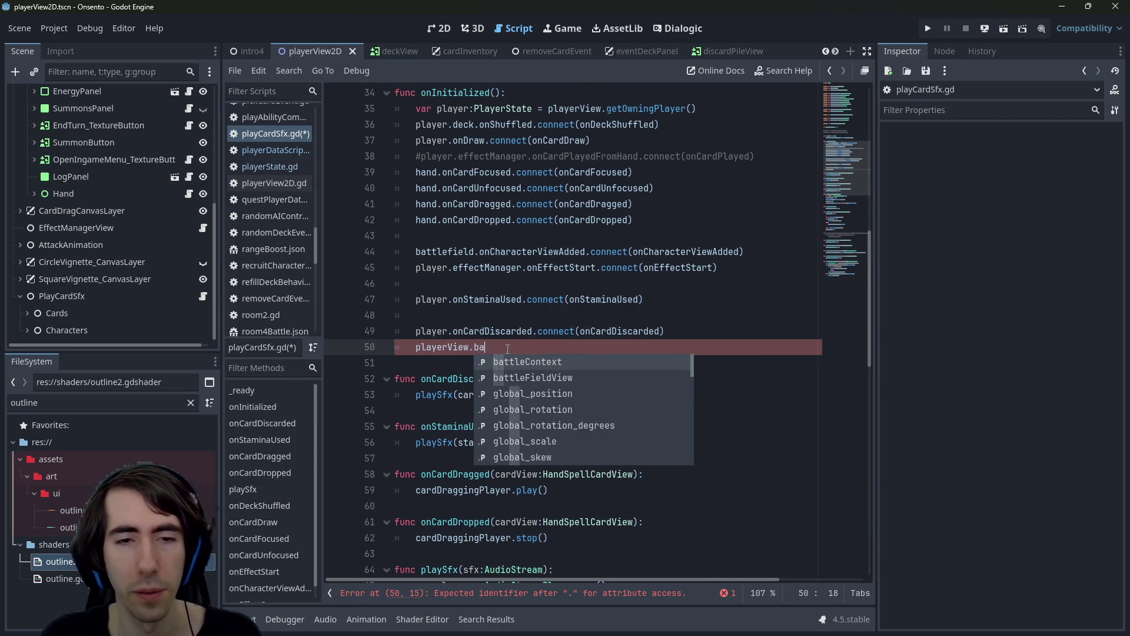
text(ttleFieldView.on)
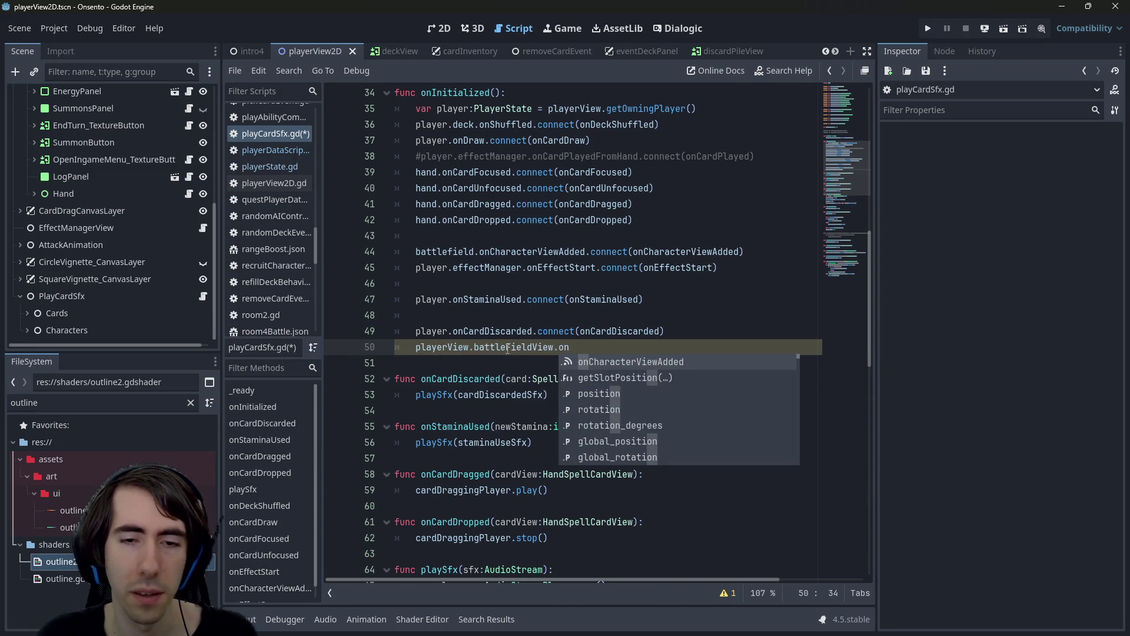
scroll(75, 139, up, 5)
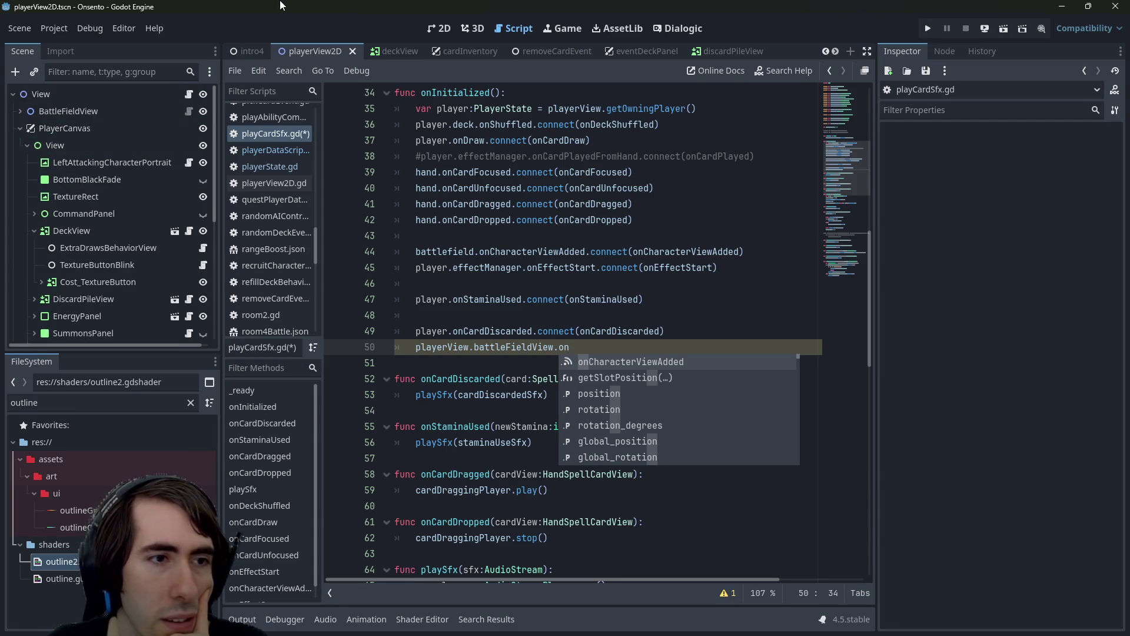
click(33, 231)
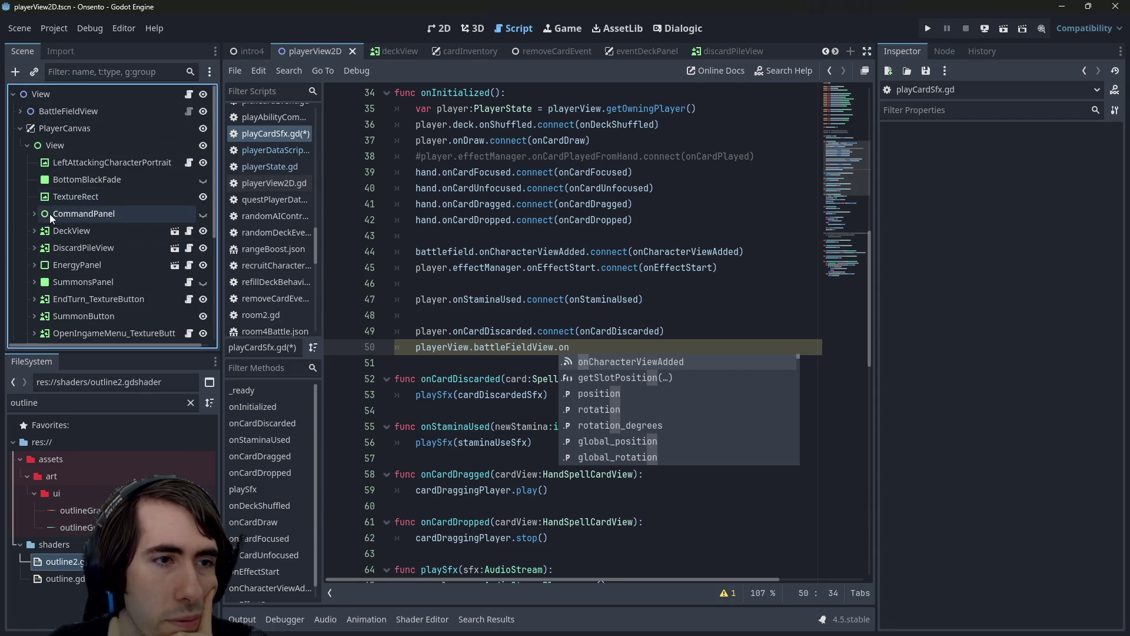
scroll(59, 224, down, 1)
scroll(47, 124, up, 4)
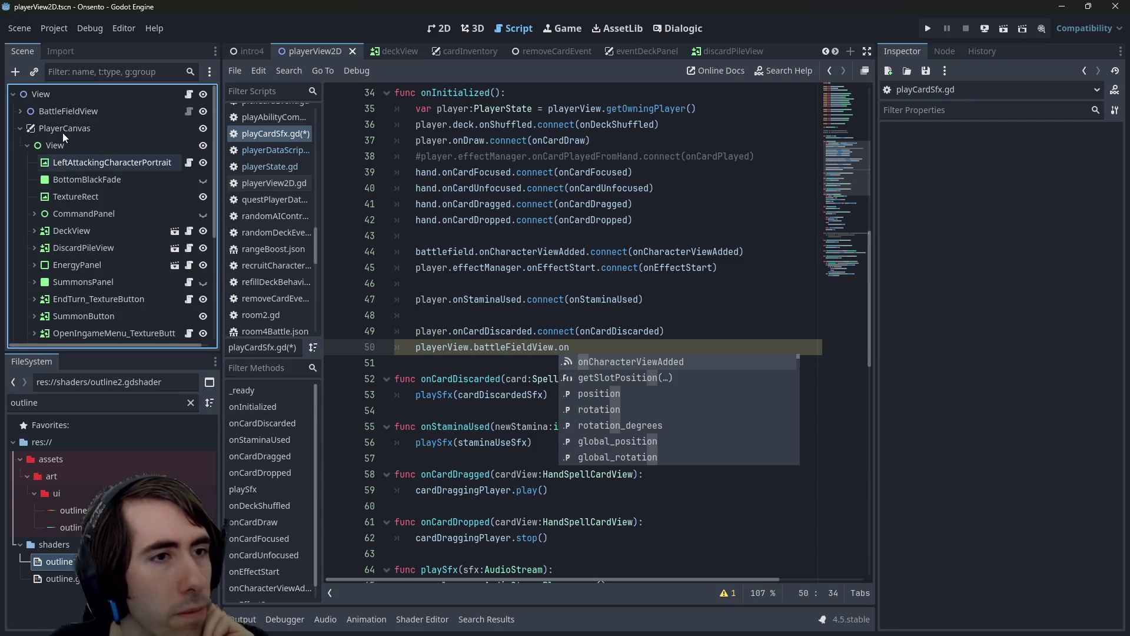
click(23, 112)
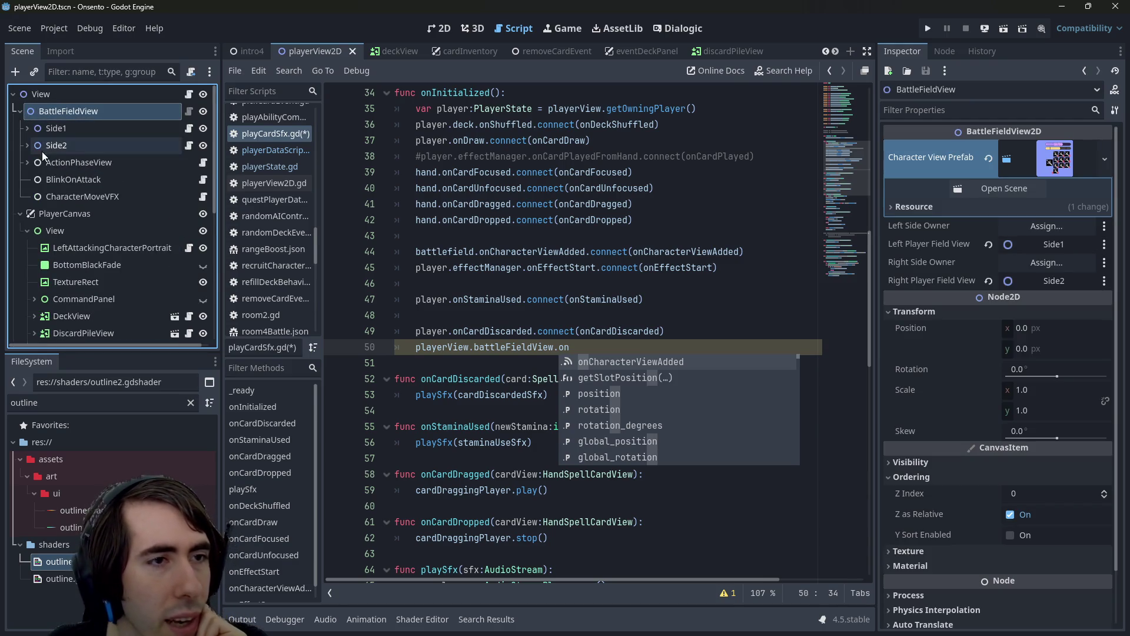
click(56, 162)
click(27, 162)
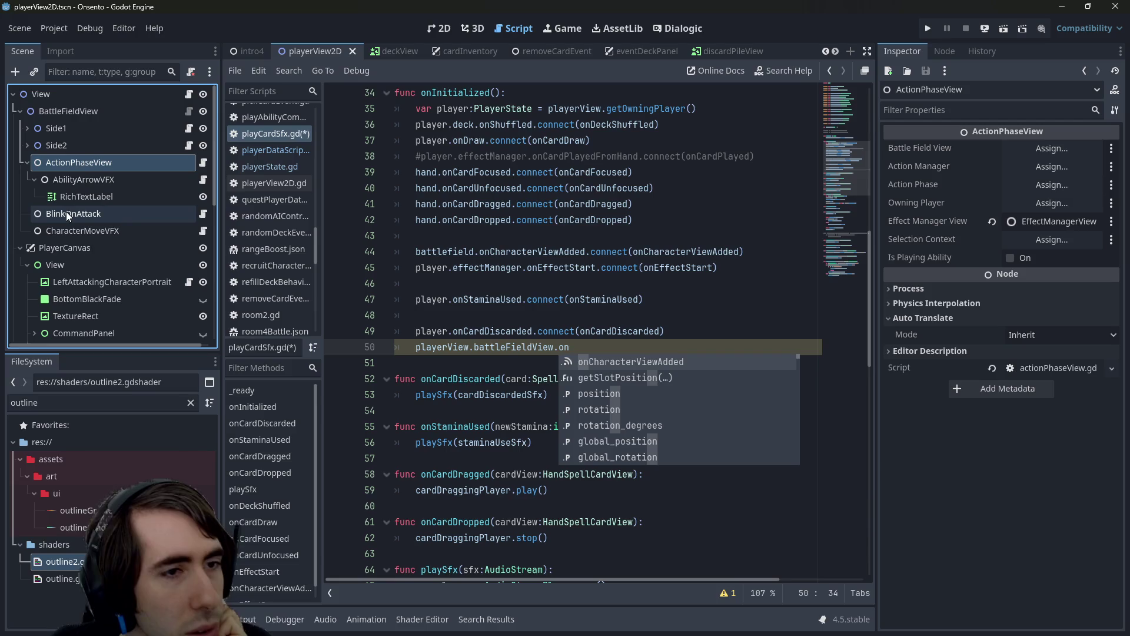
click(73, 231)
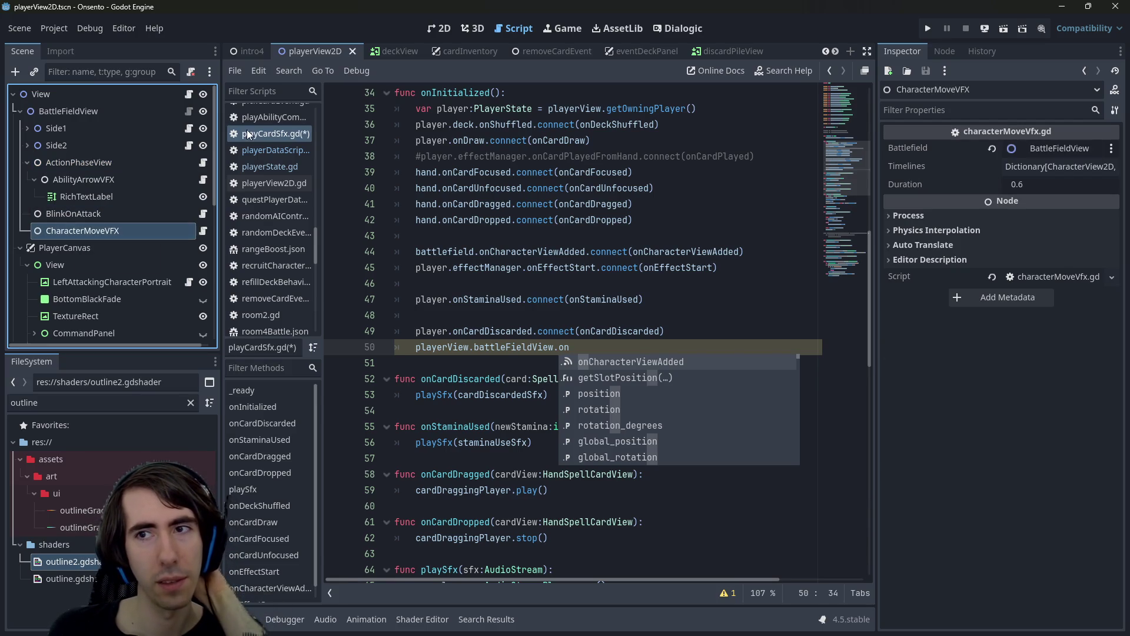
click(199, 231)
scroll(718, 351, down, 3)
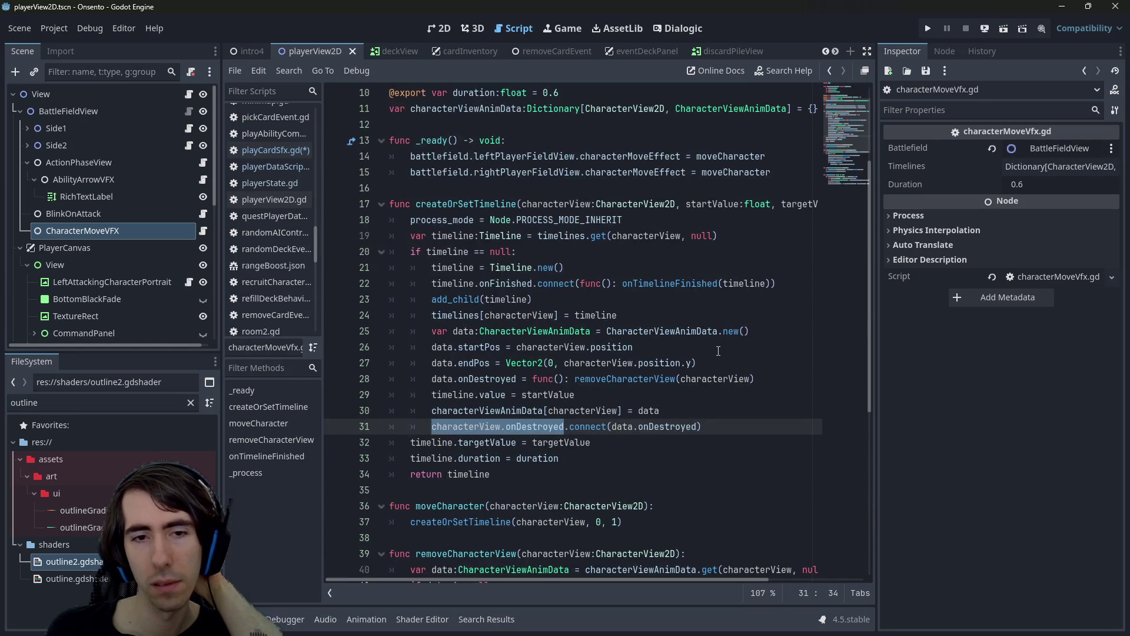
scroll(718, 350, down, 7)
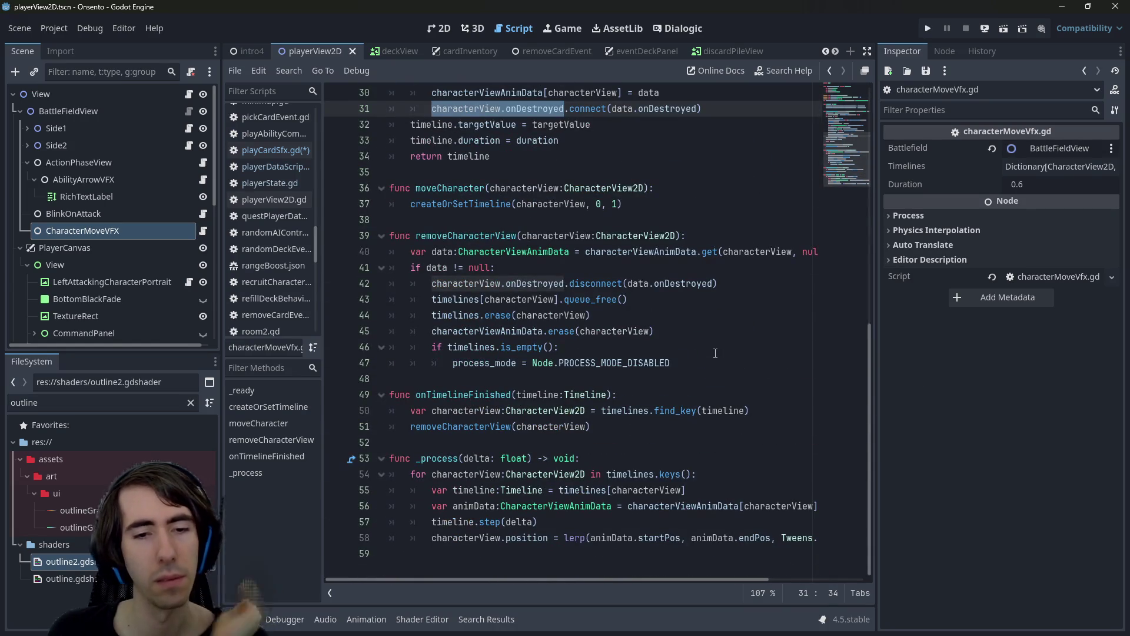
click(33, 180)
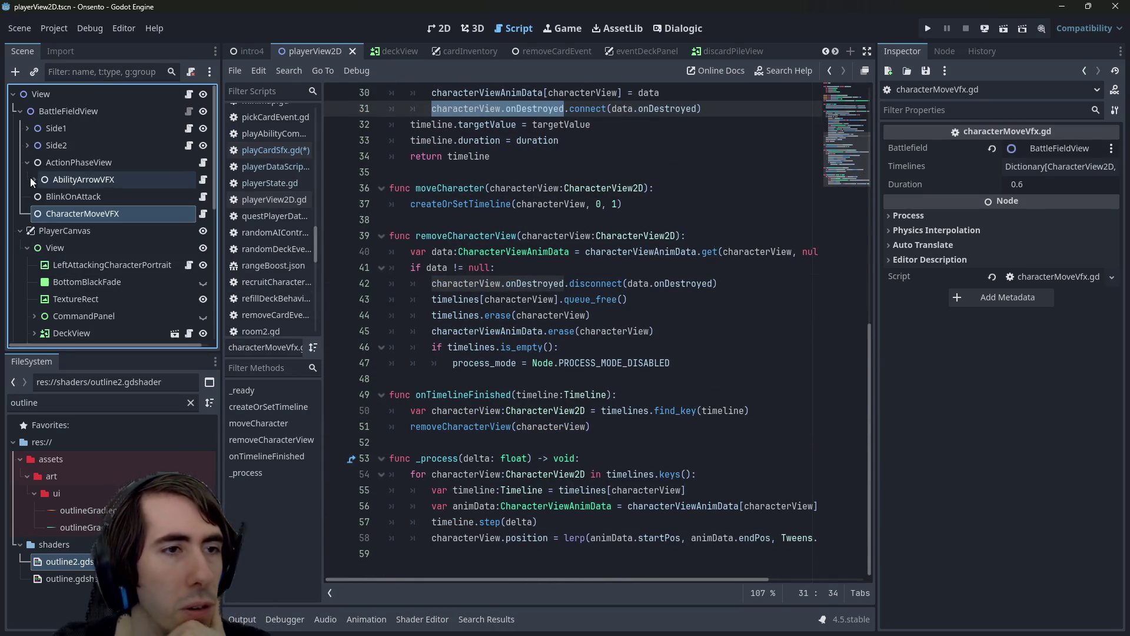
click(62, 179)
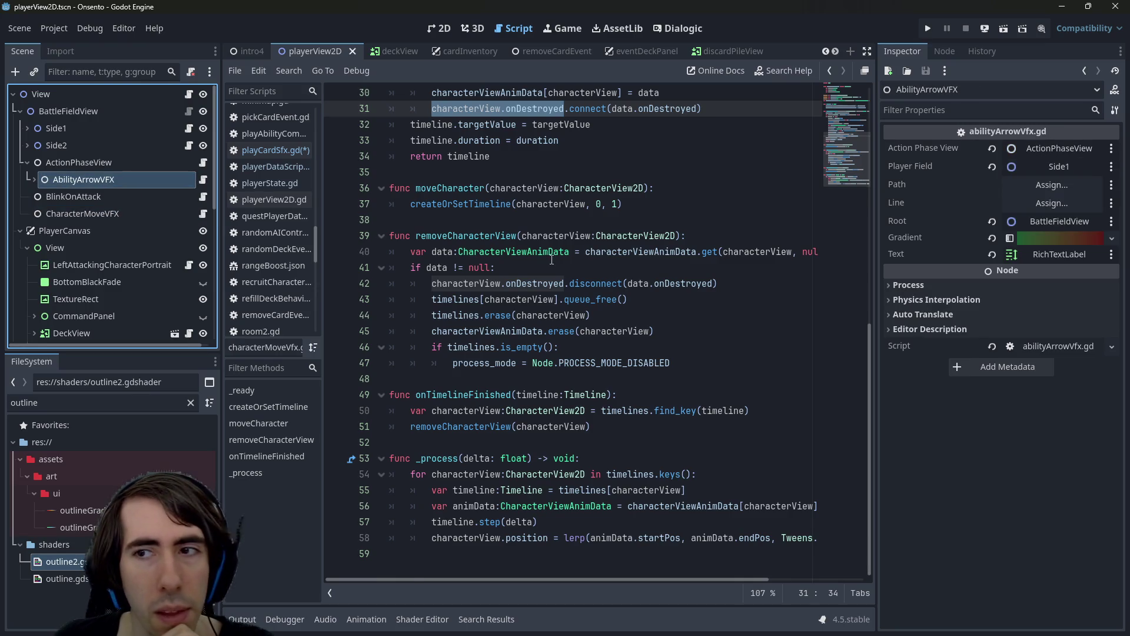
click(90, 161)
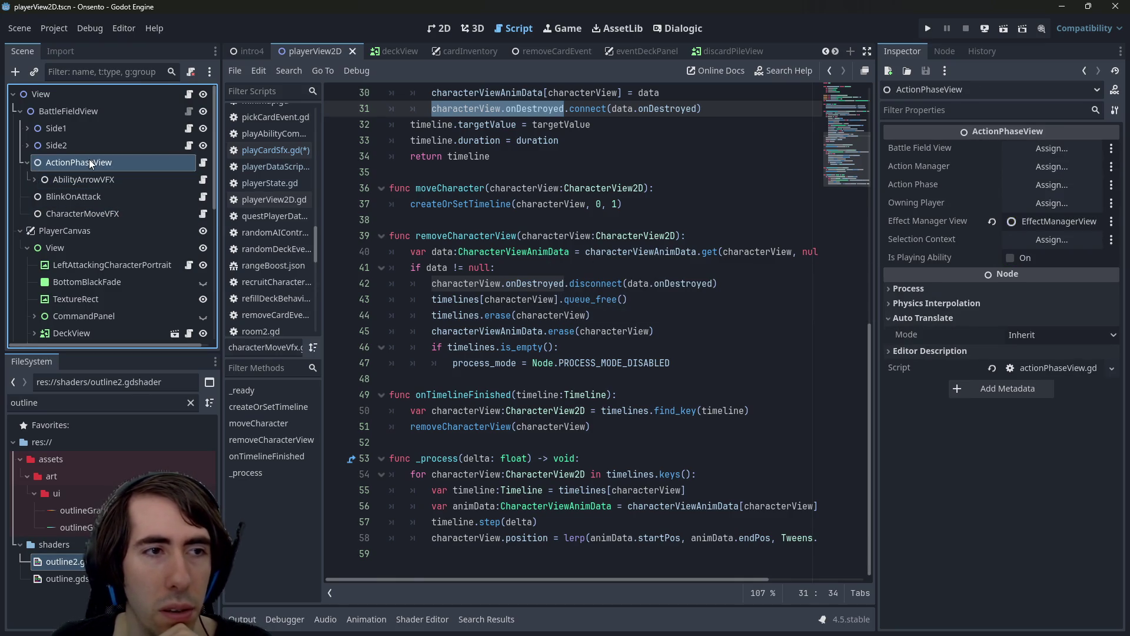
click(202, 163)
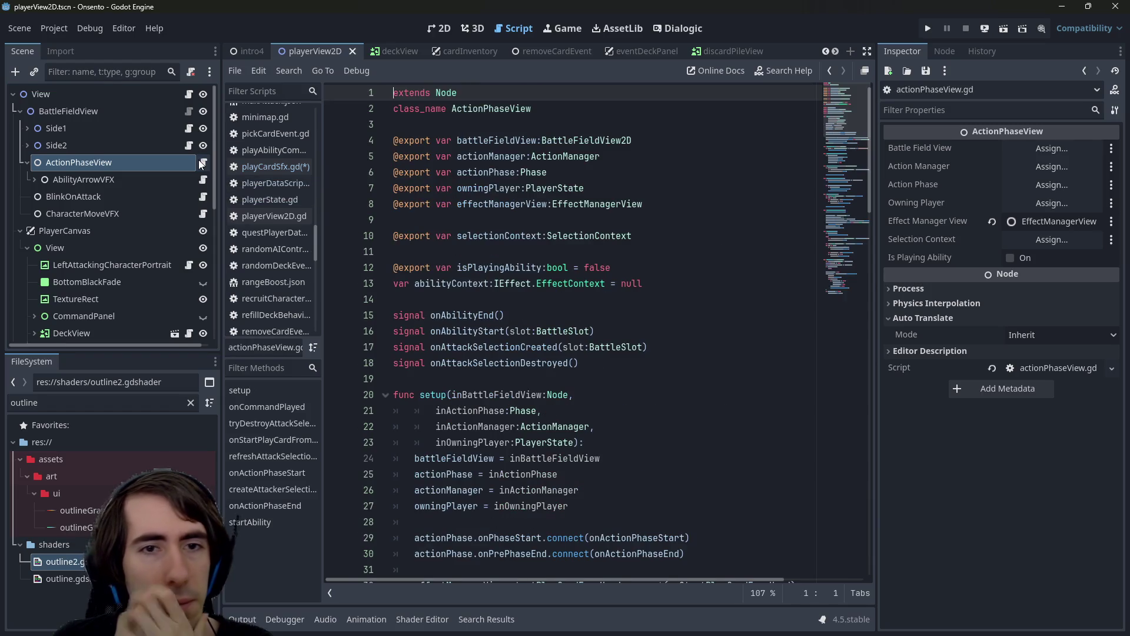
scroll(693, 325, down, 1)
click(694, 325)
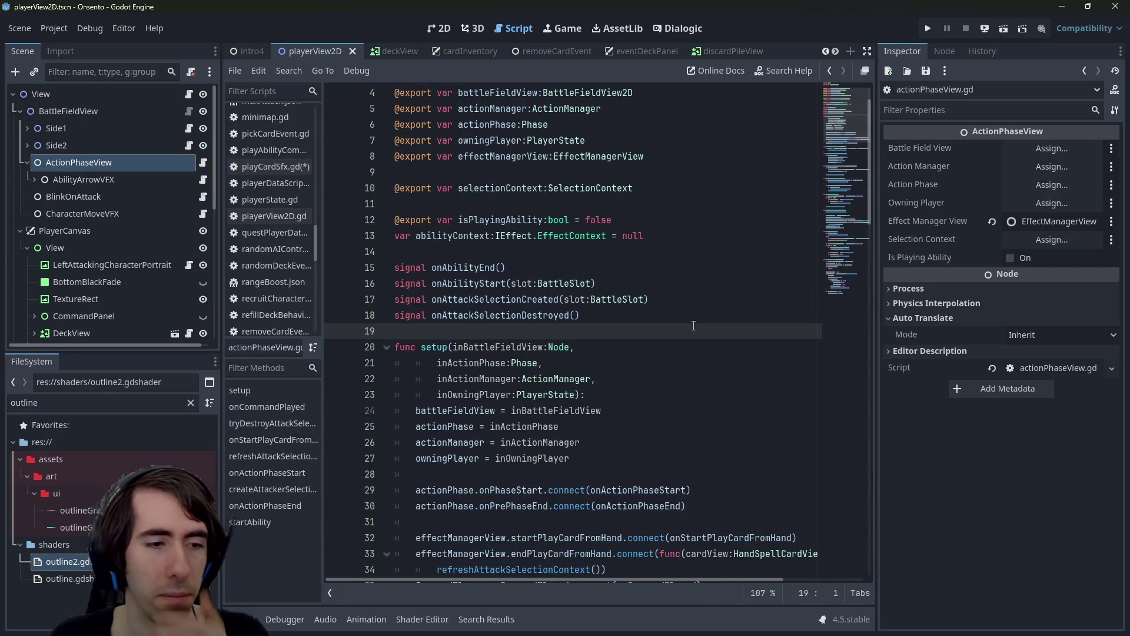
scroll(72, 185, down, 3)
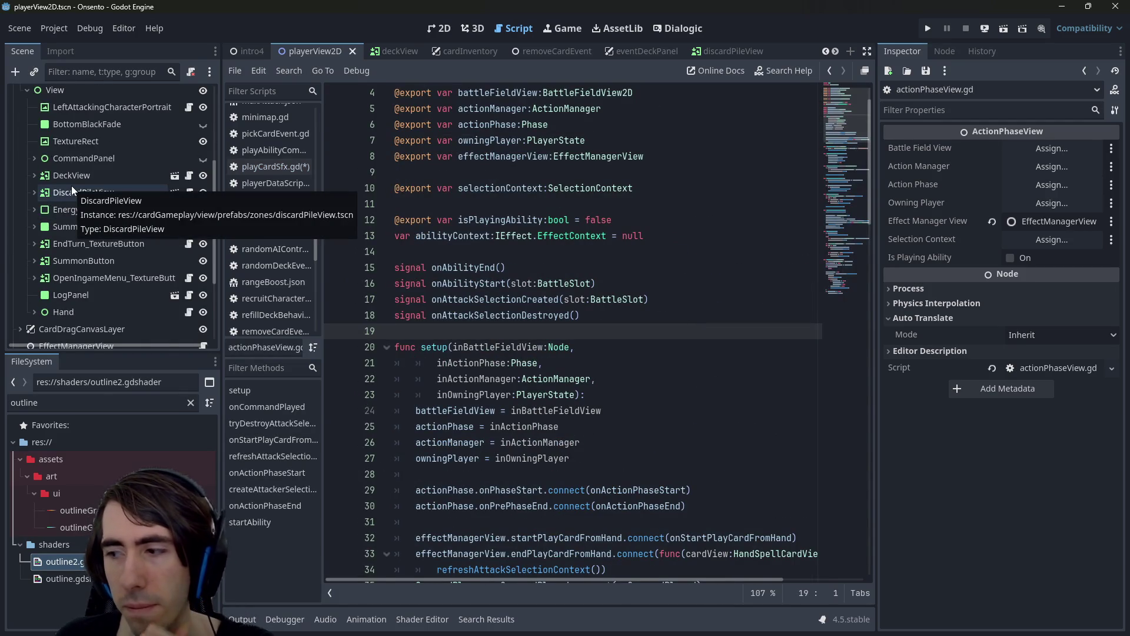
scroll(76, 189, down, 2)
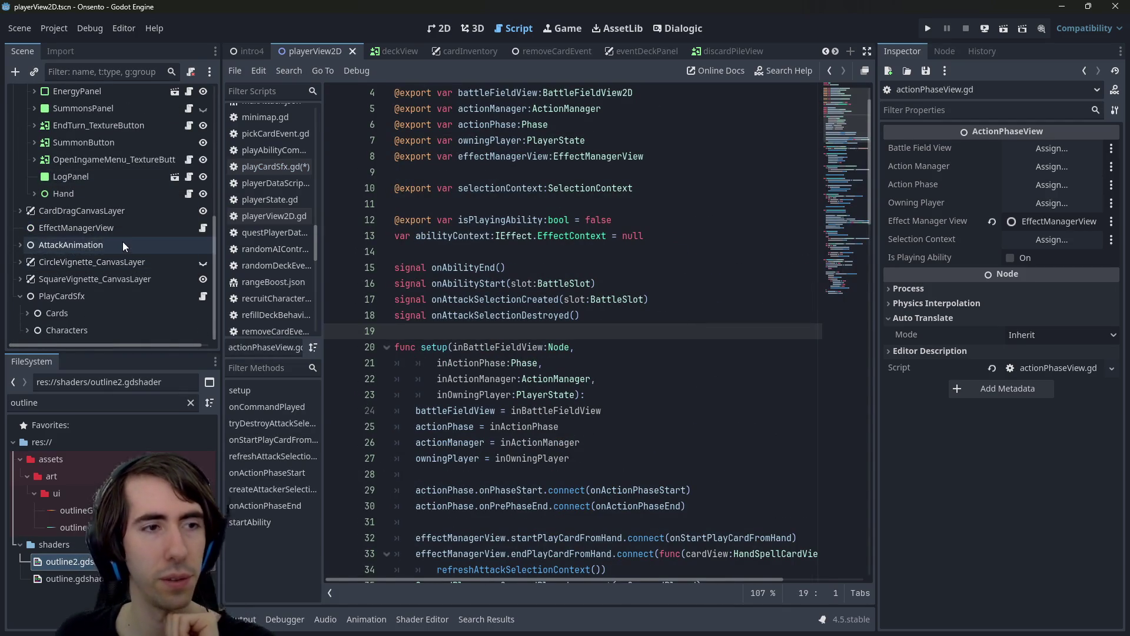
scroll(138, 236, up, 1)
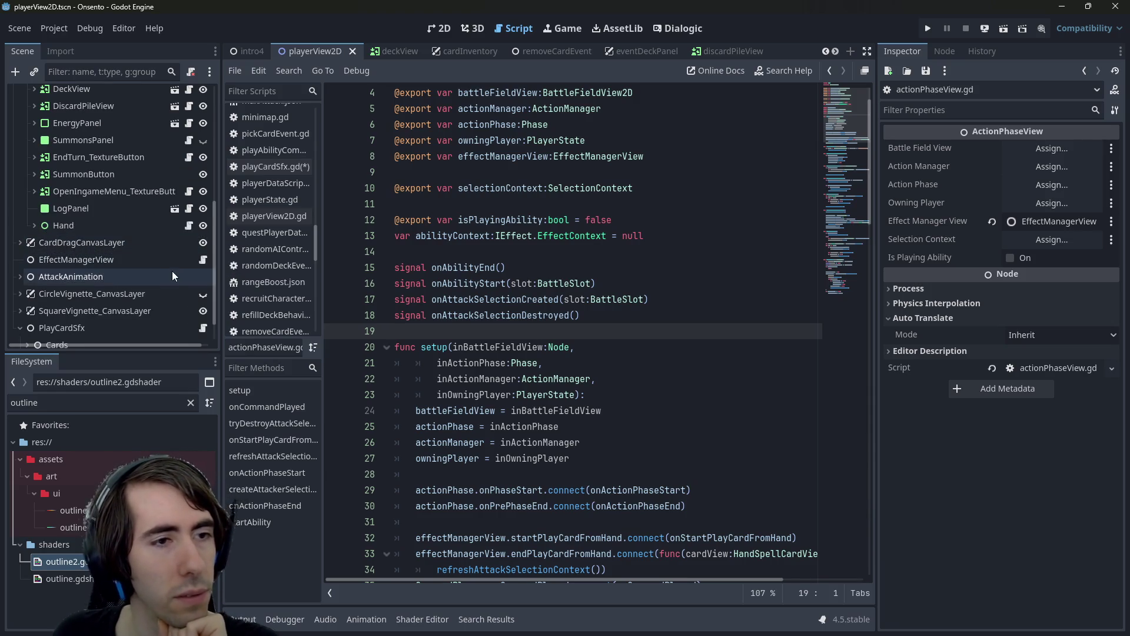
scroll(178, 273, down, 1)
click(197, 298)
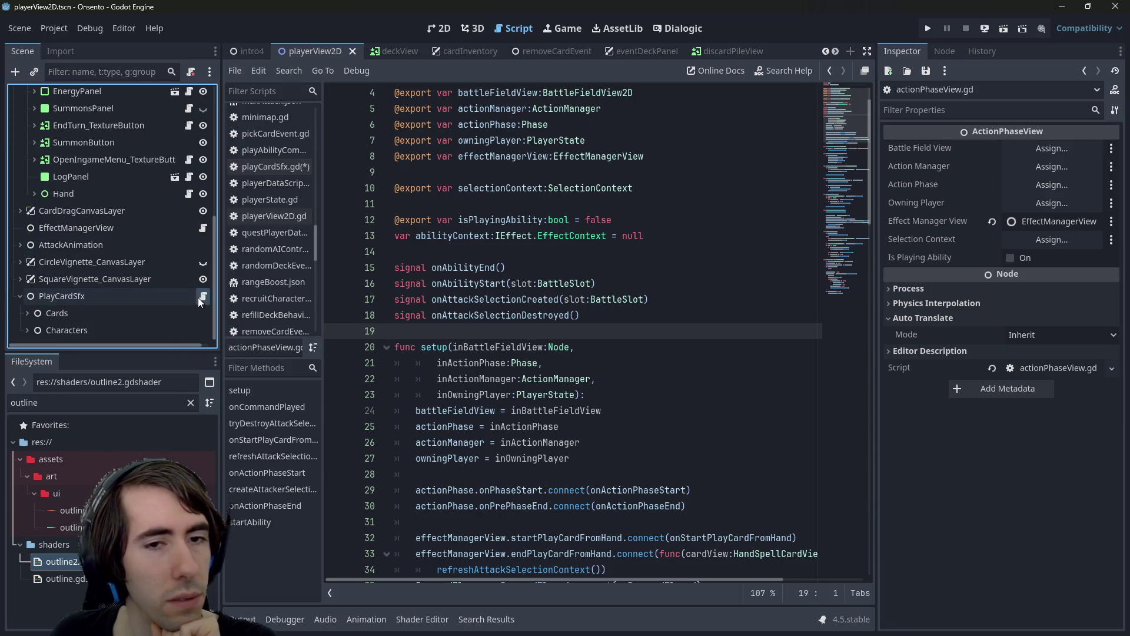
click(198, 298)
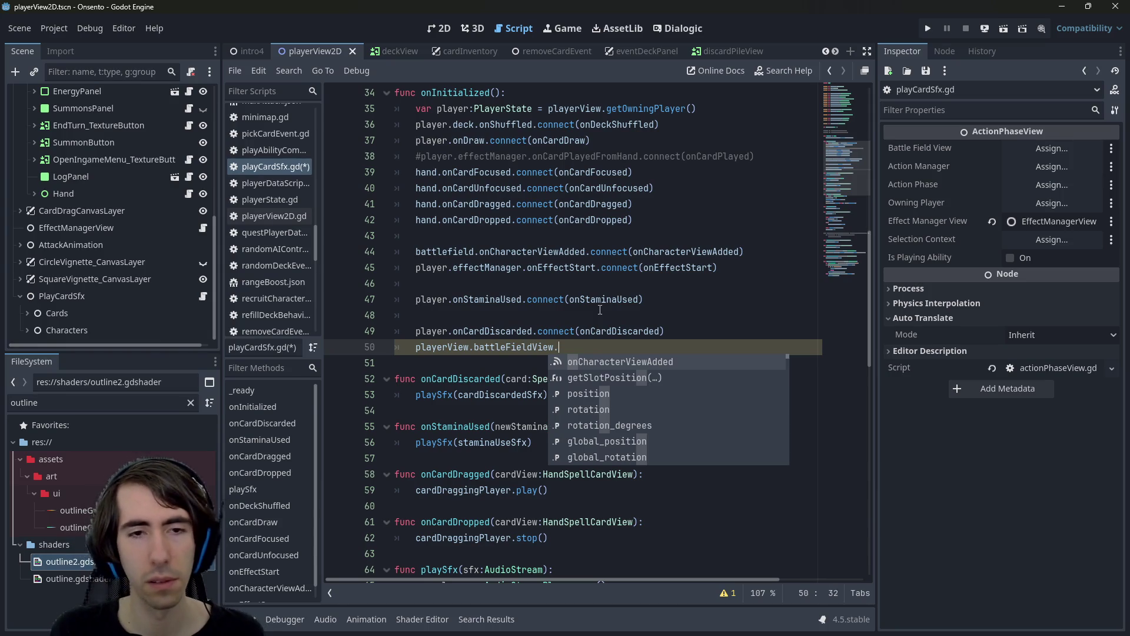
Rewrite line 50 as playerView.actionPhaseView.onAbilityStart.connect() using autocomplete
key(ctrl+BackSpace)
key(ctrl+BackSpace)
key(ctrl+BackSpace)
text(actionph)
key(Return)
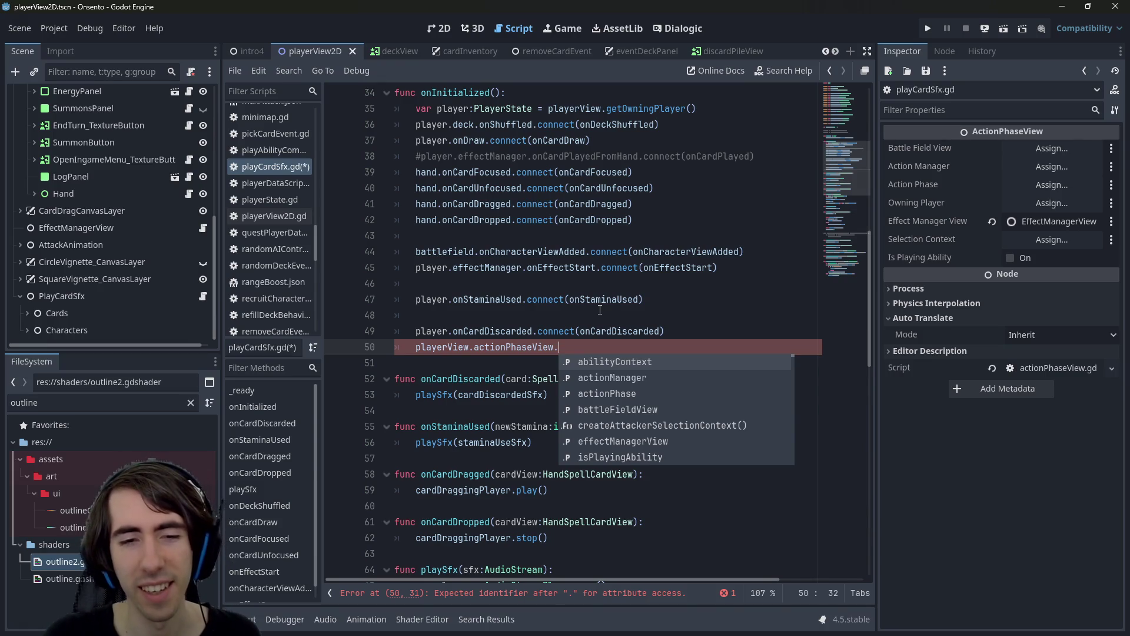
text(on)
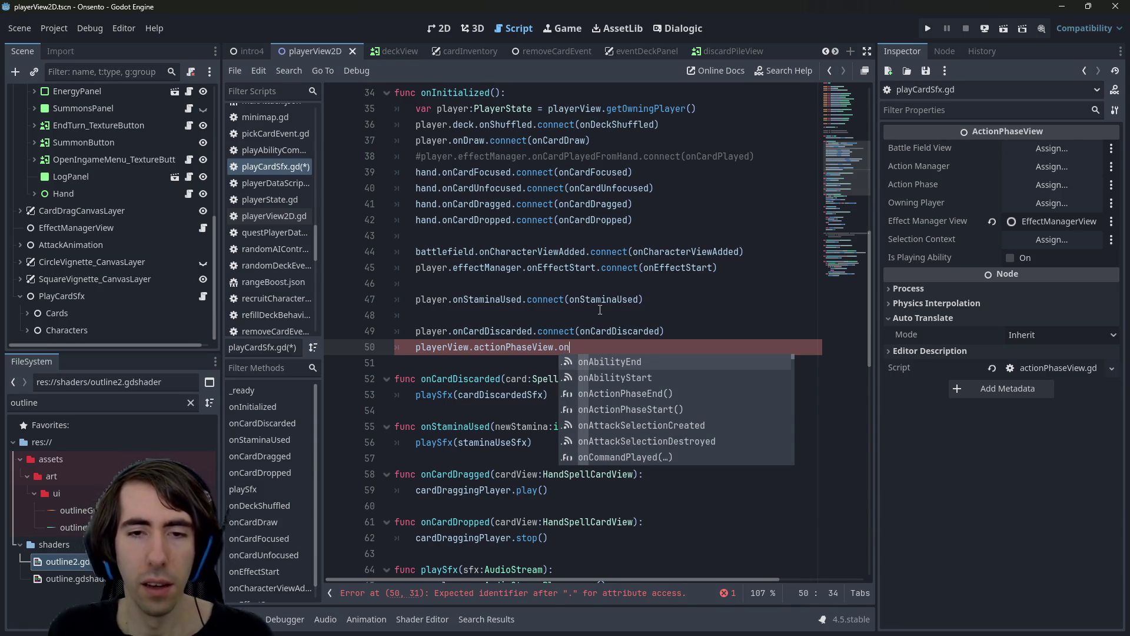
key(Down)
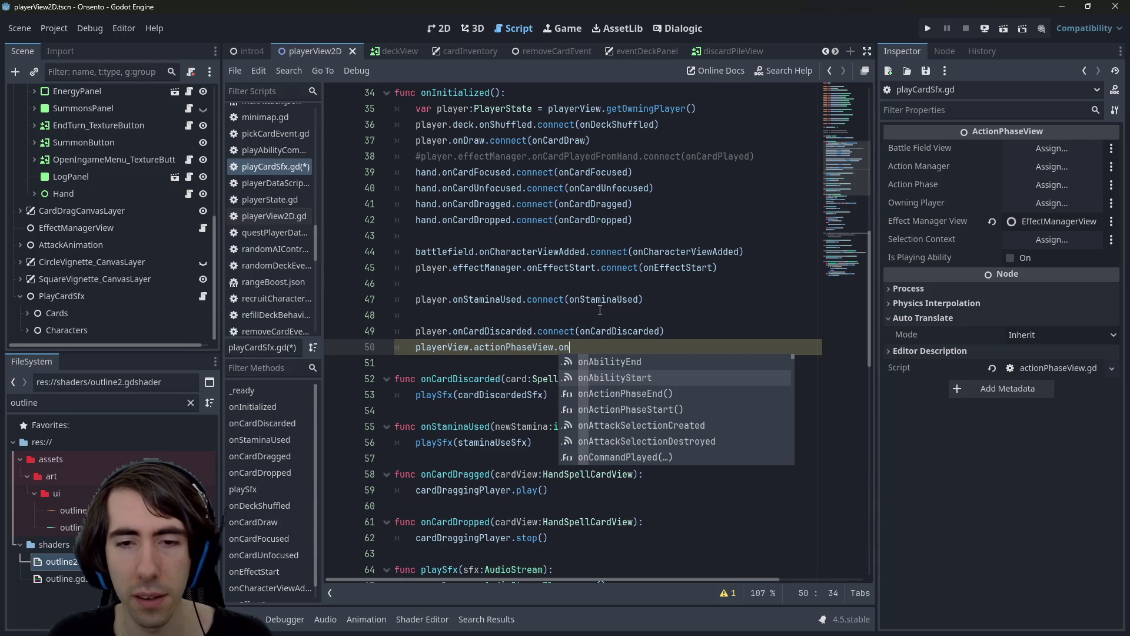
key(Return)
text(.connect()
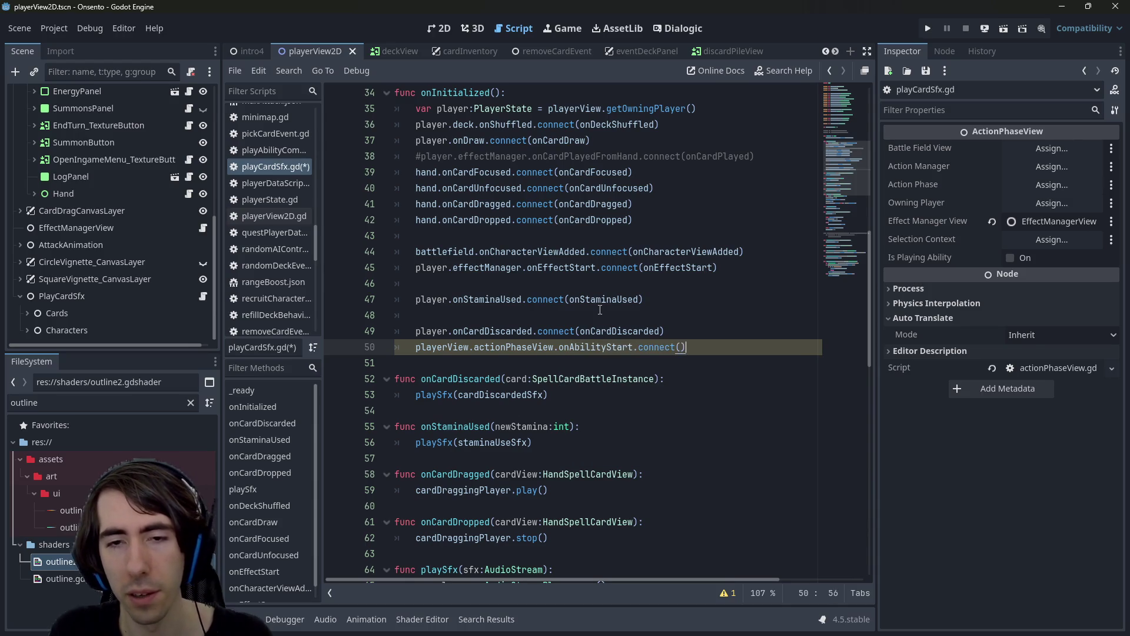
Duplicate the connection onto line 51 and change its signal to onAbilityEnd
key(ctrl+shift+Left)
key(ctrl+shift+Left)
key(ctrl+shift+Left)
key(shift+Home)
key(End)
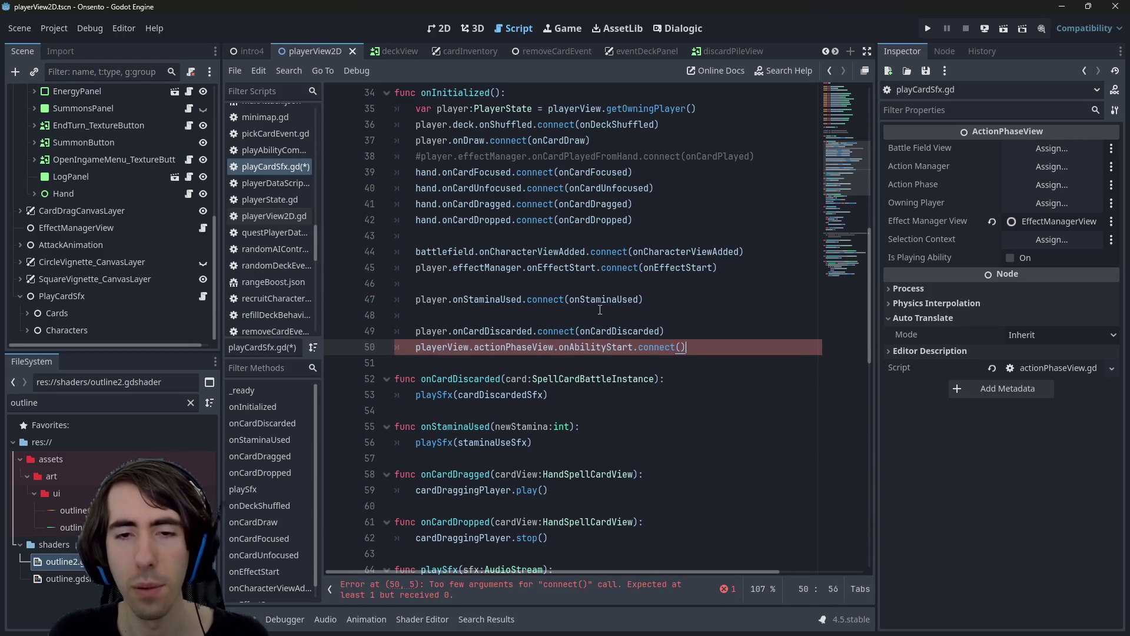
key(ctrl+alt+Down)
key(ctrl+Left)
key(ctrl+Left)
key(ctrl+Left)
key(BackSpace)
key(BackSpace)
key(BackSpace)
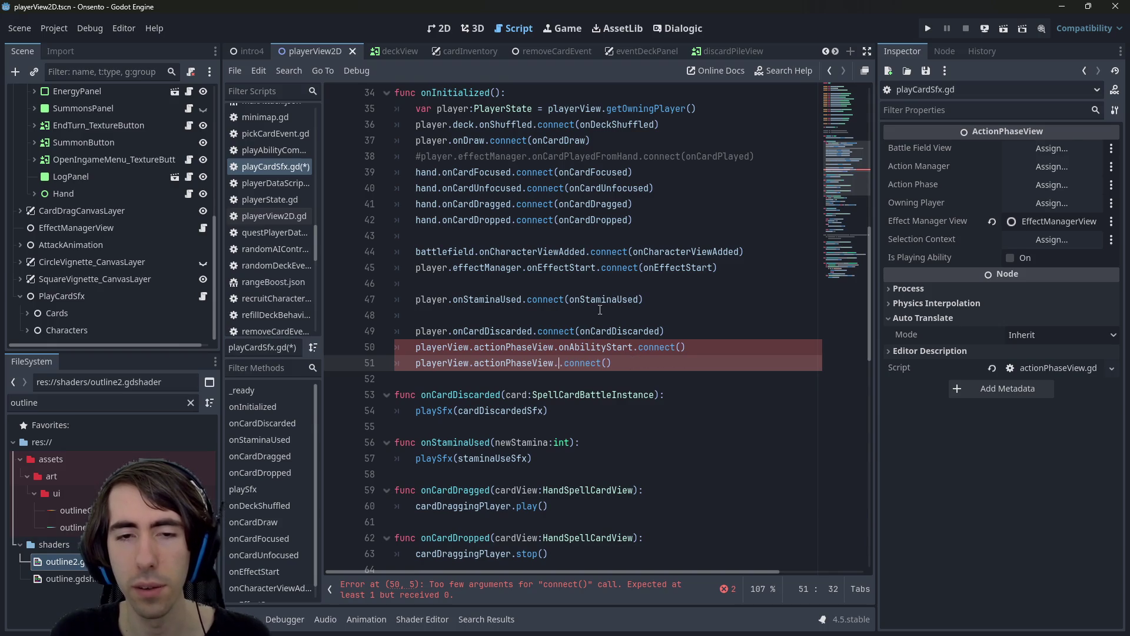
key(Up)
key(Return)
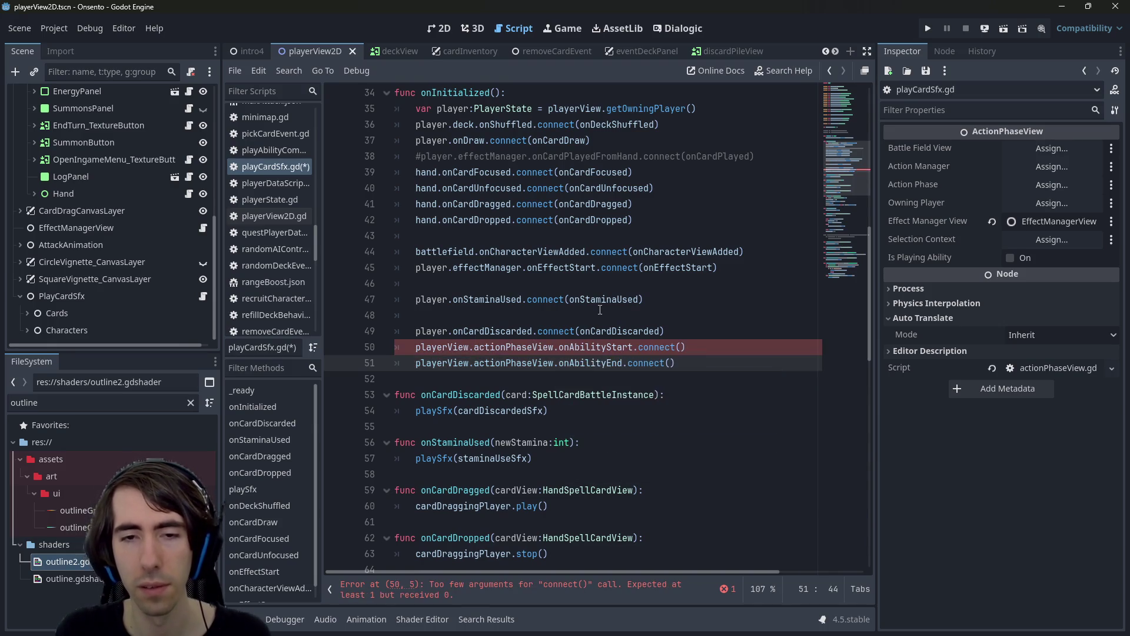